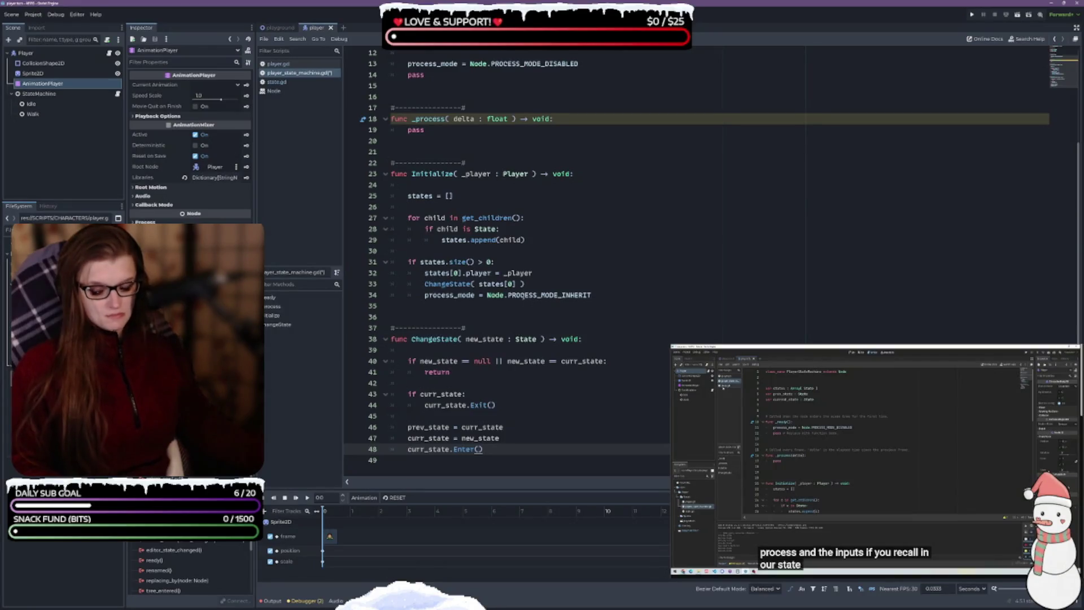
# Step: Undo the last three edits to restore previous_state and current_state, then save player_state_machine.gd
pyautogui.hotkey('ctrl', 'z')
pyautogui.hotkey('ctrl', 'z')
pyautogui.hotkey('ctrl', 'z')
pyautogui.hotkey('ctrl', 'z')
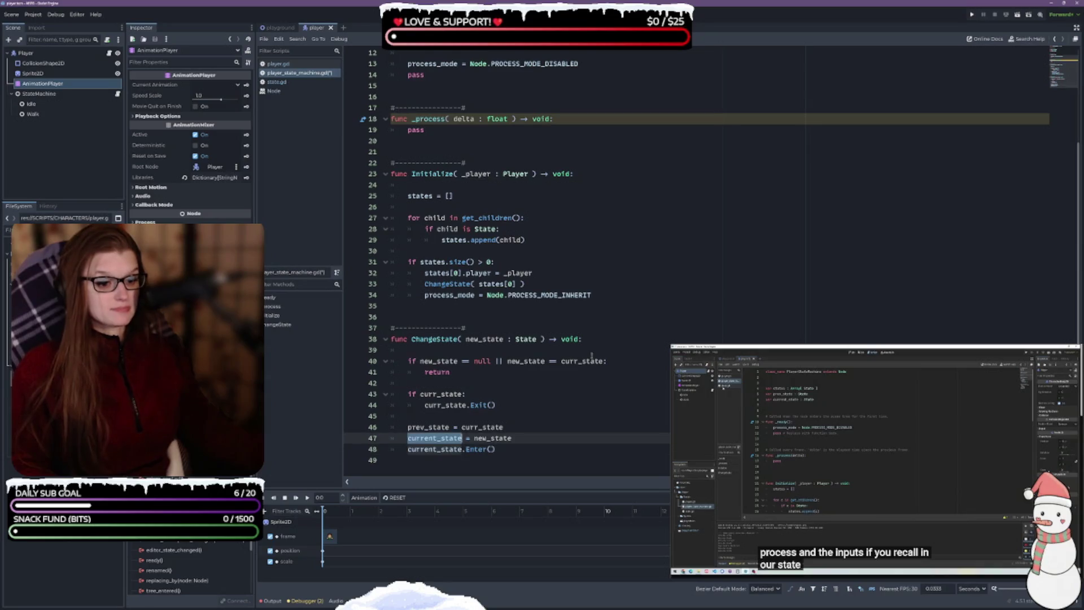
pyautogui.hotkey('ctrl', 'z')
pyautogui.hotkey('ctrl', 'z')
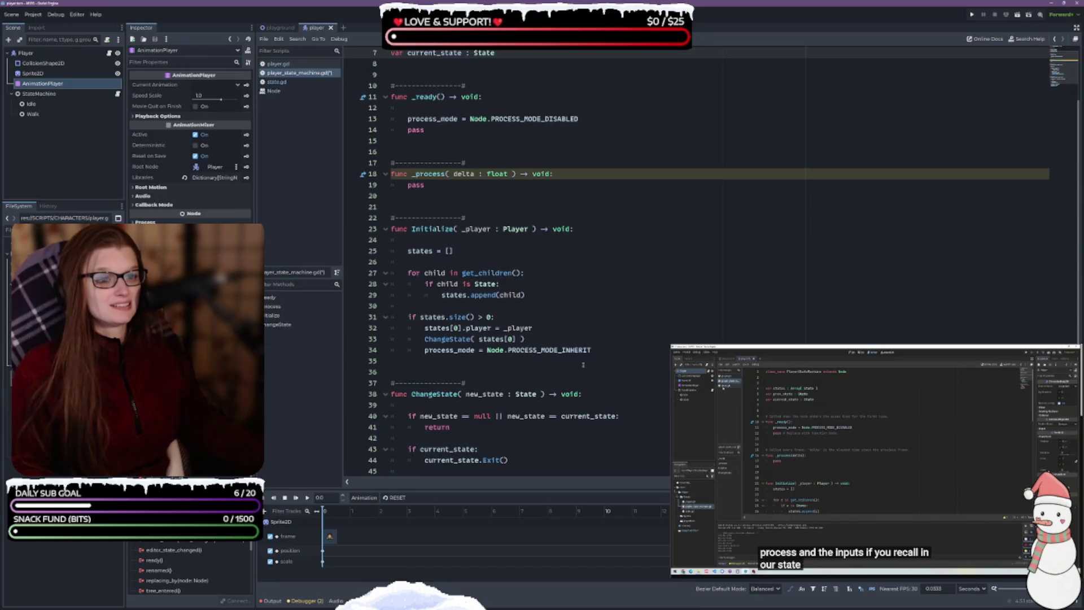
pyautogui.hotkey('ctrl', 'z')
pyautogui.hotkey('ctrl', 'z')
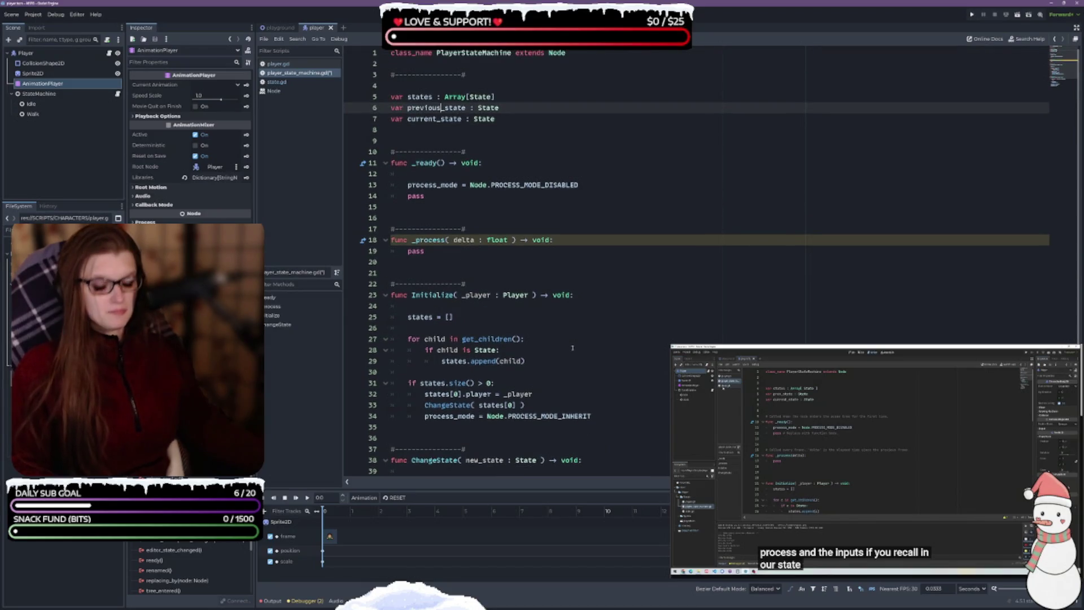
pyautogui.hotkey('ctrl', 's')
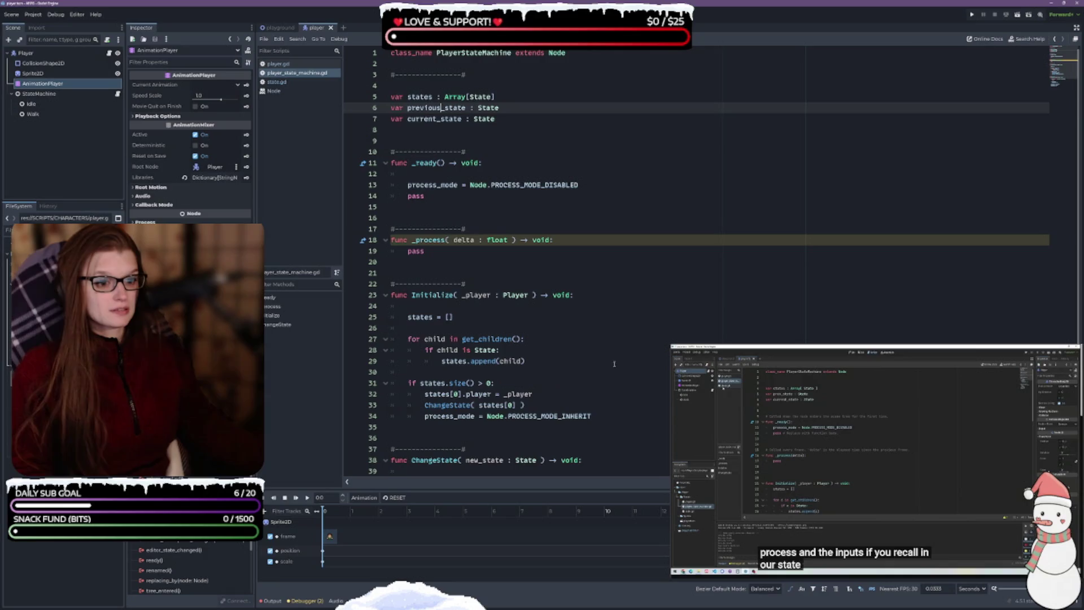
pyautogui.click(596, 299)
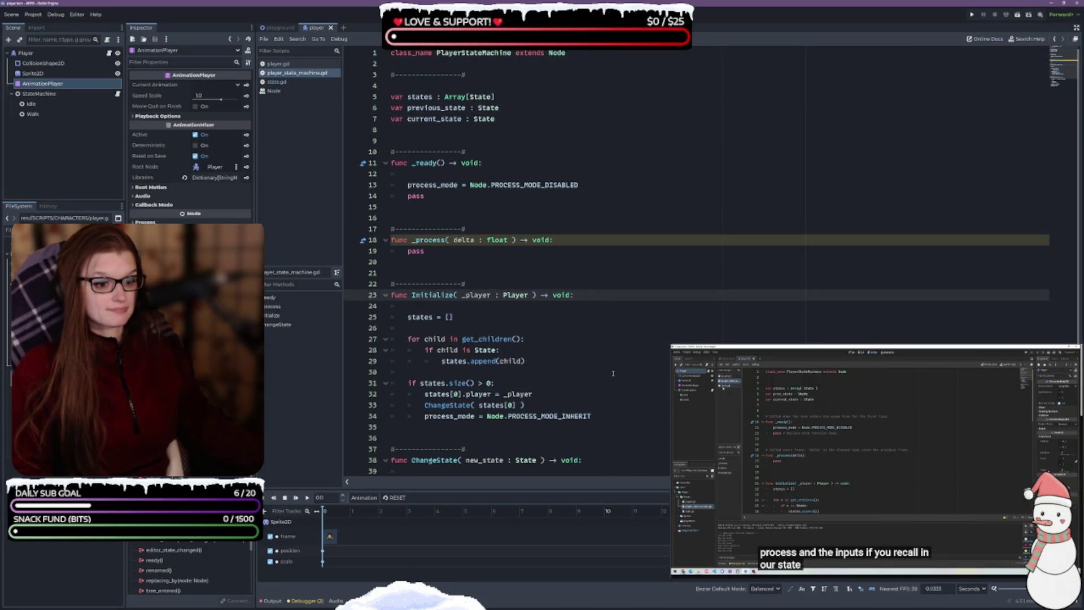
pyautogui.moveTo(872, 457)
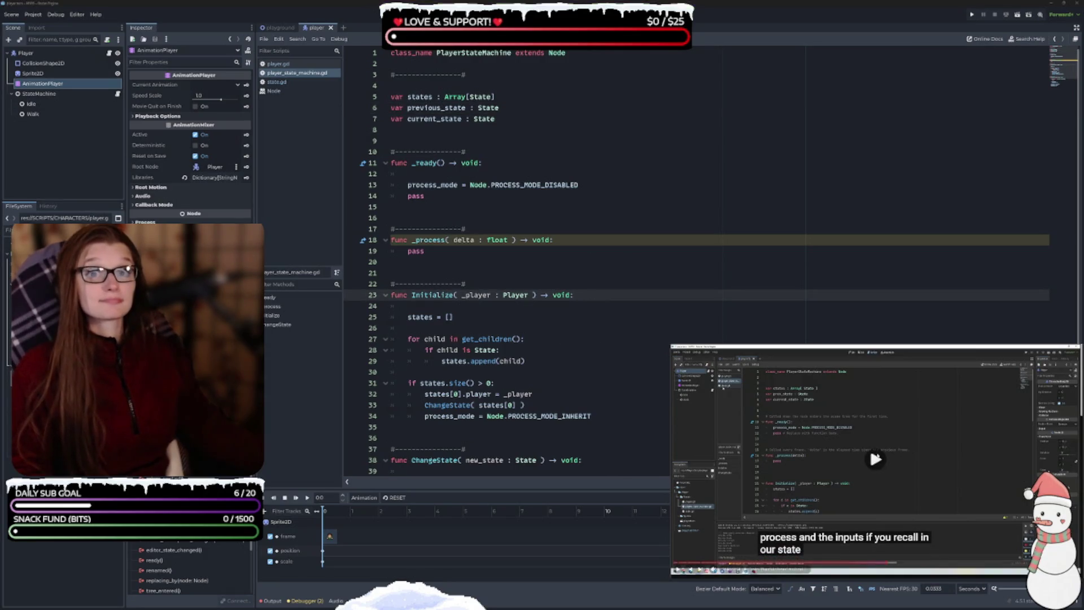
pyautogui.click(276, 82)
pyautogui.scroll(-3, 514, 279)
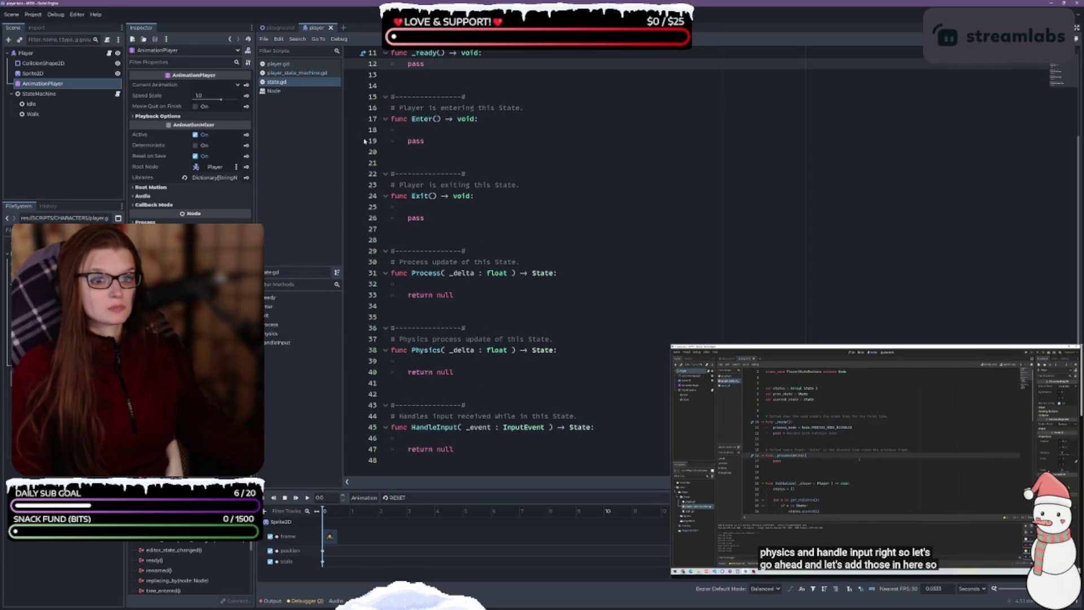
pyautogui.click(300, 74)
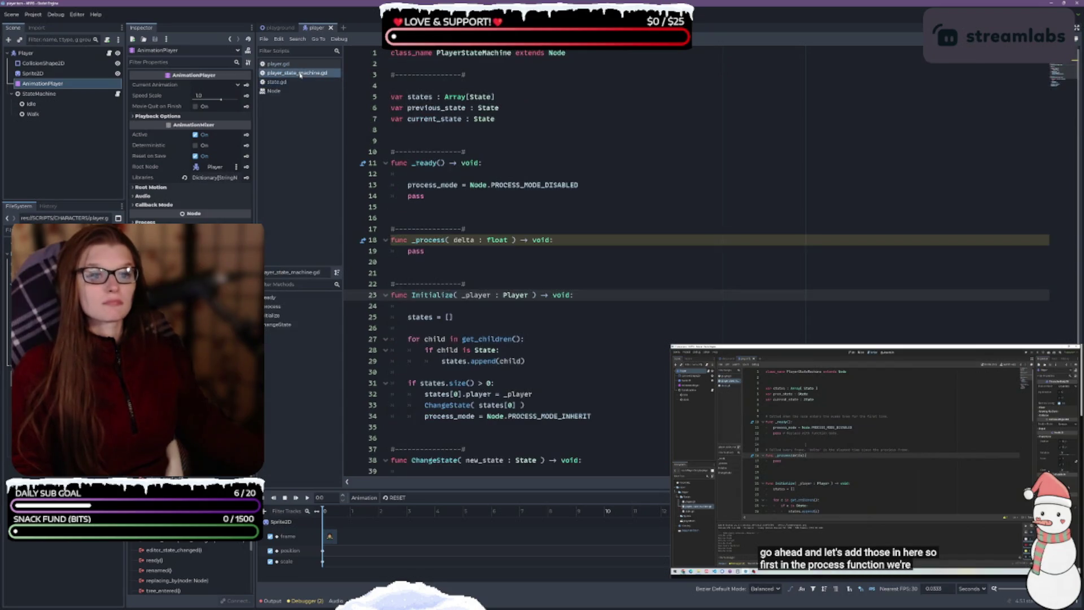
# Step: Write ChangeState(current_state.Process(delta)) in _process and ChangeState(current_state.Physics(delta)) in a new _physics_process
pyautogui.click(565, 242)
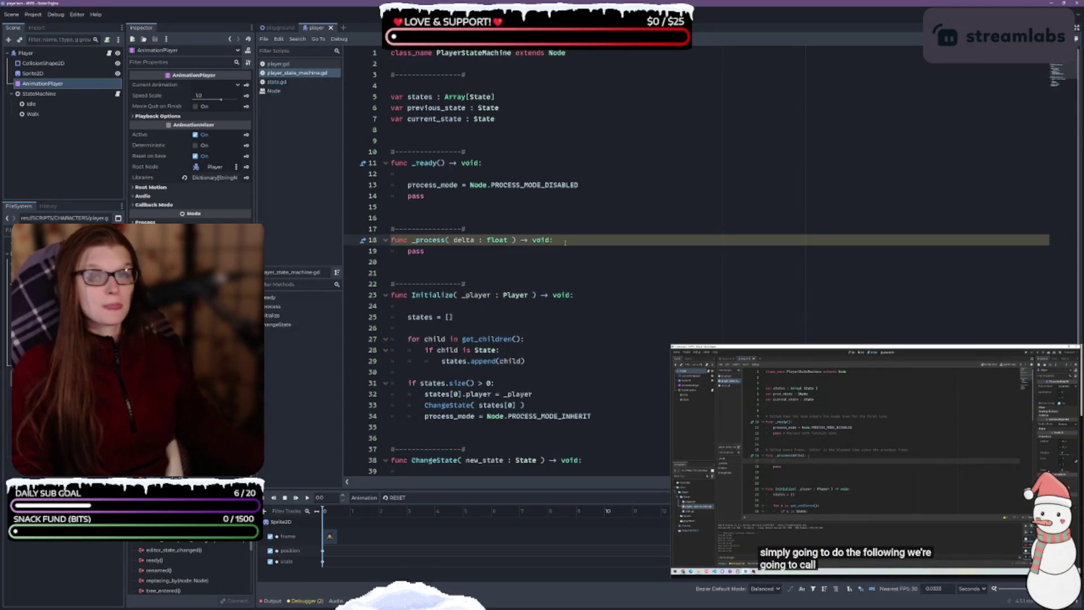
pyautogui.press('Return')
pyautogui.press('Return')
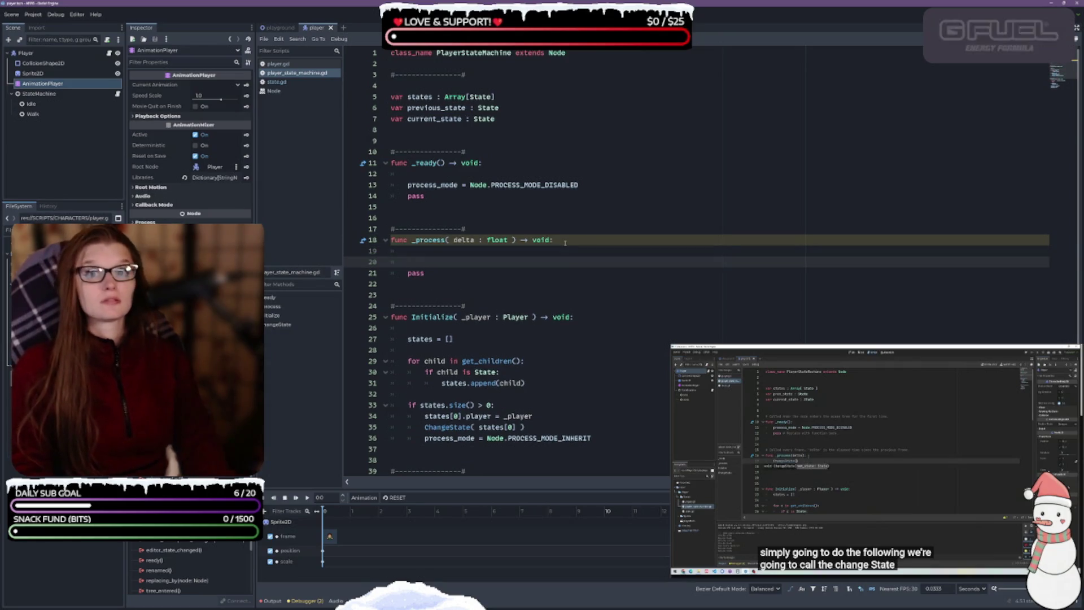
pyautogui.write('ChangeState(')
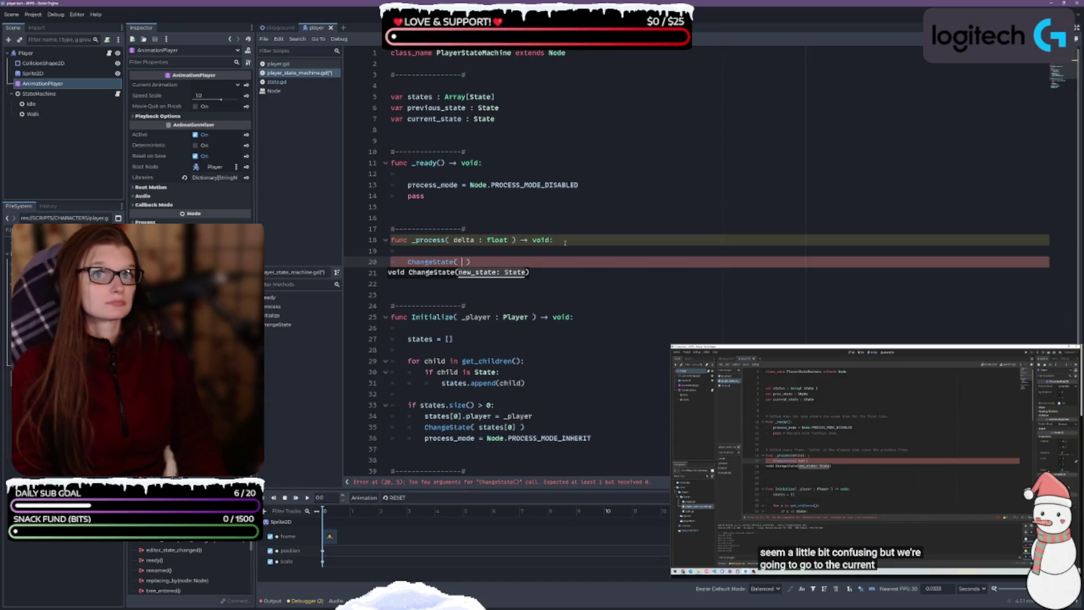
pyautogui.write('urr')
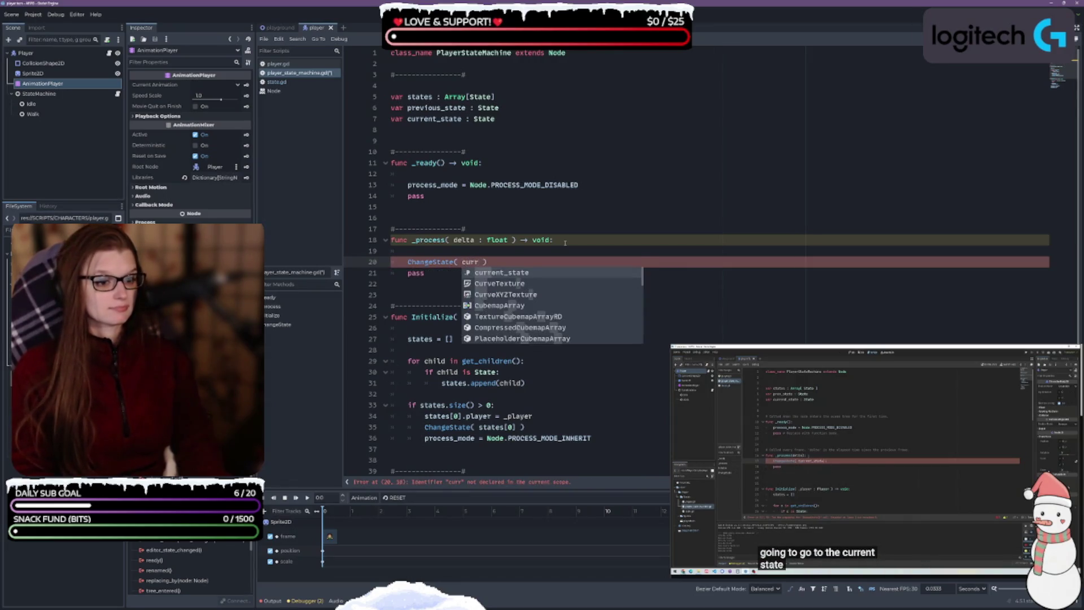
pyautogui.press('Return')
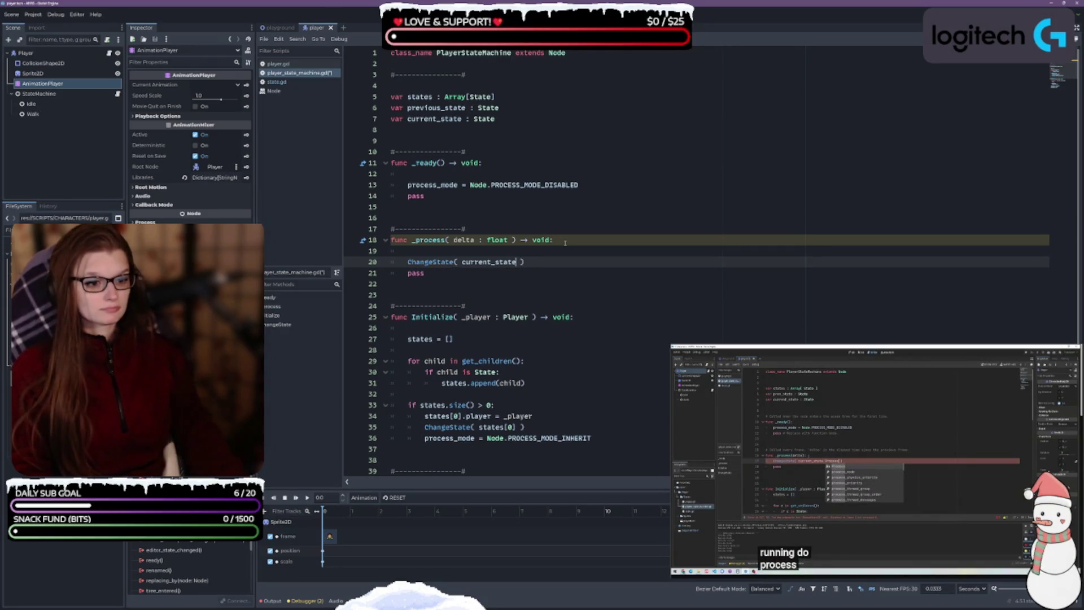
pyautogui.write('.P')
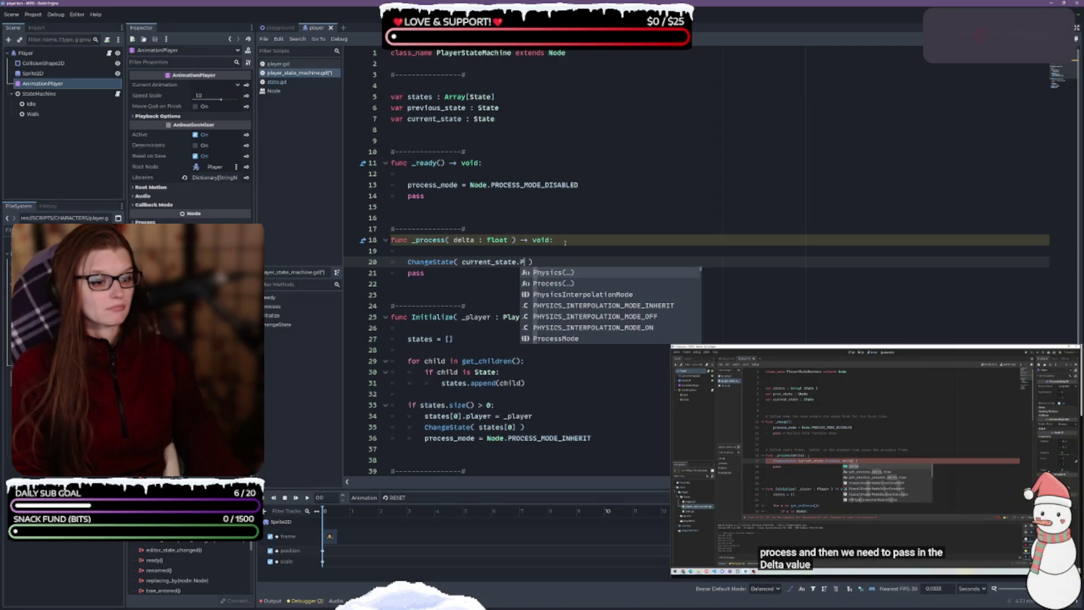
pyautogui.press('Down')
pyautogui.press('Return')
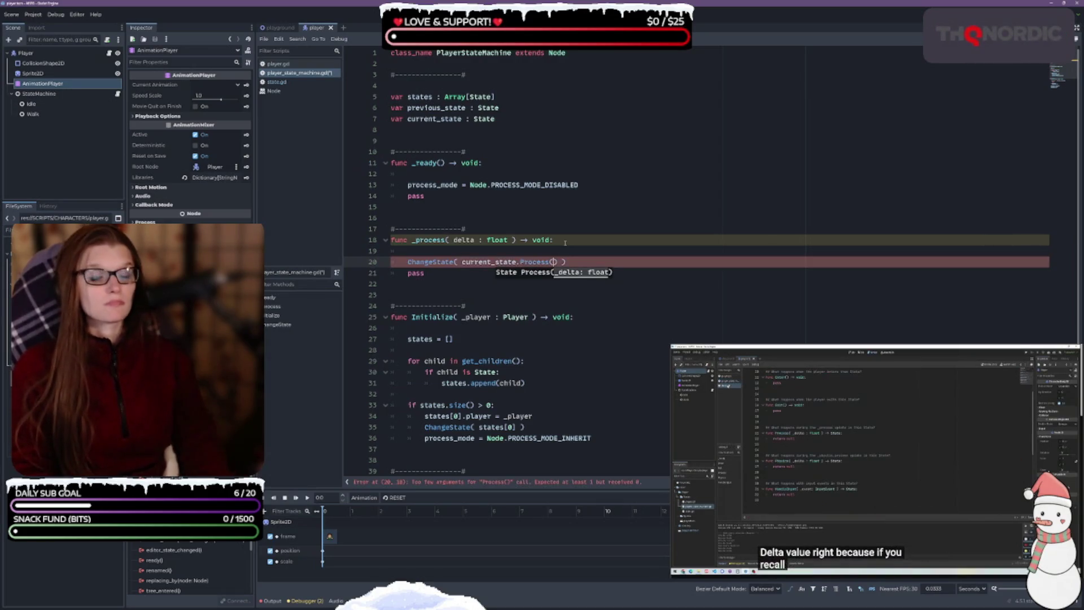
pyautogui.write('a')
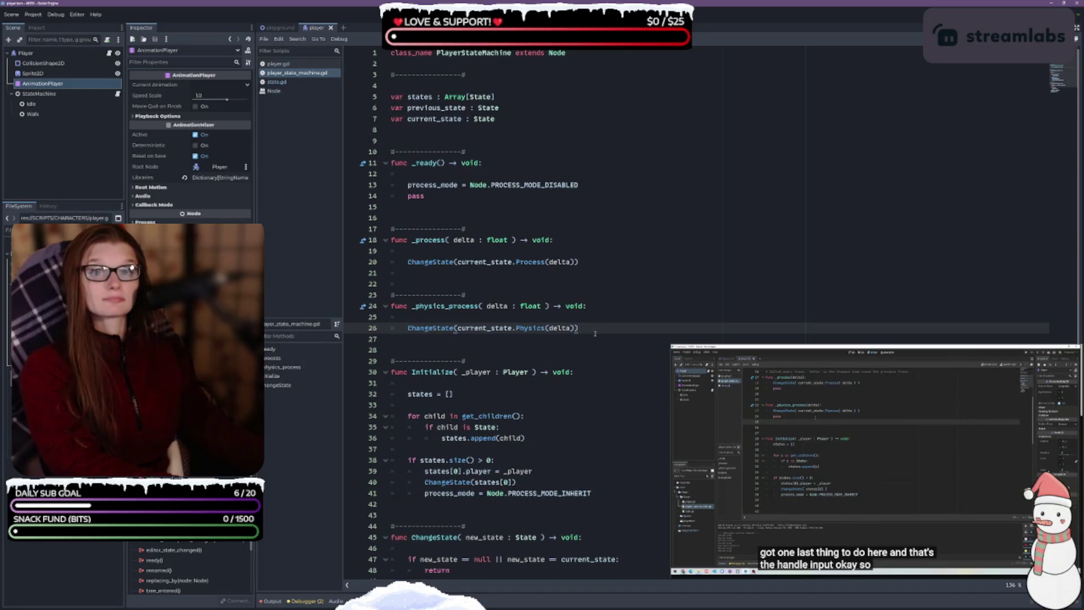
pyautogui.press('Return')
pyautogui.press('Return')
pyautogui.press('Return')
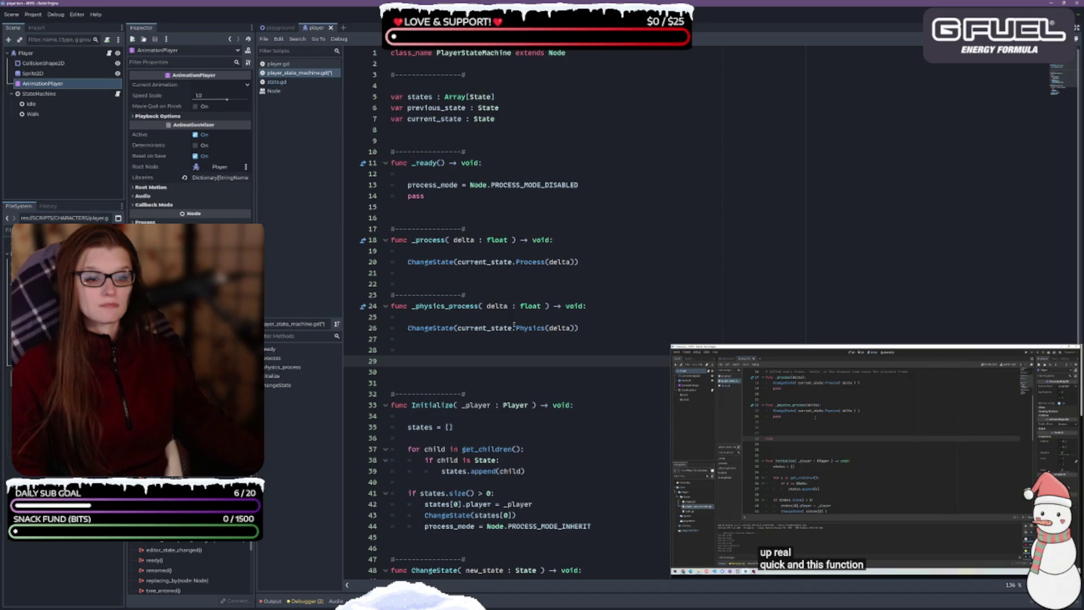
# Step: Paste a divider comment and add an _unhandled_input(event : InputEvent) function below _physics_process
pyautogui.moveTo(483, 301); pyautogui.dragTo(390, 295)
pyautogui.hotkey('ctrl', 'c')
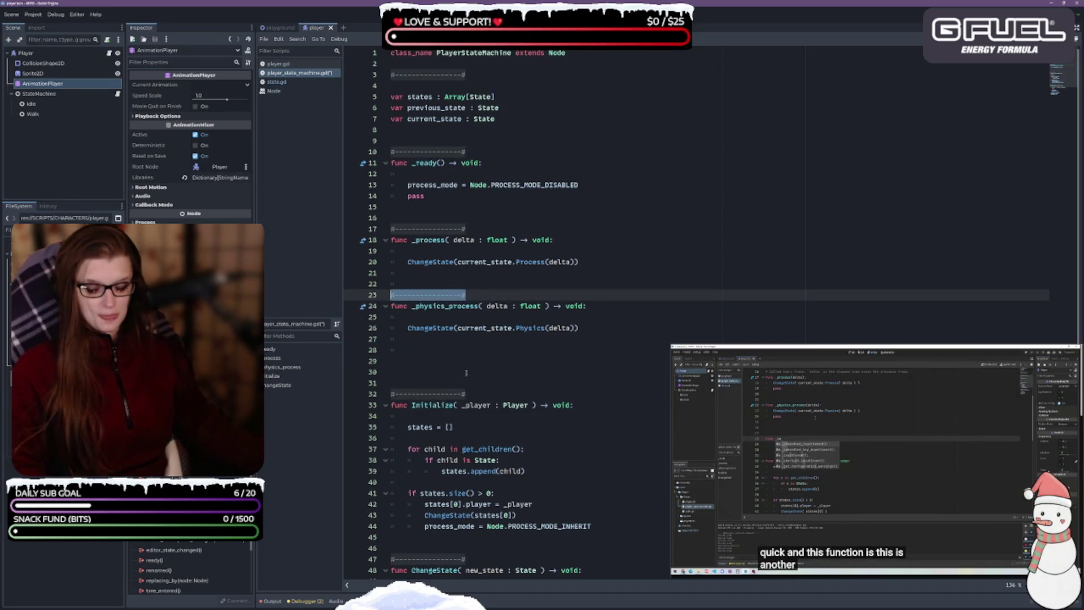
pyautogui.click(414, 366)
pyautogui.hotkey('ctrl', 'v')
pyautogui.press('Return')
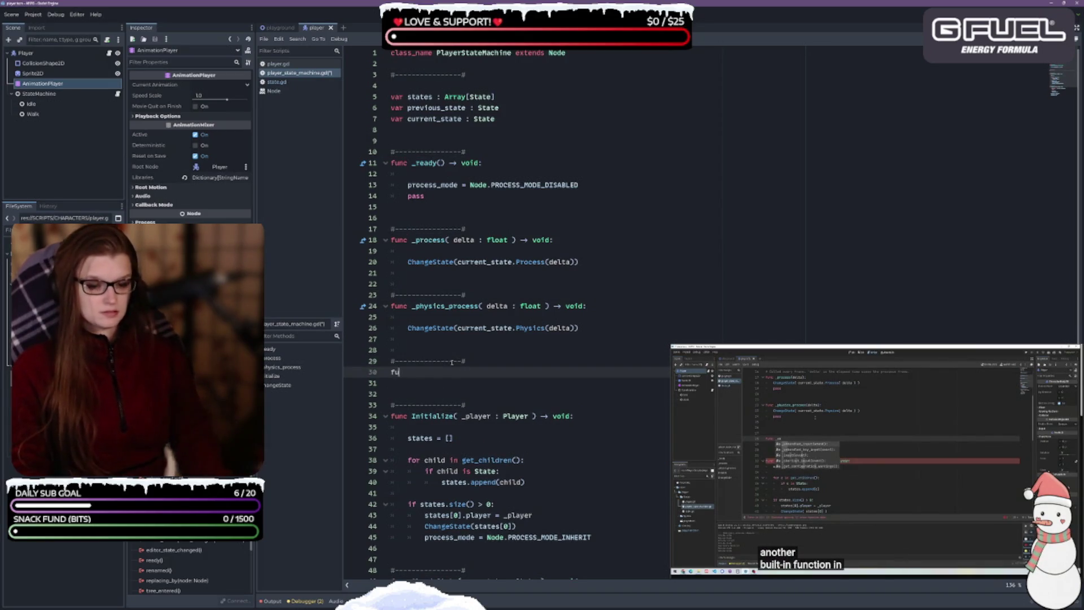
pyautogui.write('func ')
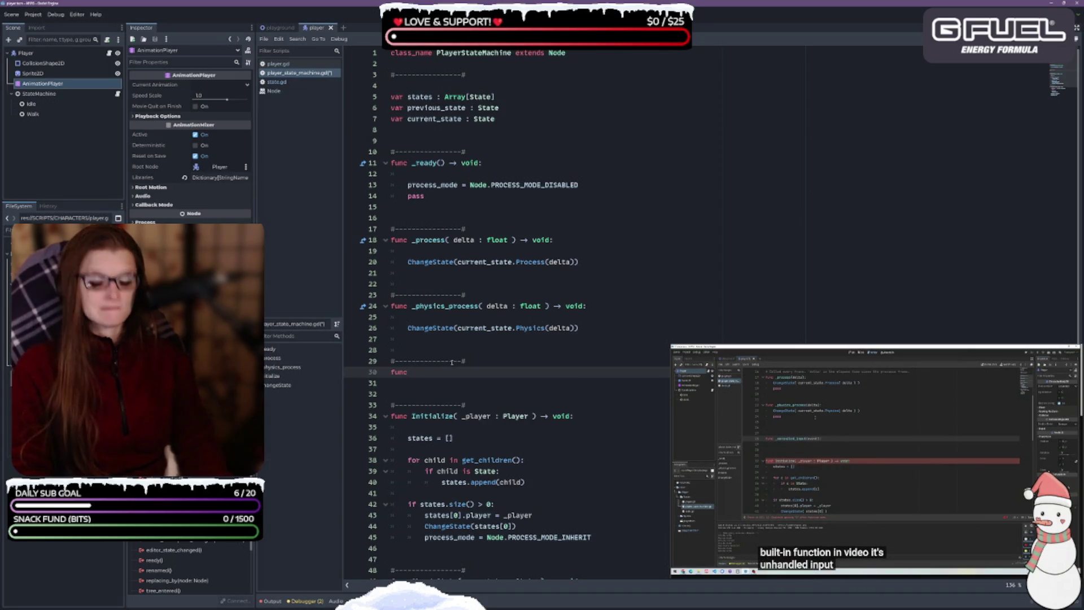
pyautogui.write('_unh')
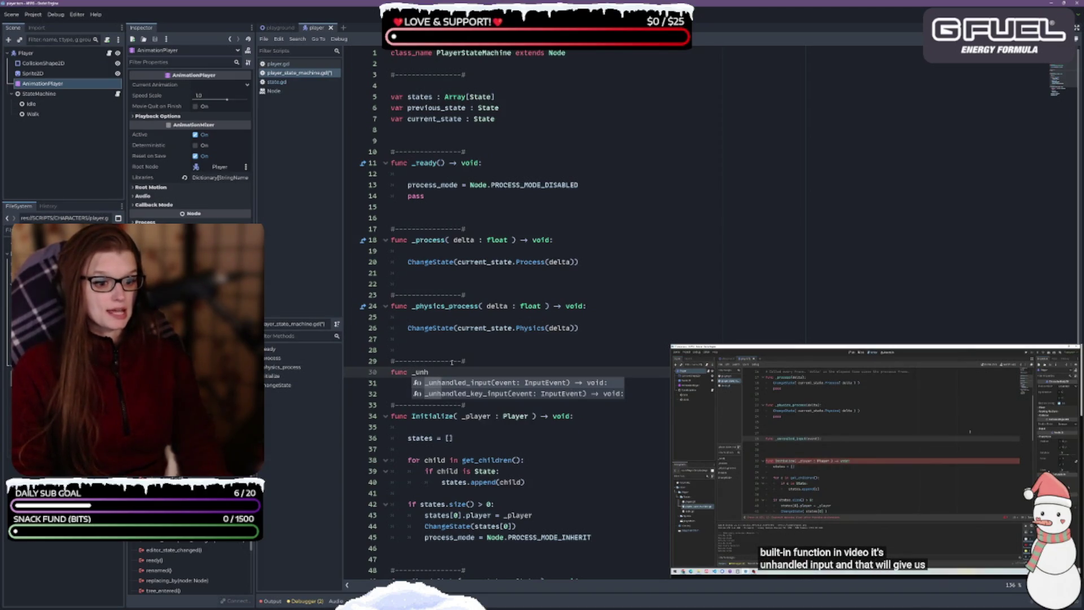
pyautogui.press('Return')
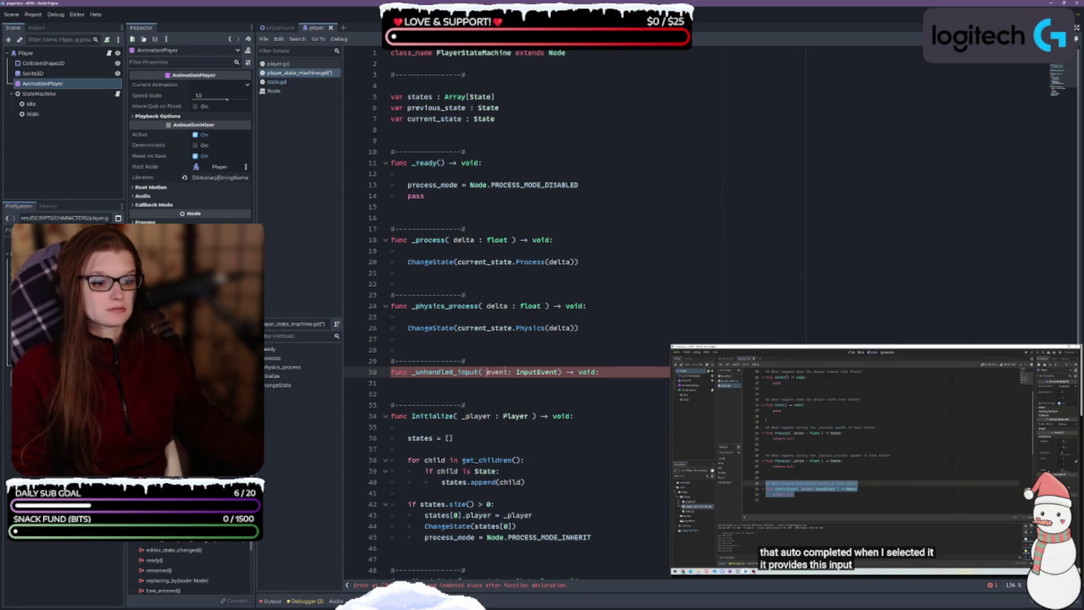
pyautogui.press('Right')
pyautogui.press('Right')
pyautogui.press('Right')
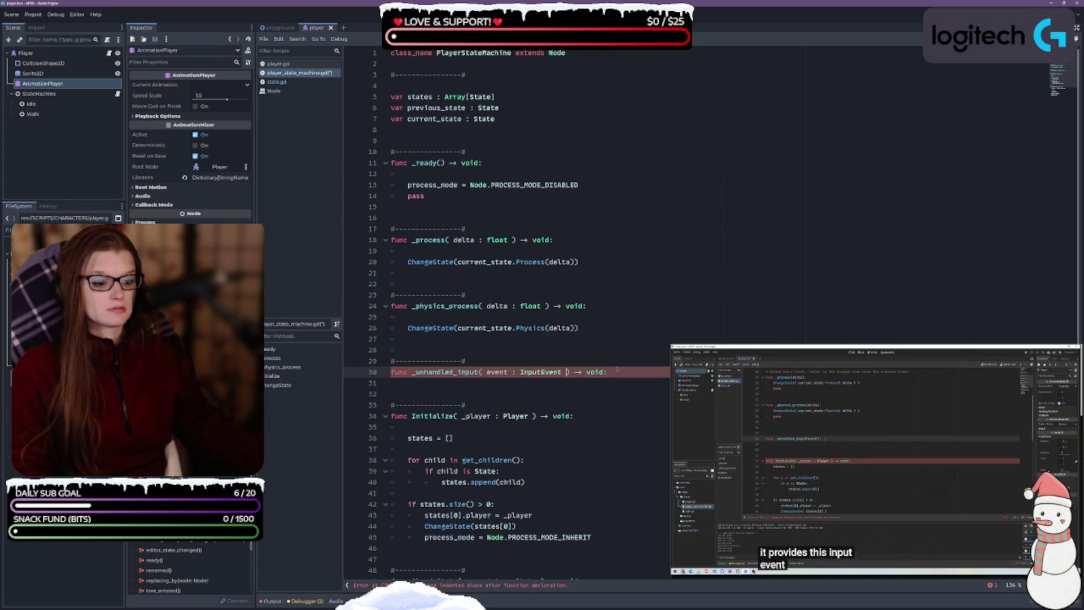
pyautogui.press('Down')
pyautogui.press('Return')
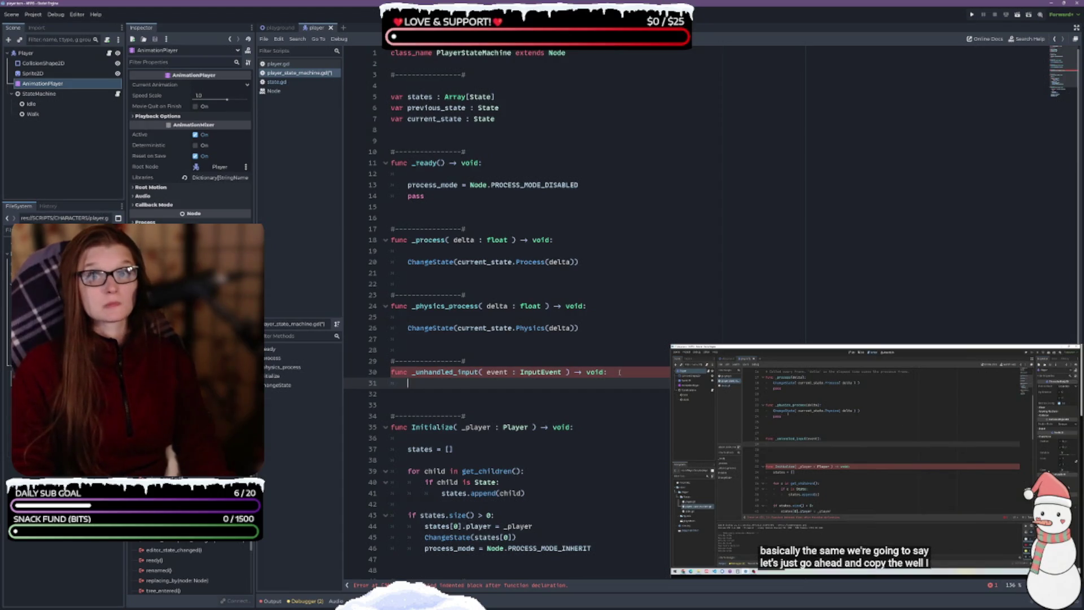
# Step: Make _unhandled_input call ChangeState(current_state.HandleInput(event)) and save the script
pyautogui.write('Change')
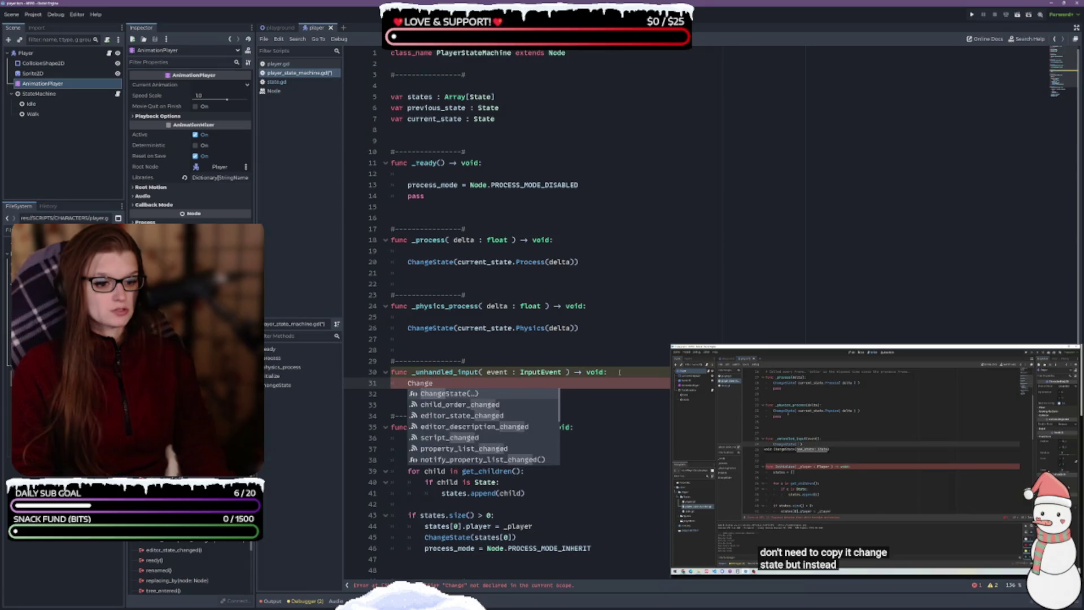
pyautogui.press('Return')
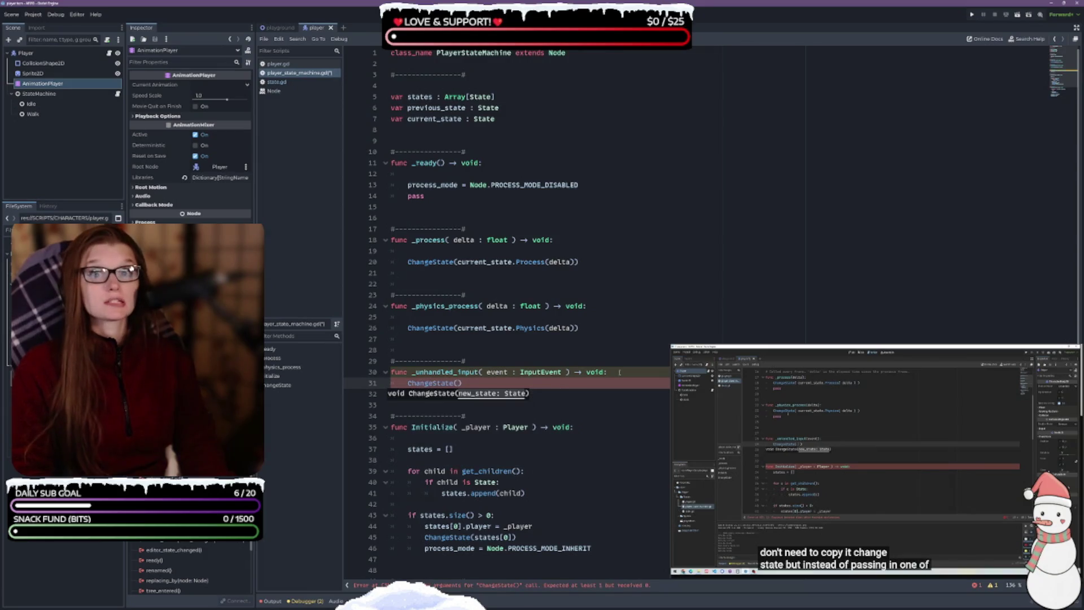
pyautogui.write('current_state')
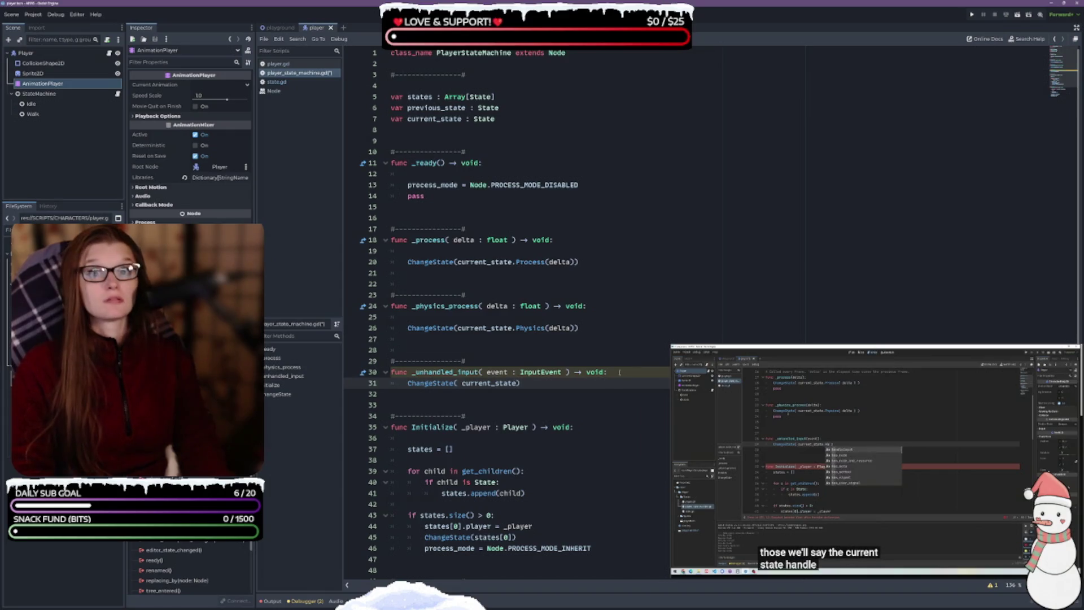
pyautogui.write('.Hand')
pyautogui.press('Return')
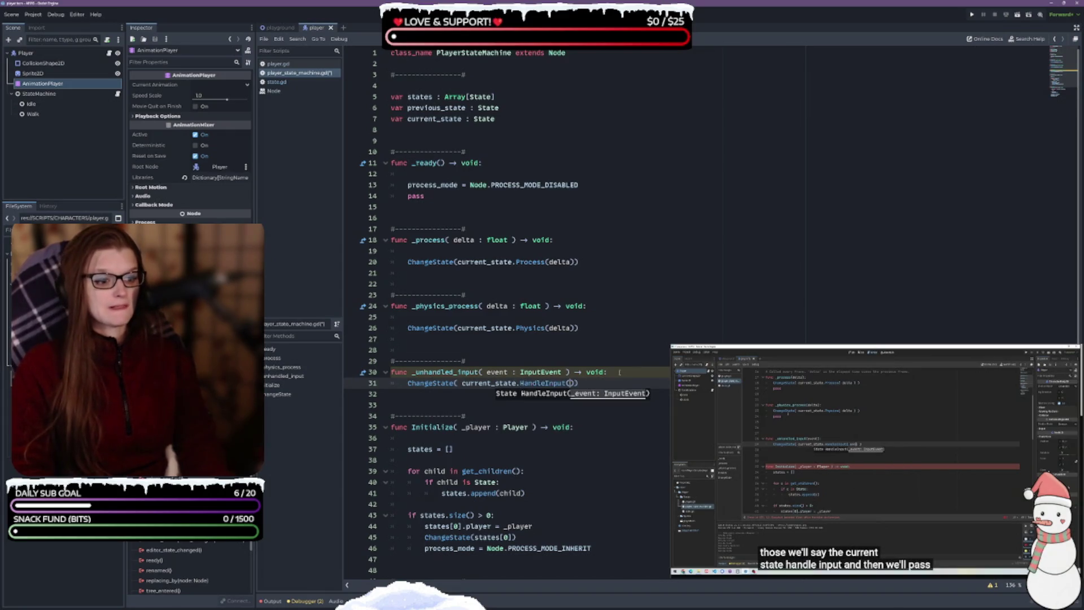
pyautogui.write('t')
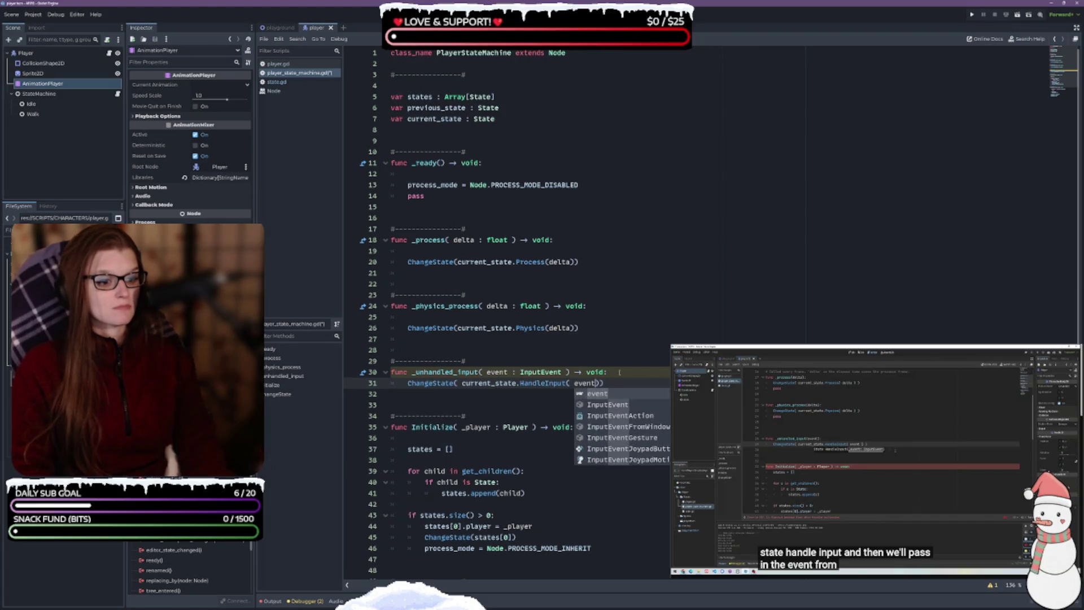
pyautogui.press('Left')
pyautogui.press('Left')
pyautogui.press('Left')
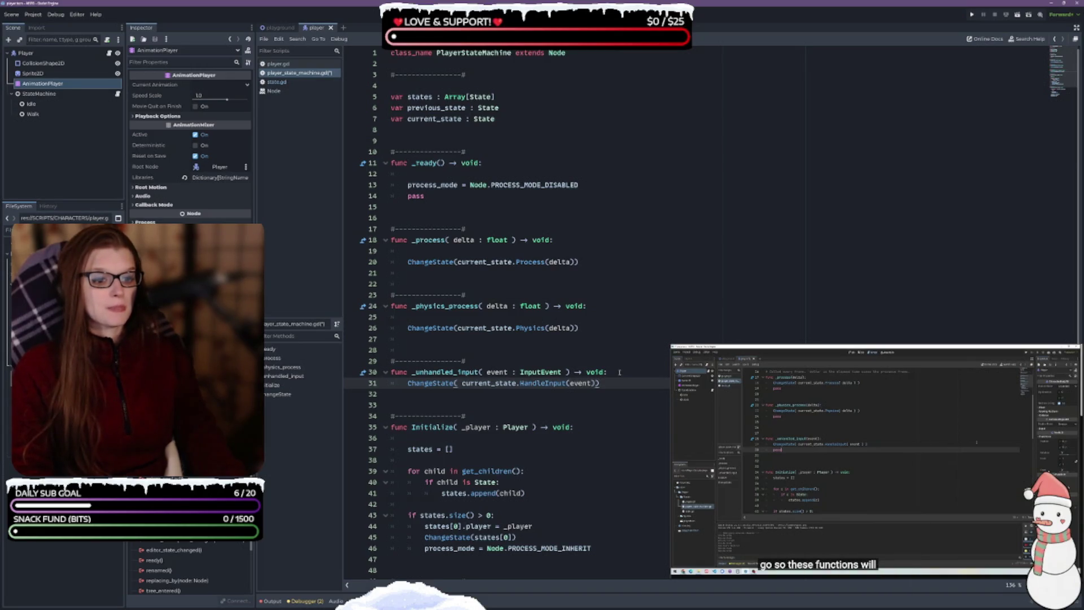
pyautogui.hotkey('ctrl', 's')
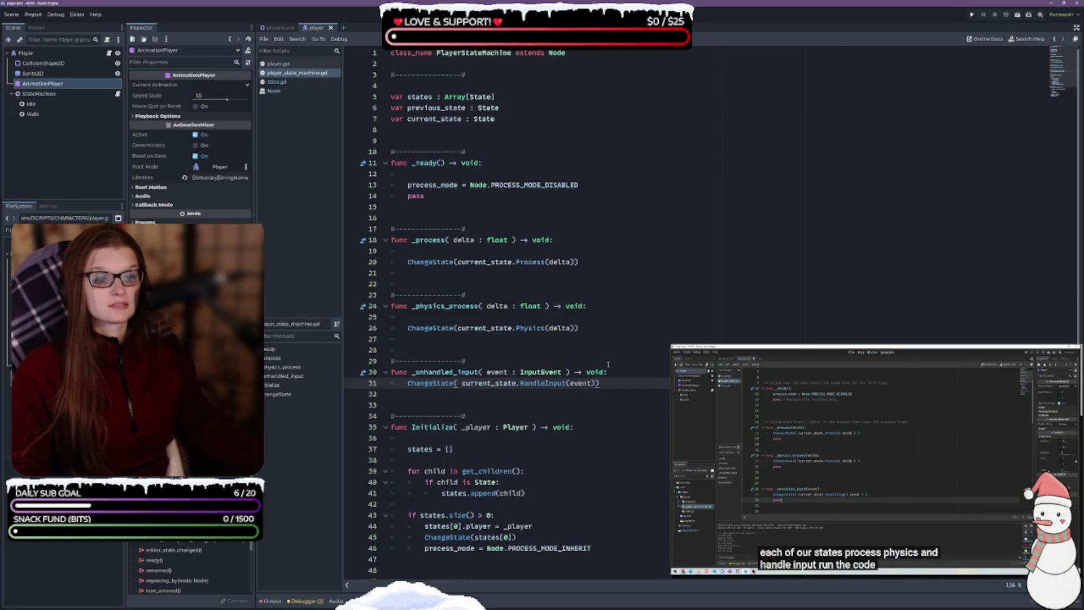
pyautogui.click(492, 317)
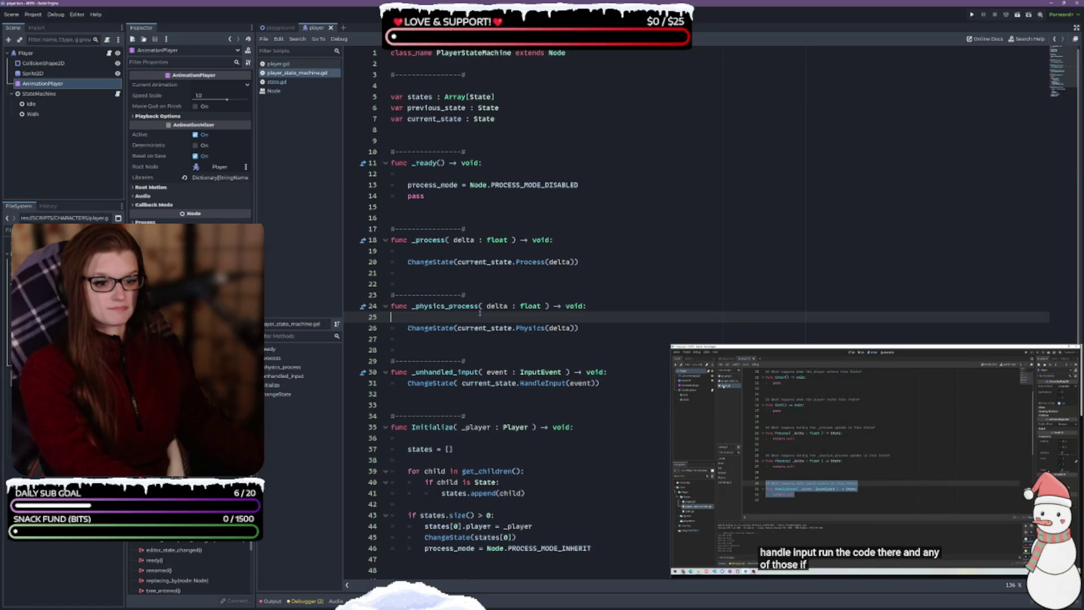
# Step: Delete the blank lines under _process and _physics_process and save the script
pyautogui.press('BackSpace')
pyautogui.press('BackSpace')
pyautogui.click(438, 251)
pyautogui.press('BackSpace')
pyautogui.press('BackSpace')
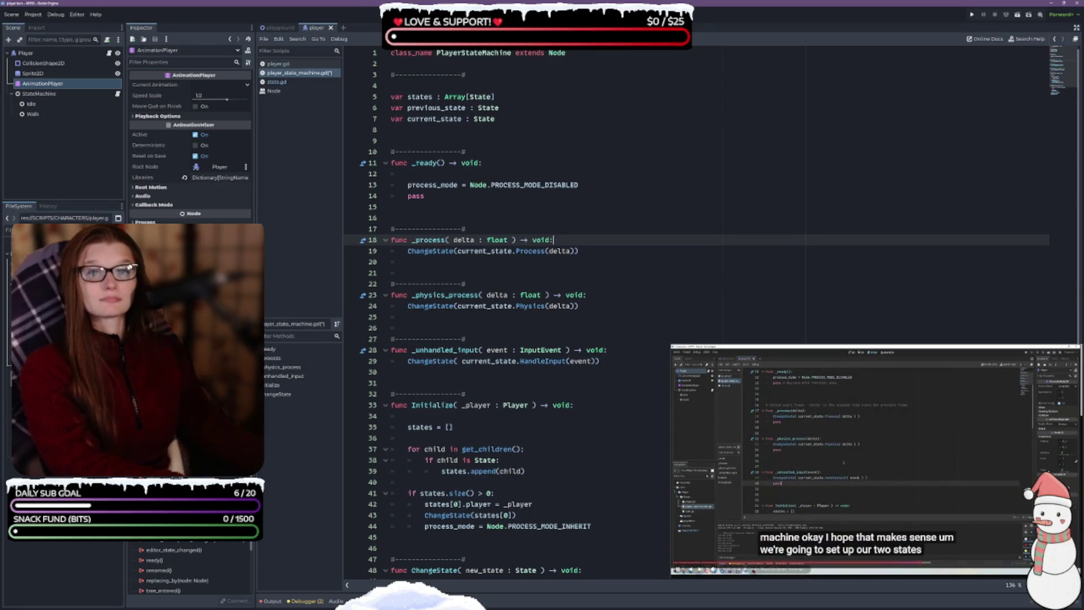
pyautogui.hotkey('ctrl', 's')
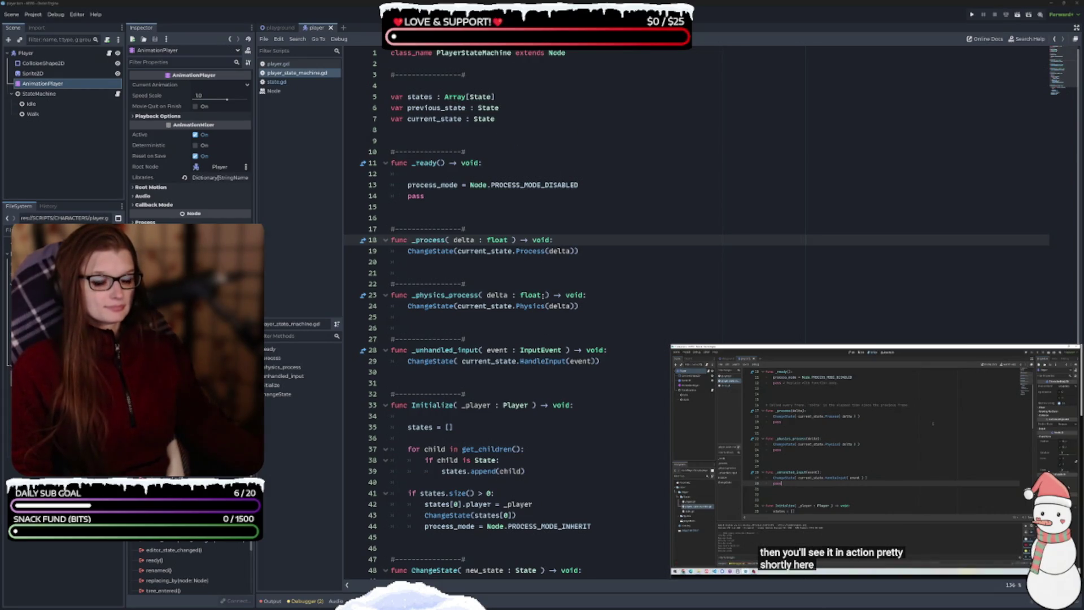
# Step: Adjust parameter spacing in _process, _unhandled_input and Initialize, formatting delta as delta : float
pyautogui.click(584, 361)
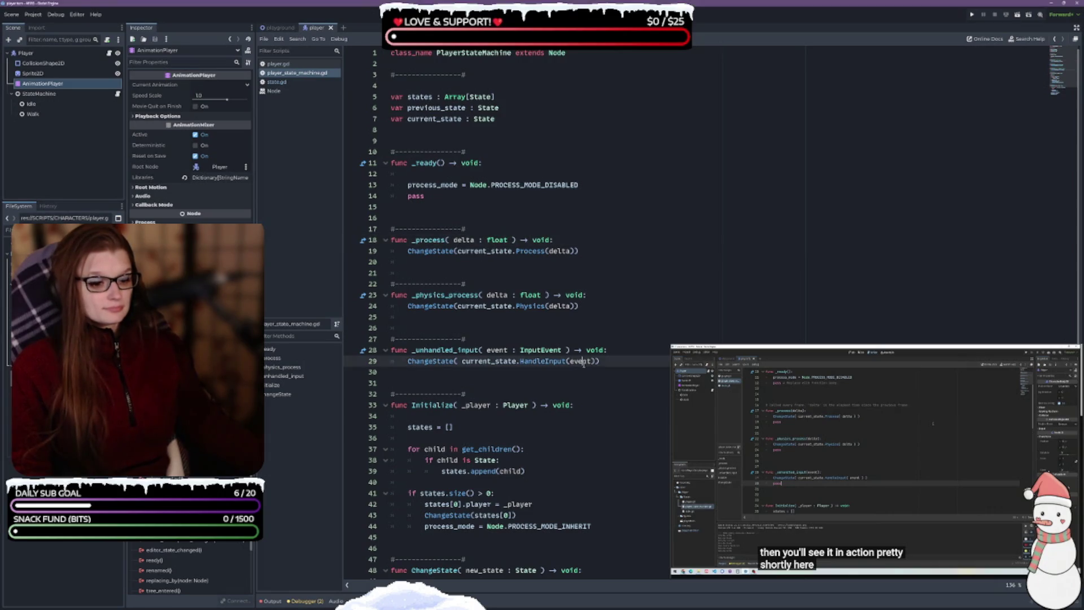
pyautogui.click(528, 335)
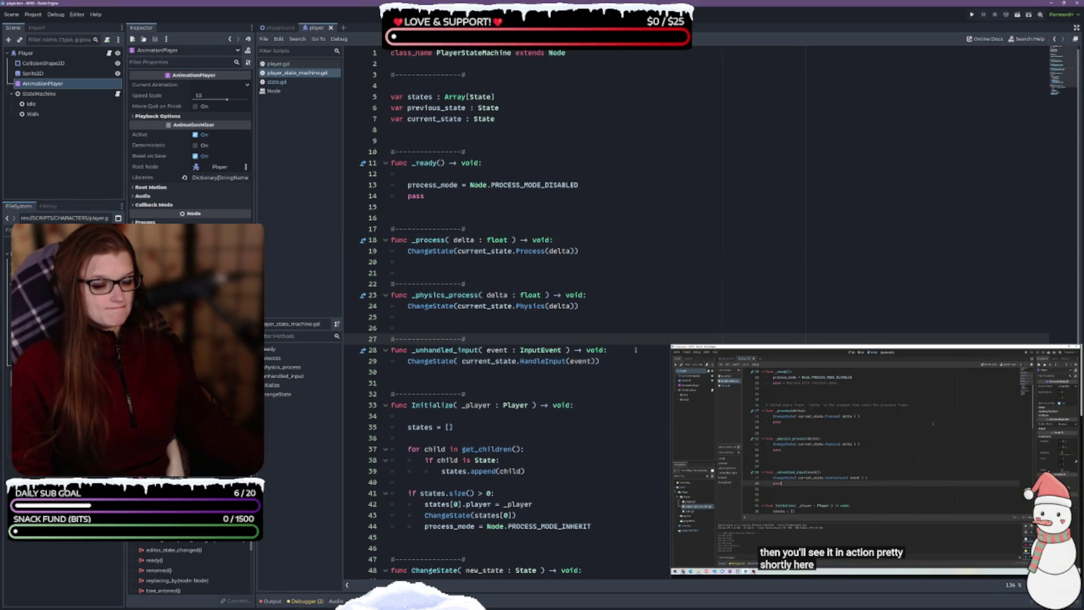
pyautogui.click(455, 240)
pyautogui.press('BackSpace')
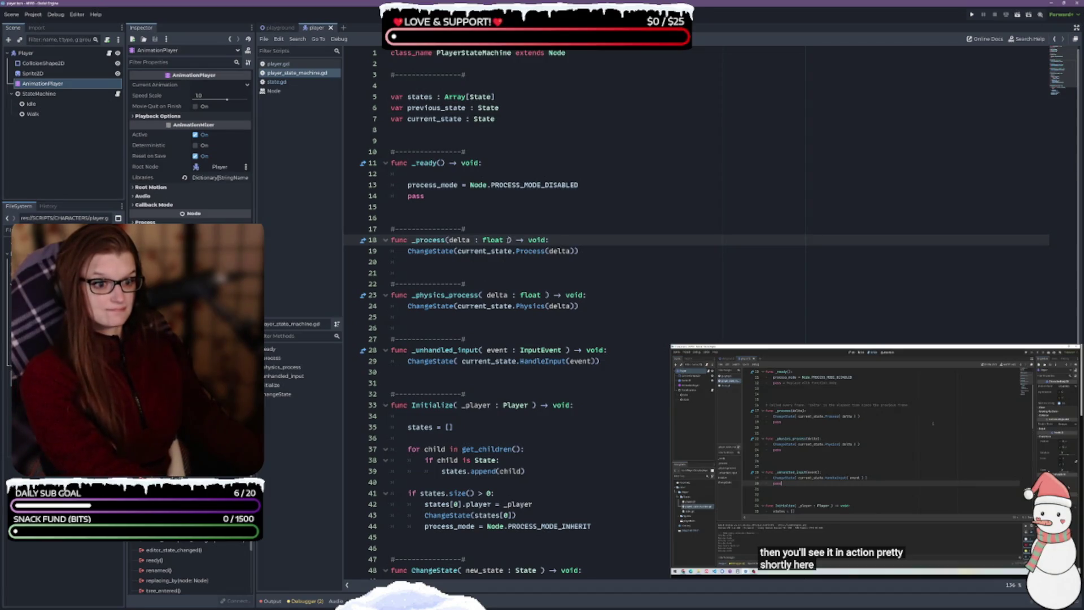
pyautogui.click(638, 419)
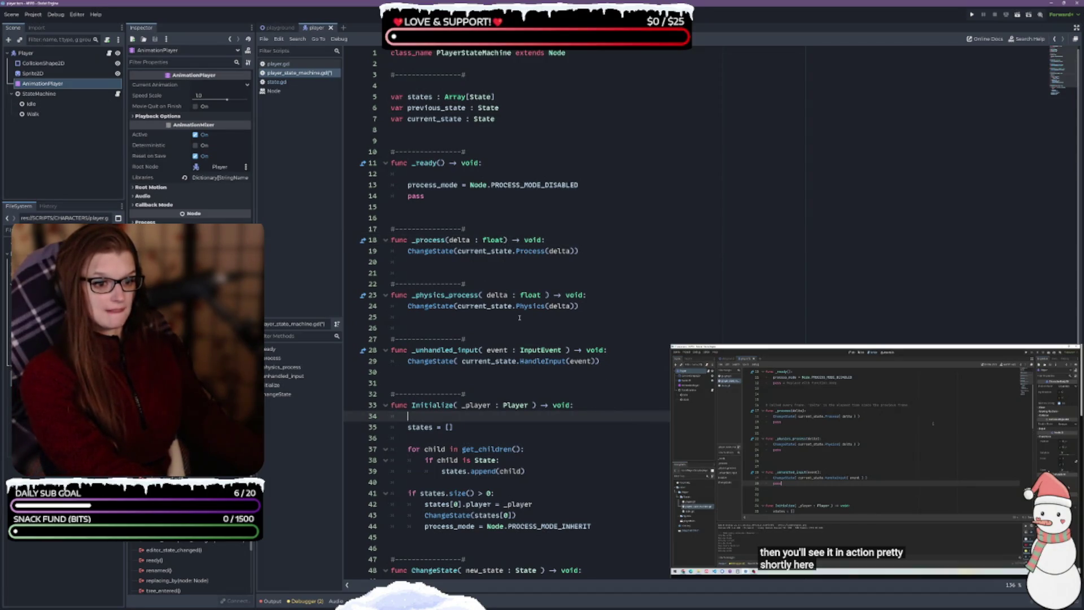
pyautogui.click(477, 240)
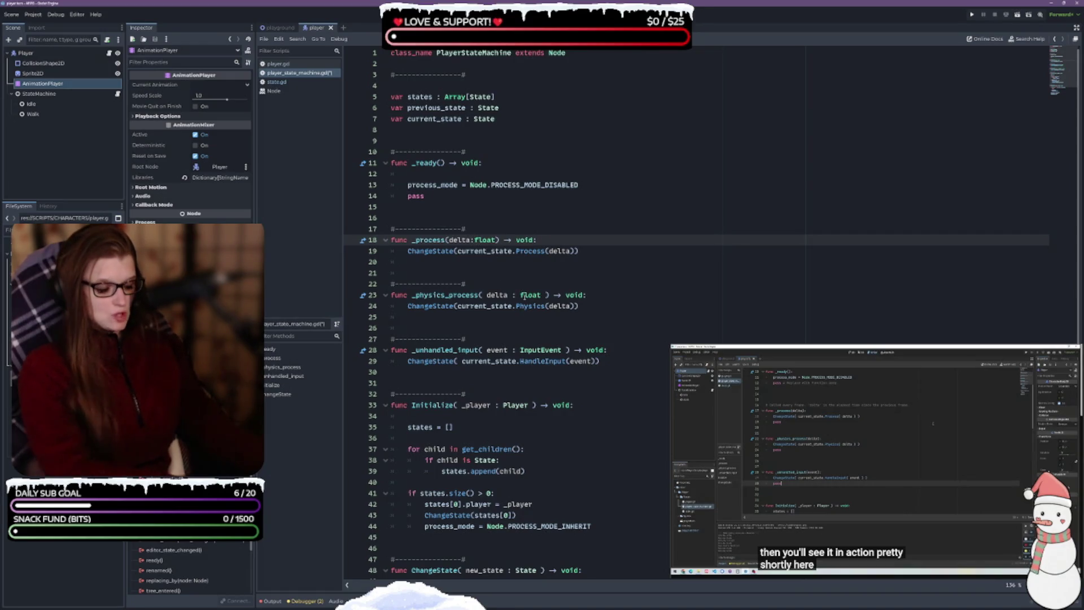
pyautogui.press('Right')
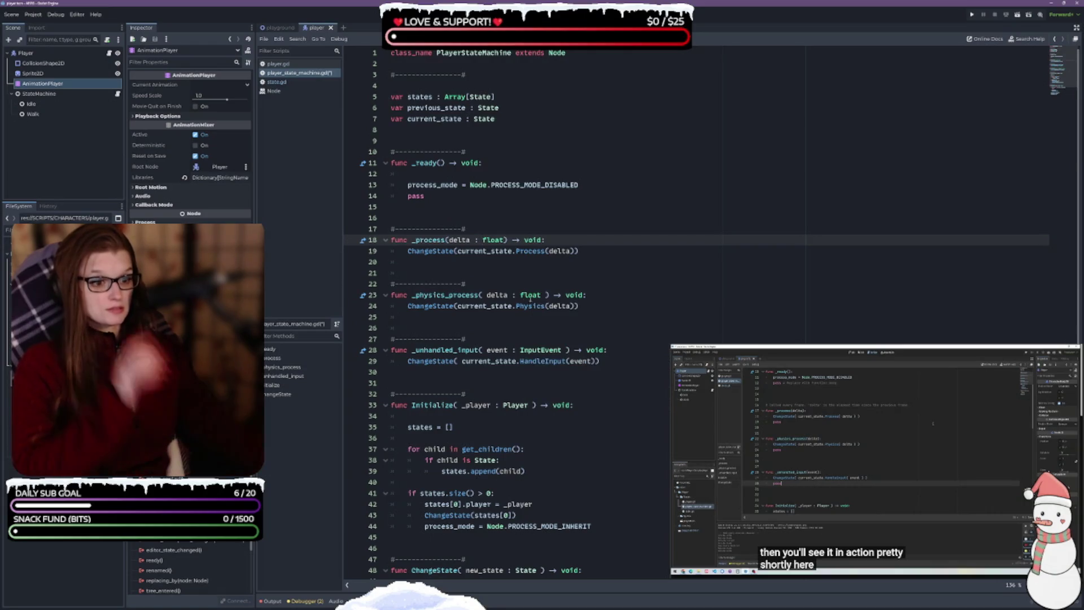
pyautogui.click(679, 306)
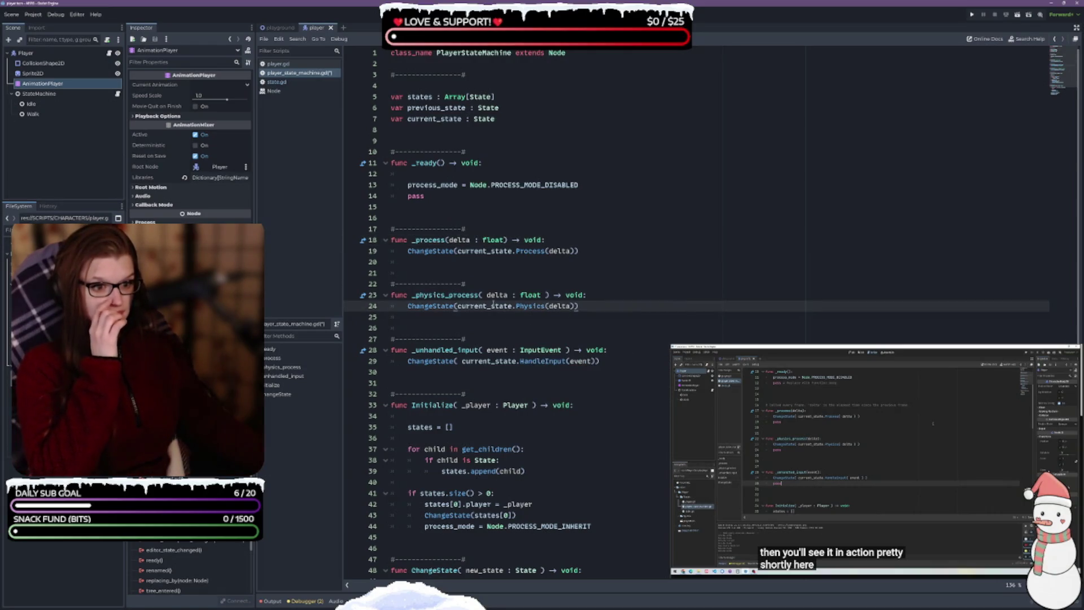
pyautogui.click(481, 295)
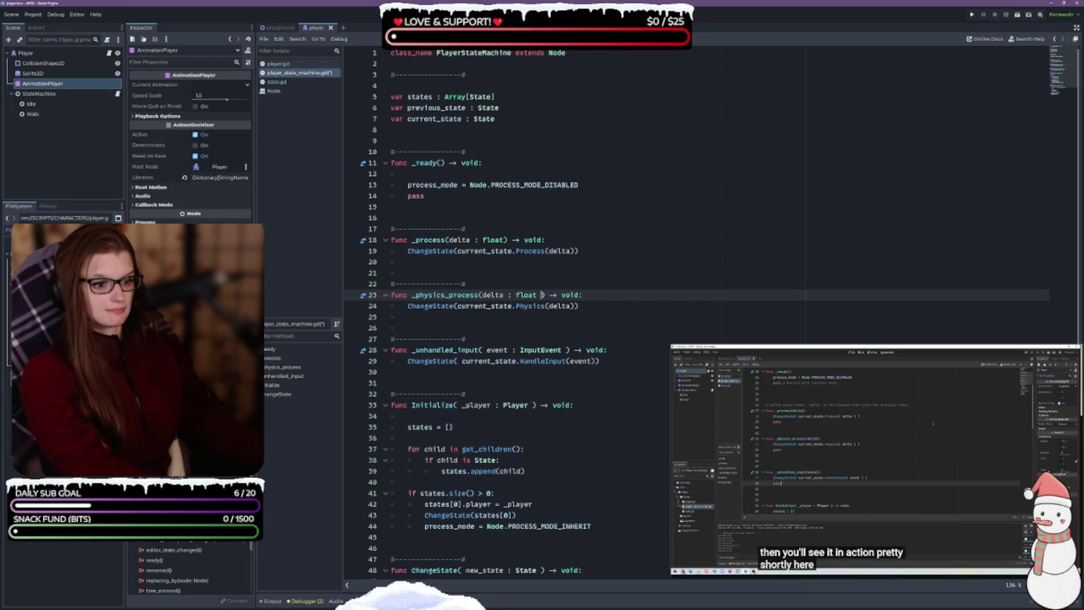
pyautogui.click(485, 350)
pyautogui.press('BackSpace')
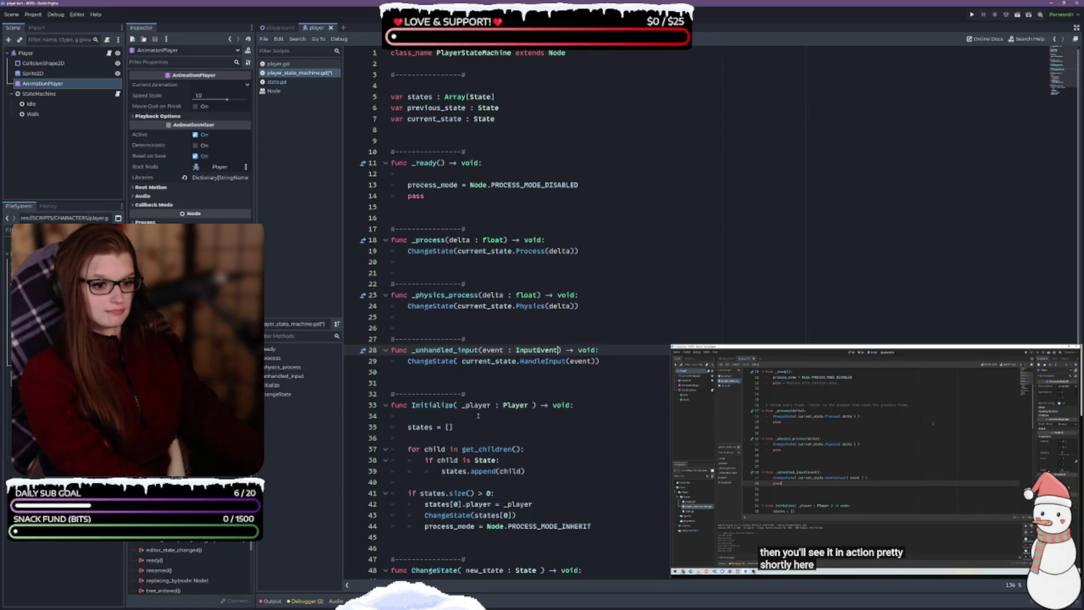
pyautogui.click(463, 405)
pyautogui.press('BackSpace')
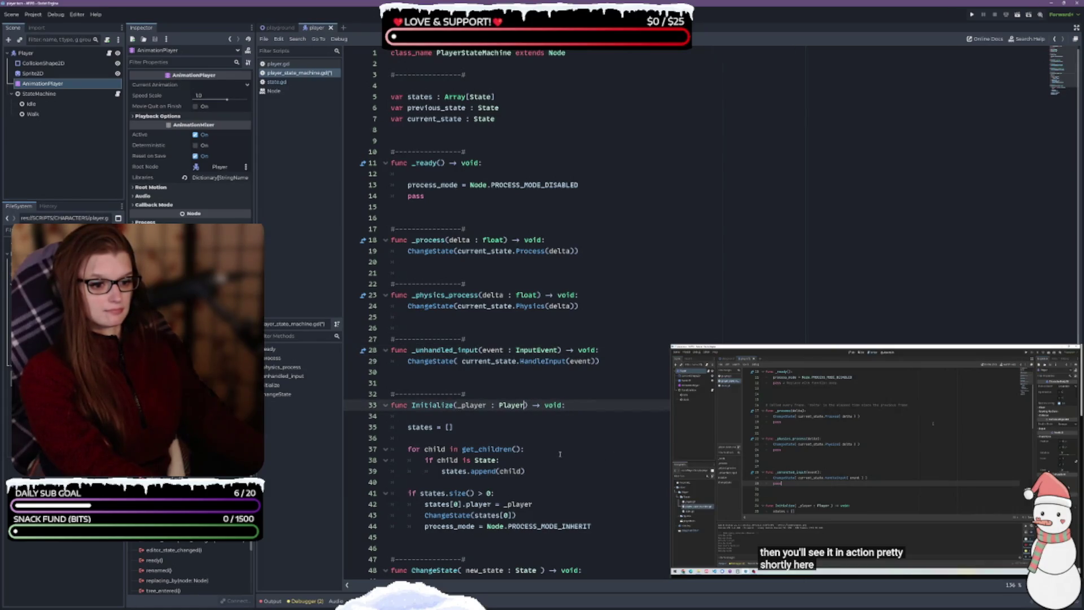
# Step: Restore the spaces inside the function parentheses and save the state machine script
pyautogui.scroll(-2, 550, 551)
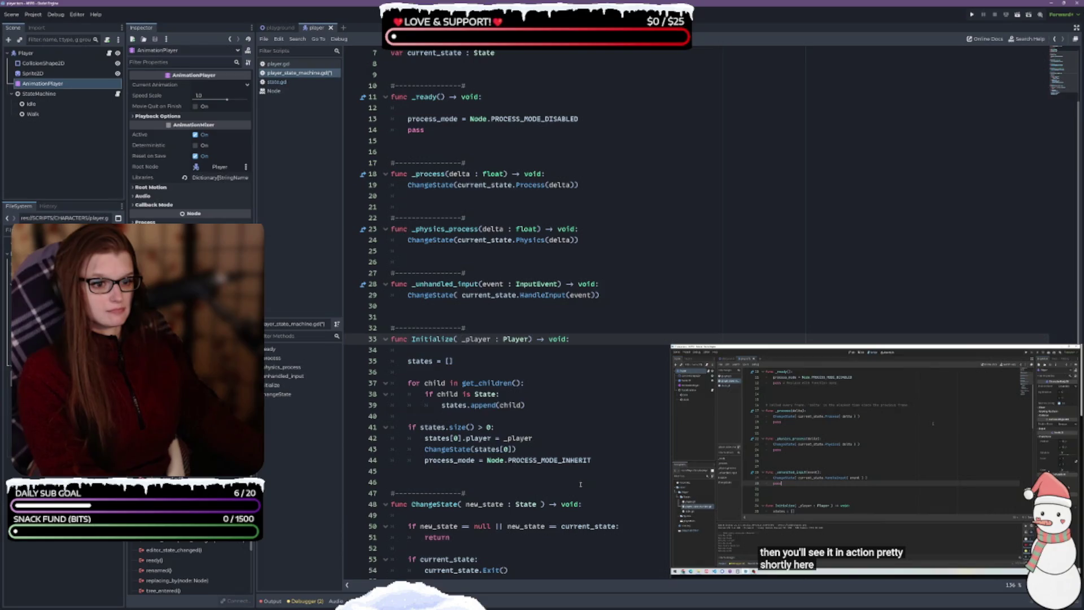
pyautogui.scroll(1, 571, 476)
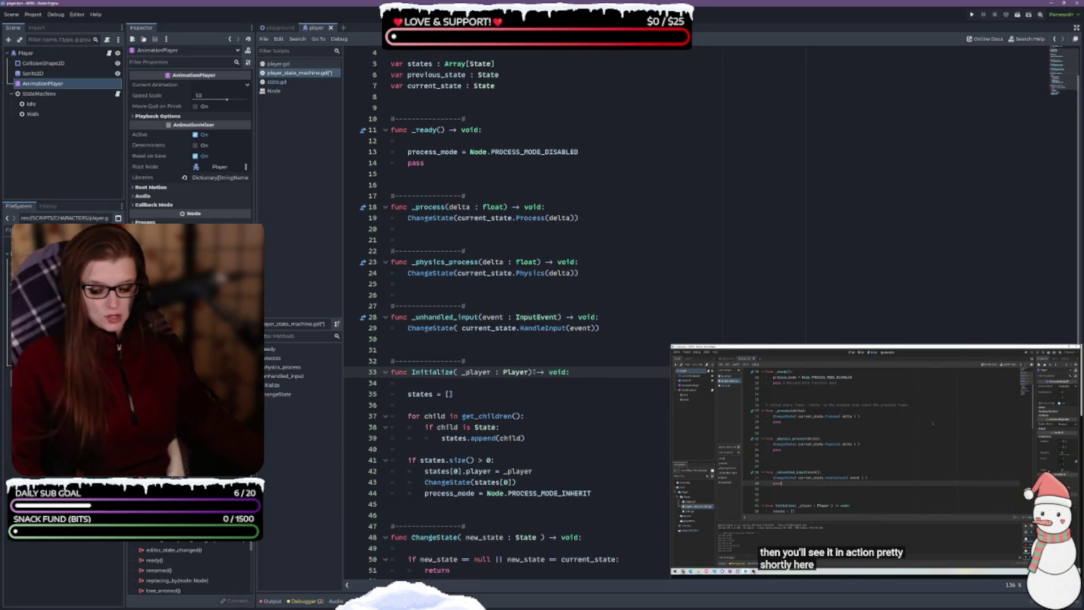
pyautogui.click(531, 371)
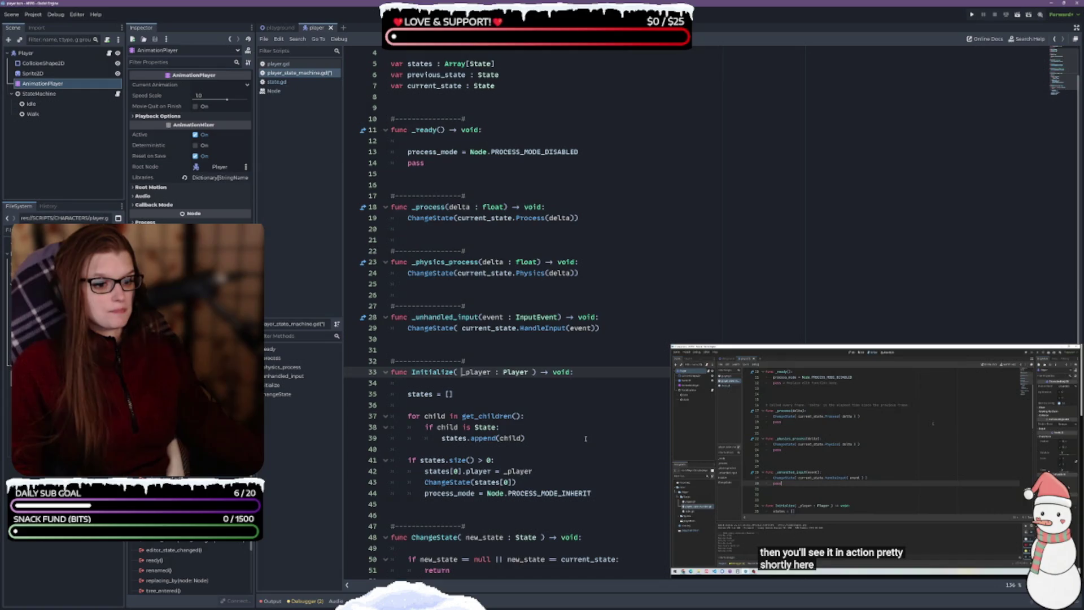
pyautogui.click(562, 317)
pyautogui.hotkey('ctrl', 'Left')
pyautogui.hotkey('ctrl', 'Left')
pyautogui.hotkey('ctrl', 'Left')
pyautogui.press('Up')
pyautogui.press('Up')
pyautogui.press('Up')
pyautogui.hotkey('ctrl', 'Right')
pyautogui.hotkey('ctrl', 'Right')
pyautogui.hotkey('ctrl', 'Right')
pyautogui.press('Up')
pyautogui.press('Up')
pyautogui.press('Up')
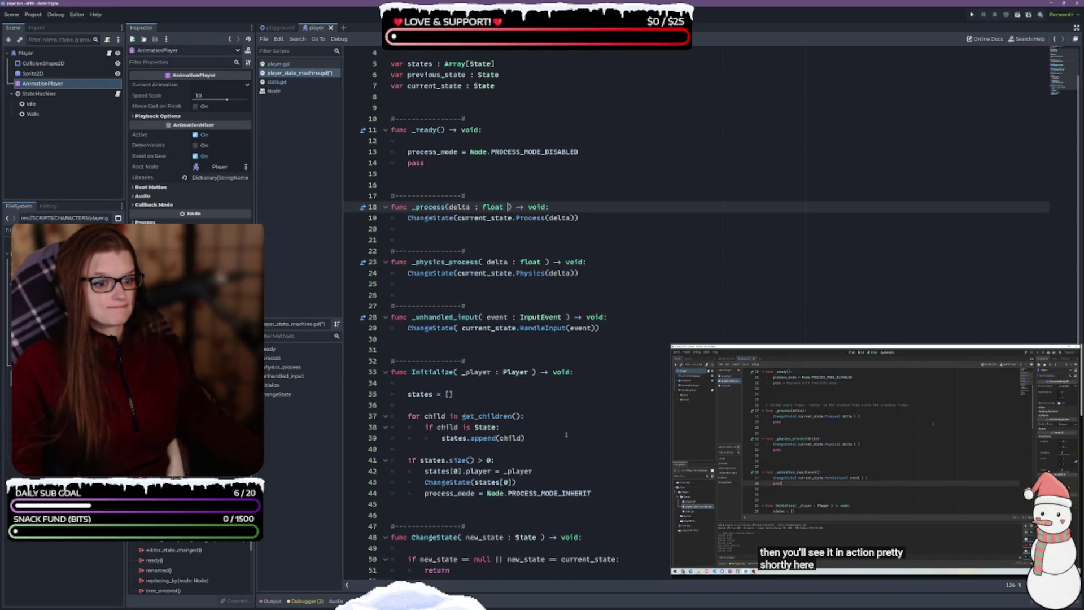
pyautogui.hotkey('ctrl', 'Left')
pyautogui.hotkey('ctrl', 'Left')
pyautogui.hotkey('ctrl', 'Left')
pyautogui.hotkey('ctrl', 's')
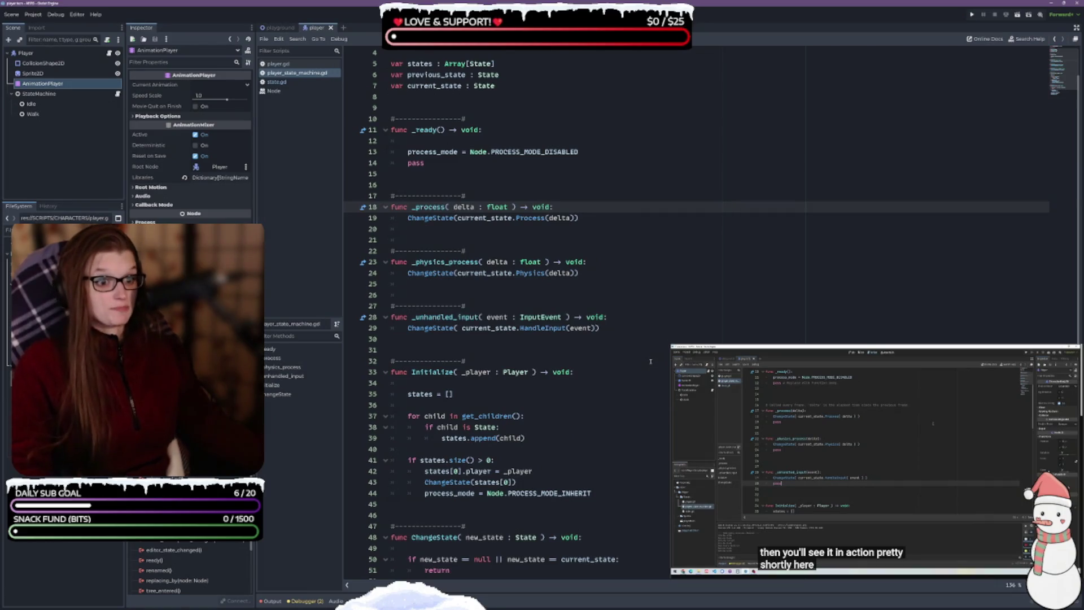
# Step: Add spaces inside the ChangeState call on line 19, then undo them
pyautogui.scroll(-3, 635, 357)
pyautogui.scroll(4, 633, 382)
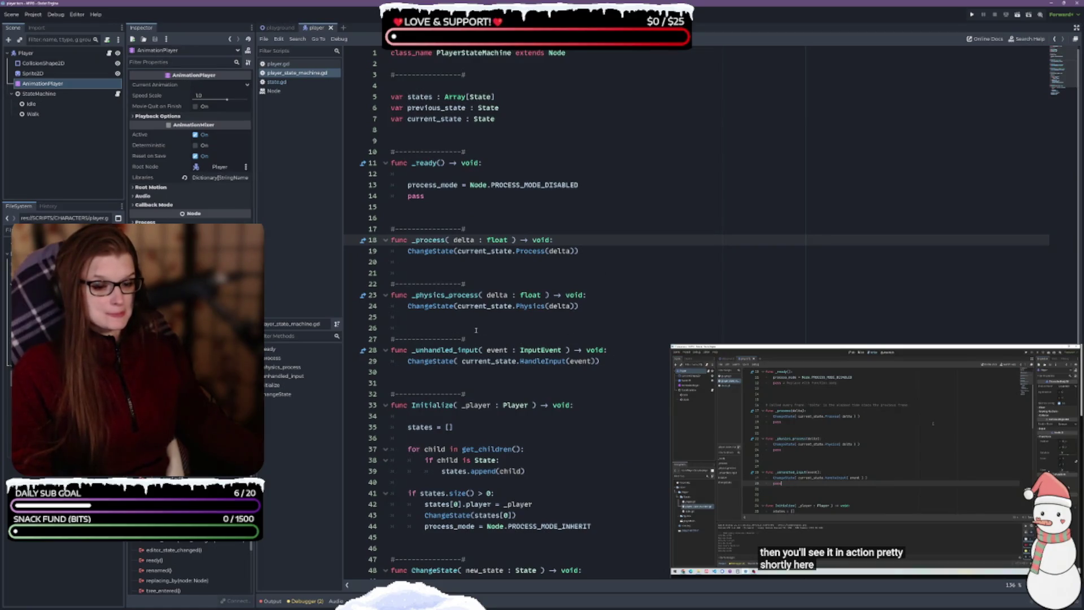
pyautogui.click(457, 251)
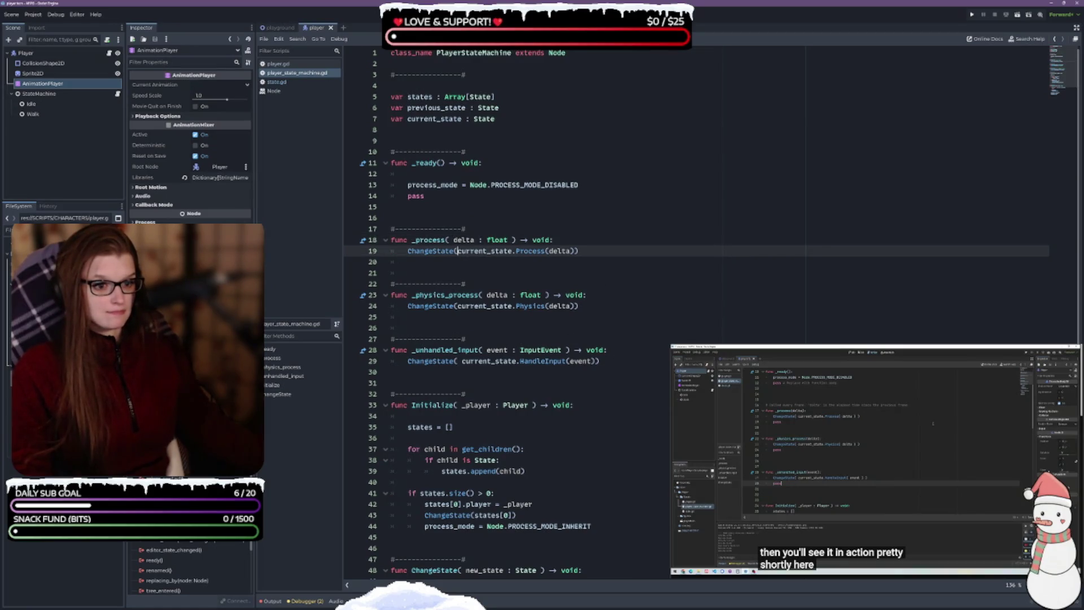
pyautogui.click(579, 251)
pyautogui.click(637, 372)
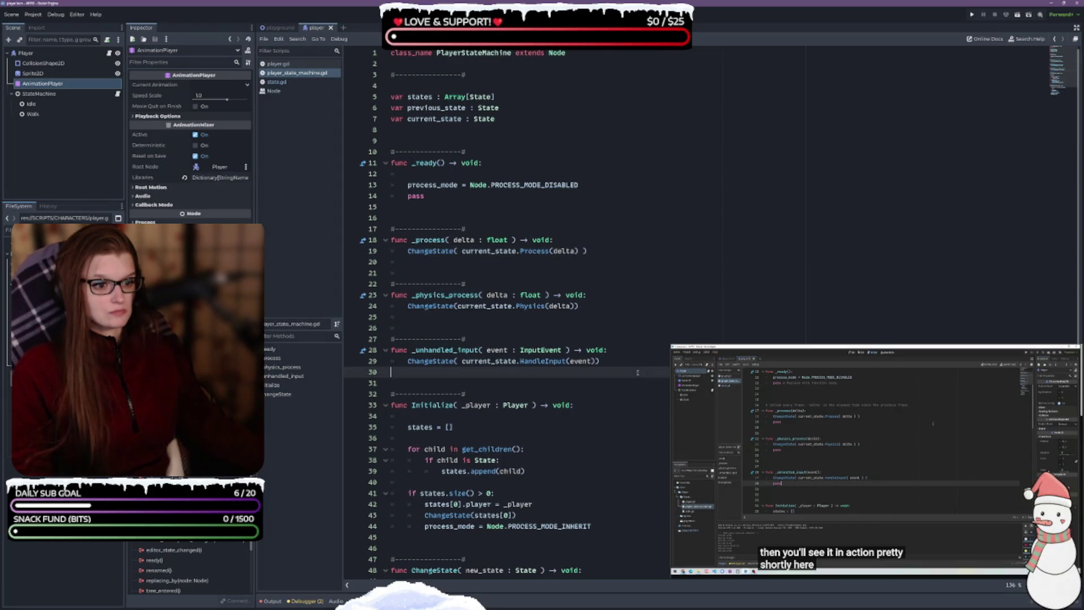
pyautogui.hotkey('ctrl', 'z')
pyautogui.hotkey('ctrl', 'z')
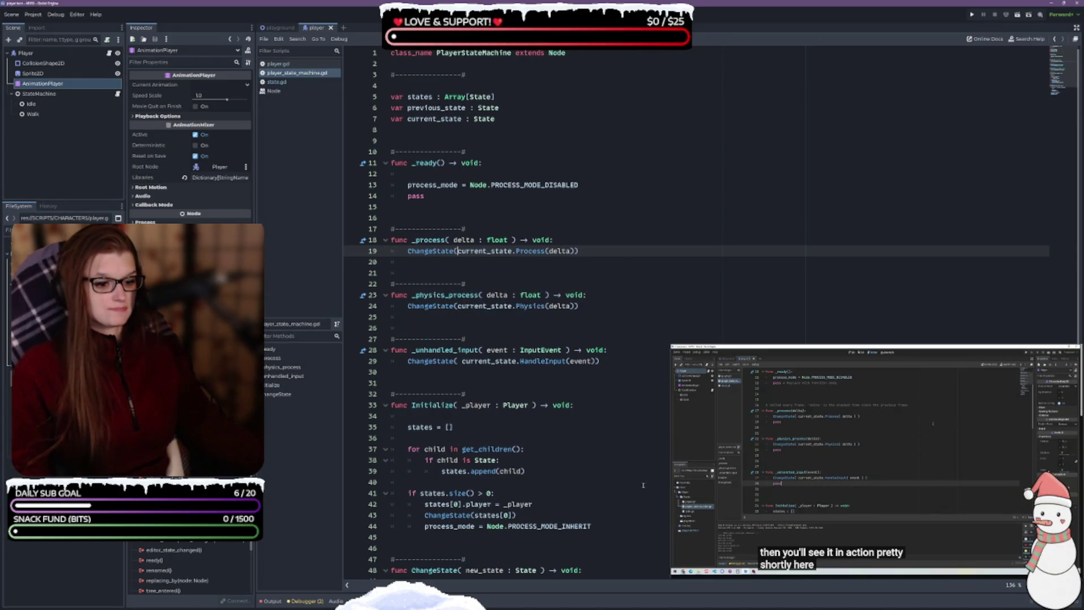
pyautogui.scroll(-4, 643, 485)
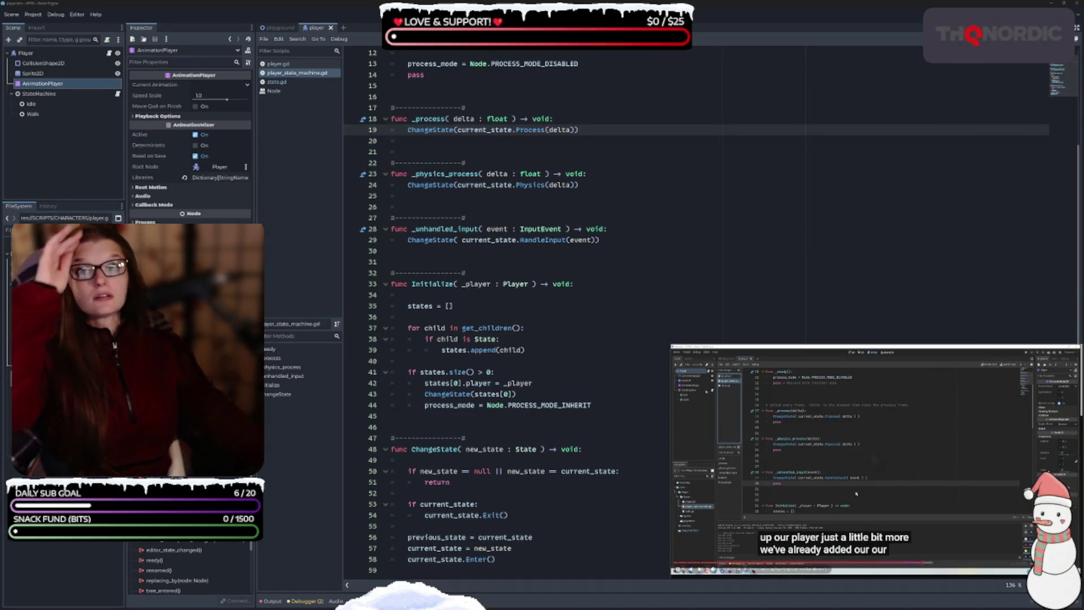
# Step: Open player.gd and delete the state string variable declaration on line 7
pyautogui.click(45, 94)
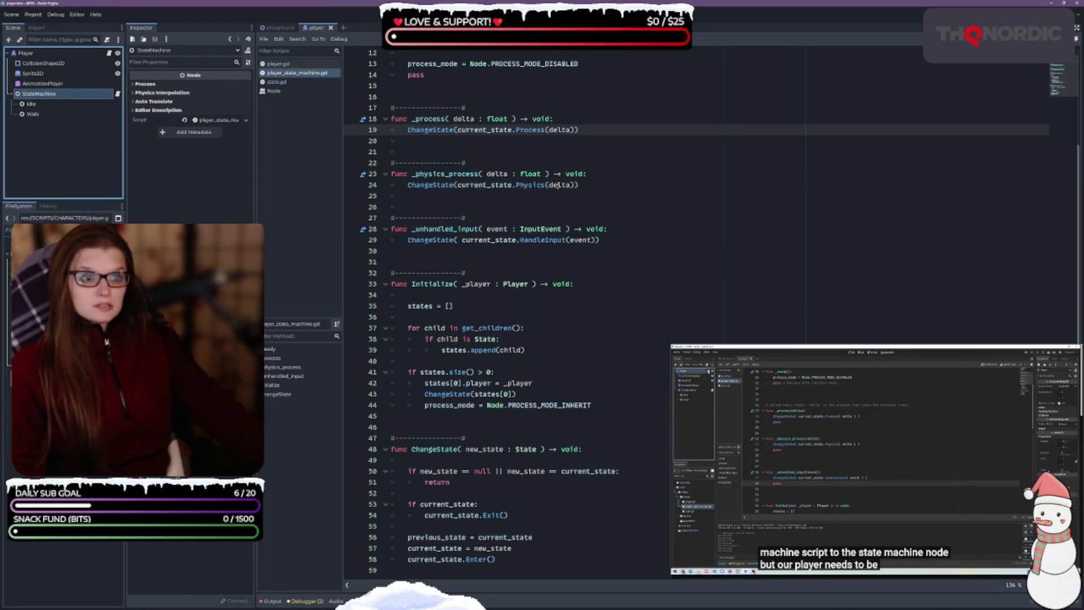
pyautogui.click(559, 163)
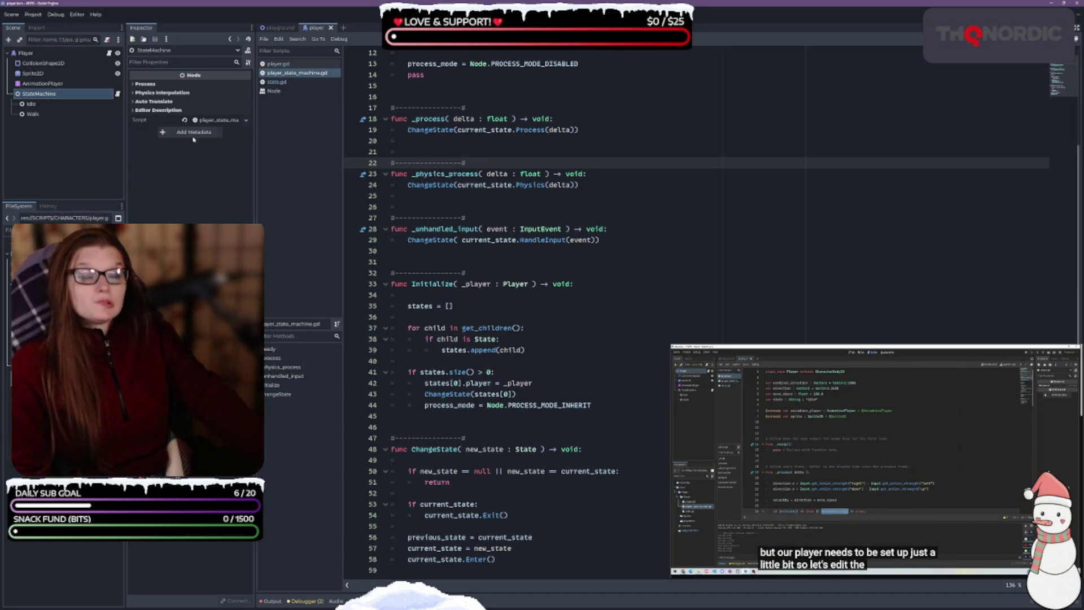
pyautogui.click(293, 63)
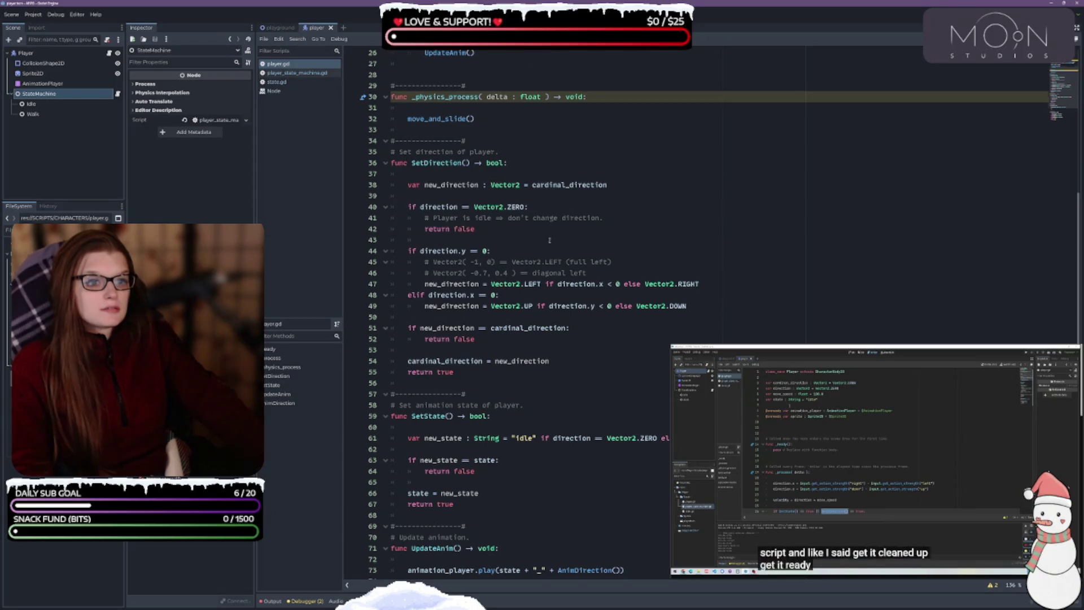
pyautogui.scroll(5, 513, 312)
pyautogui.click(473, 275)
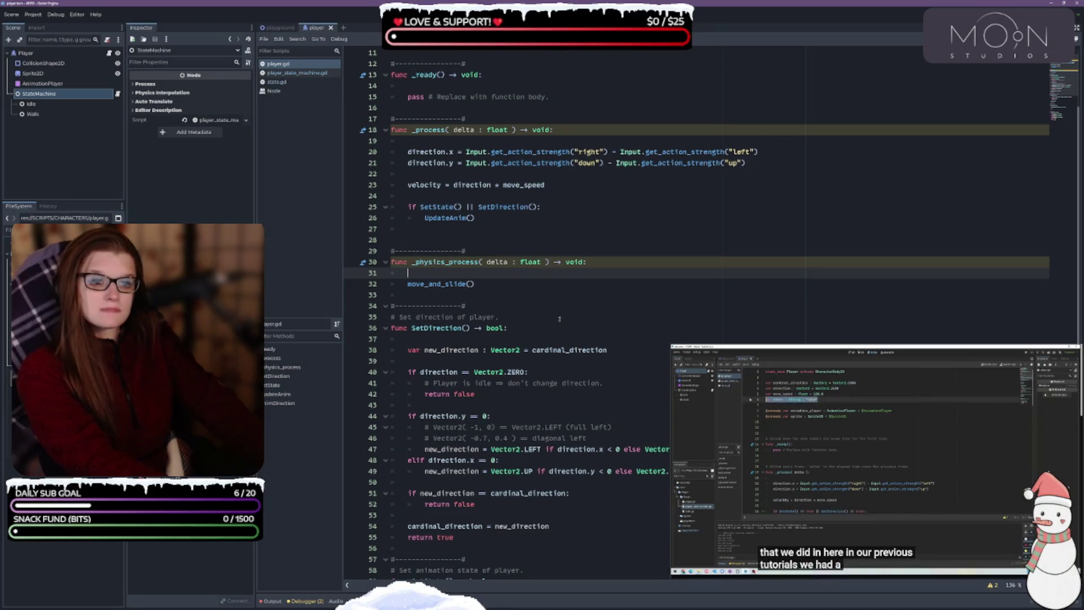
pyautogui.scroll(3, 559, 321)
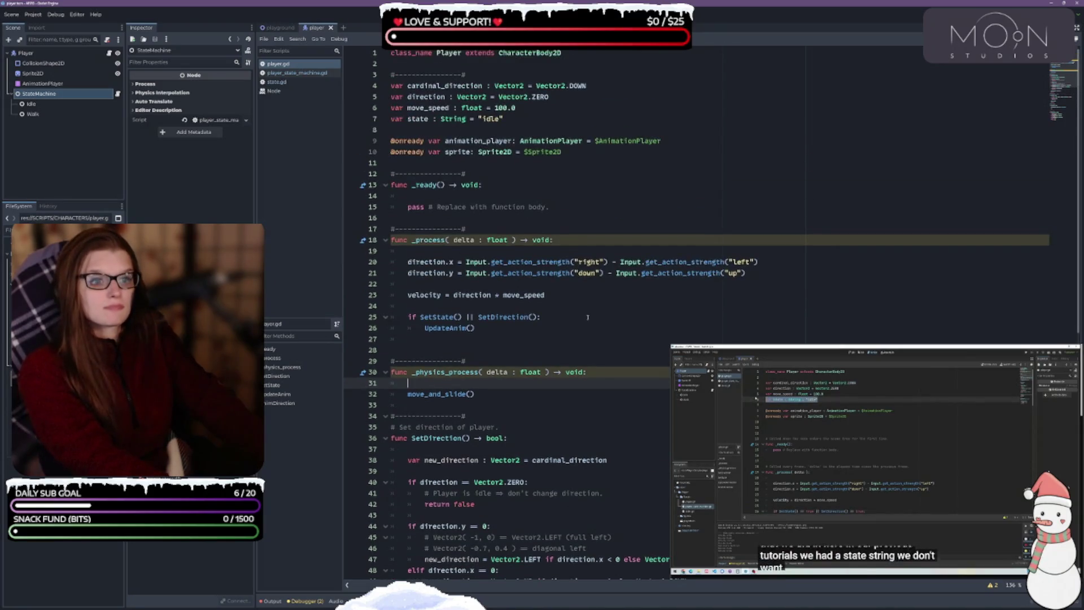
pyautogui.click(515, 119)
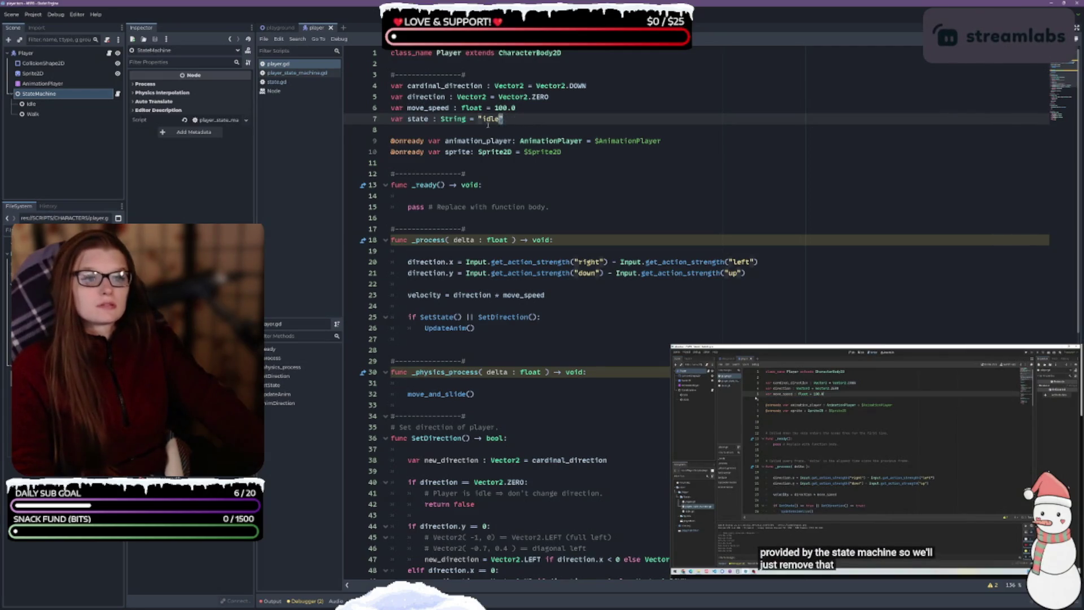
pyautogui.moveTo(514, 119); pyautogui.dragTo(372, 125)
pyautogui.press('BackSpace')
pyautogui.press('BackSpace')
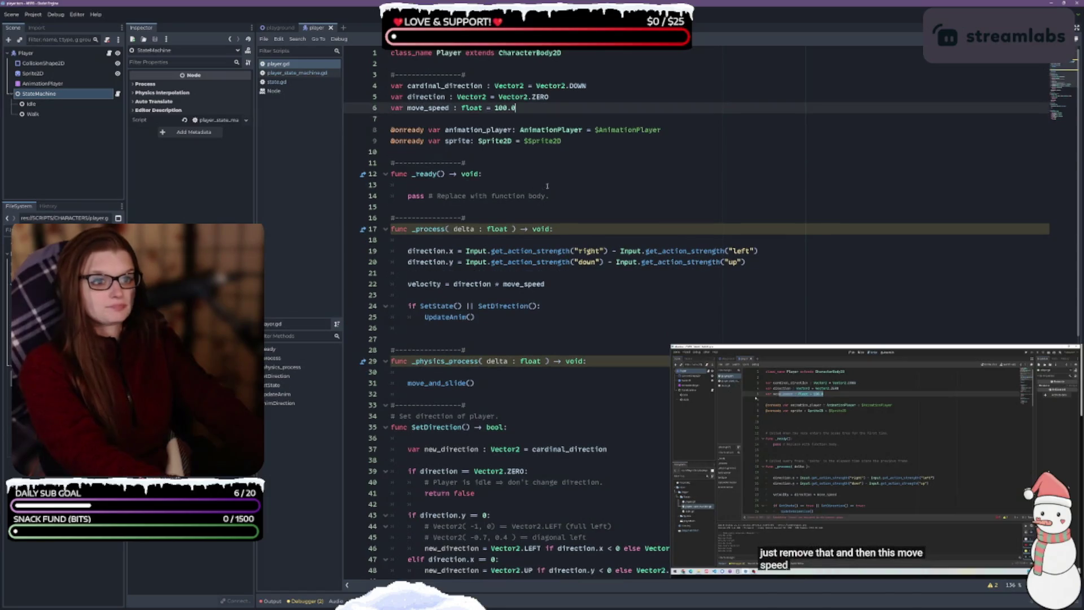
# Step: Add a blank line below the top separator and delete the move_speed declaration
pyautogui.click(478, 77)
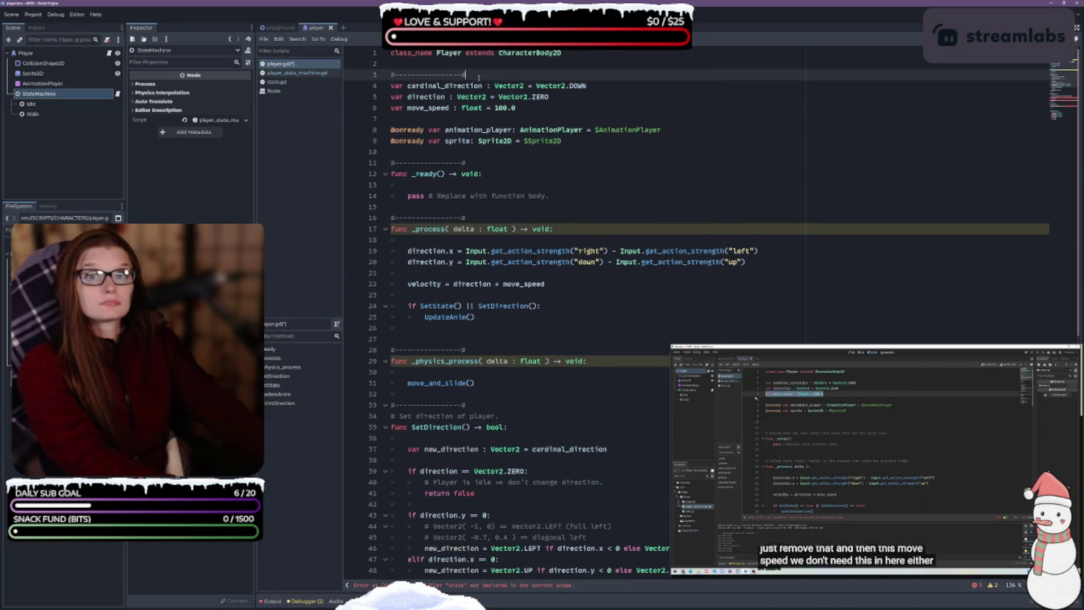
pyautogui.press('Return')
pyautogui.click(541, 117)
pyautogui.moveTo(542, 117); pyautogui.dragTo(372, 121)
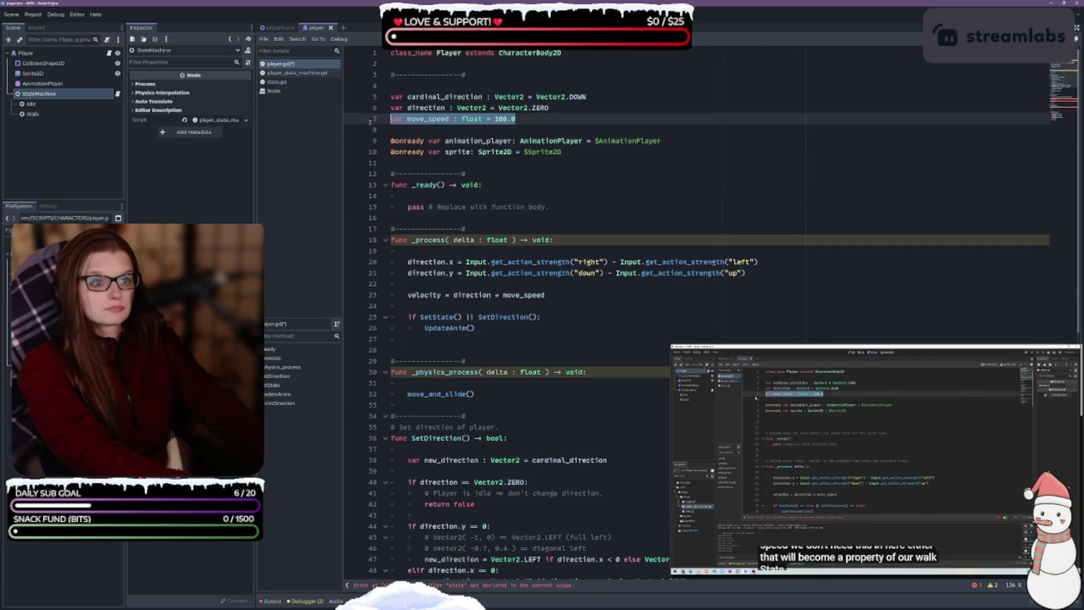
pyautogui.press('BackSpace')
pyautogui.press('BackSpace')
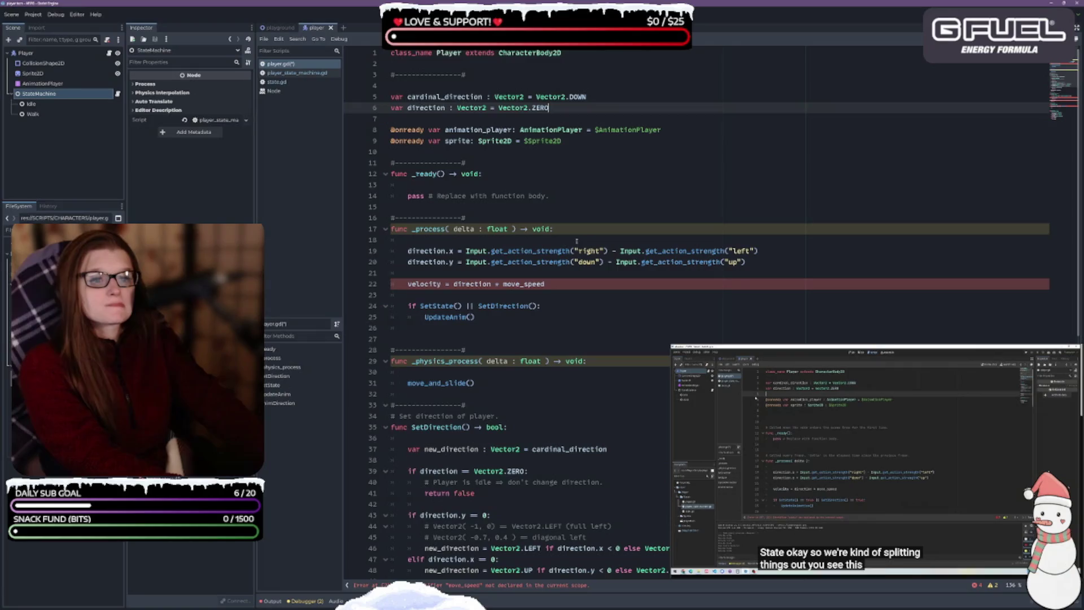
pyautogui.click(293, 74)
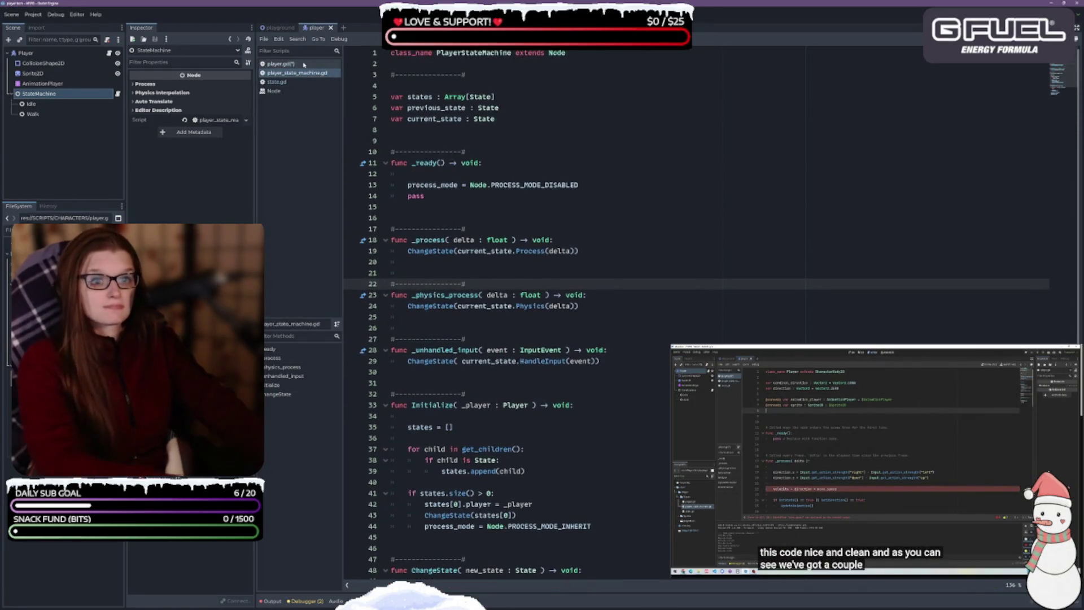
pyautogui.click(304, 65)
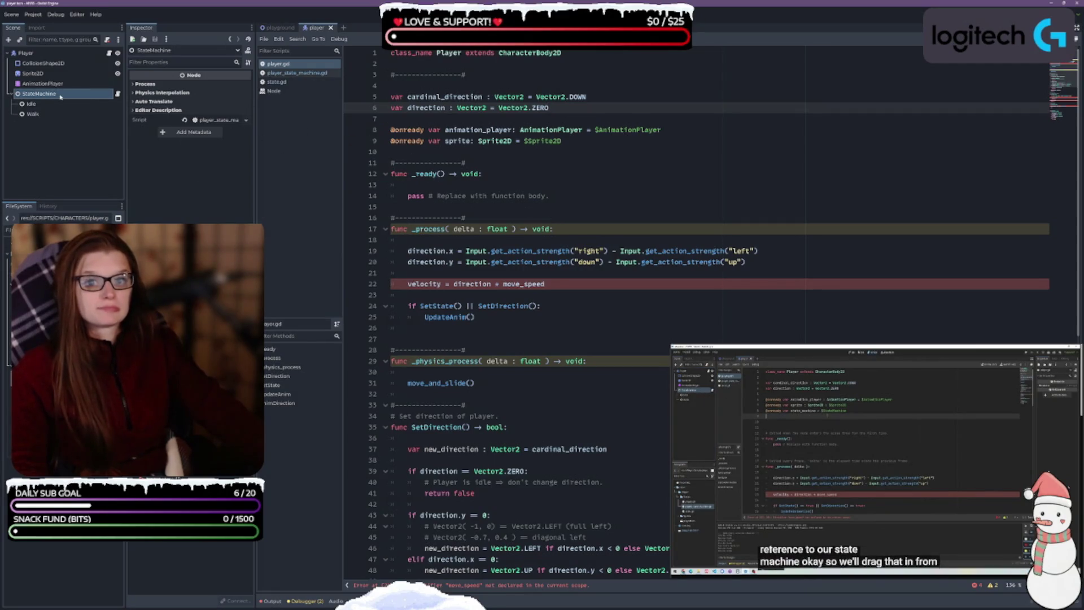
pyautogui.click(67, 136)
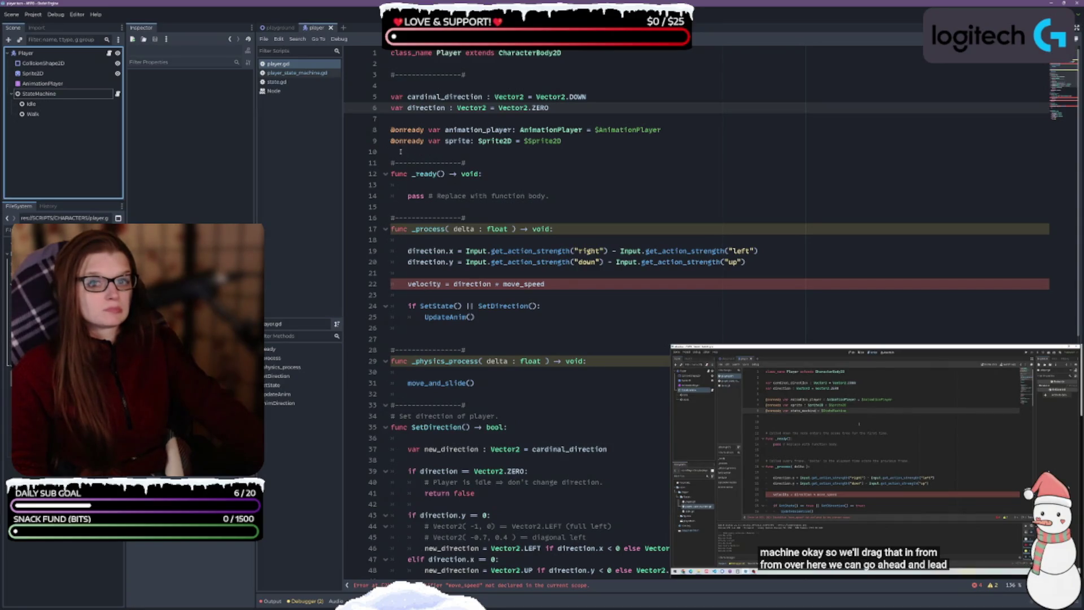
pyautogui.moveTo(39, 93)
pyautogui.mouseDown()
pyautogui.moveTo(226, 135)
pyautogui.moveTo(439, 151)
pyautogui.mouseUp()
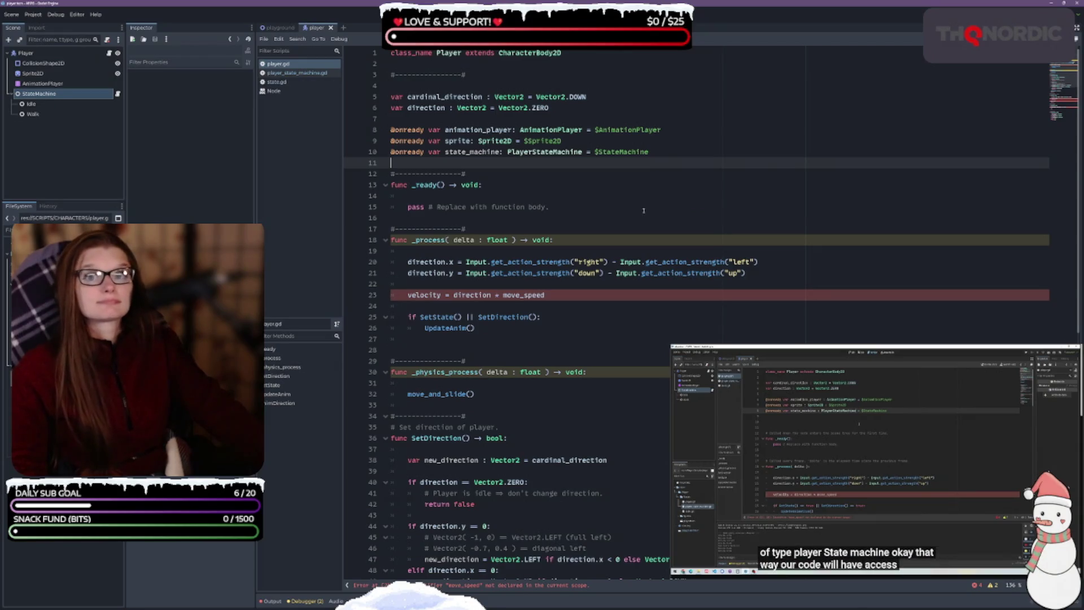
pyautogui.press('Return')
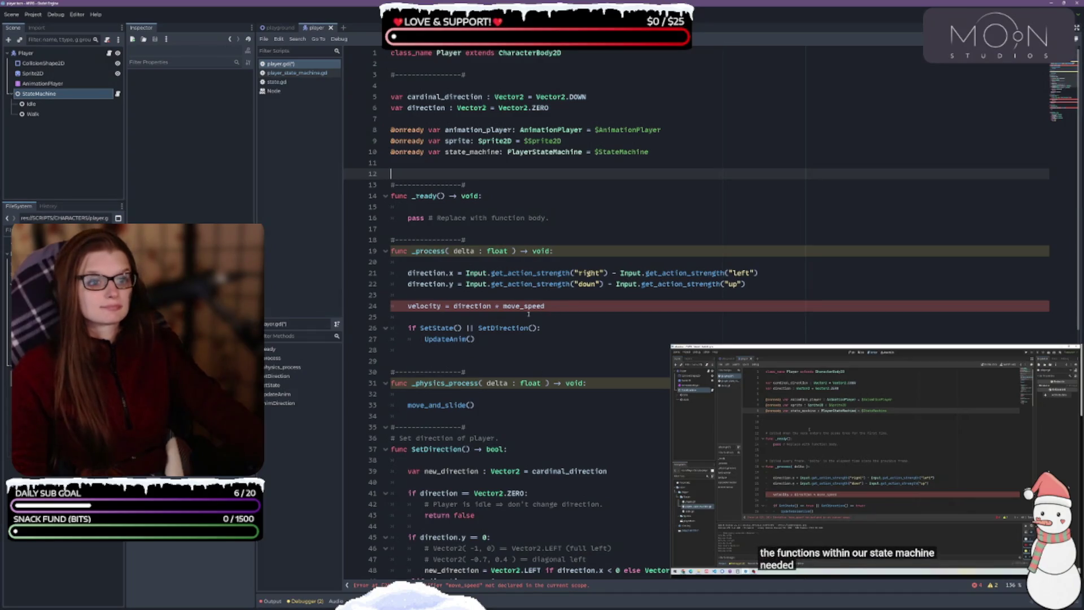
pyautogui.click(563, 353)
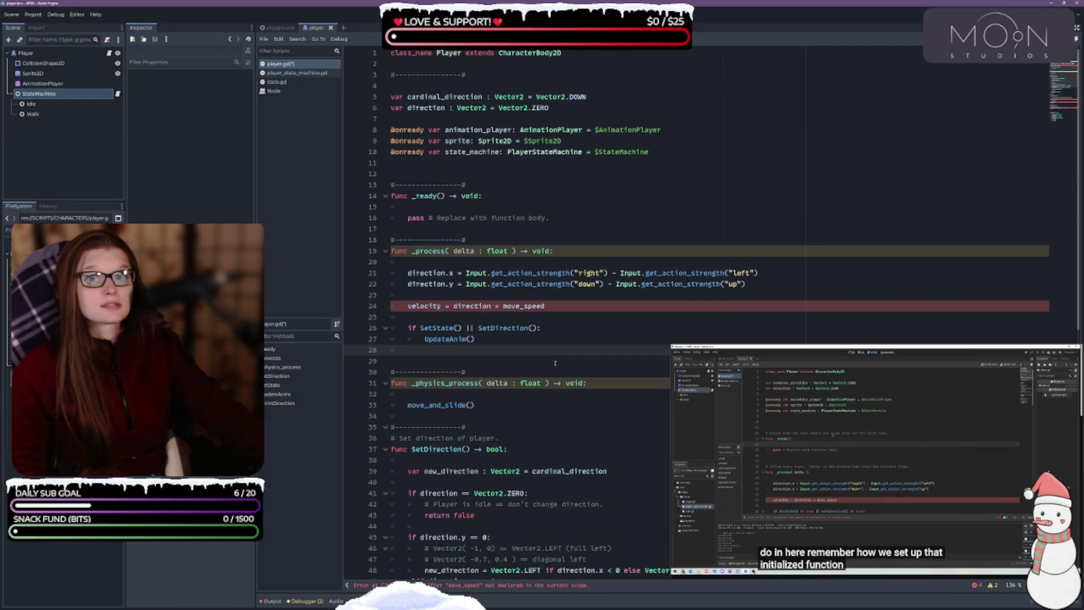
# Step: Replace the pass placeholder in _ready with state_machine.Initialize(self) and save player.gd
pyautogui.click(469, 205)
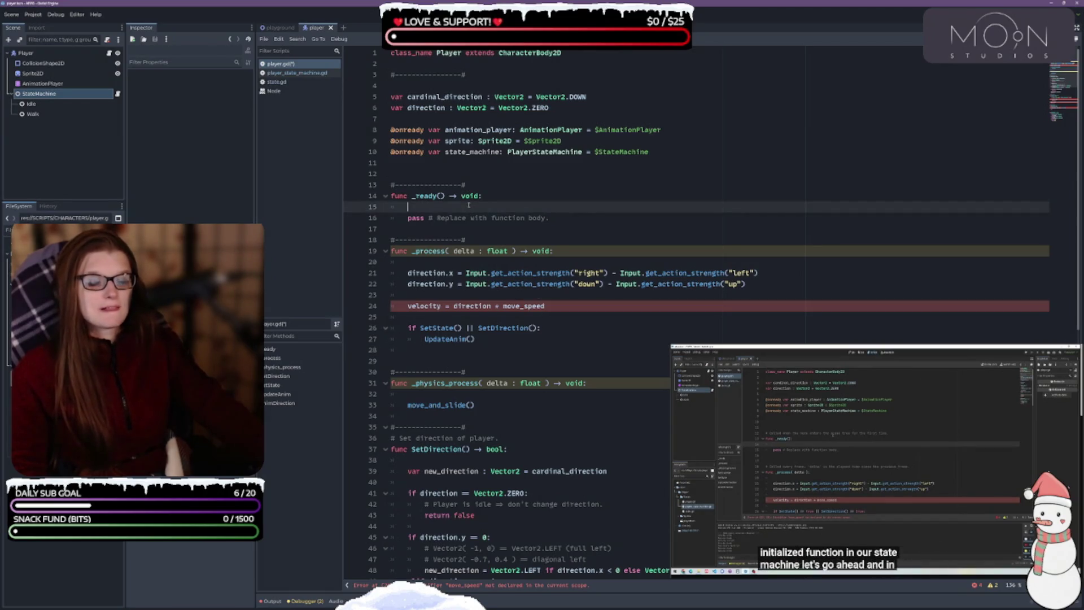
pyautogui.moveTo(549, 218); pyautogui.dragTo(440, 215)
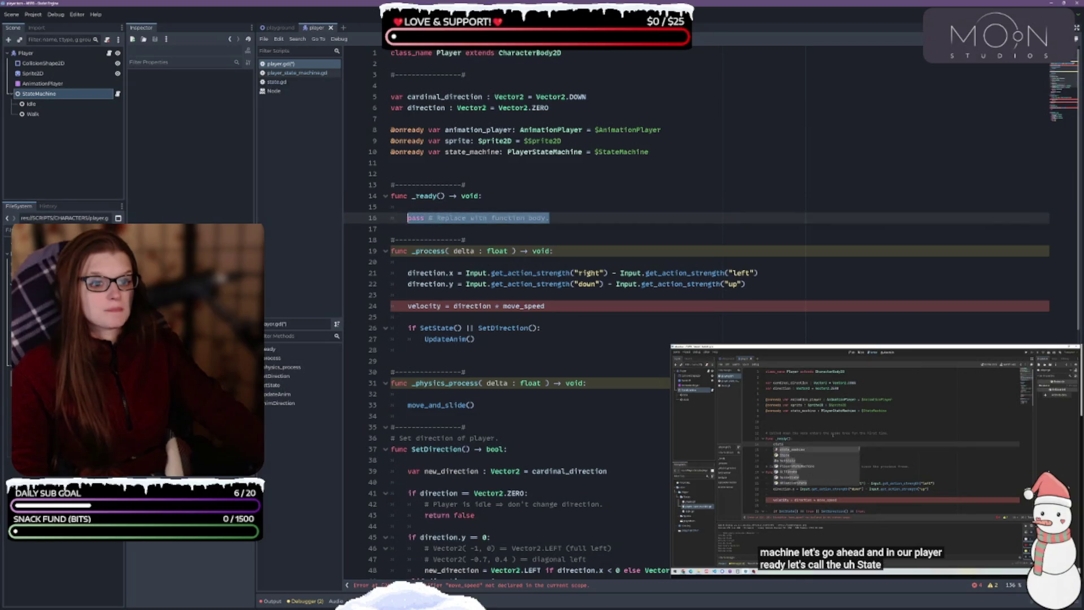
pyautogui.press('BackSpace')
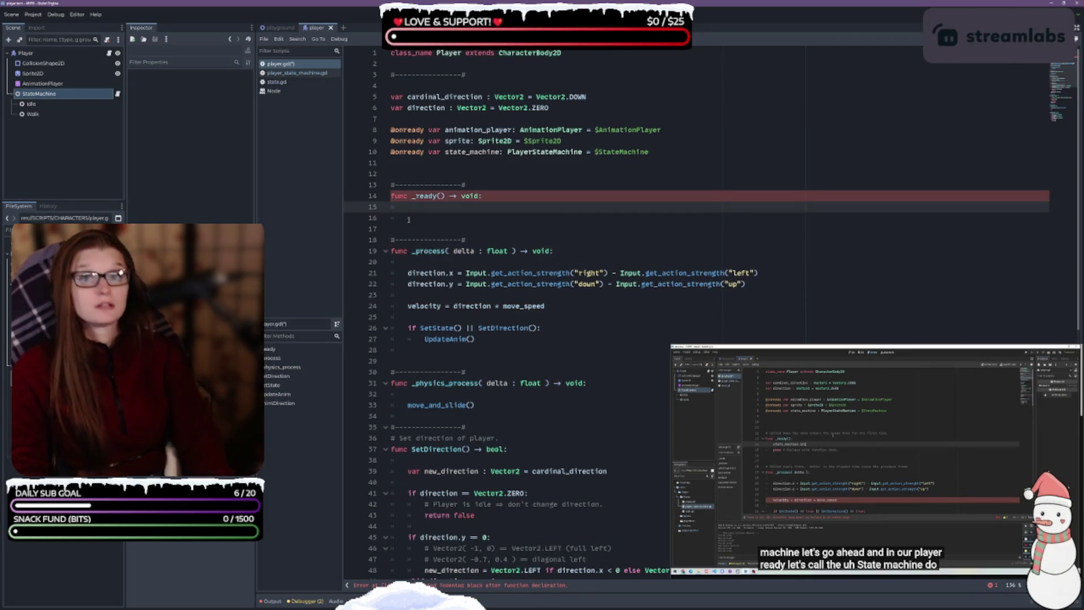
pyautogui.write('state')
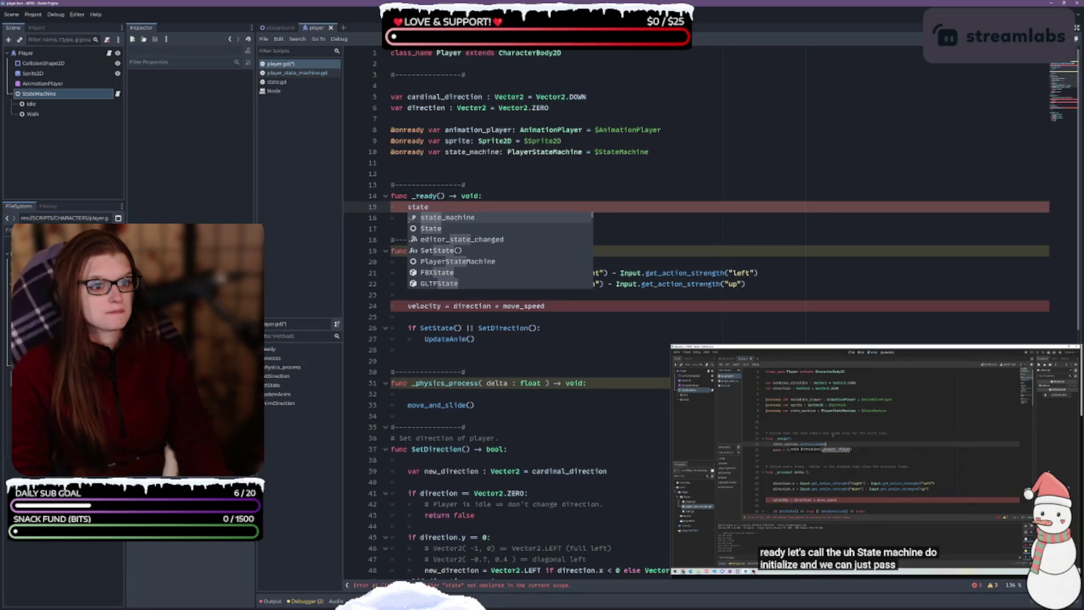
pyautogui.write('.')
pyautogui.press('Escape')
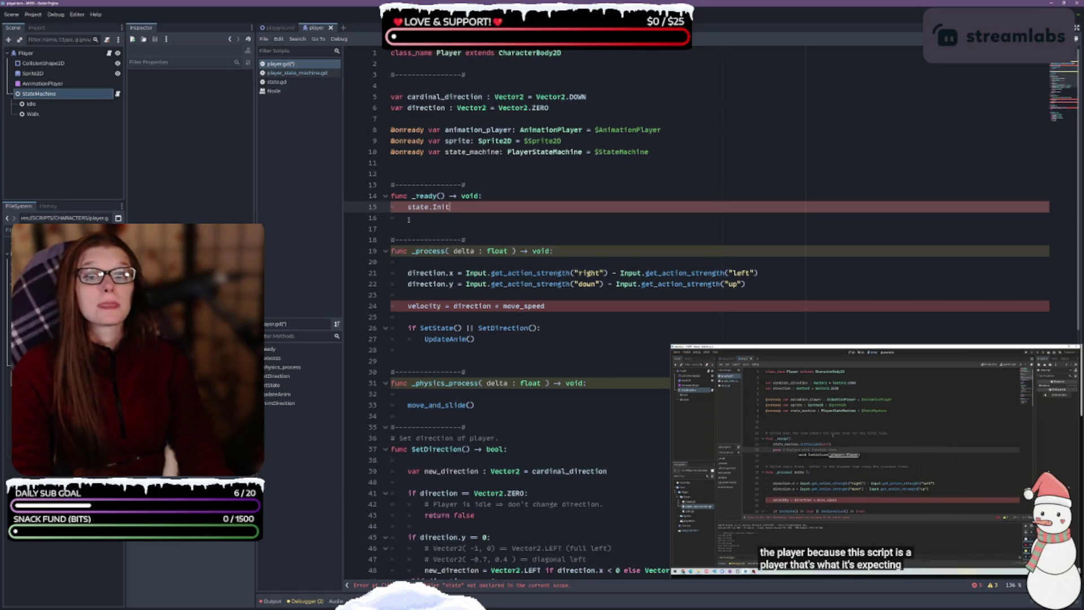
pyautogui.press('BackSpace')
pyautogui.press('BackSpace')
pyautogui.press('BackSpace')
pyautogui.write('machine.In')
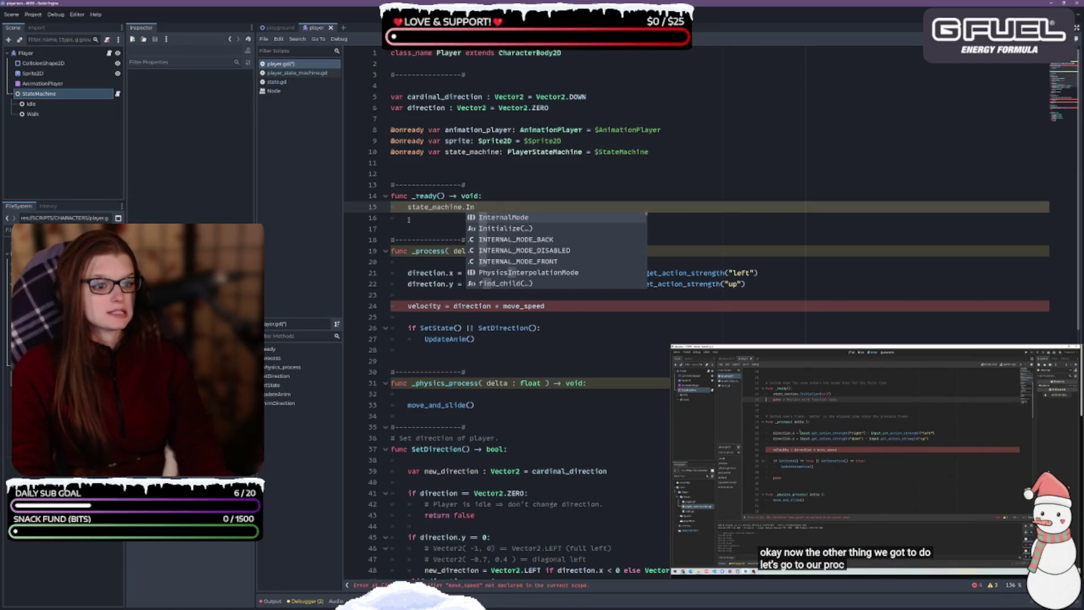
pyautogui.press('Down')
pyautogui.press('Return')
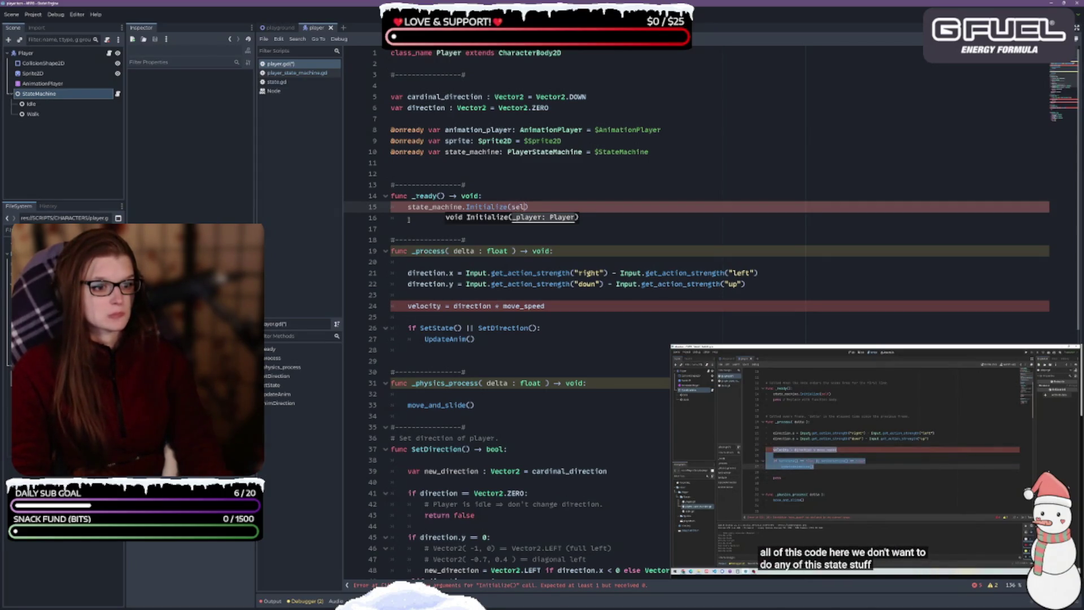
pyautogui.write('f)')
pyautogui.press('Return')
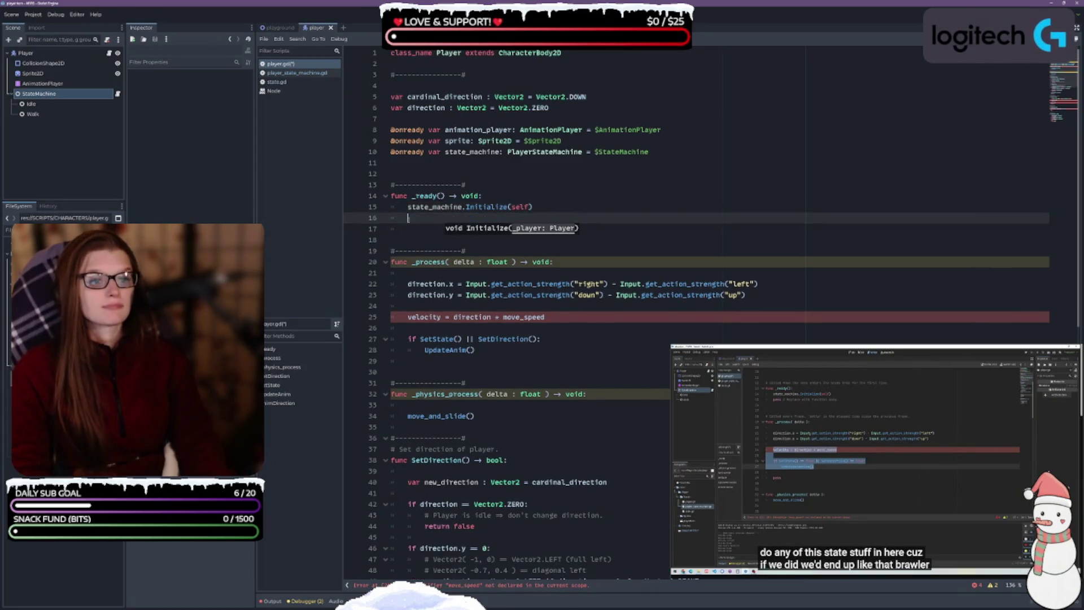
pyautogui.hotkey('ctrl', 's')
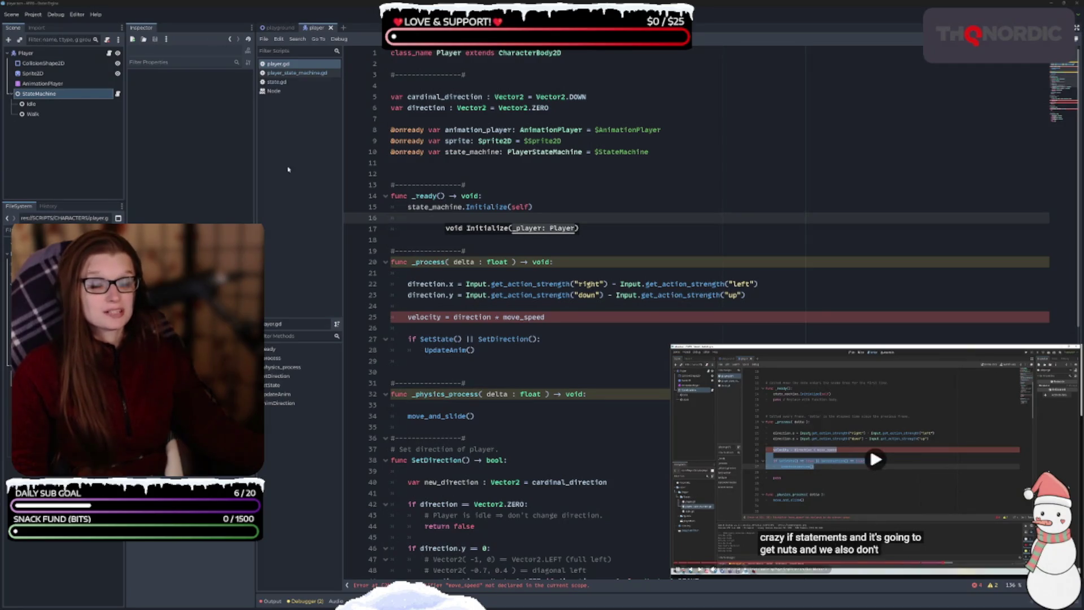
# Step: Delete the velocity calculation line and the SetState/UpdateAnim if-block from _process
pyautogui.scroll(-1, 508, 254)
pyautogui.moveTo(545, 284); pyautogui.dragTo(407, 284)
pyautogui.press('BackSpace')
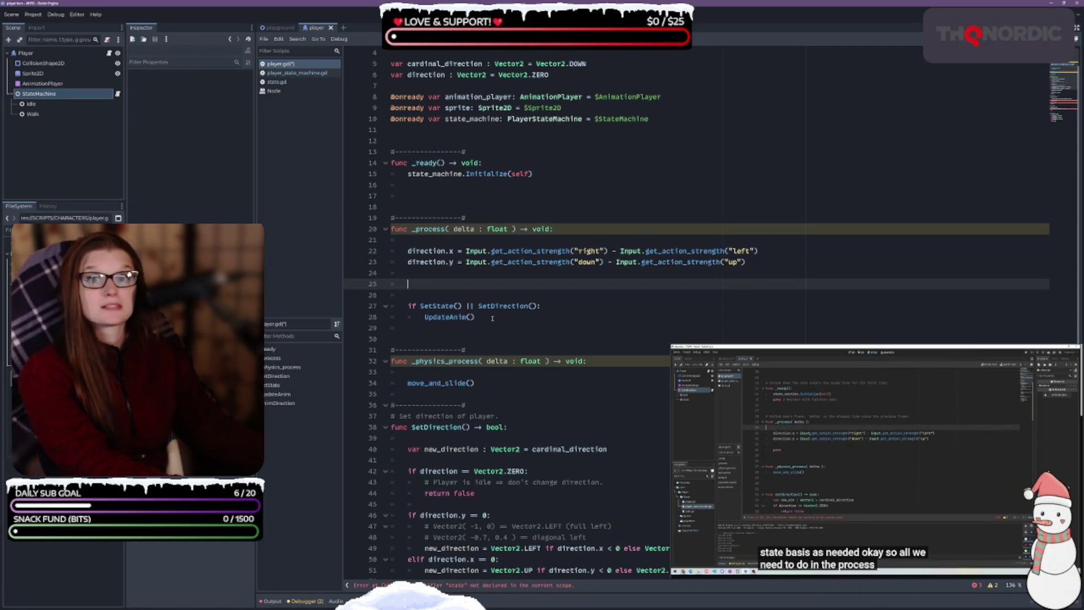
pyautogui.moveTo(480, 317)
pyautogui.mouseDown()
pyautogui.moveTo(427, 305)
pyautogui.moveTo(433, 284)
pyautogui.mouseUp()
pyautogui.press('BackSpace')
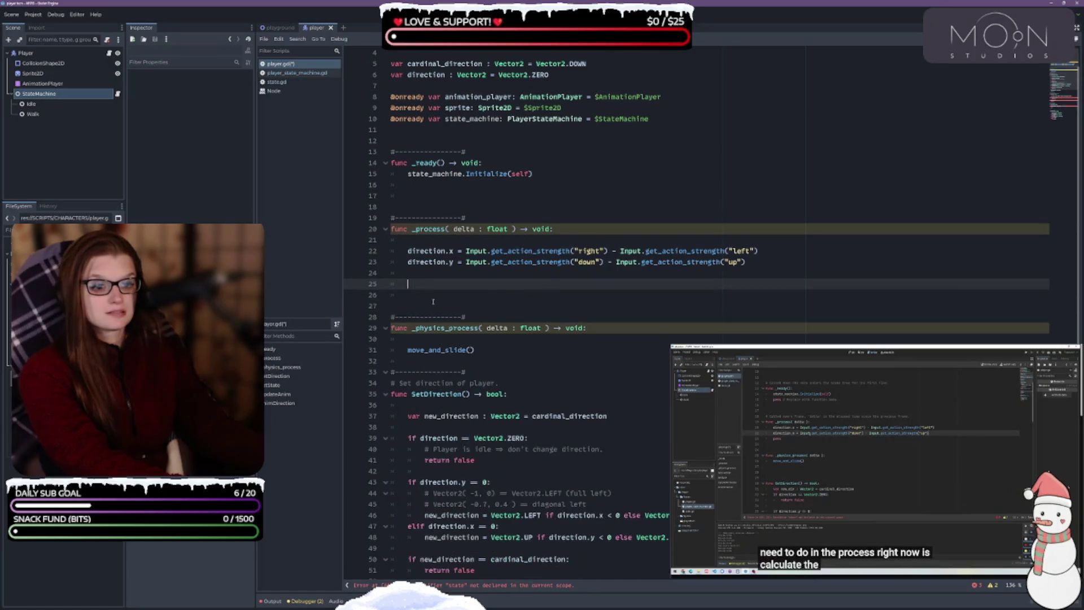
pyautogui.press('BackSpace')
pyautogui.press('Delete')
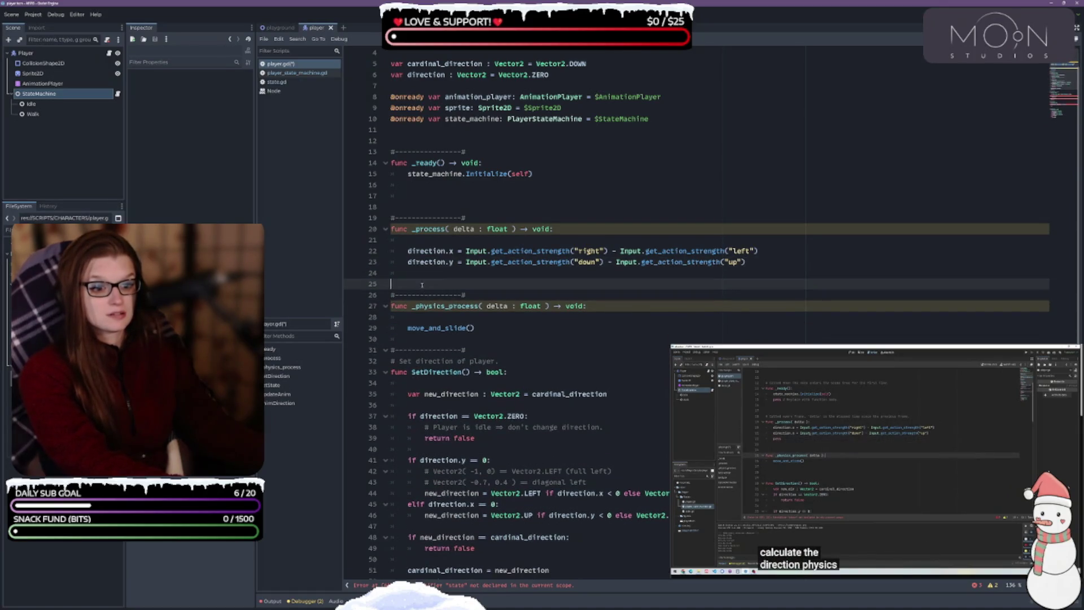
# Step: Remove the leftover blank lines at the top of _process, _physics_process and SetDirection
pyautogui.press('Up')
pyautogui.press('Up')
pyautogui.press('Up')
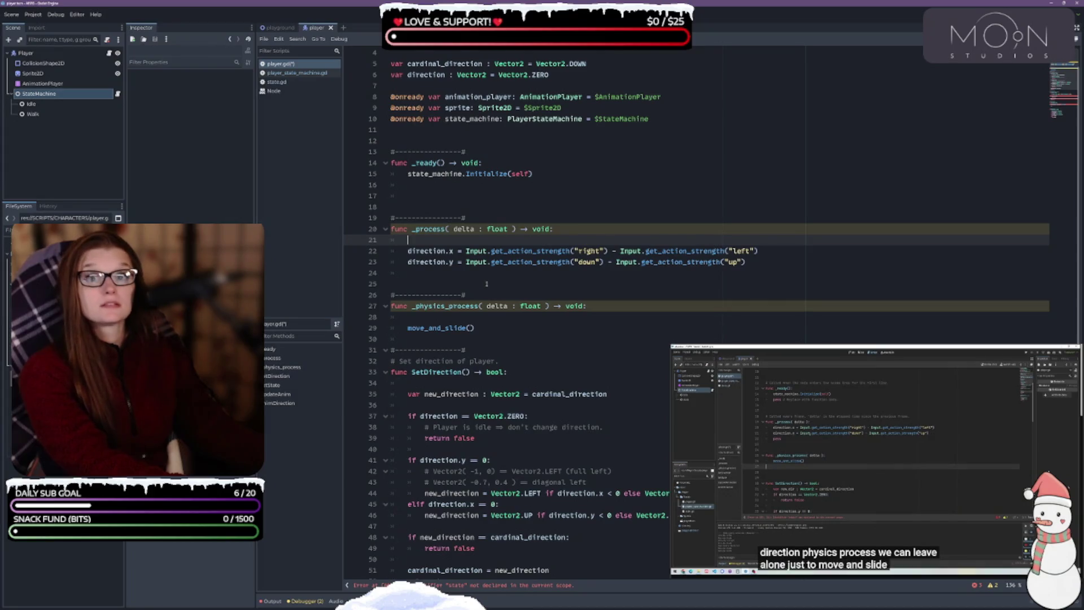
pyautogui.press('BackSpace')
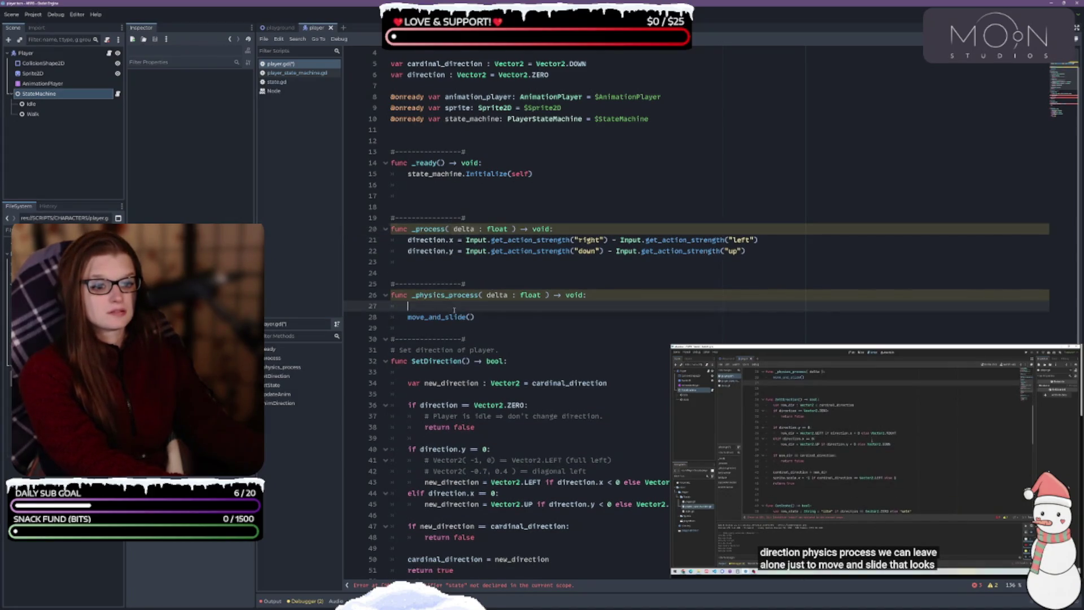
pyautogui.click(490, 305)
pyautogui.press('BackSpace')
pyautogui.scroll(1, 562, 357)
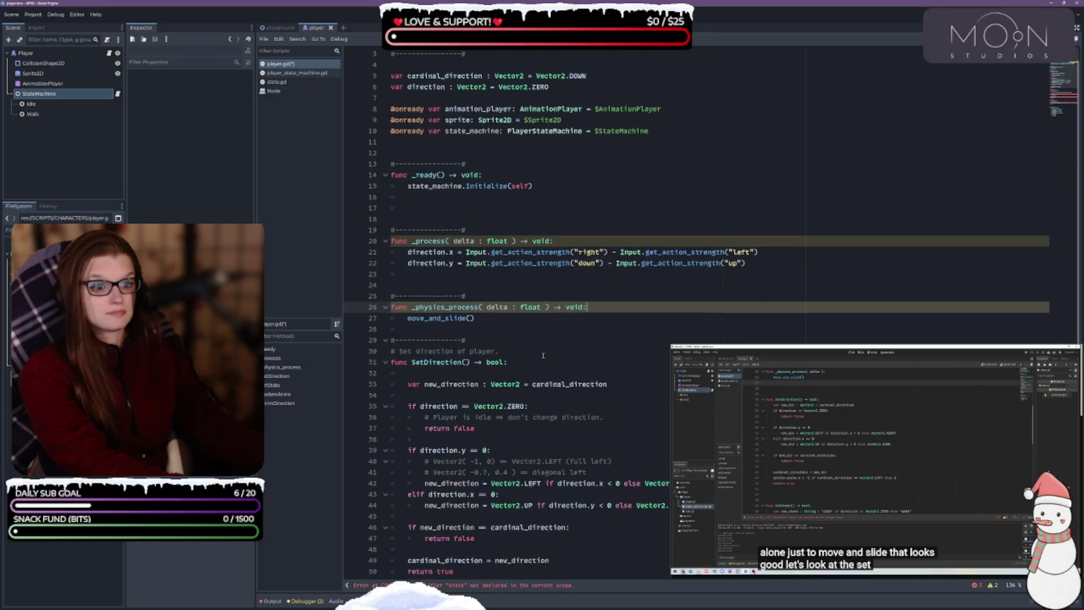
pyautogui.scroll(-5, 541, 355)
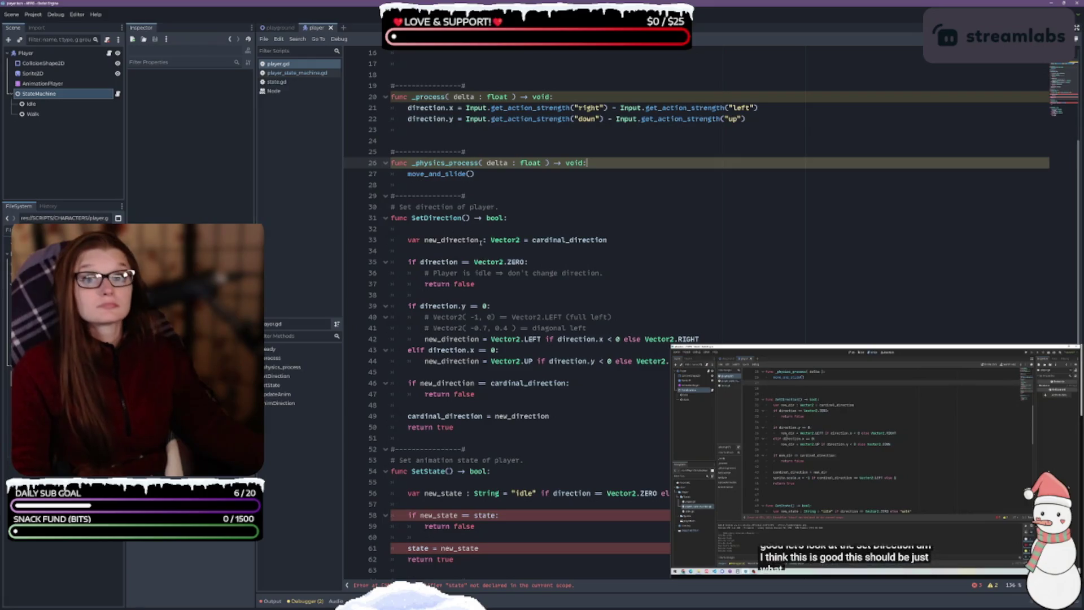
pyautogui.click(568, 229)
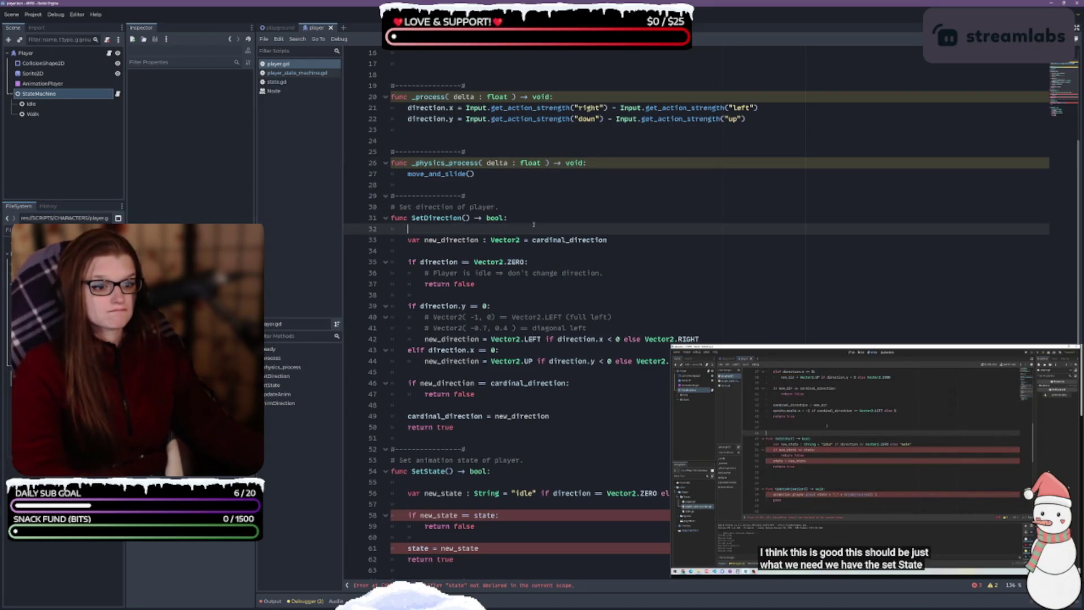
pyautogui.press('BackSpace')
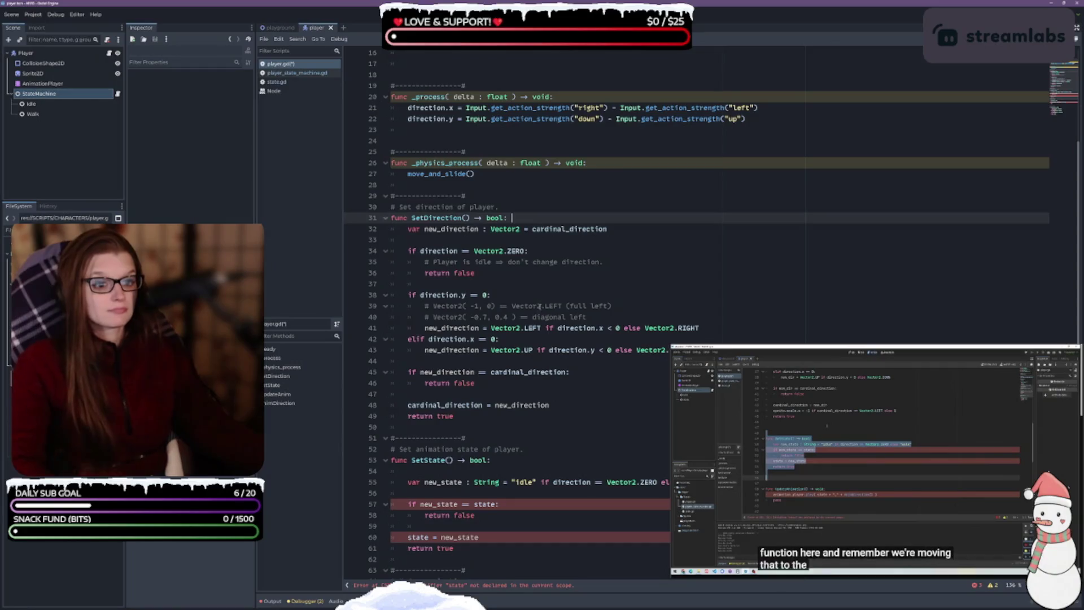
# Step: Save player.gd and delete the SetState function along with its comment
pyautogui.hotkey('ctrl', 's')
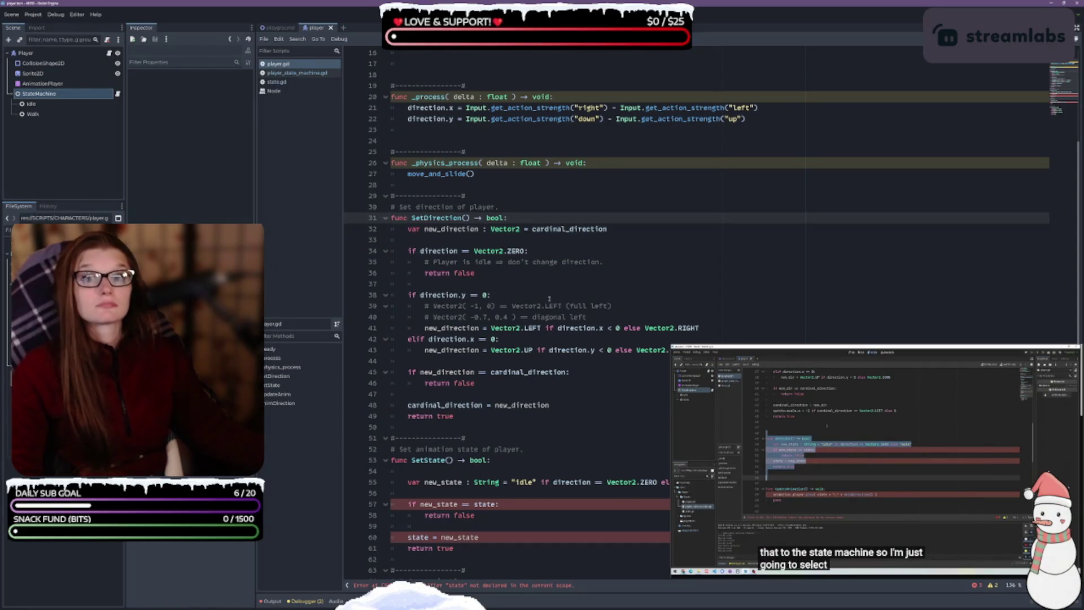
pyautogui.scroll(-4, 549, 299)
pyautogui.scroll(-1, 561, 308)
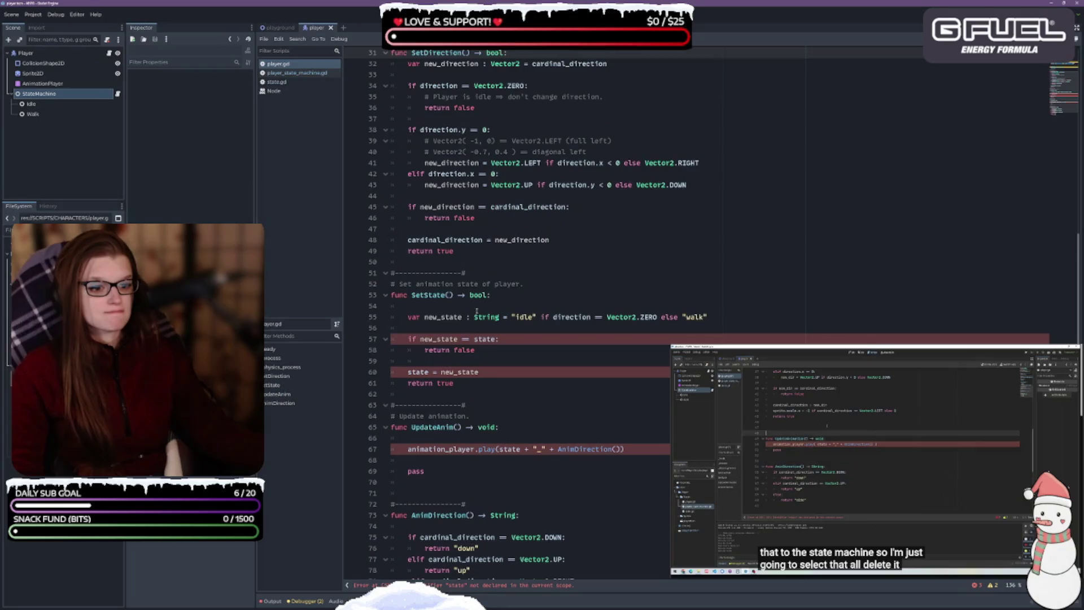
pyautogui.click(462, 307)
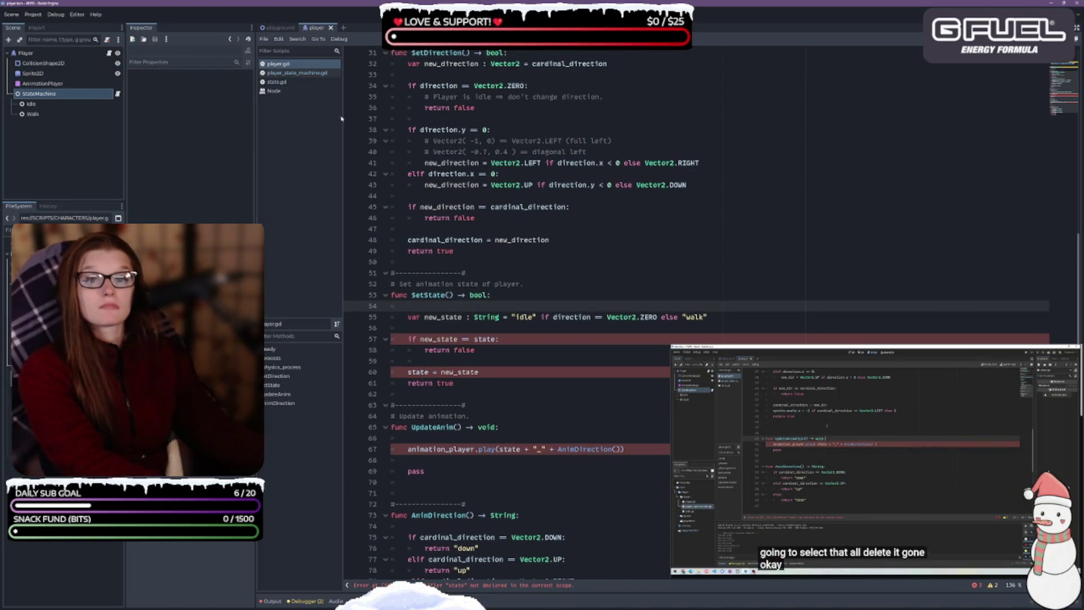
pyautogui.moveTo(462, 385)
pyautogui.mouseDown()
pyautogui.moveTo(429, 374)
pyautogui.moveTo(380, 276)
pyautogui.mouseUp()
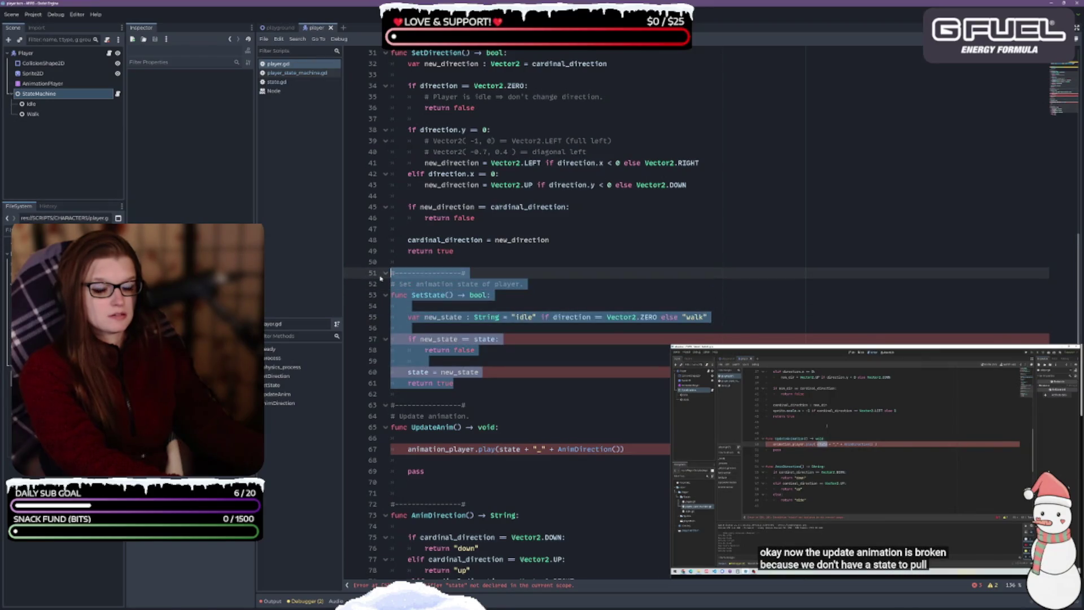
pyautogui.press('BackSpace')
pyautogui.press('BackSpace')
pyautogui.press('Down')
# Step: Give UpdateAnim a 'state : String' parameter and remove its pass statement and blank lines
pyautogui.click(537, 309)
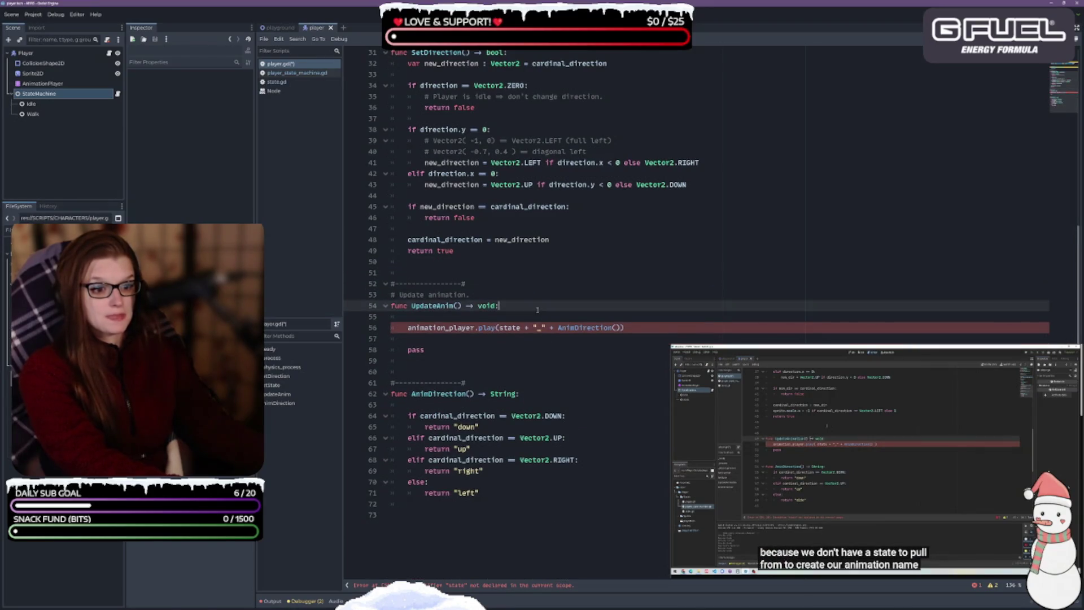
pyautogui.press('Down')
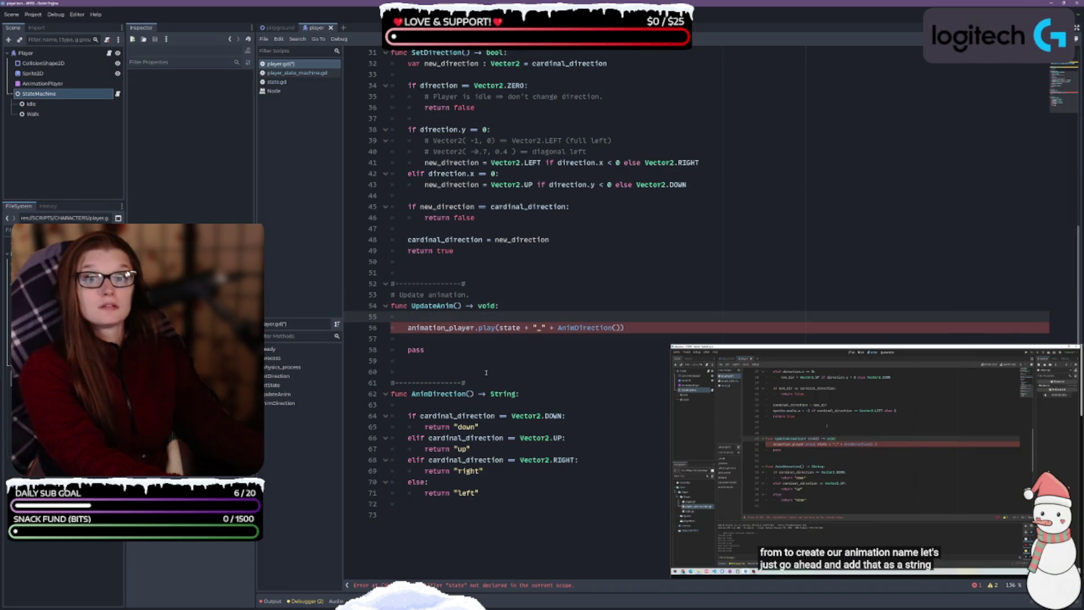
pyautogui.click(487, 305)
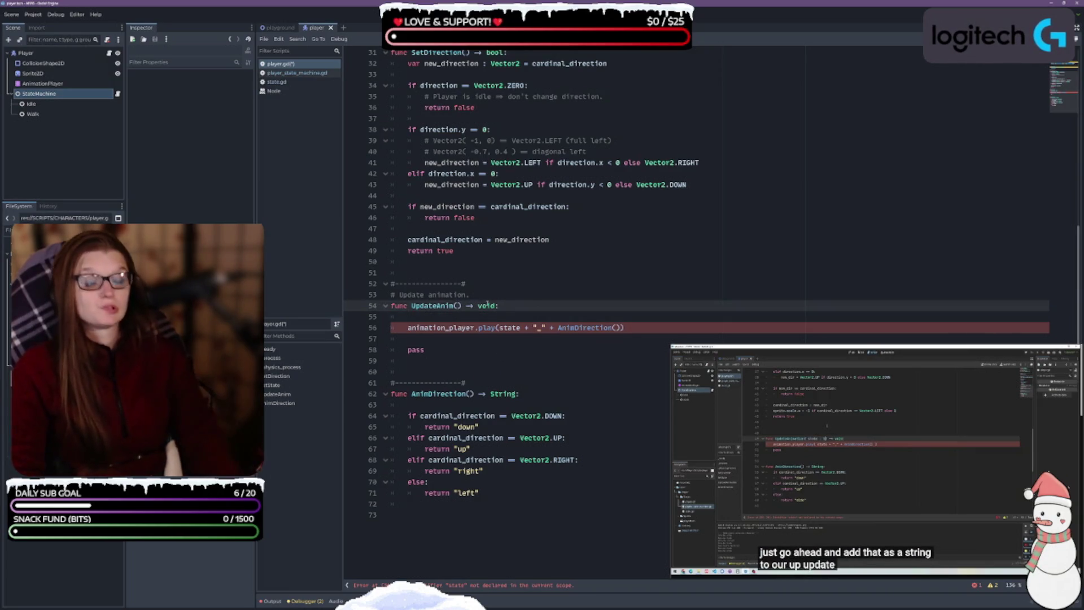
pyautogui.write('state : String')
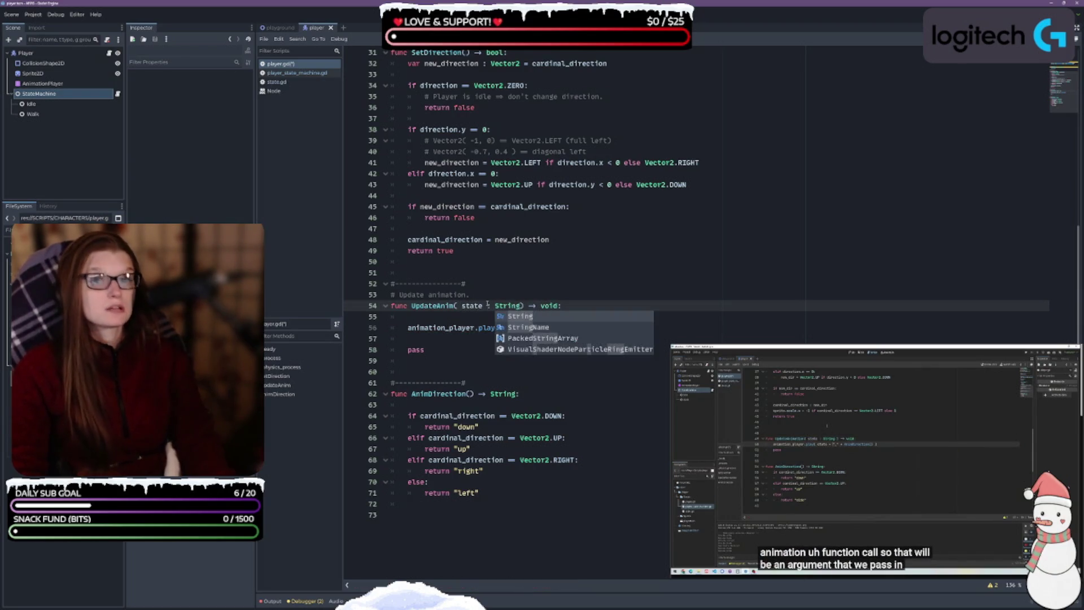
pyautogui.click(448, 348)
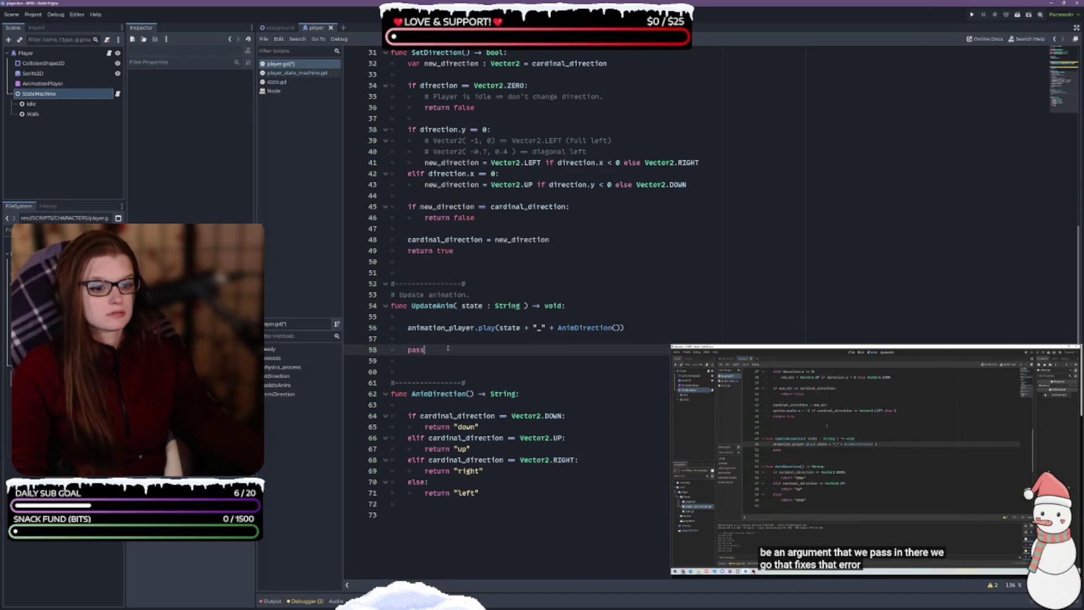
pyautogui.doubleClick(418, 350)
pyautogui.press('BackSpace')
pyautogui.press('BackSpace')
pyautogui.press('BackSpace')
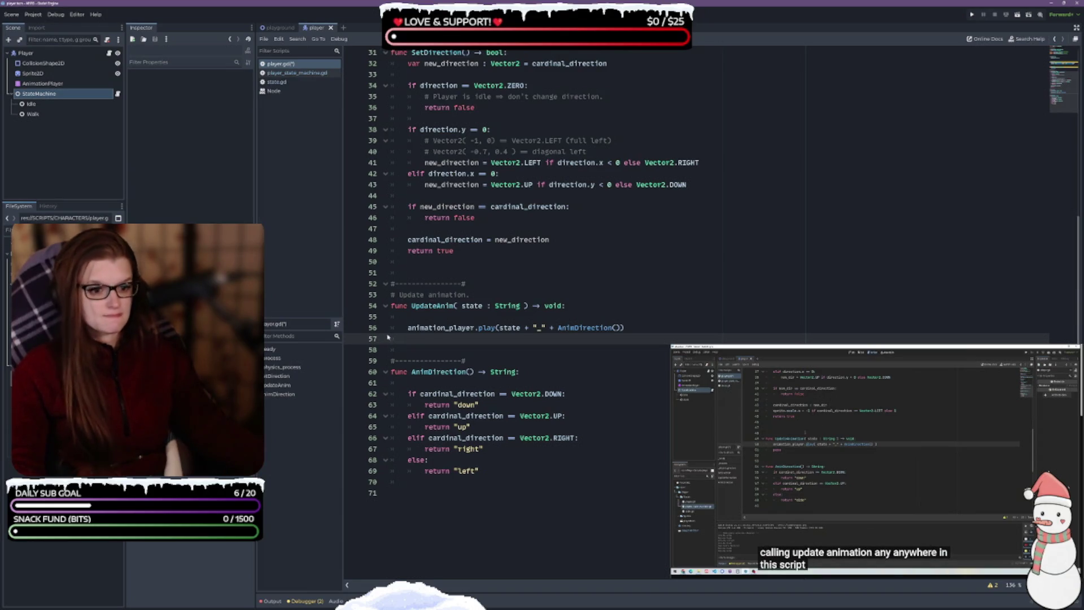
pyautogui.click(425, 317)
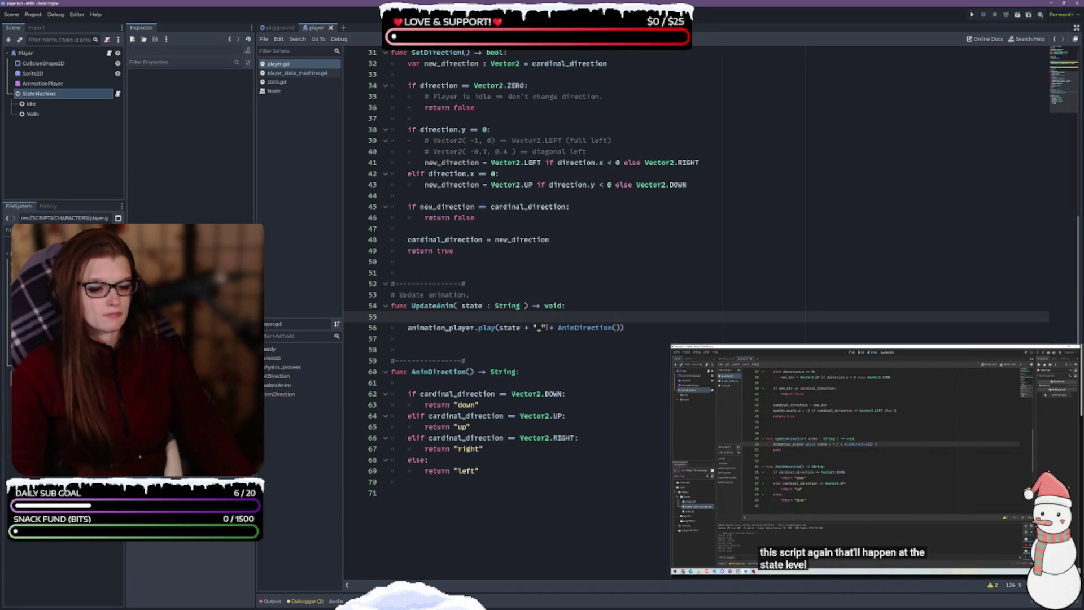
pyautogui.press('BackSpace')
pyautogui.press('BackSpace')
pyautogui.press('Down')
pyautogui.press('Down')
pyautogui.press('Down')
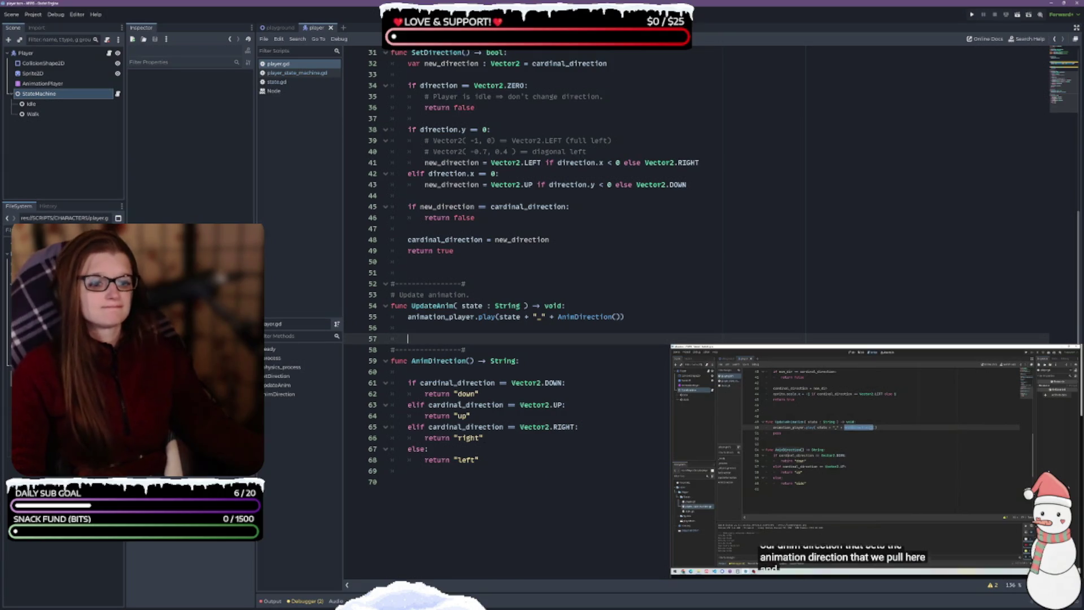
# Step: Delete the empty line under func AnimDirection() and scroll through player.gd to review it
pyautogui.click(565, 367)
pyautogui.press('BackSpace')
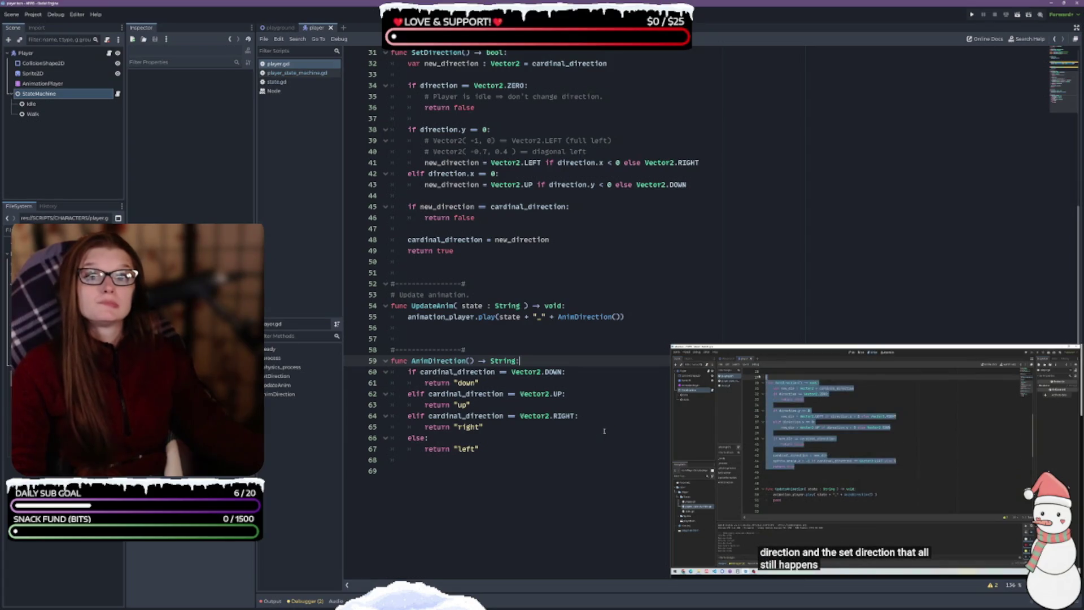
pyautogui.scroll(3, 590, 459)
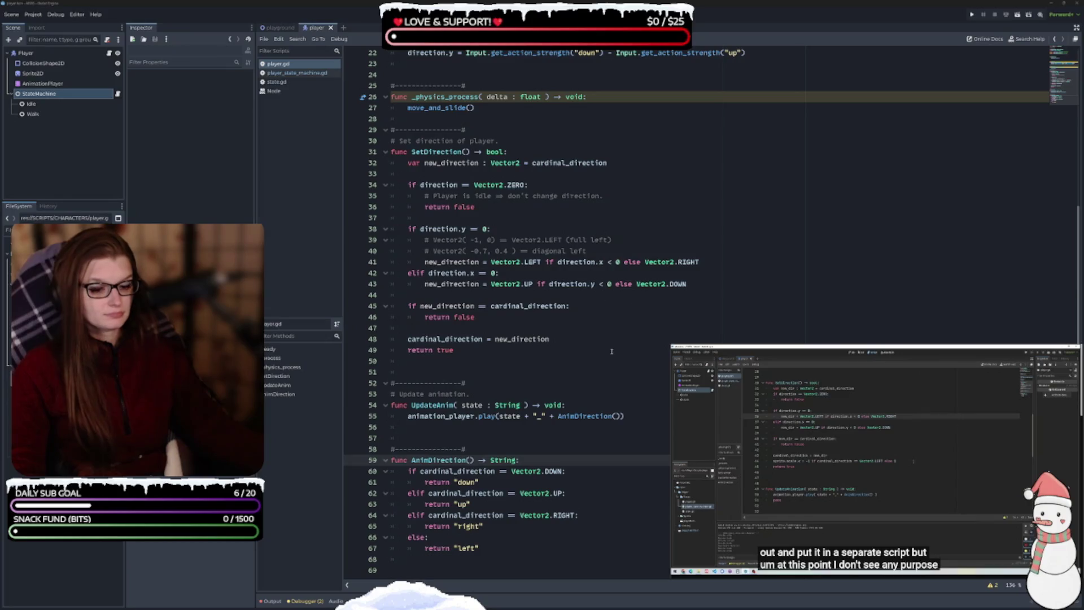
pyautogui.scroll(7, 611, 351)
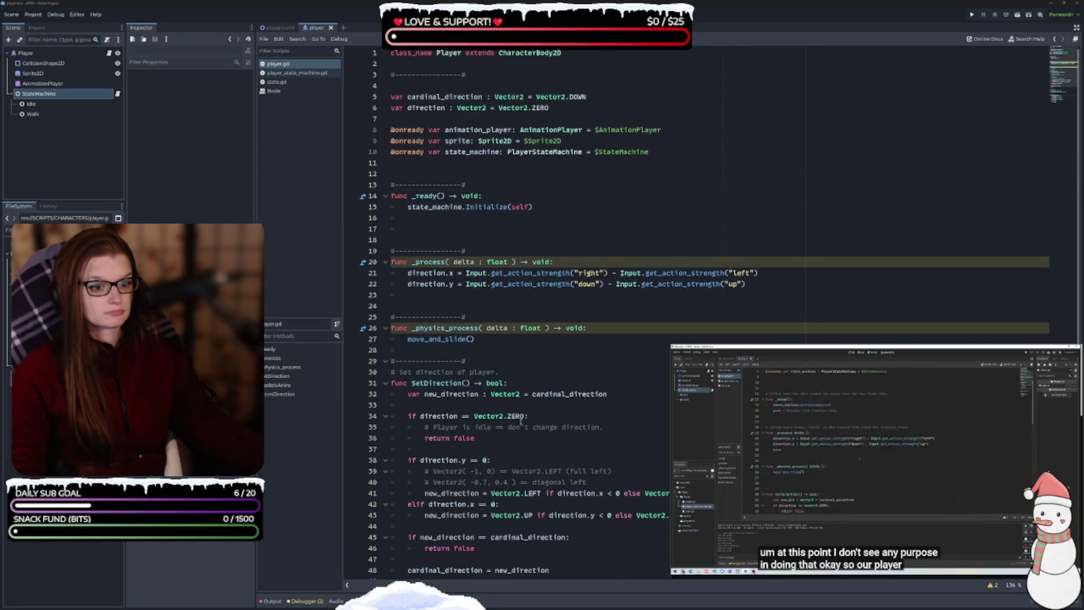
pyautogui.scroll(-4, 538, 320)
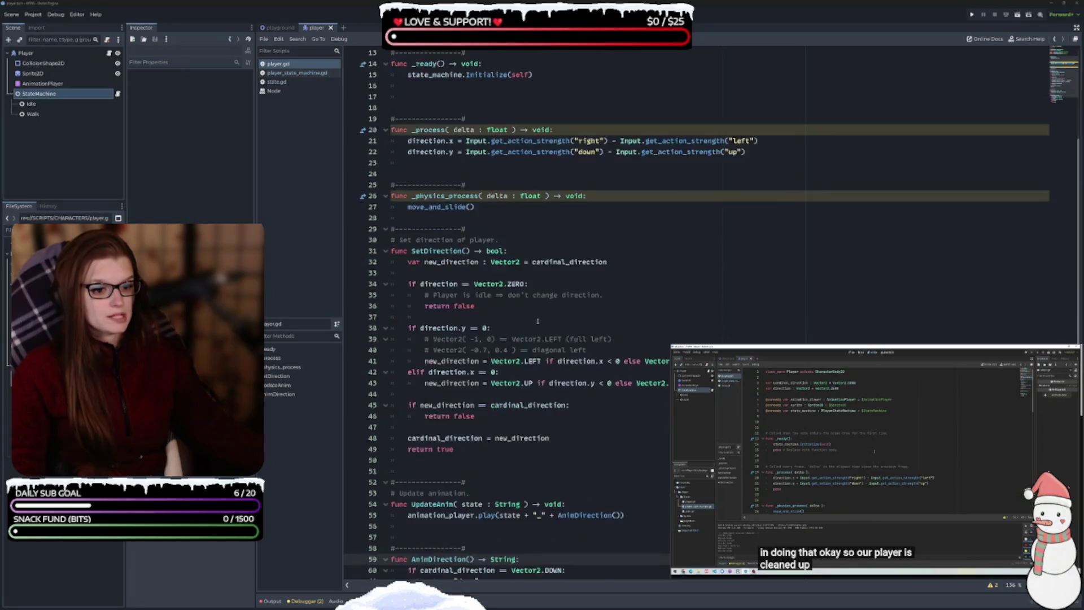
# Step: Try deleting the 'Set direction of player.' comment, then restore it with undo
pyautogui.moveTo(506, 241); pyautogui.dragTo(390, 240)
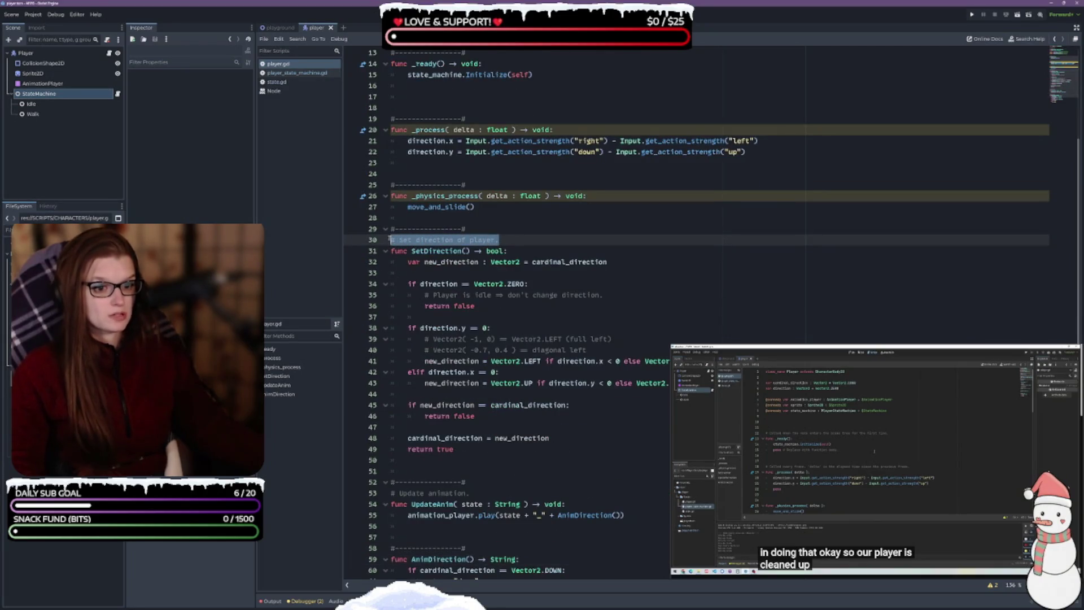
pyautogui.press('BackSpace')
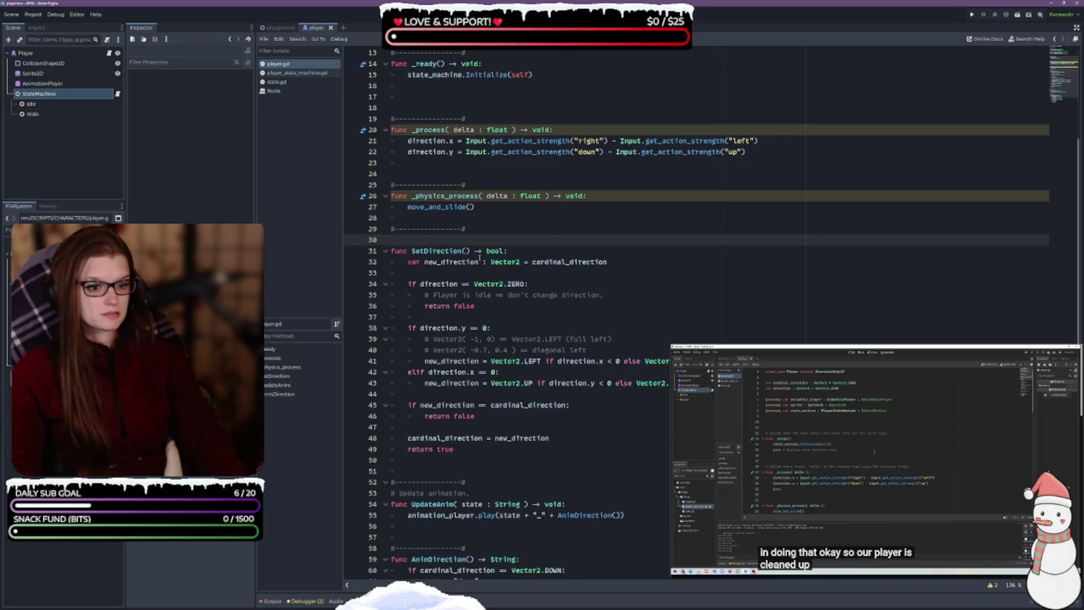
pyautogui.press('BackSpace')
pyautogui.press('Up')
pyautogui.press('Return')
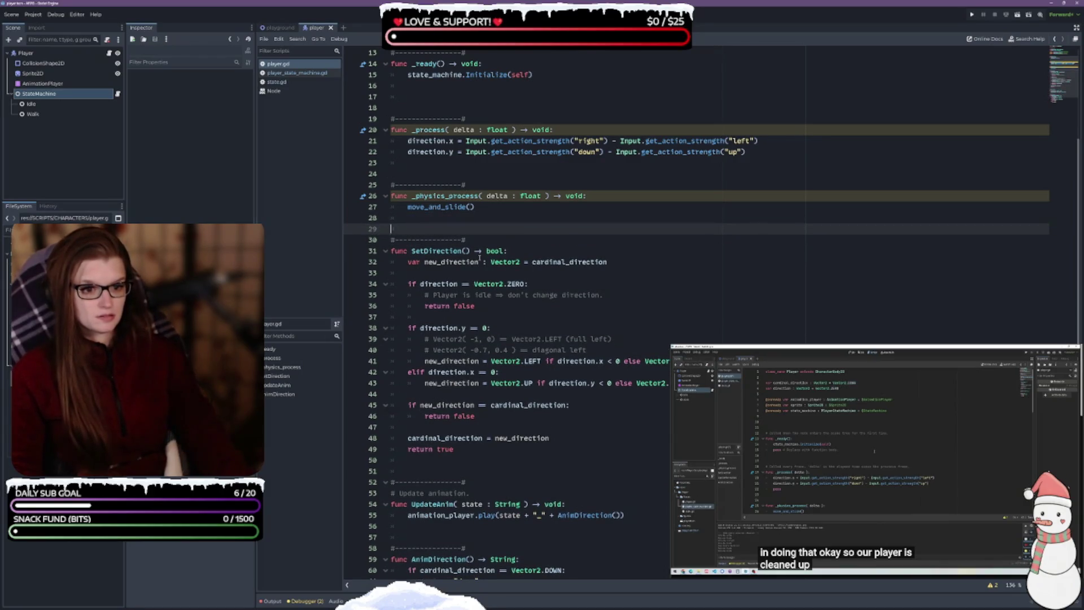
pyautogui.hotkey('ctrl', 'z')
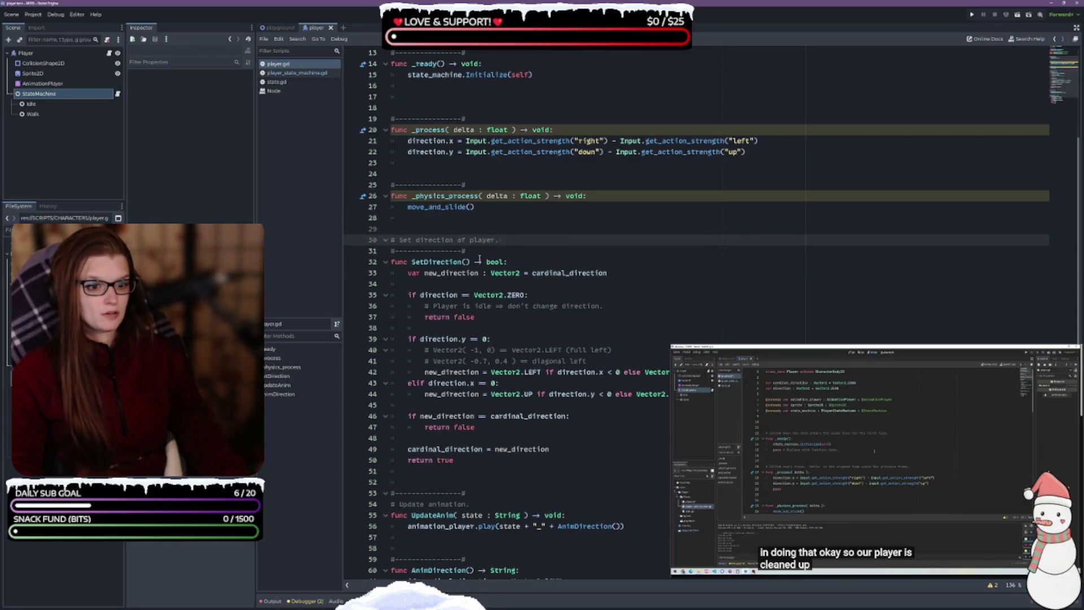
# Step: Extend the short dashed divider on line 31 into a full-width dashed line
pyautogui.press('Down')
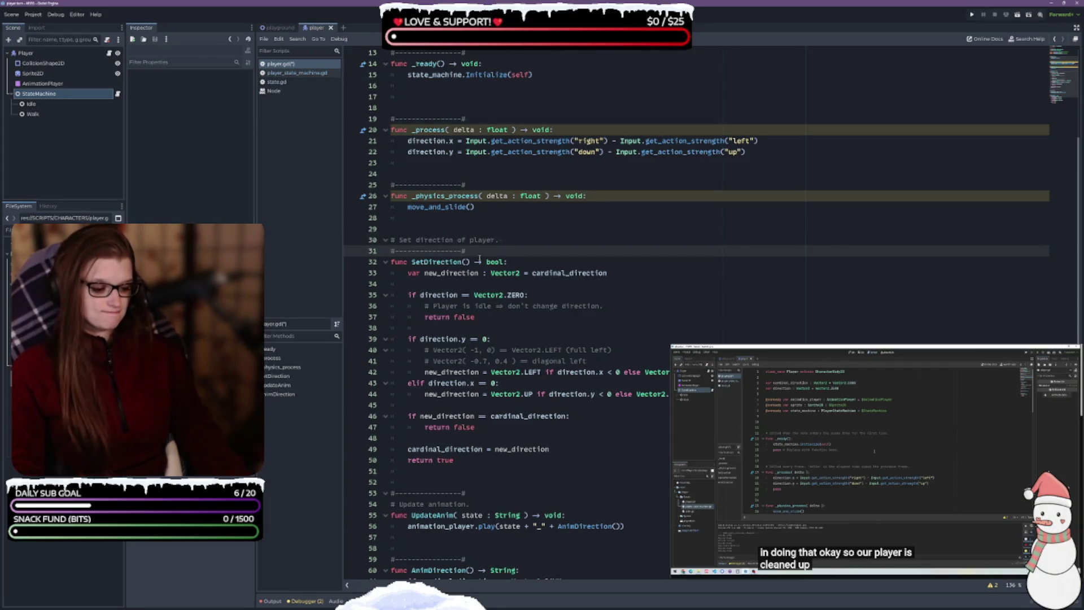
pyautogui.write('------------')
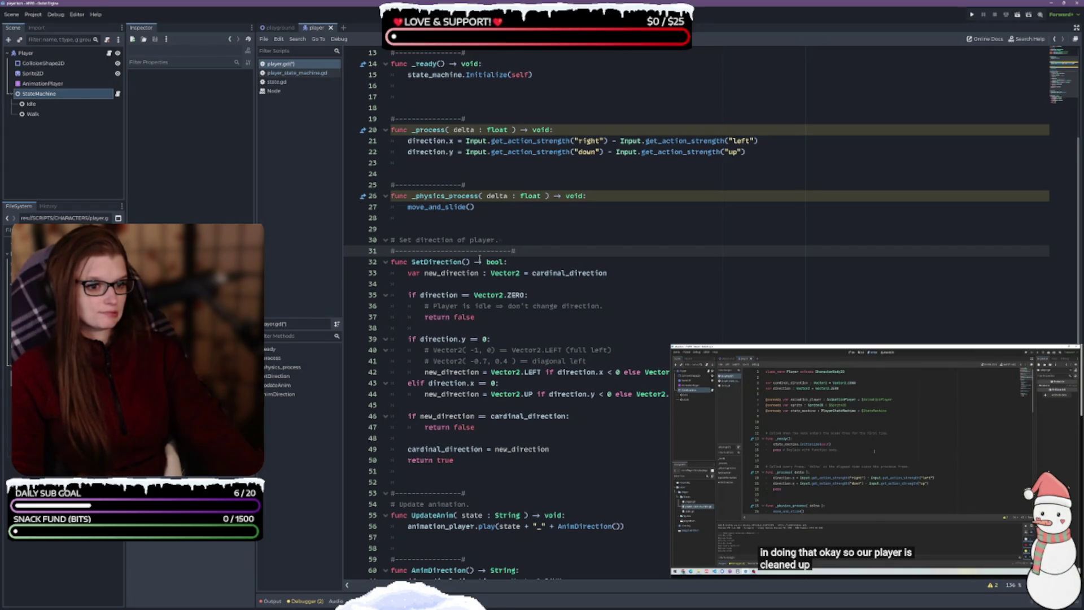
pyautogui.write('---------------------------------------------')
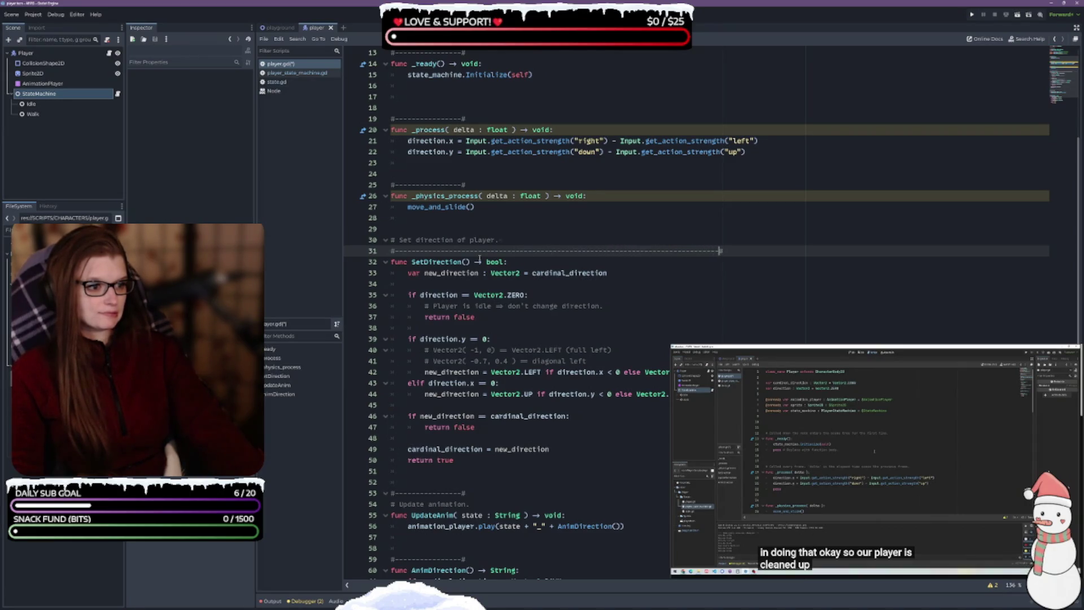
pyautogui.press('BackSpace')
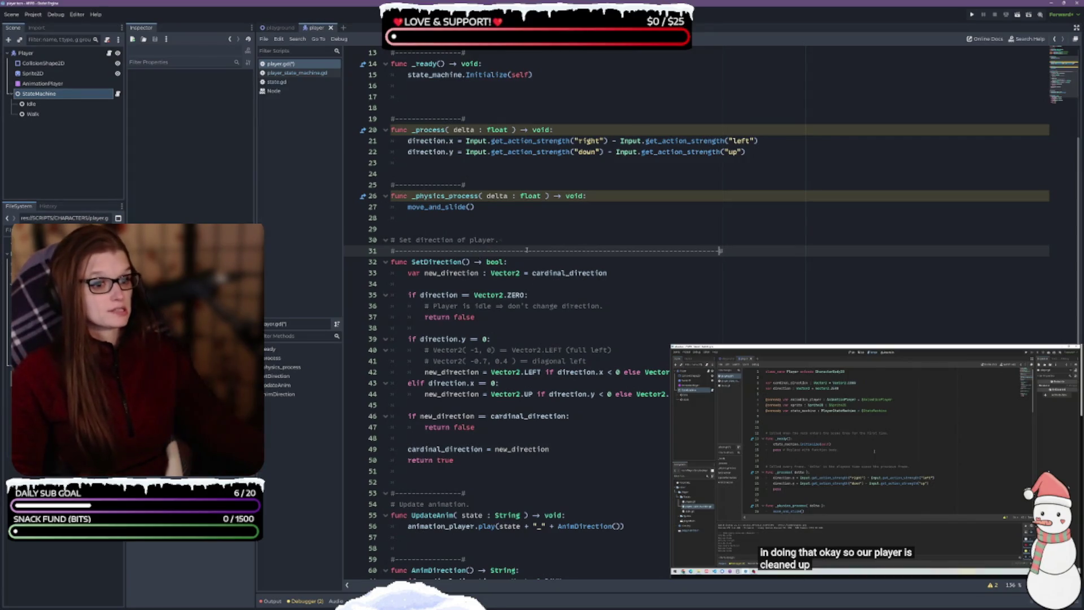
# Step: Select the long line 31 divider, save player.gd, and select line 25's short dashes
pyautogui.click(626, 438)
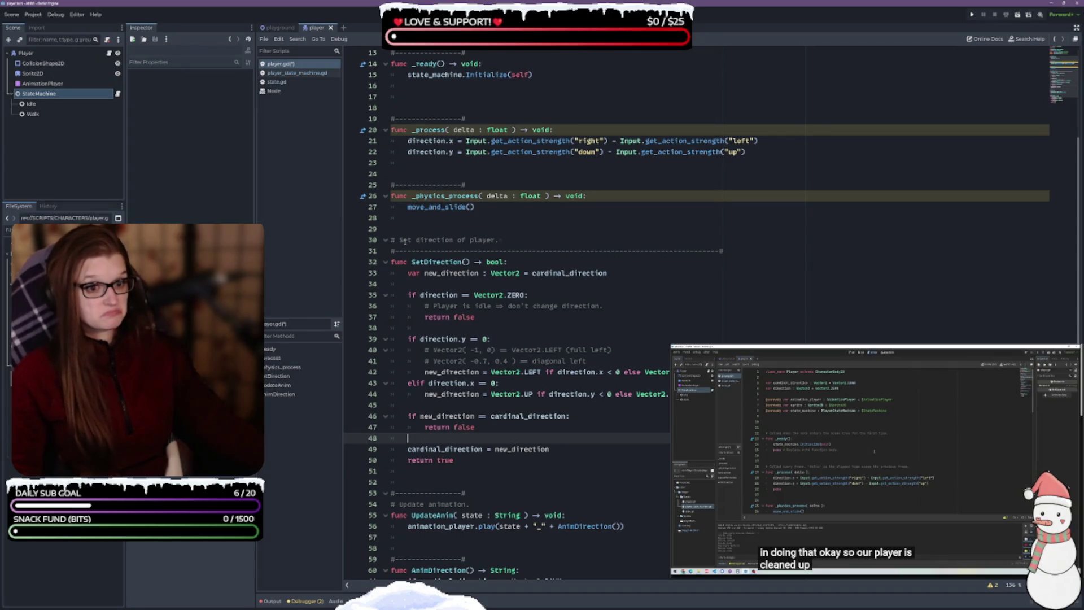
pyautogui.click(399, 239)
pyautogui.press('BackSpace')
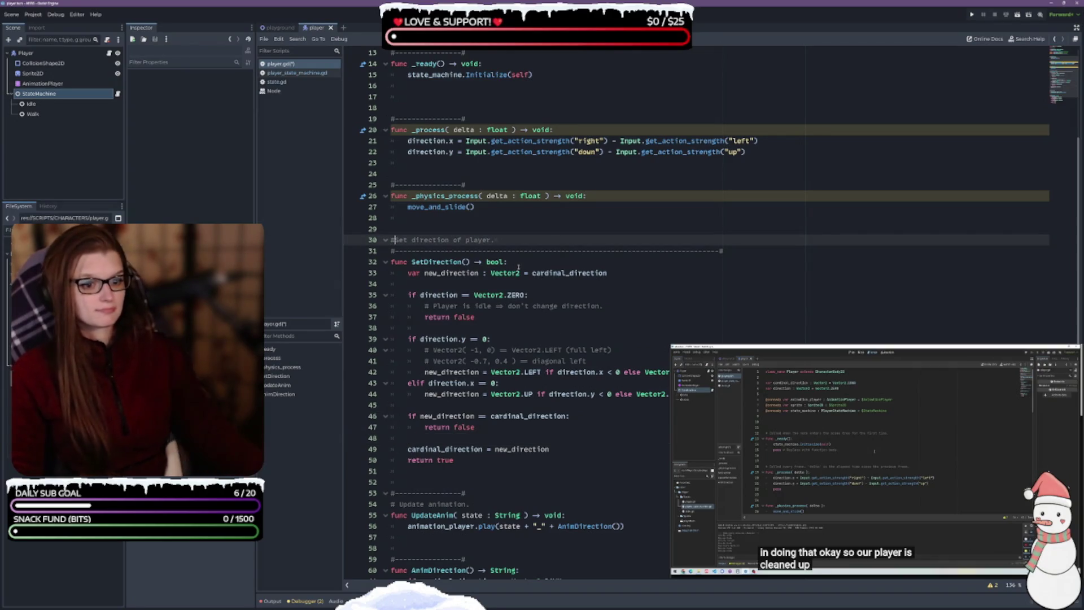
pyautogui.click(603, 447)
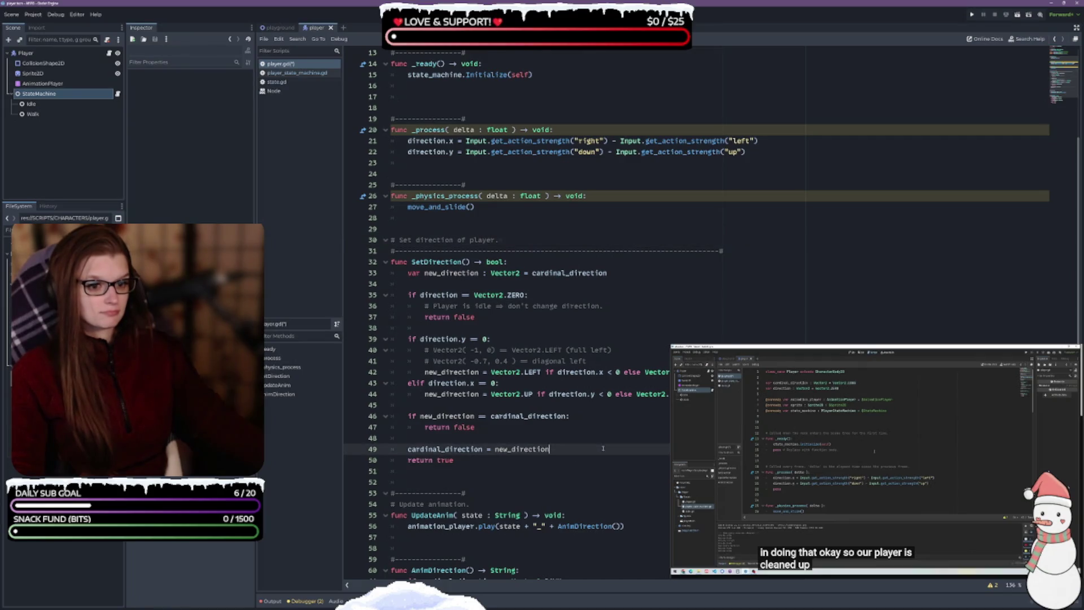
pyautogui.tripleClick(677, 253)
pyautogui.hotkey('ctrl', 'c')
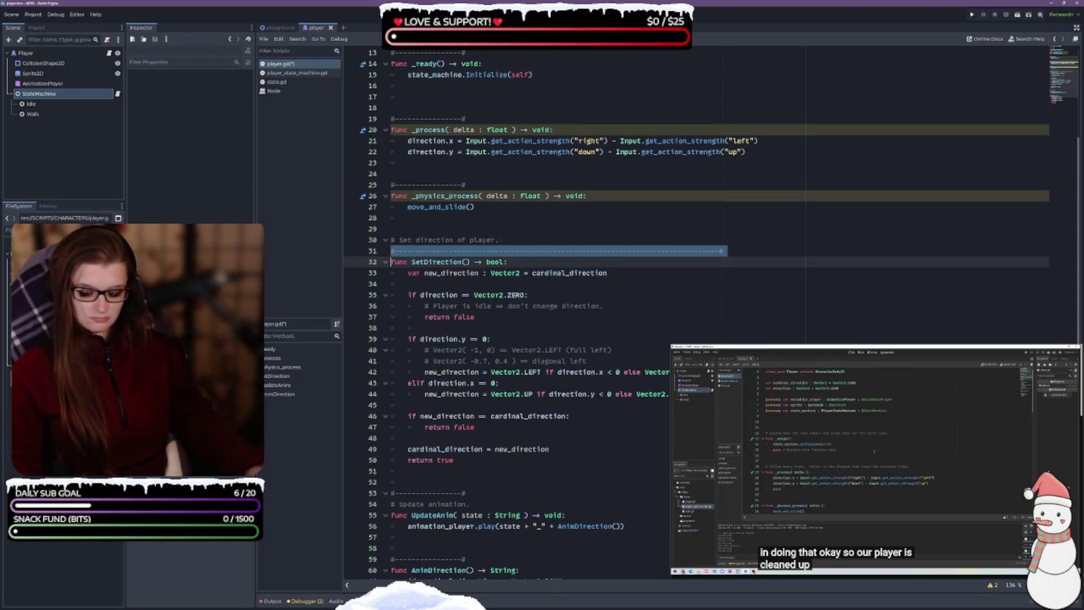
pyautogui.hotkey('ctrl', 's')
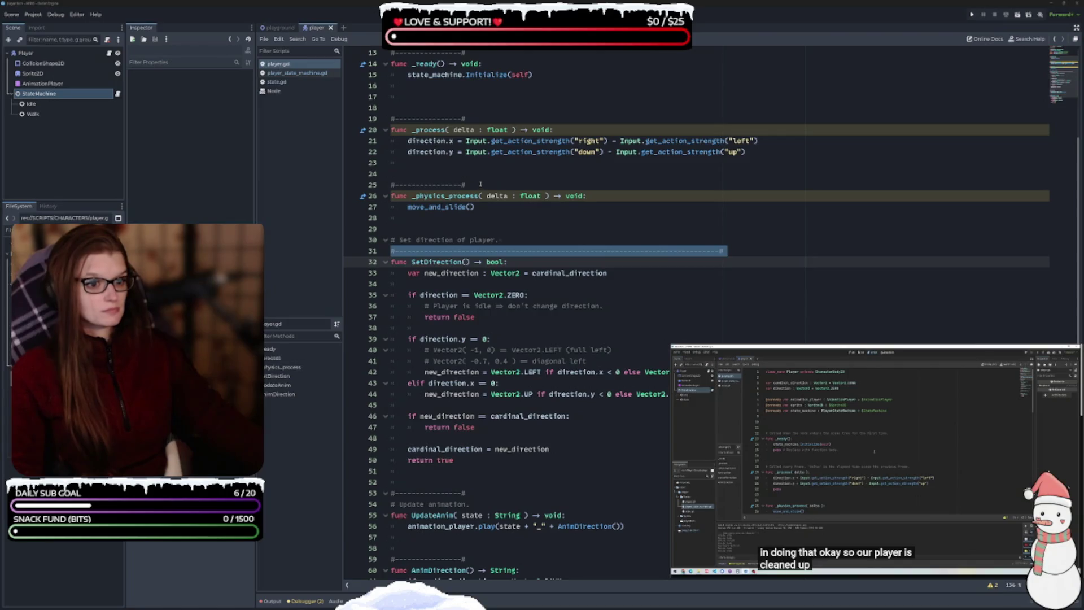
pyautogui.moveTo(480, 184); pyautogui.dragTo(390, 184)
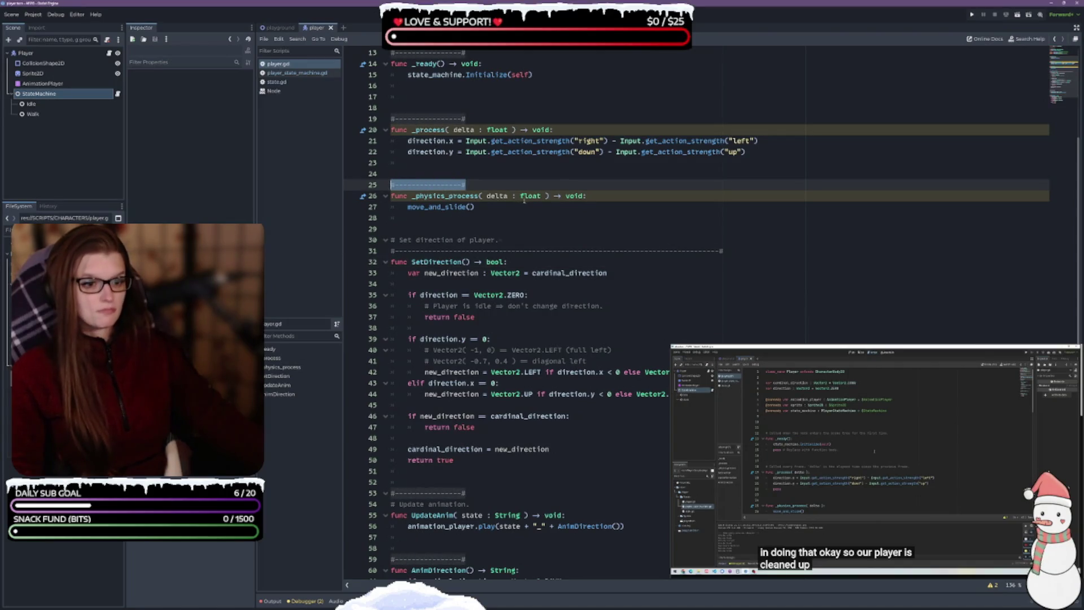
# Step: Replace the short dividers on lines 25 and 19 with the long divider, removing the extra blank line
pyautogui.hotkey('ctrl', 'v')
pyautogui.scroll(2, 525, 238)
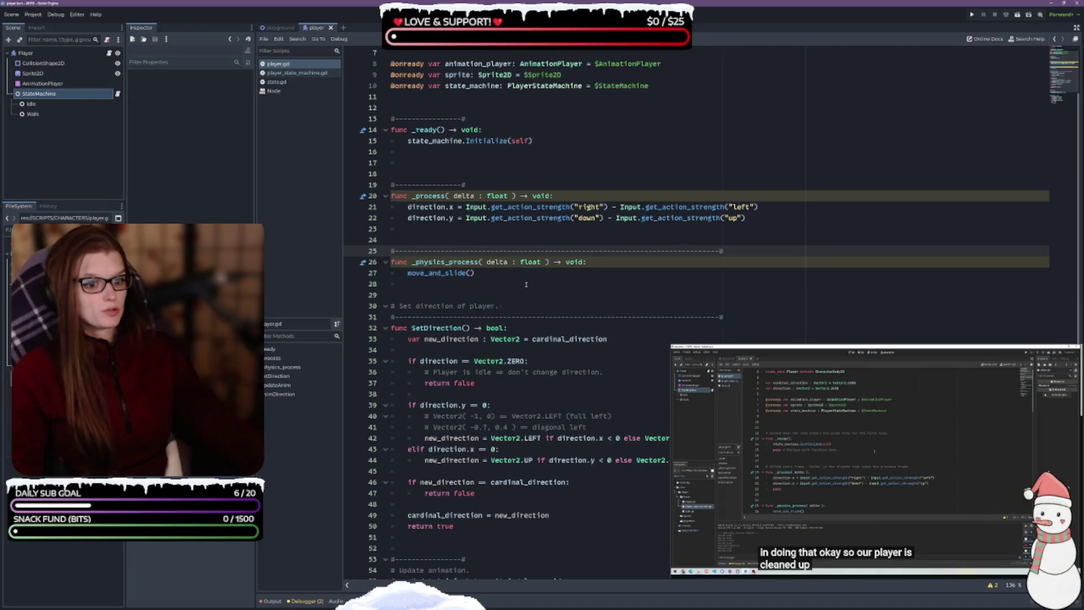
pyautogui.moveTo(467, 185); pyautogui.dragTo(391, 184)
pyautogui.hotkey('ctrl', 'v')
pyautogui.press('Return')
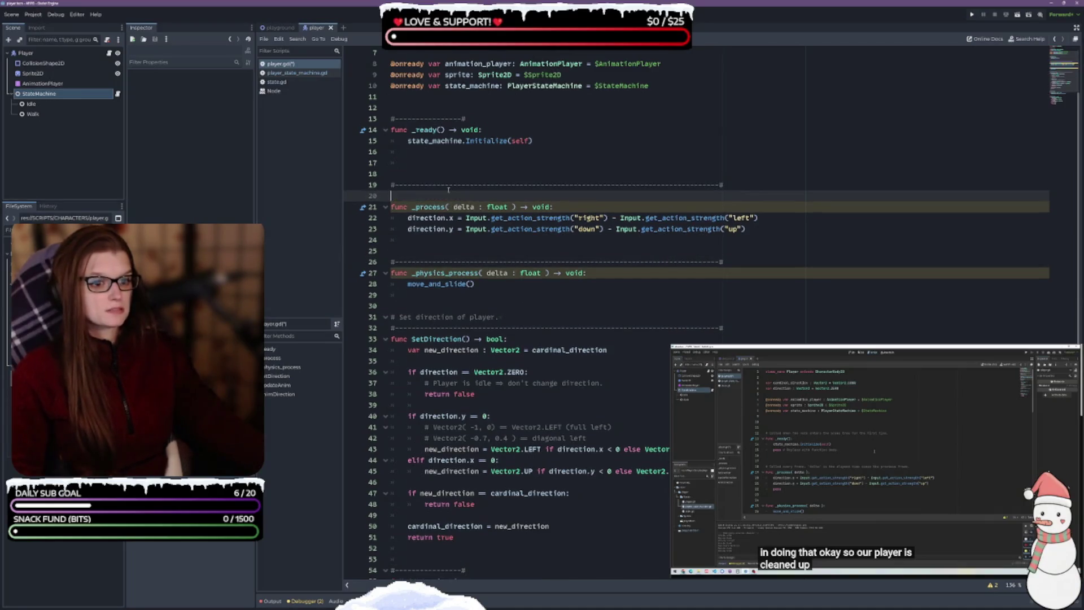
pyautogui.press('BackSpace')
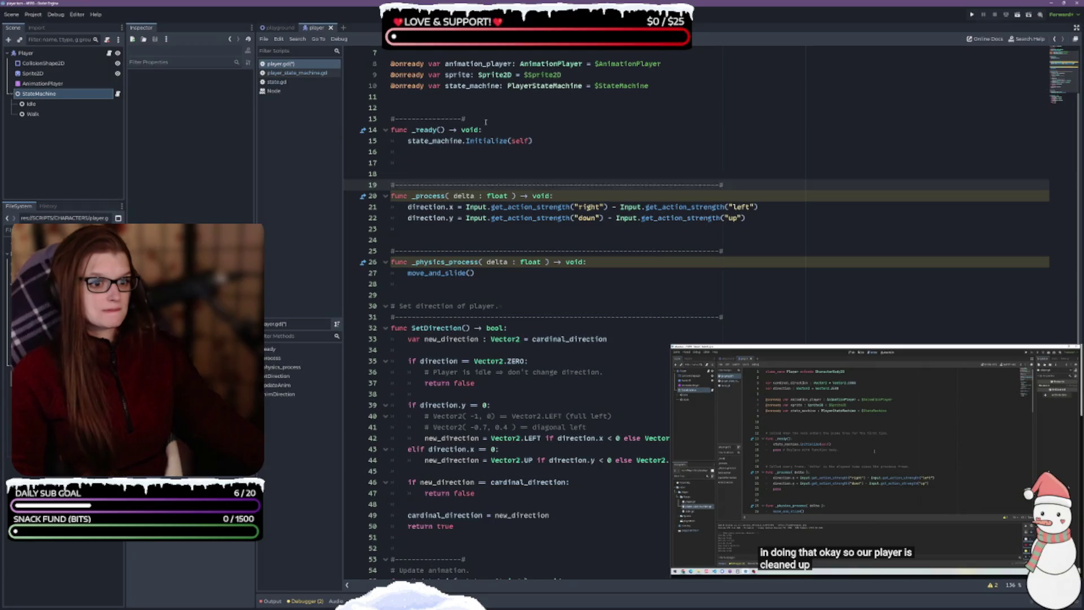
# Step: Paste the long divider over lines 13 and 3, removing blank lines around the top divider
pyautogui.moveTo(462, 119); pyautogui.dragTo(395, 119)
pyautogui.hotkey('ctrl', 'v')
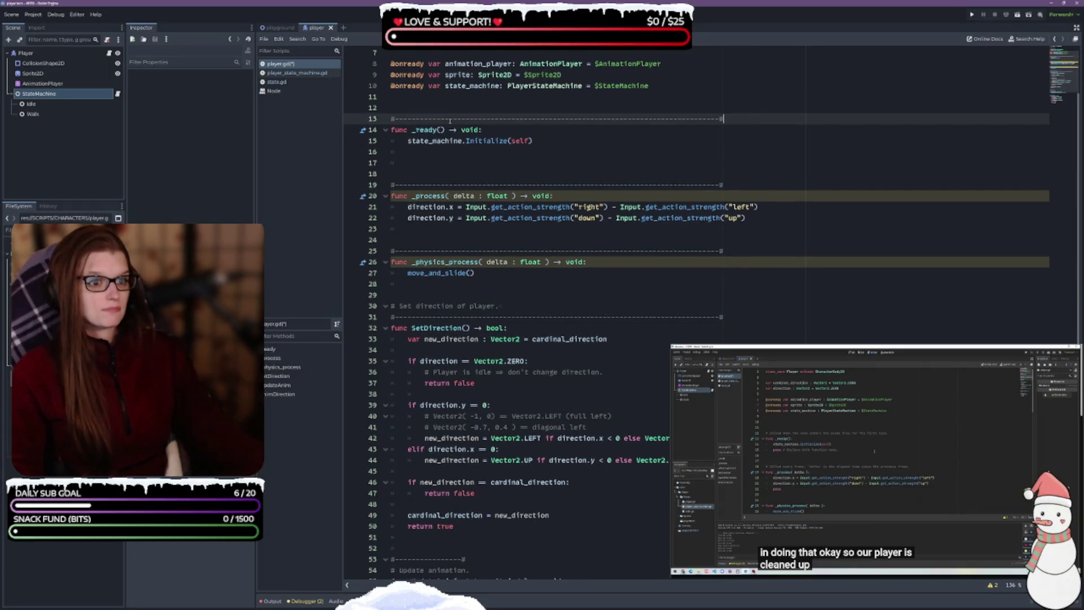
pyautogui.scroll(2, 520, 207)
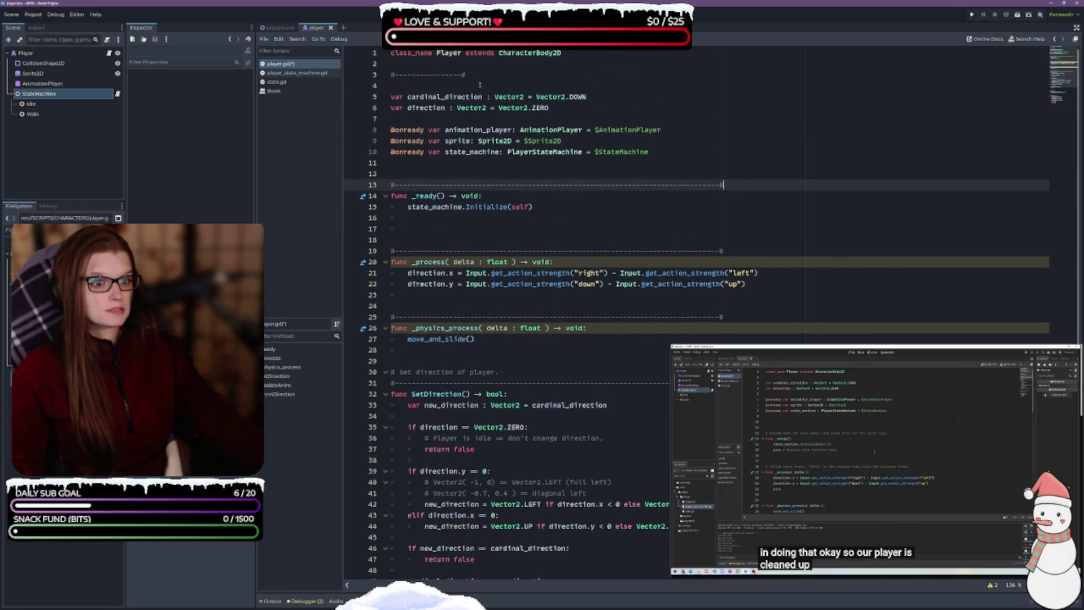
pyautogui.moveTo(466, 75); pyautogui.dragTo(390, 75)
pyautogui.hotkey('ctrl', 'v')
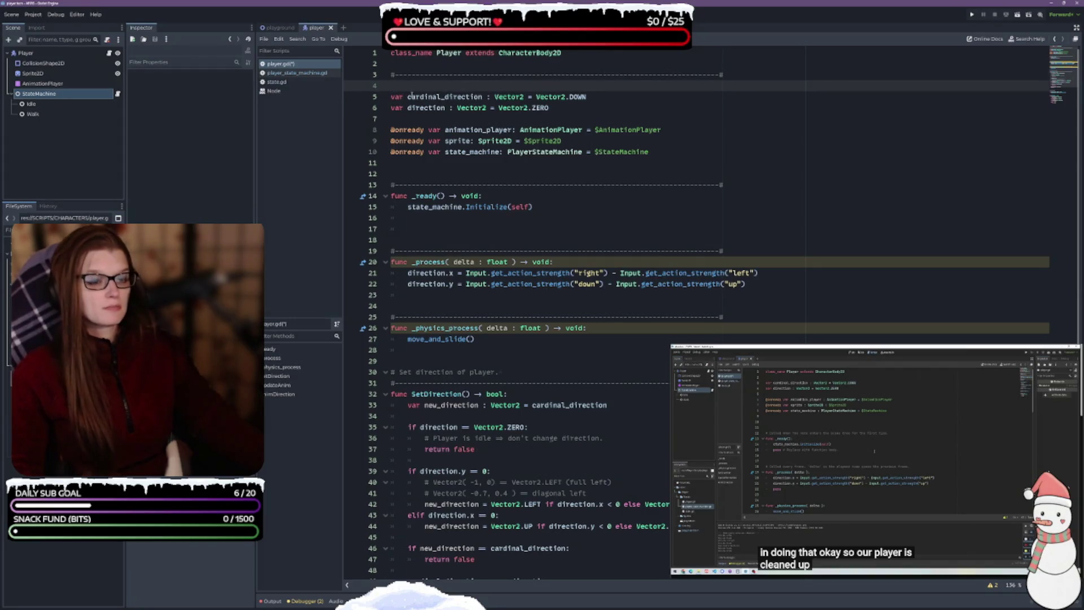
pyautogui.press('BackSpace')
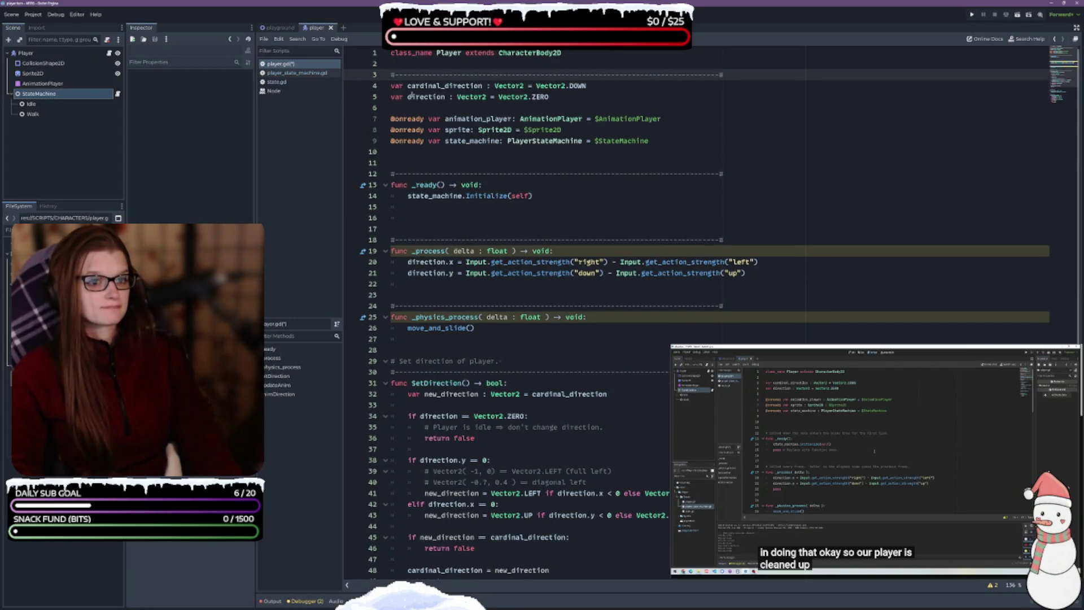
pyautogui.press('Up')
pyautogui.press('BackSpace')
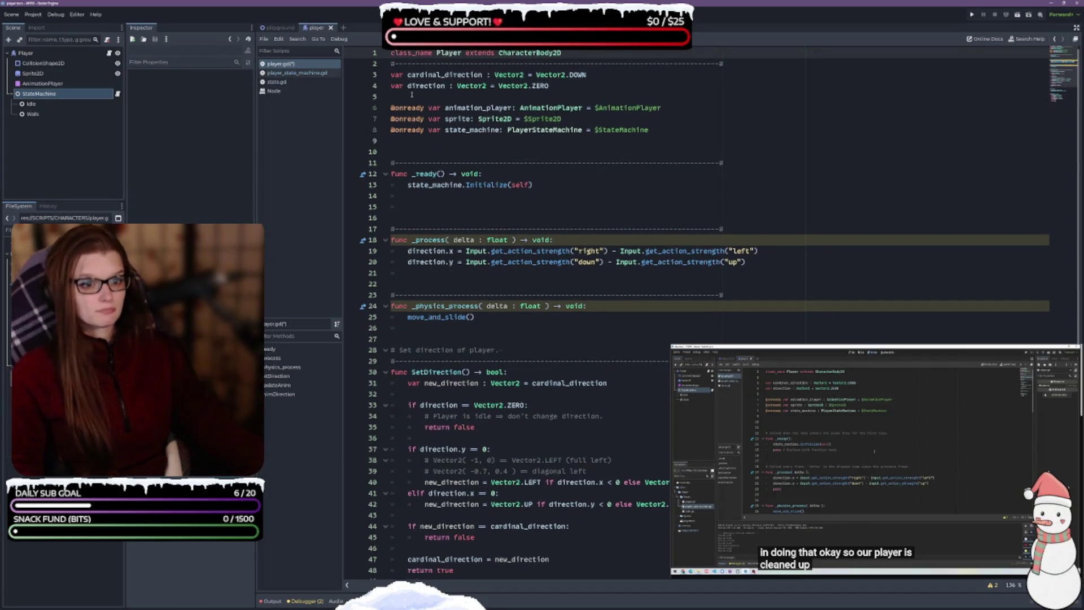
# Step: Lengthen the line 51 divider and move '# Update animation.' above it with a blank line before
pyautogui.scroll(-7, 596, 325)
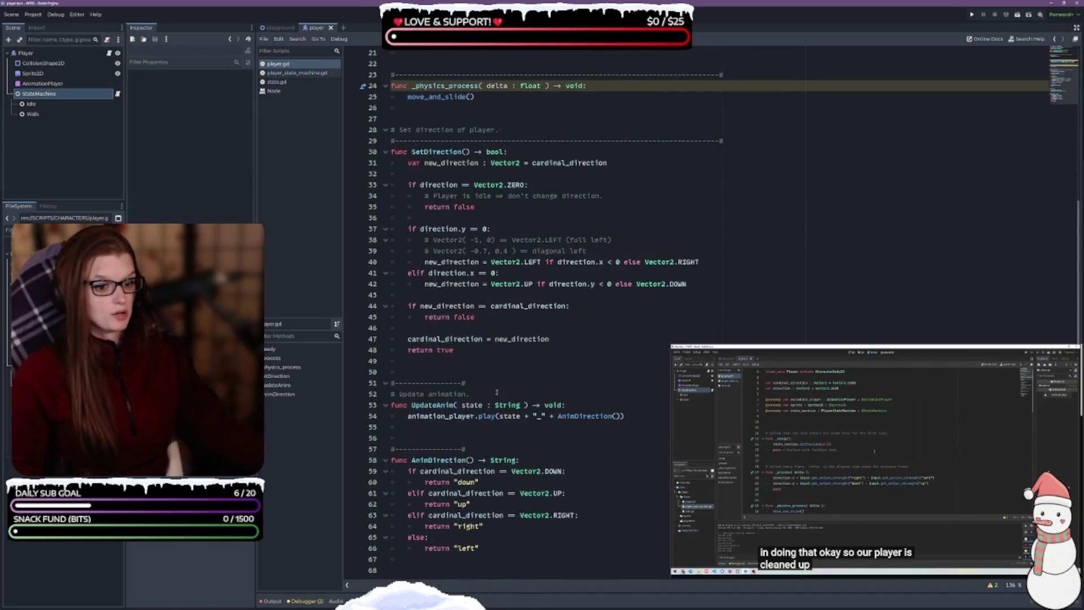
pyautogui.click(473, 384)
pyautogui.hotkey('shift', 'Home')
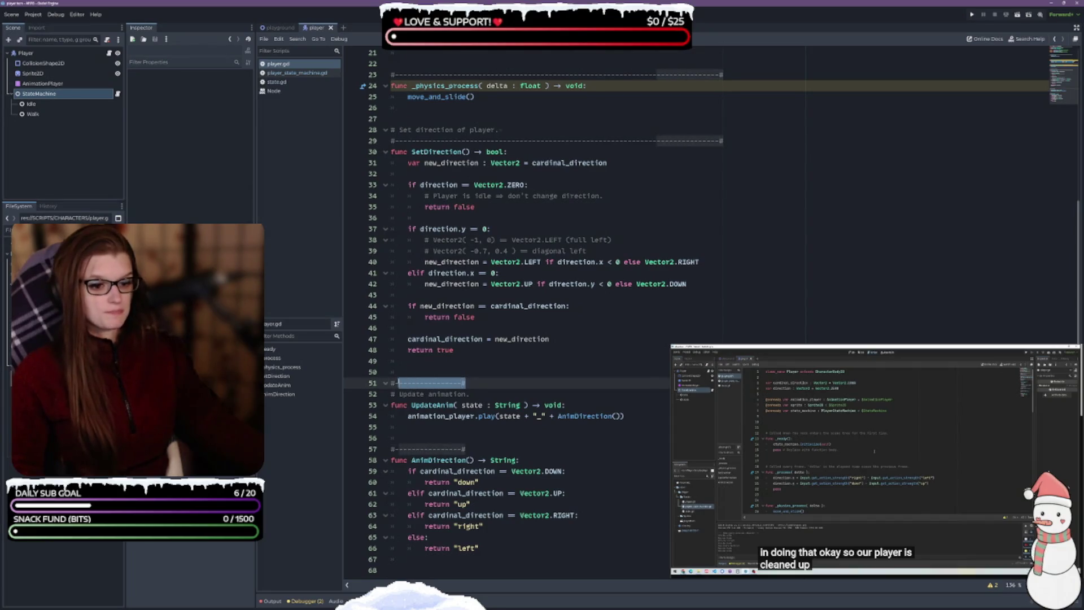
pyautogui.hotkey('ctrl', 'v')
pyautogui.press('BackSpace')
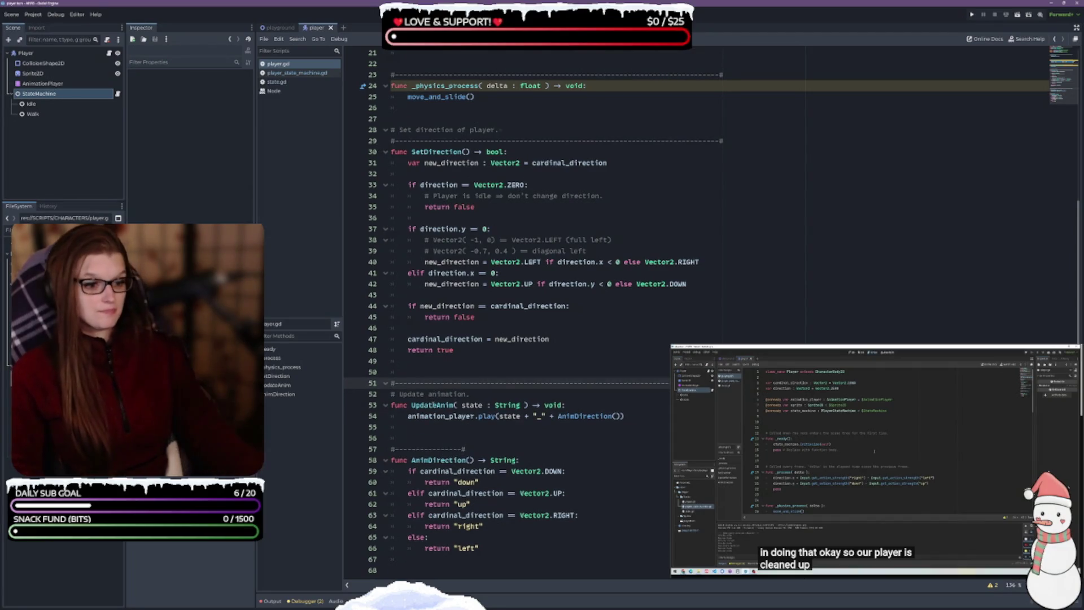
pyautogui.moveTo(479, 394)
pyautogui.mouseDown()
pyautogui.moveTo(387, 394)
pyautogui.moveTo(395, 371)
pyautogui.mouseUp()
pyautogui.click(414, 395)
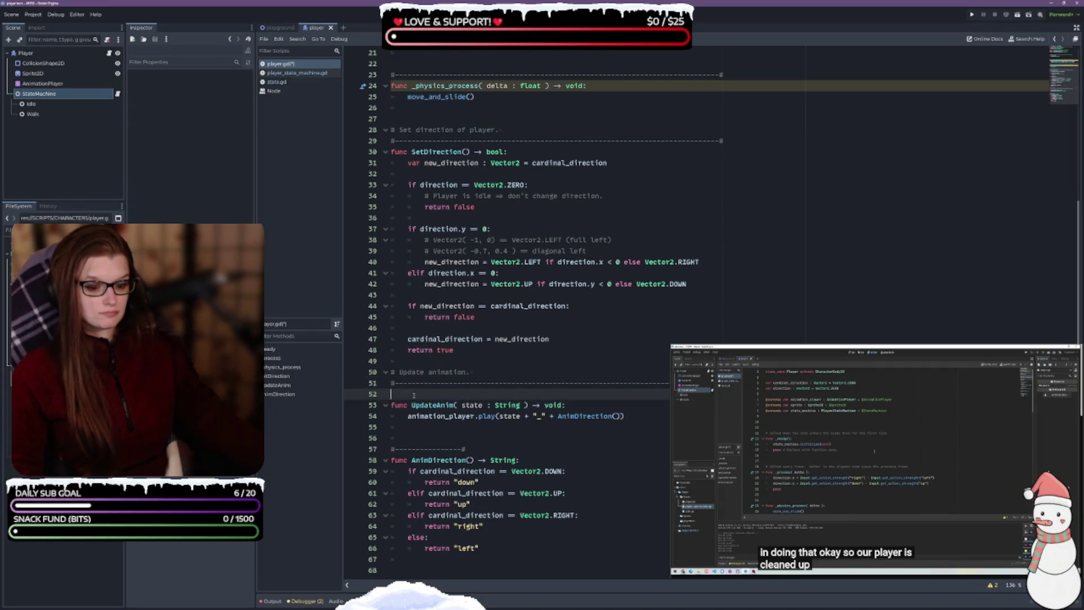
pyautogui.press('BackSpace')
pyautogui.click(417, 364)
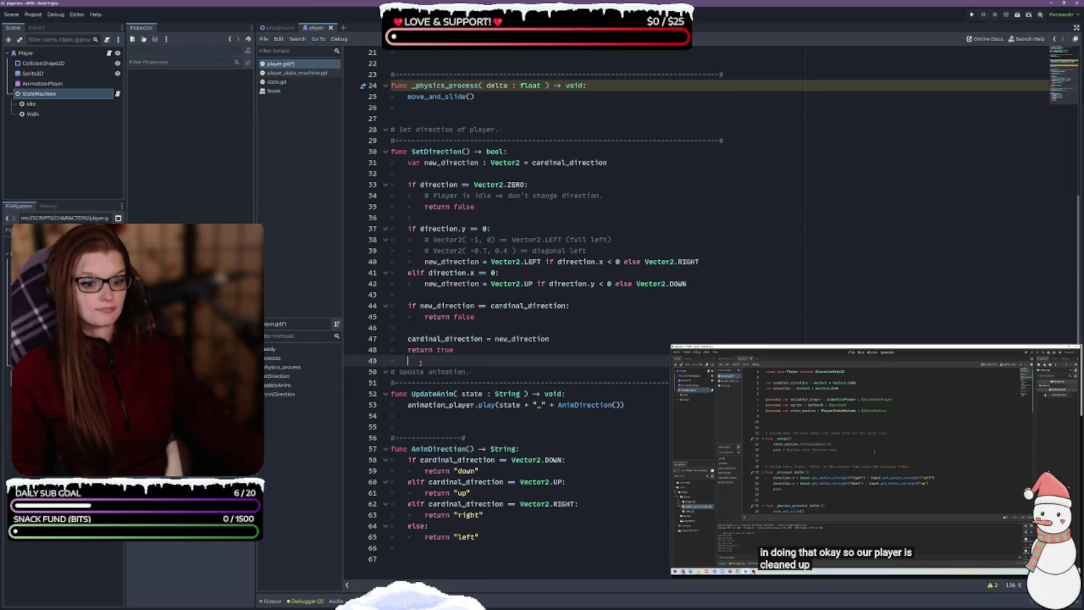
pyautogui.press('Return')
# Step: Turn line 57 into a full-width divider, delete the extra empty line, and save player.gd
pyautogui.click(429, 108)
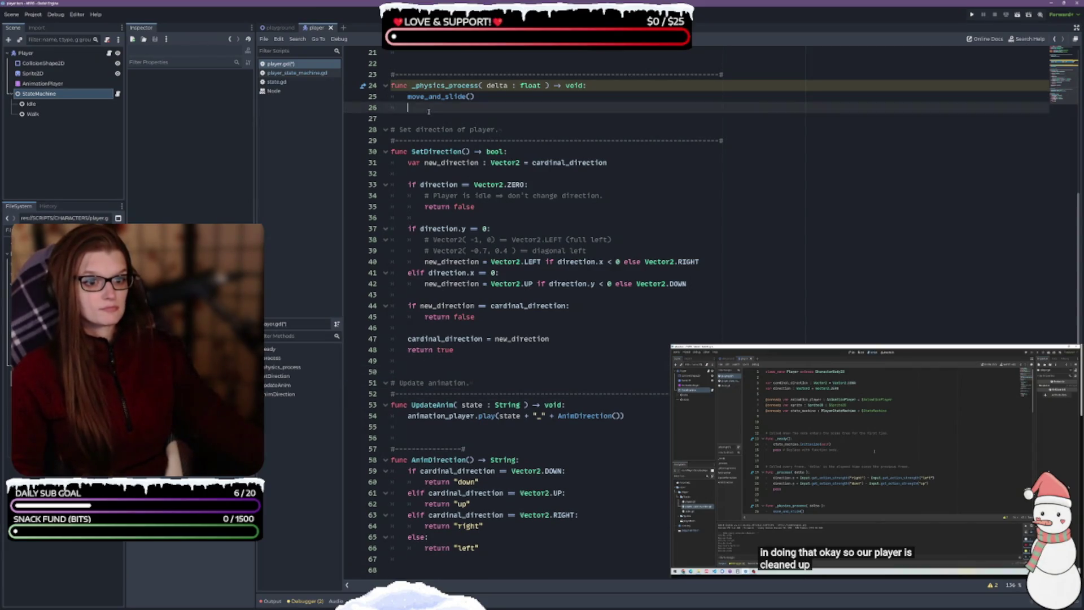
pyautogui.click(431, 116)
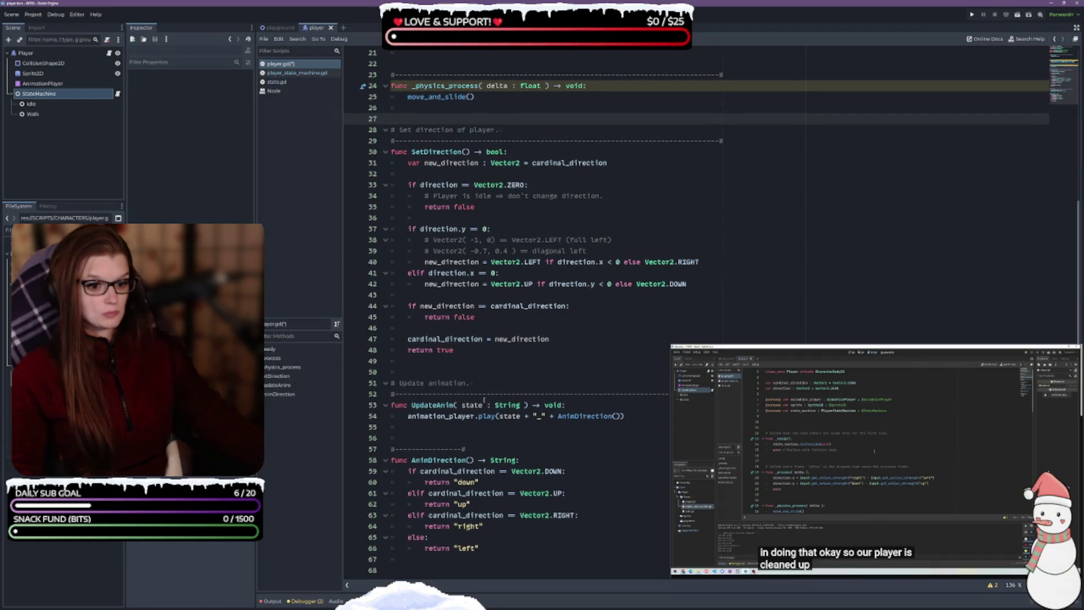
pyautogui.click(484, 460)
pyautogui.click(482, 446)
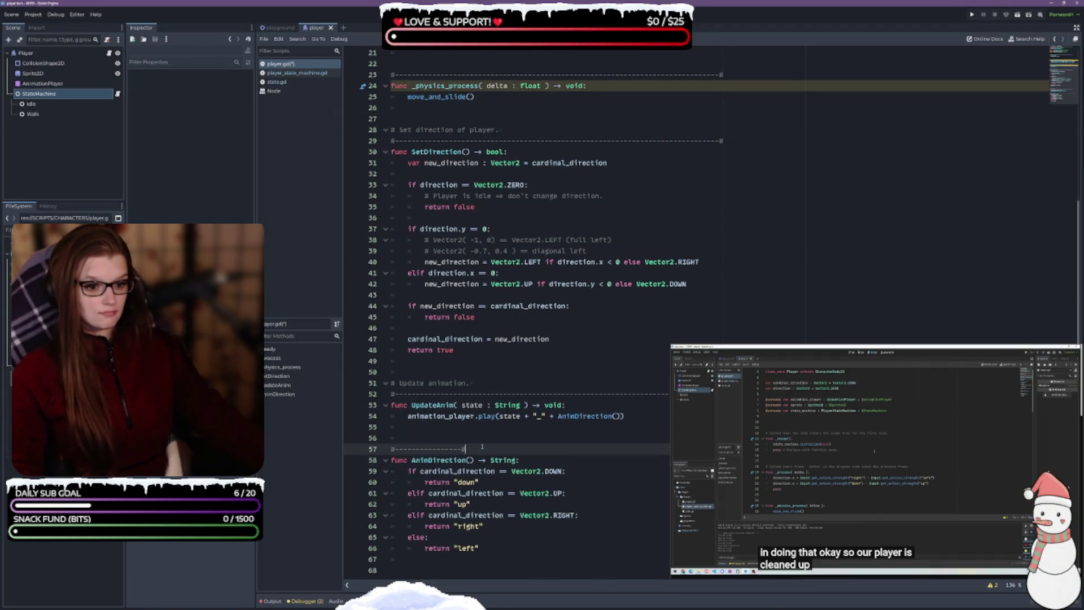
pyautogui.hotkey('shift', 'Home')
pyautogui.hotkey('ctrl', 'v')
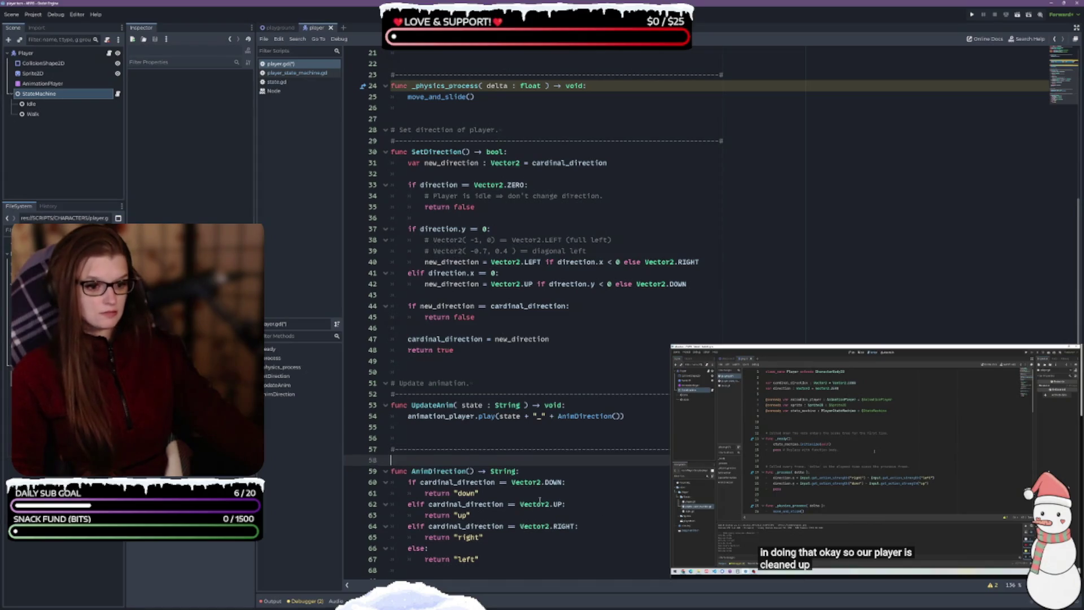
pyautogui.press('BackSpace')
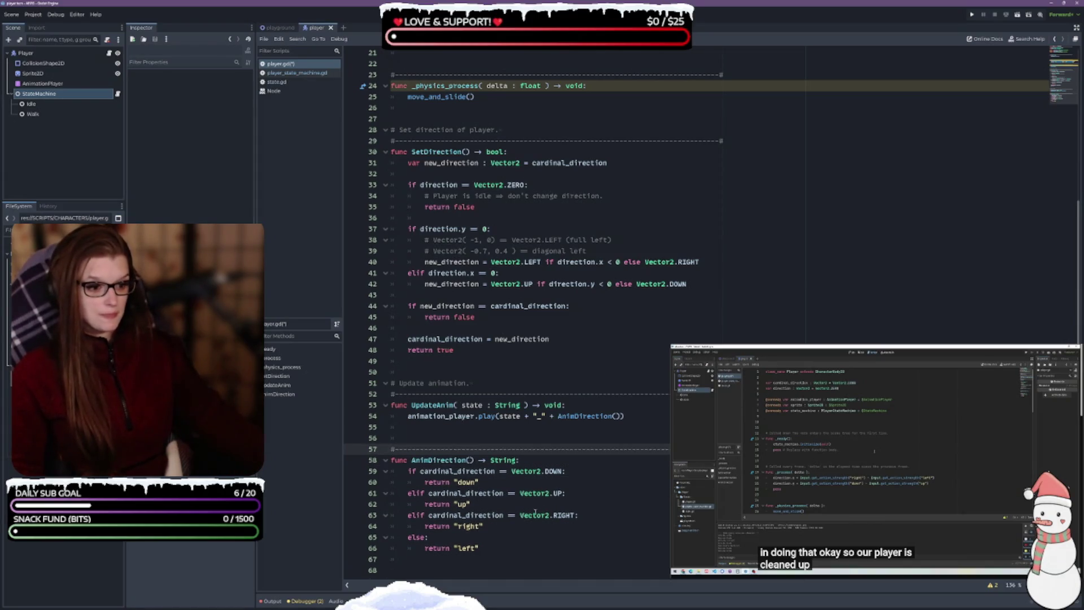
pyautogui.hotkey('ctrl', 's')
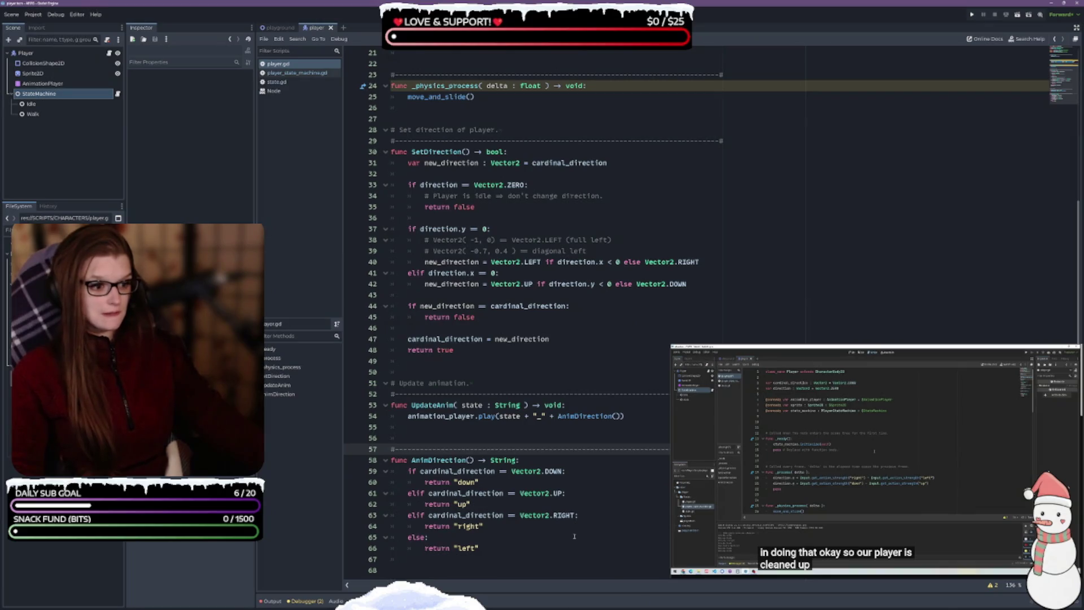
# Step: Delete the stray # after the '# Update animation.' comment
pyautogui.press('Up')
pyautogui.press('Up')
pyautogui.press('Up')
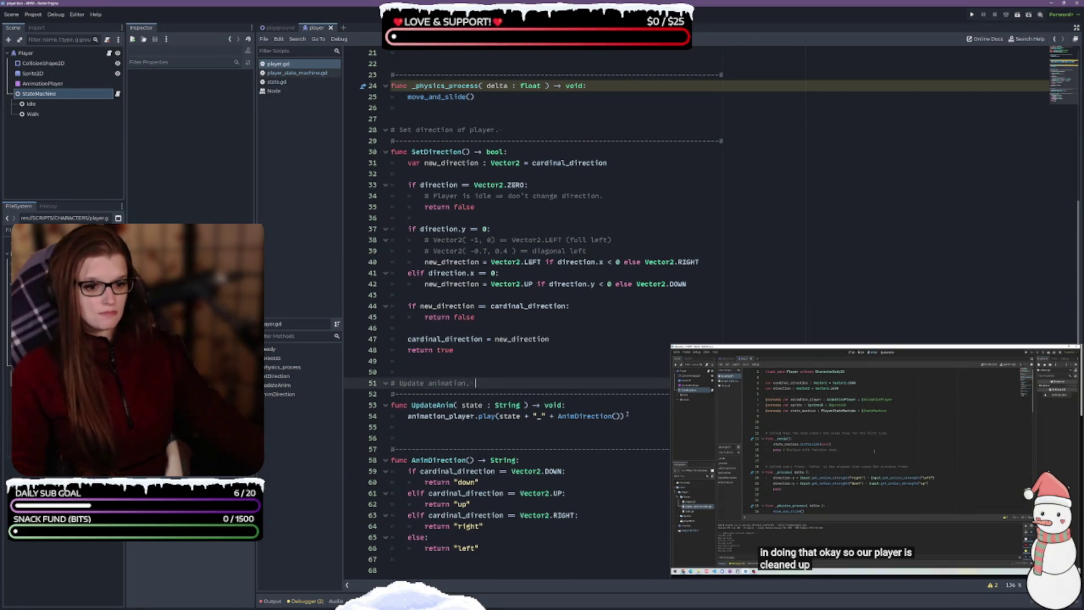
pyautogui.press('End')
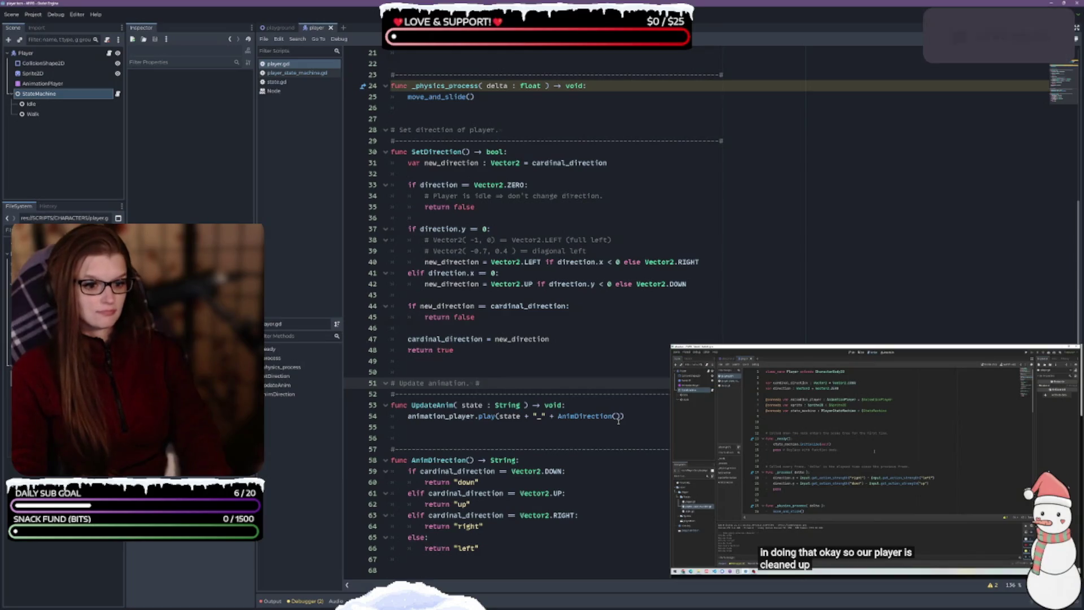
pyautogui.press('BackSpace')
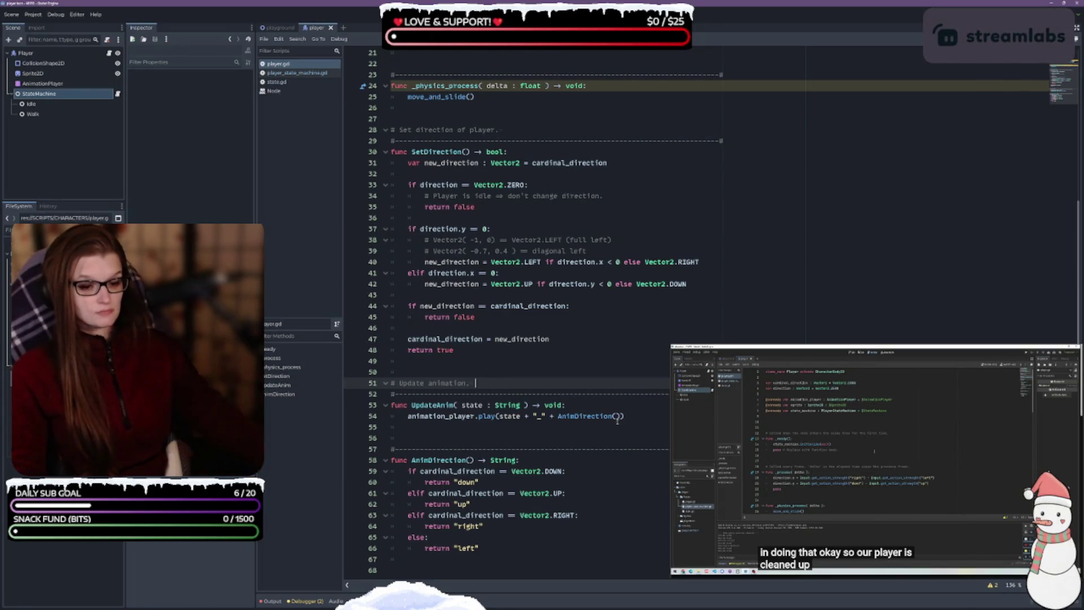
pyautogui.click(564, 438)
pyautogui.click(625, 565)
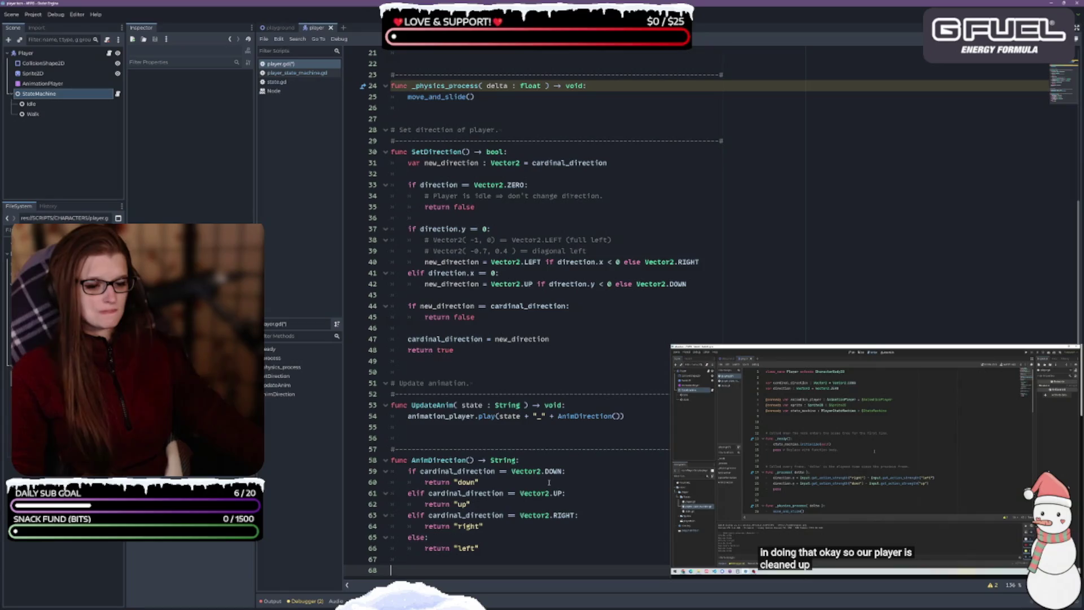
pyautogui.scroll(7, 558, 473)
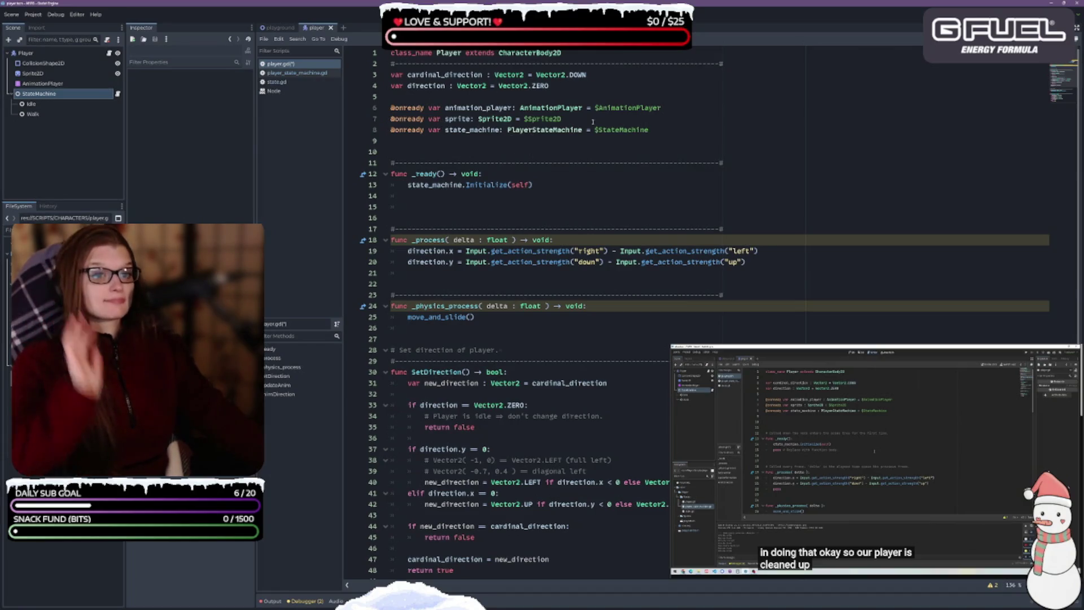
# Step: In player_state_machine.gd, lengthen the dividers on lines 2 and 8 and remove extra blank lines
pyautogui.click(299, 73)
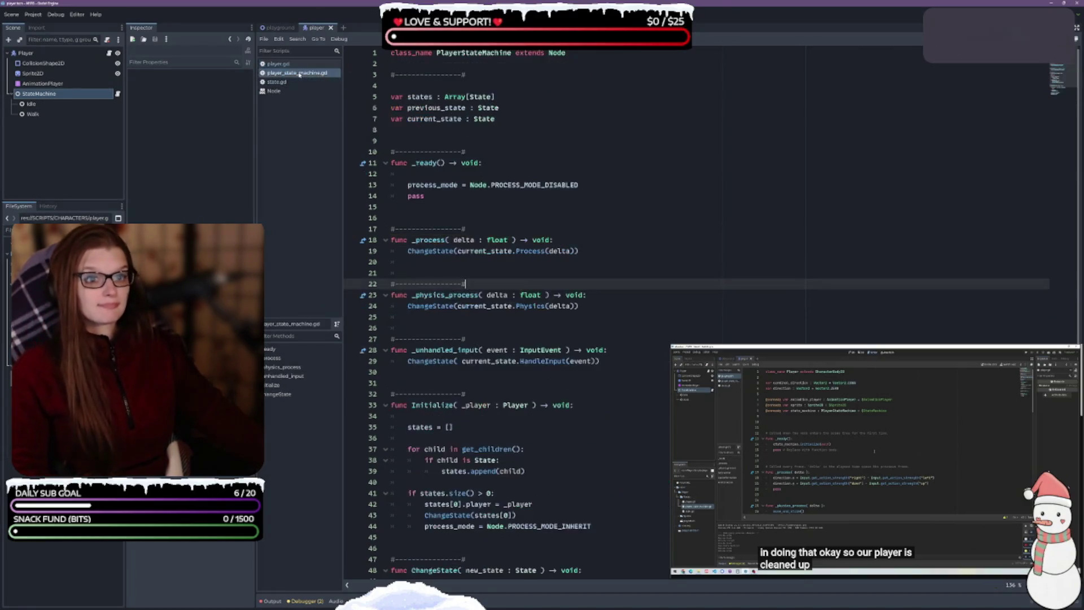
pyautogui.click(412, 67)
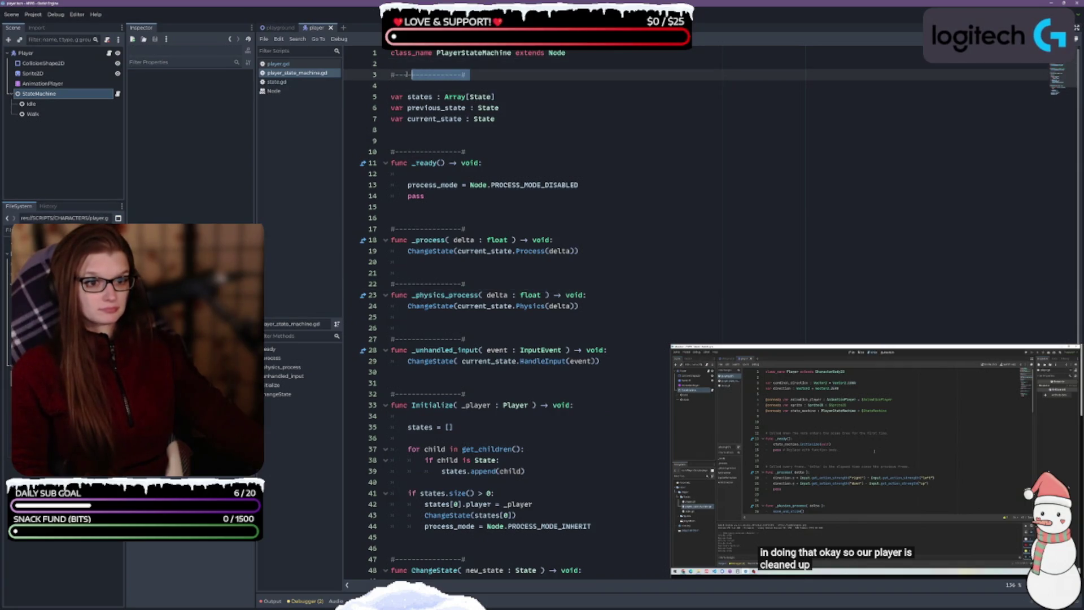
pyautogui.hotkey('ctrl', 'z')
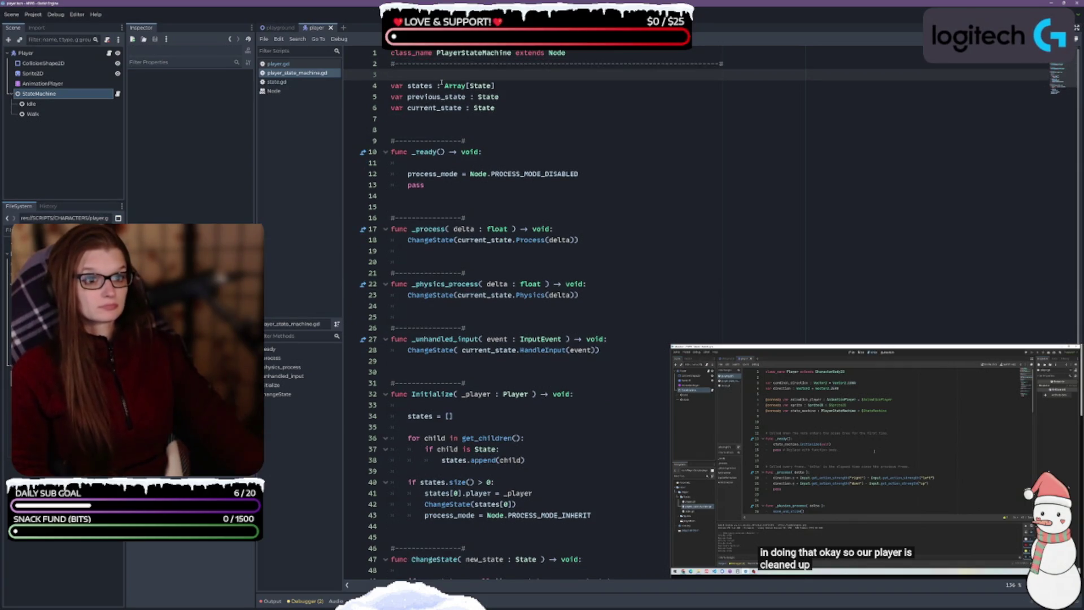
pyautogui.press('BackSpace')
pyautogui.moveTo(481, 134); pyautogui.dragTo(389, 131)
pyautogui.hotkey('ctrl', 'v')
pyautogui.press('BackSpace')
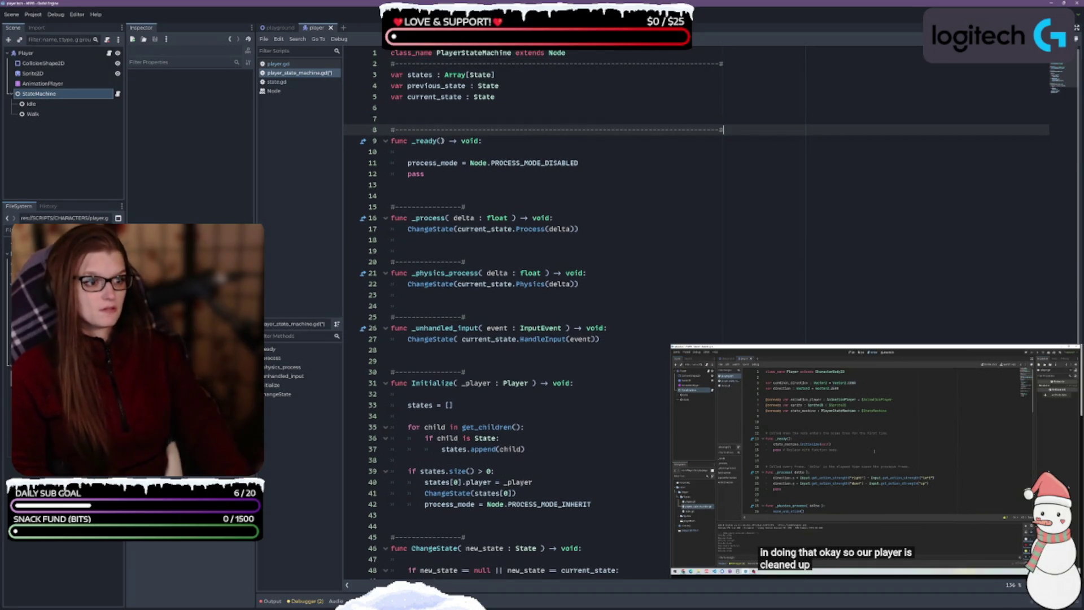
pyautogui.hotkey('shift', 'Home')
pyautogui.hotkey('ctrl', 'c')
# Step: Replace the short dividers on lines 15 and 20 with the long dashed divider
pyautogui.moveTo(467, 206); pyautogui.dragTo(391, 207)
pyautogui.hotkey('ctrl', 'v')
pyautogui.click(427, 196)
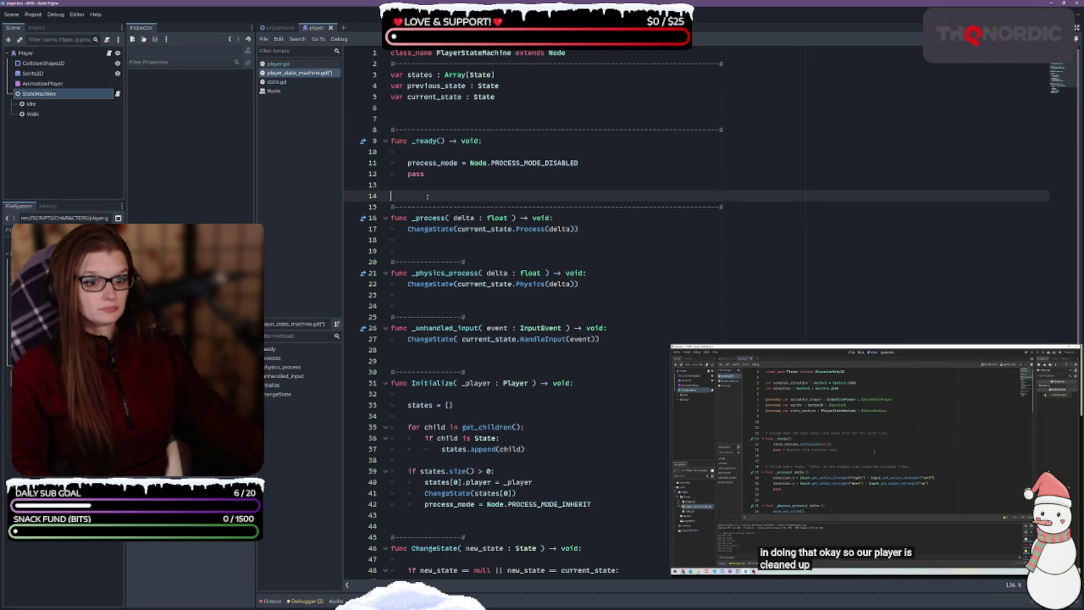
pyautogui.moveTo(484, 261); pyautogui.dragTo(391, 261)
pyautogui.hotkey('ctrl', 'v')
# Step: Delete the pass line and the extra blank line from _ready
pyautogui.click(438, 174)
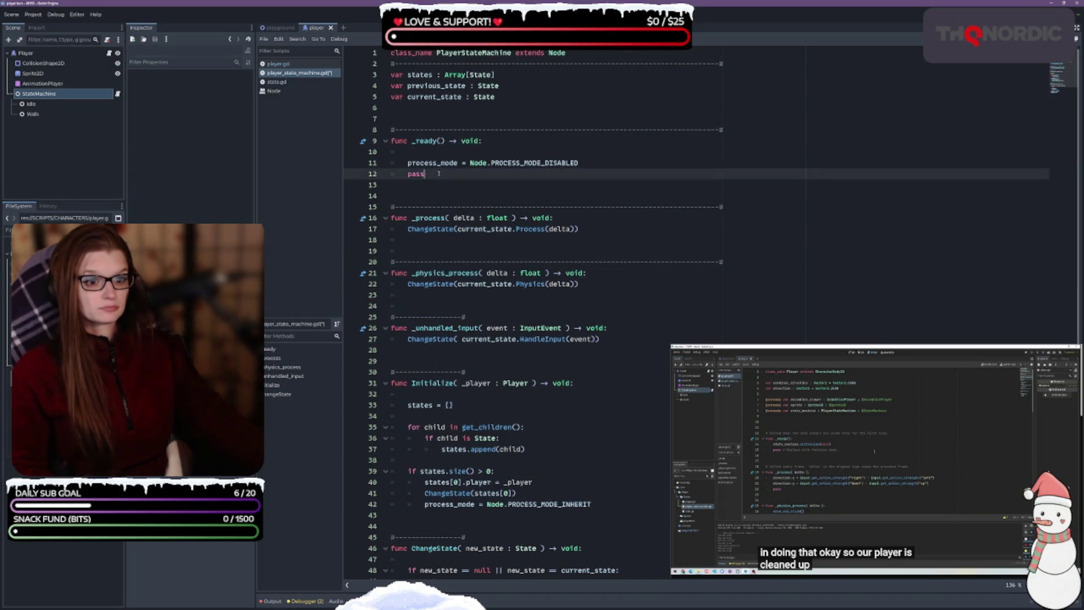
pyautogui.press('BackSpace')
pyautogui.press('BackSpace')
pyautogui.press('BackSpace')
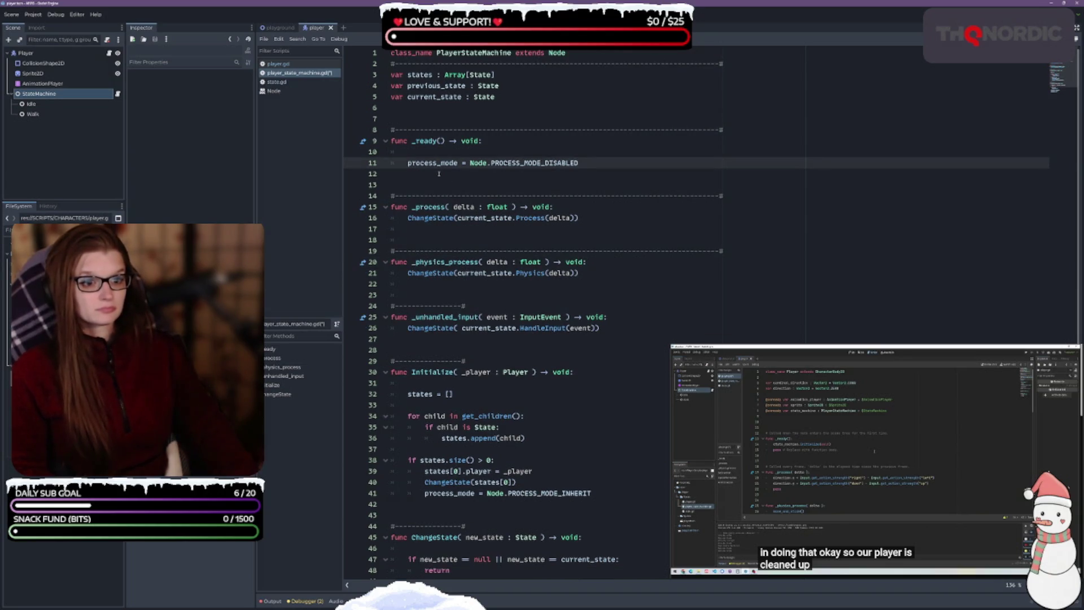
pyautogui.press('Up')
pyautogui.press('Delete')
pyautogui.click(433, 169)
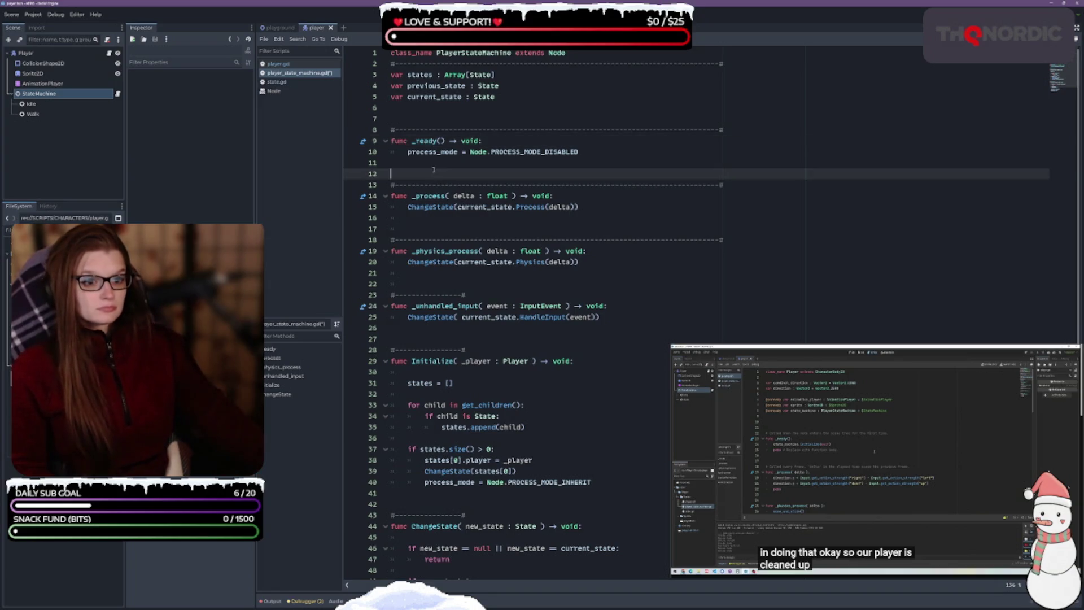
# Step: Paste the long divider over the short dividers on lines 23, 28 and 43
pyautogui.moveTo(474, 295); pyautogui.dragTo(391, 295)
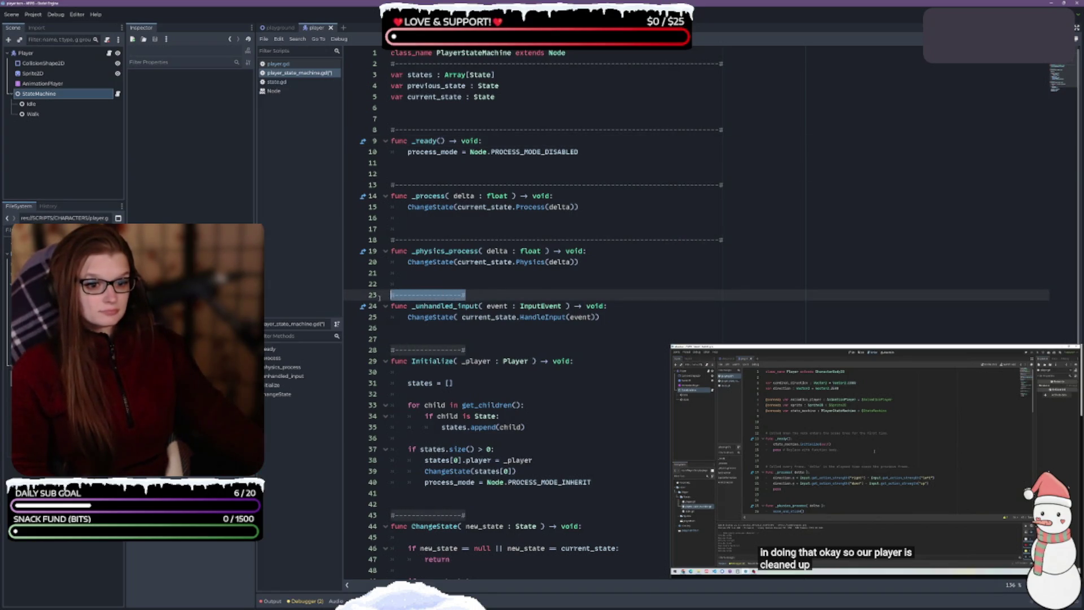
pyautogui.hotkey('ctrl', 'v')
pyautogui.moveTo(466, 350); pyautogui.dragTo(391, 350)
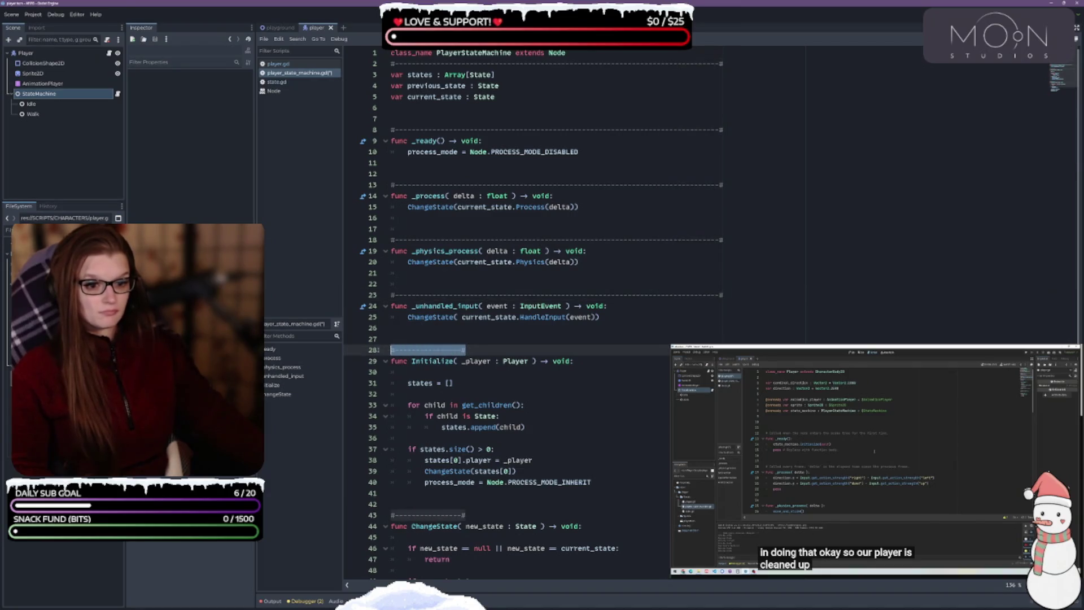
pyautogui.hotkey('ctrl', 'v')
pyautogui.scroll(-3, 489, 382)
pyautogui.moveTo(467, 439); pyautogui.dragTo(391, 438)
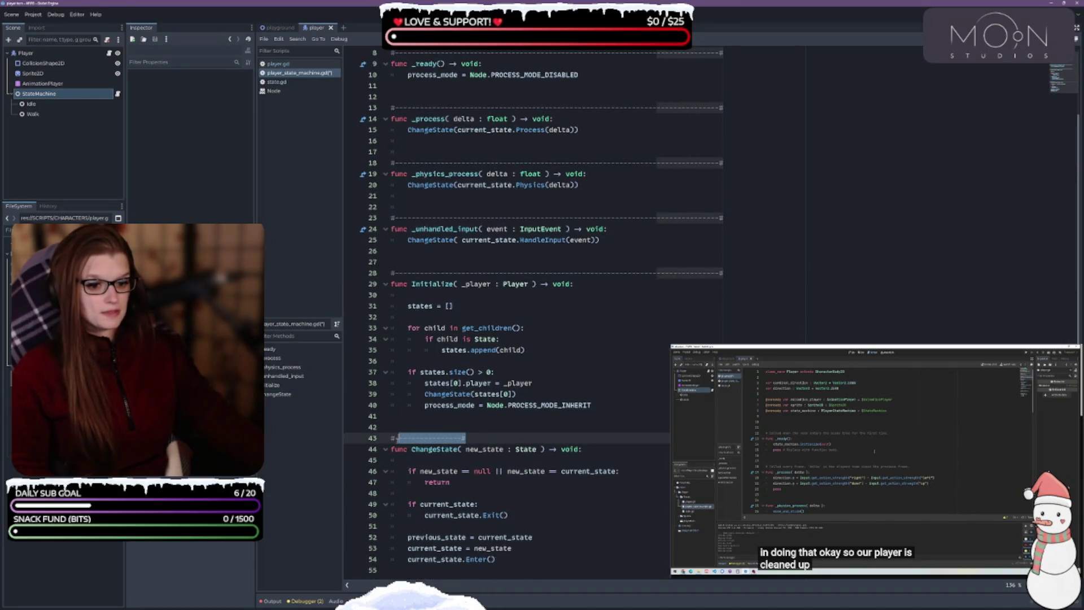
pyautogui.hotkey('ctrl', 'v')
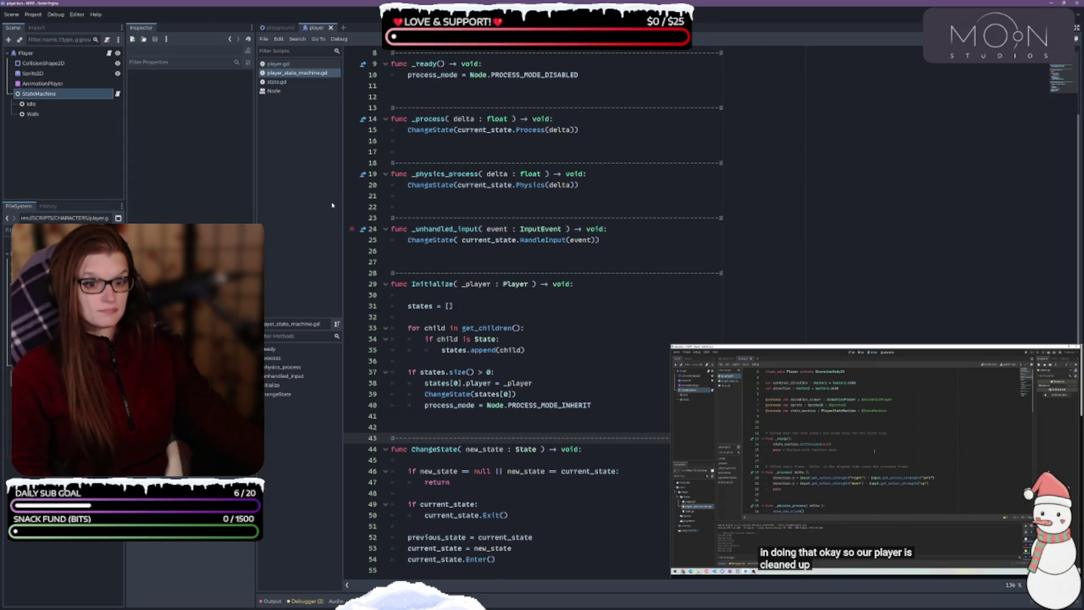
# Step: Open state.gd, lengthen the line 3 divider, and delete the blank lines around it
pyautogui.click(286, 82)
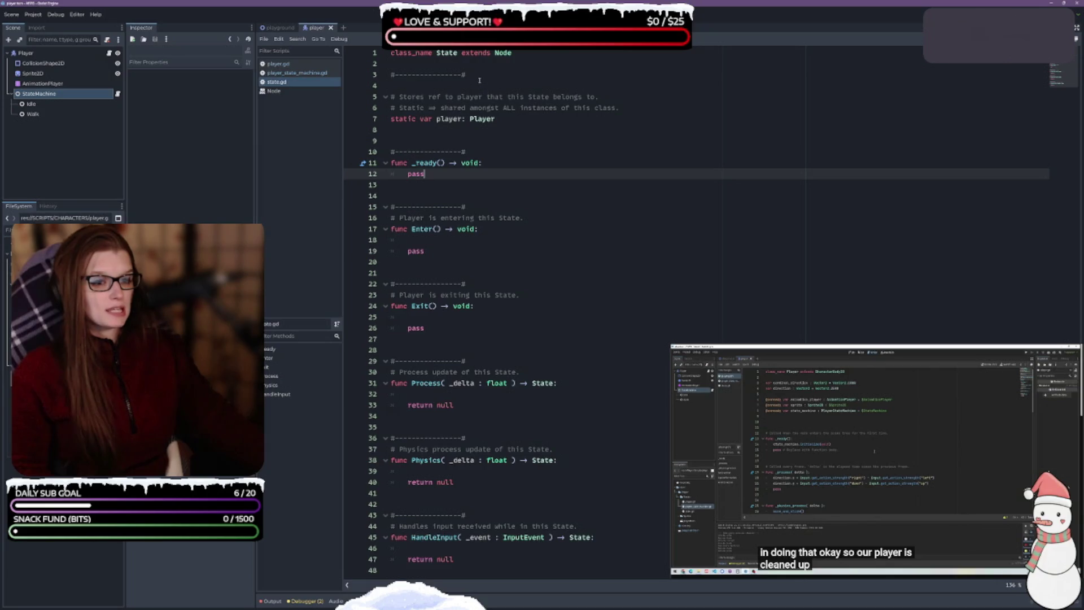
pyautogui.moveTo(466, 75); pyautogui.dragTo(376, 75)
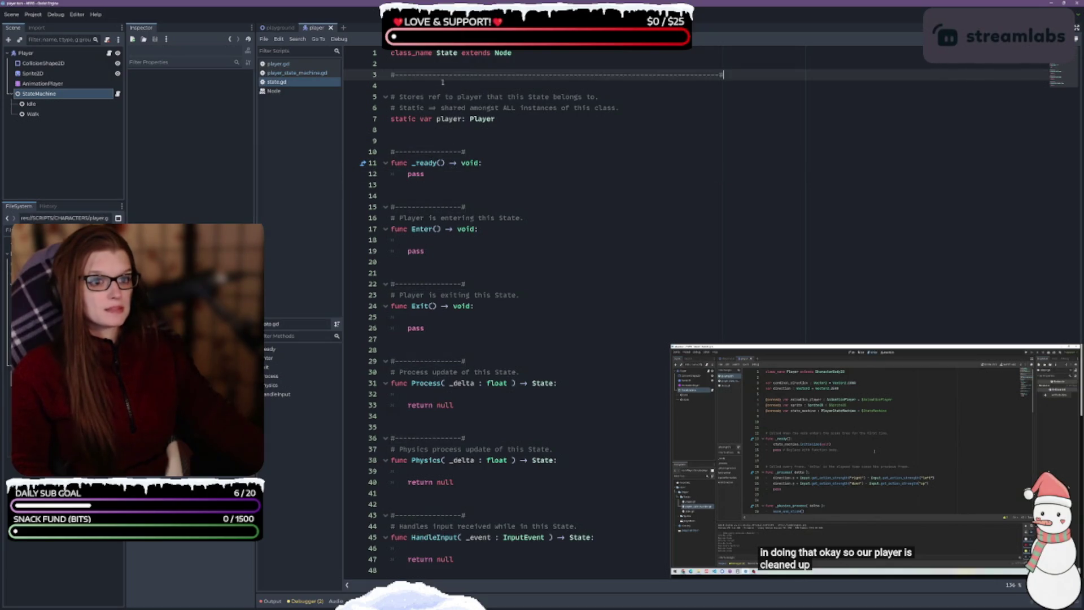
pyautogui.hotkey('ctrl', 'v')
pyautogui.press('BackSpace')
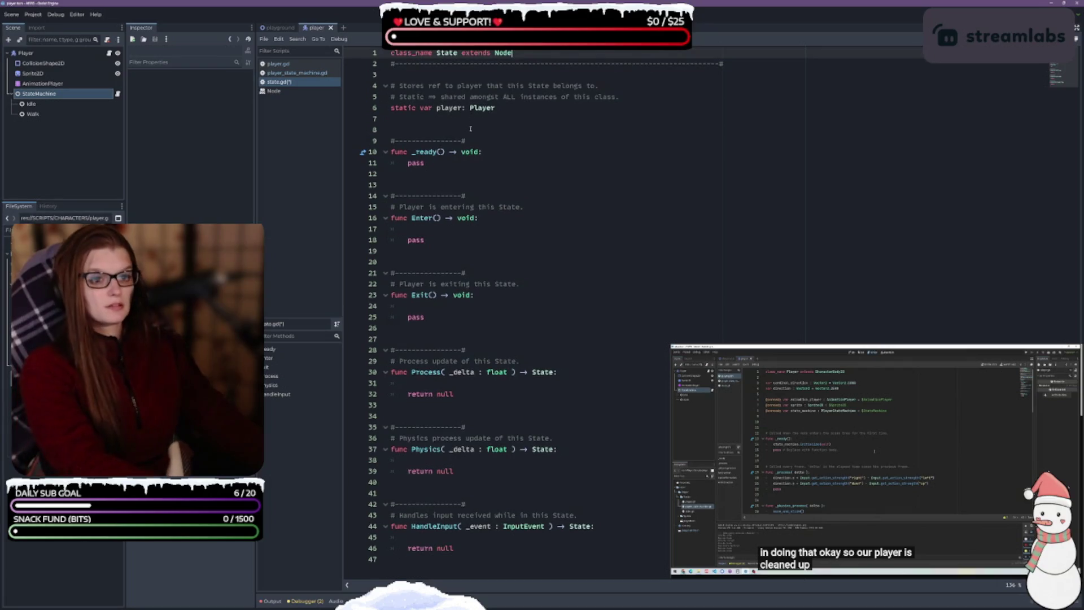
pyautogui.click(405, 72)
pyautogui.press('BackSpace')
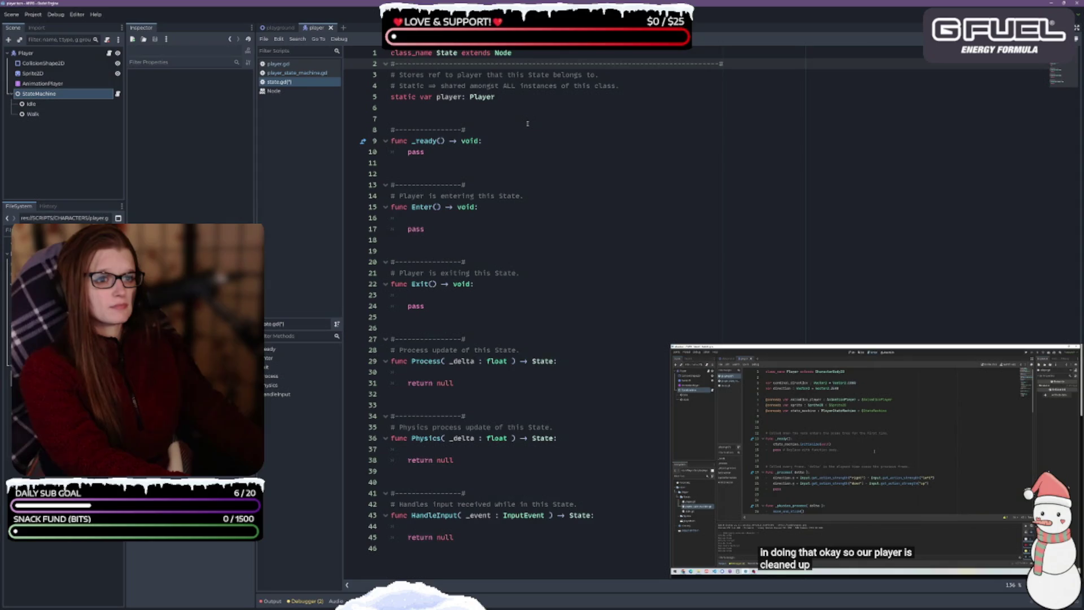
# Step: Replace the short dividers on lines 8, 13, 20, 27, 34 and 41 with the long divider
pyautogui.tripleClick(482, 129)
pyautogui.hotkey('ctrl', 'v')
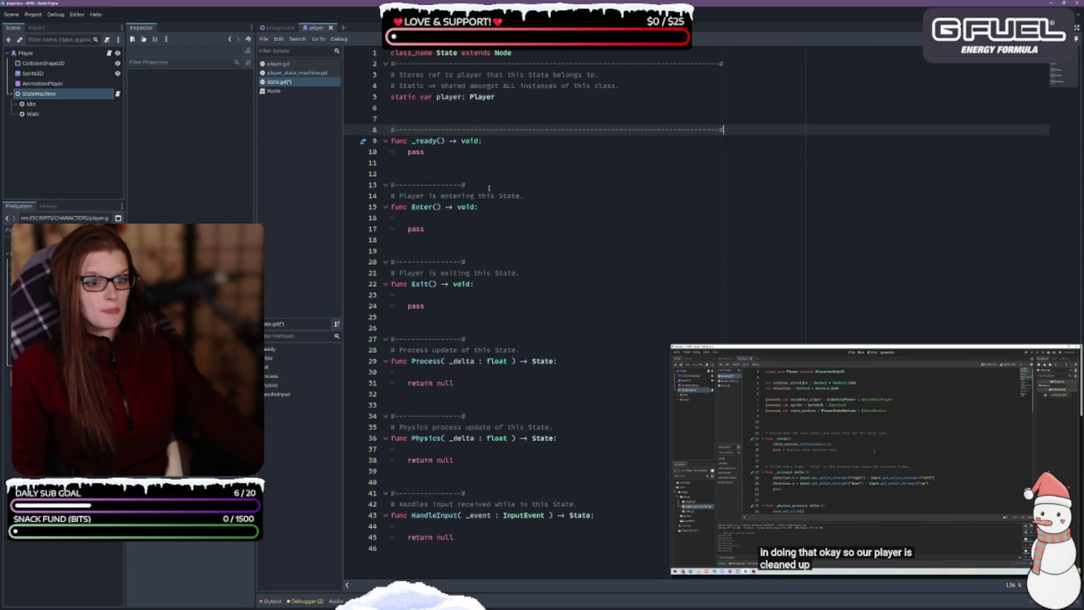
pyautogui.tripleClick(489, 188)
pyautogui.hotkey('ctrl', 'v')
pyautogui.tripleClick(383, 263)
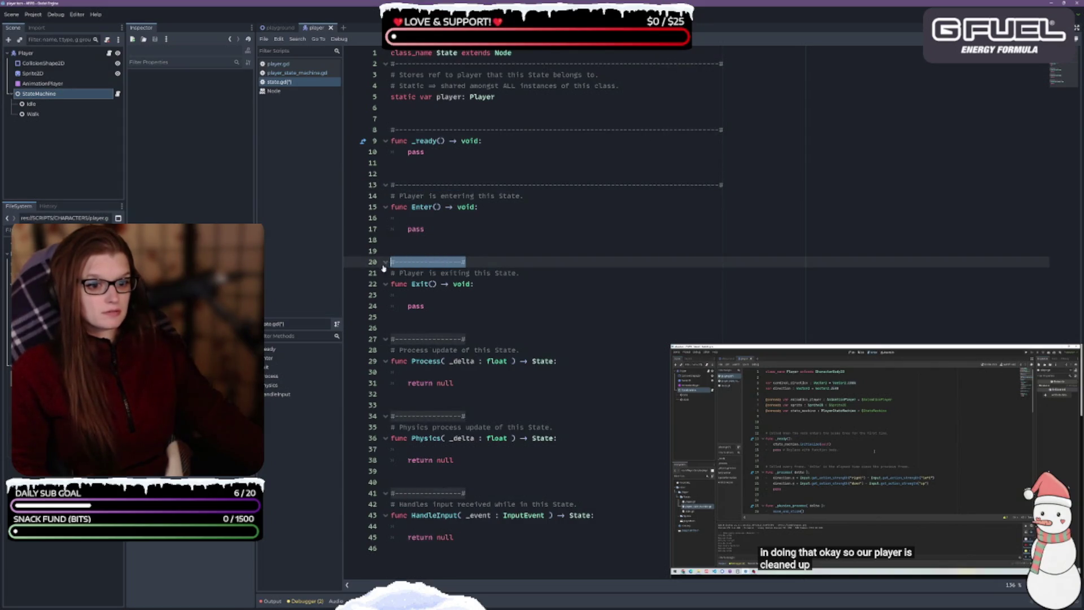
pyautogui.hotkey('ctrl', 'v')
pyautogui.tripleClick(487, 338)
pyautogui.hotkey('ctrl', 'v')
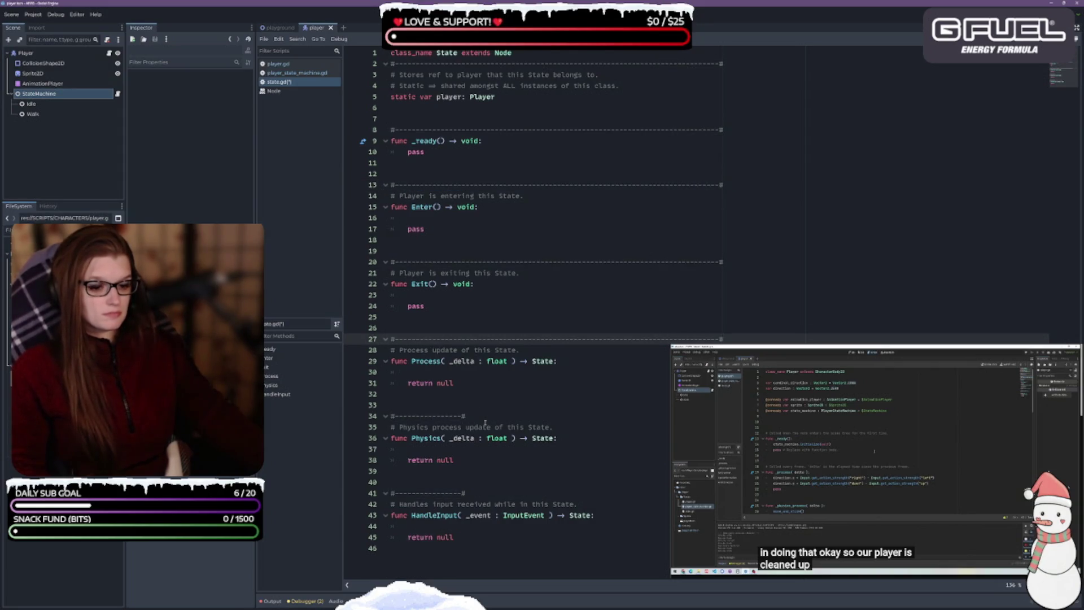
pyautogui.tripleClick(485, 418)
pyautogui.hotkey('ctrl', 'v')
pyautogui.tripleClick(457, 492)
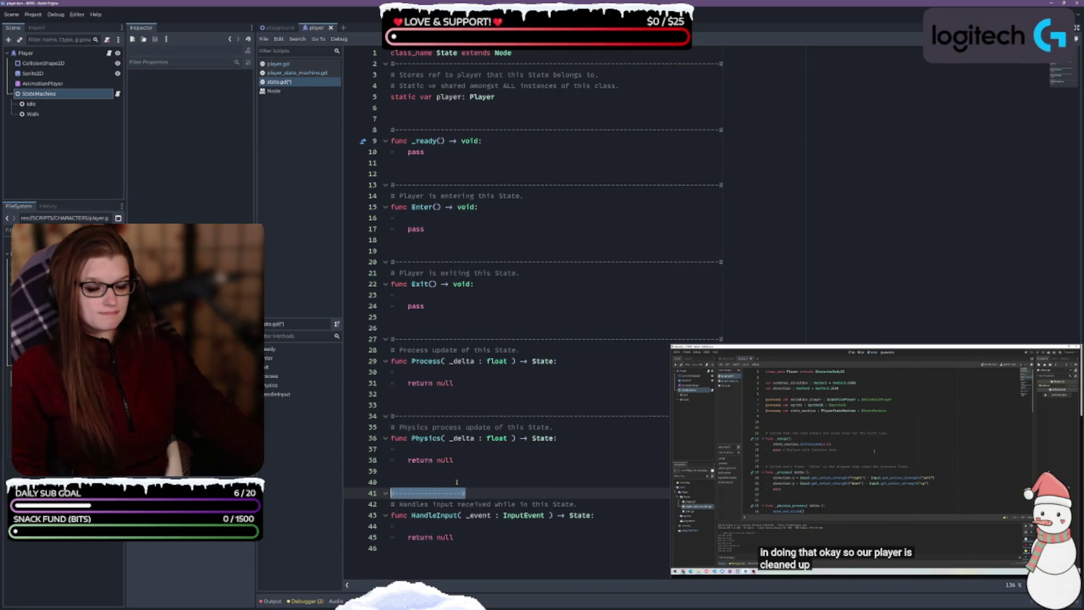
pyautogui.hotkey('ctrl', 'v')
pyautogui.moveTo(578, 504)
pyautogui.mouseDown()
pyautogui.moveTo(390, 503)
pyautogui.moveTo(401, 482)
pyautogui.mouseUp()
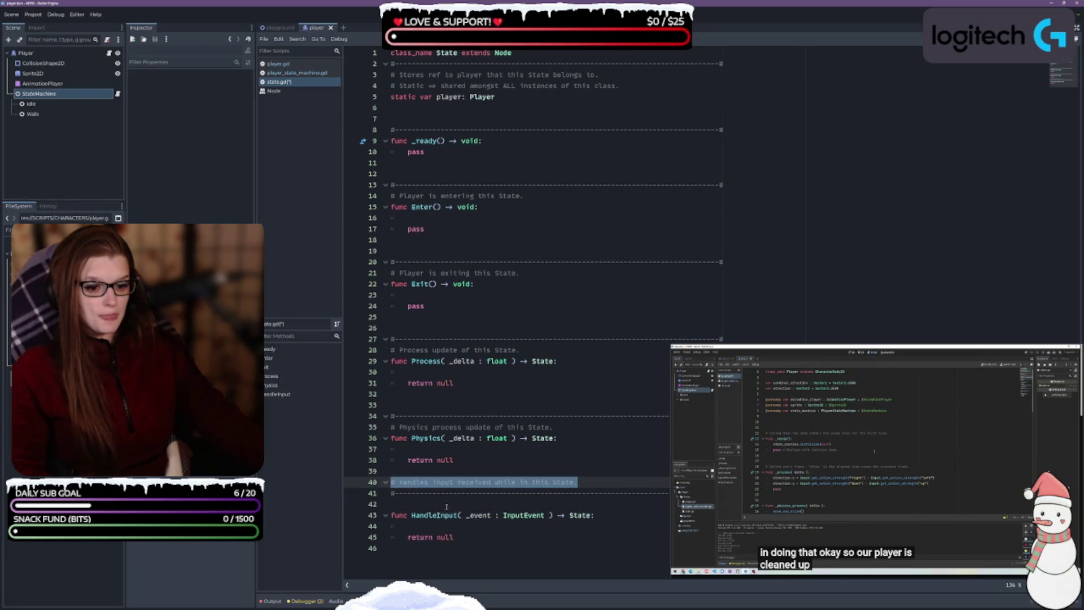
# Step: Move the HandleInput, Physics, Process, Exit and Enter comments above their dividers
pyautogui.click(433, 471)
pyautogui.press('Return')
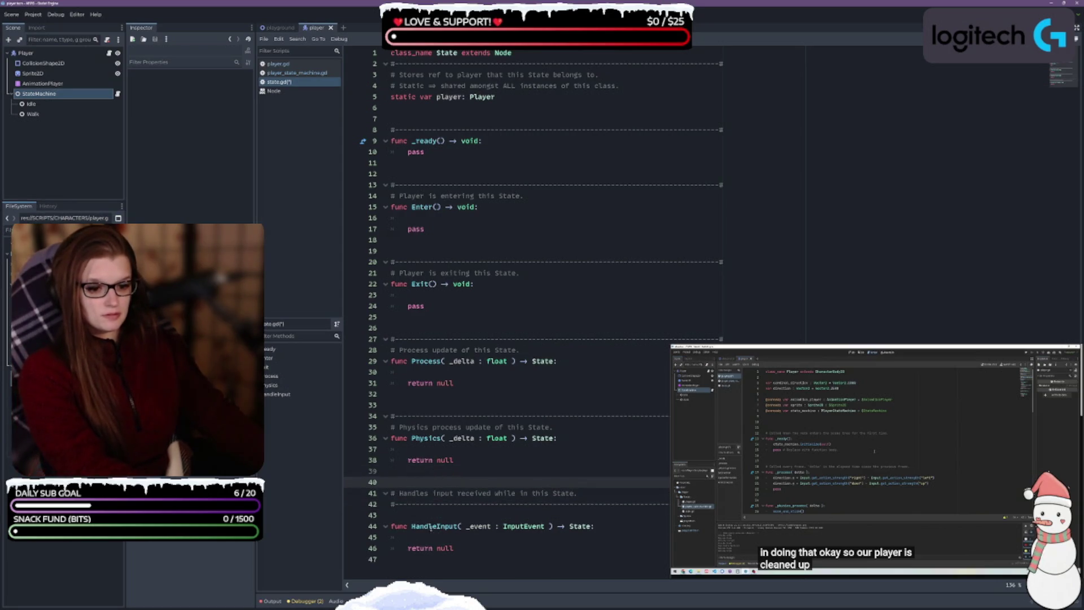
pyautogui.press('Down')
pyautogui.press('Down')
pyautogui.press('Down')
pyautogui.press('BackSpace')
pyautogui.moveTo(553, 427)
pyautogui.mouseDown()
pyautogui.moveTo(381, 426)
pyautogui.moveTo(390, 405)
pyautogui.mouseUp()
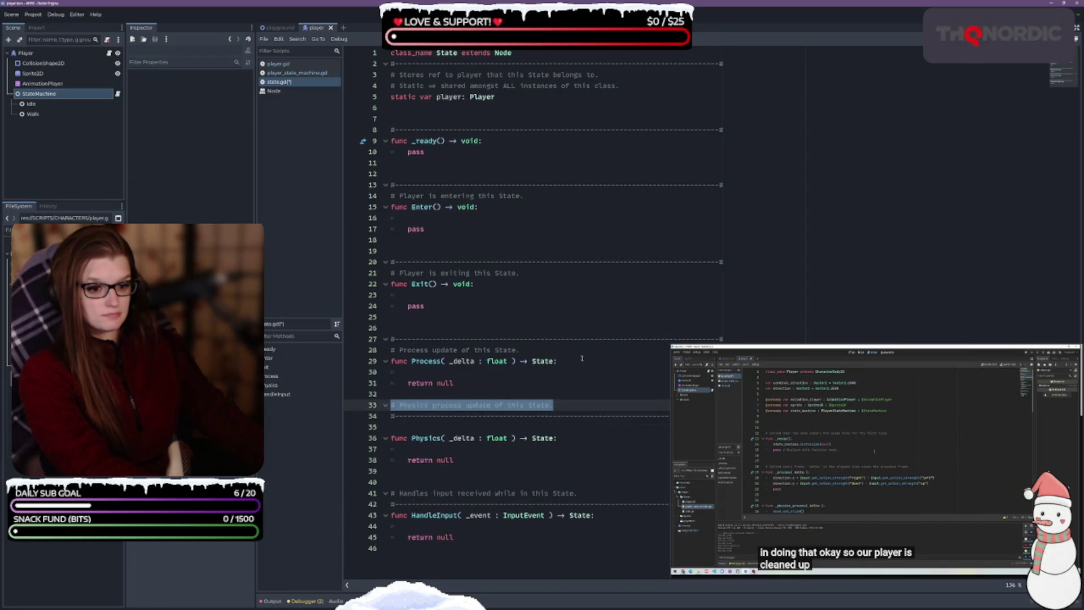
pyautogui.moveTo(520, 349)
pyautogui.mouseDown()
pyautogui.moveTo(384, 354)
pyautogui.moveTo(391, 328)
pyautogui.mouseUp()
pyautogui.moveTo(520, 273)
pyautogui.mouseDown()
pyautogui.moveTo(390, 273)
pyautogui.moveTo(391, 251)
pyautogui.mouseUp()
pyautogui.moveTo(524, 196)
pyautogui.mouseDown()
pyautogui.moveTo(390, 196)
pyautogui.moveTo(391, 175)
pyautogui.mouseUp()
pyautogui.press('Return')
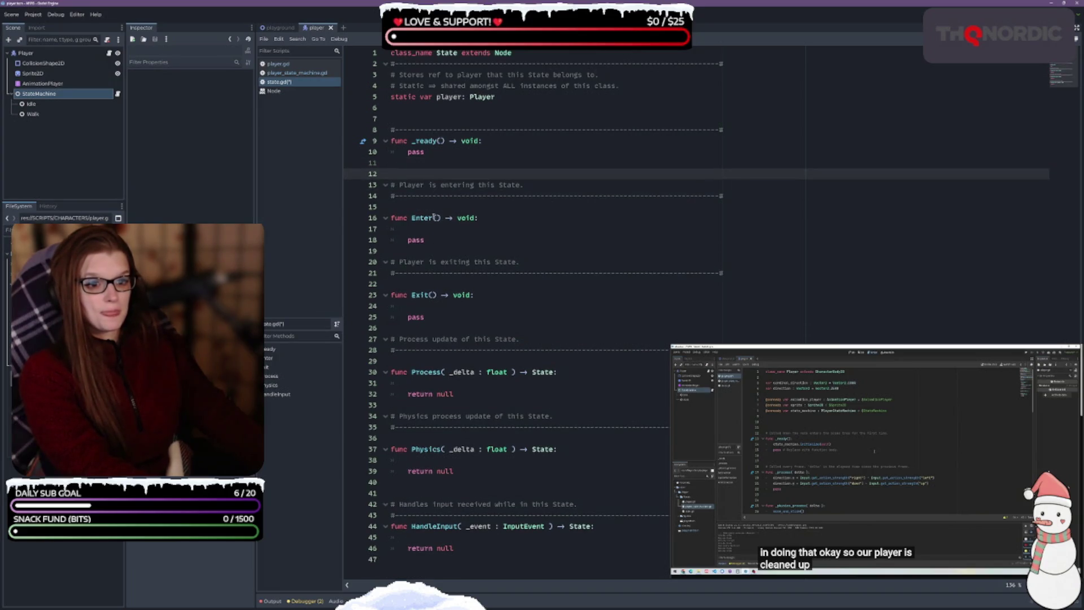
# Step: Remove the blank lines after the Enter and Exit dividers and add one above the Exit comment
pyautogui.click(437, 207)
pyautogui.press('BackSpace')
pyautogui.click(440, 272)
pyautogui.press('BackSpace')
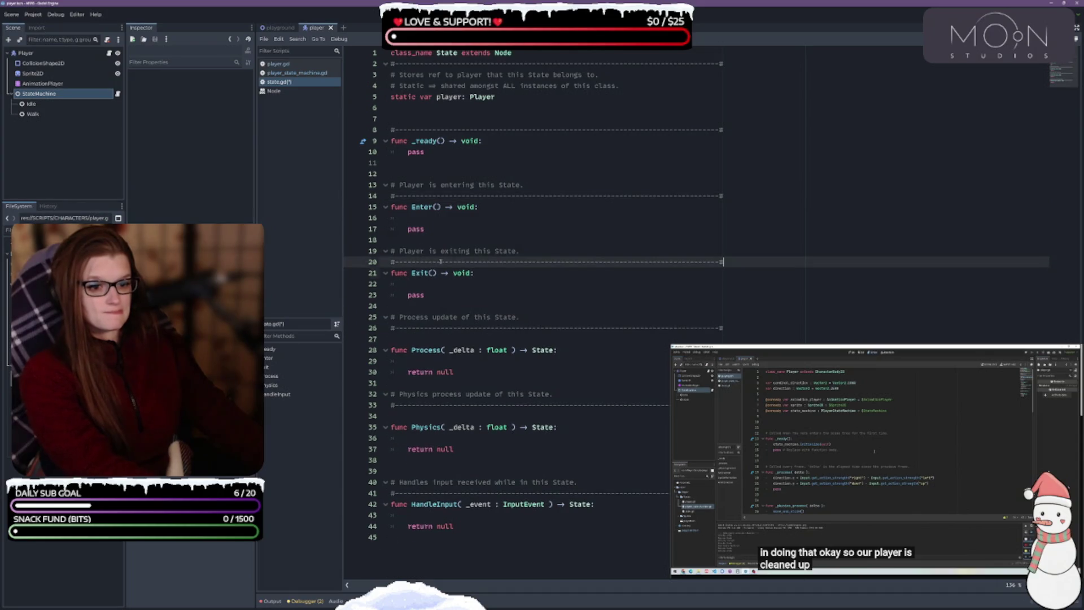
pyautogui.click(429, 240)
pyautogui.press('Return')
# Step: Add blank lines after the Exit and Process sections and remove those after the Process and Physics dividers
pyautogui.click(421, 317)
pyautogui.press('Return')
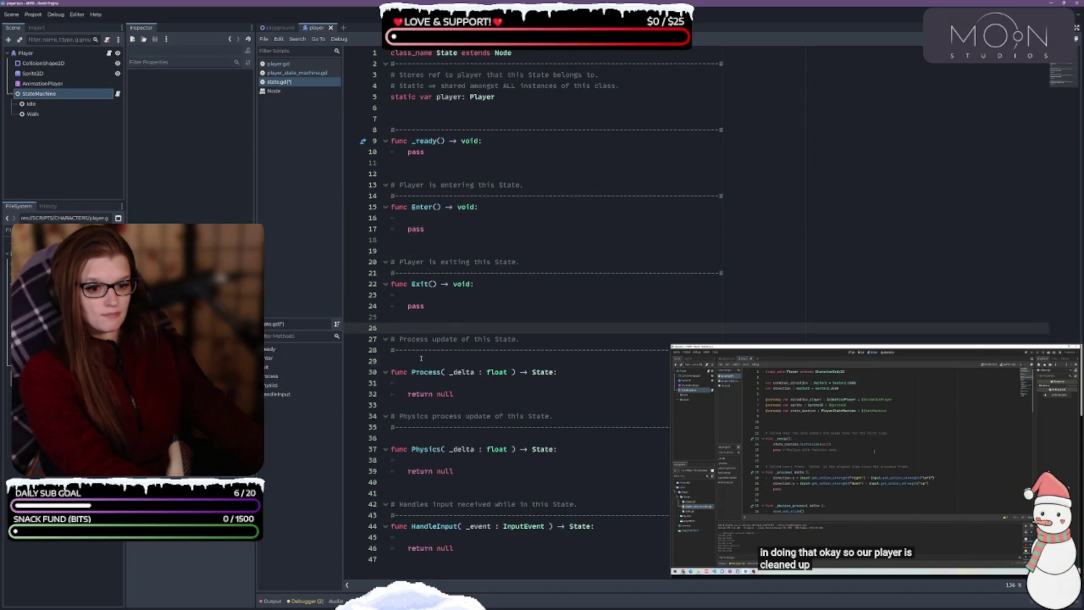
pyautogui.click(420, 358)
pyautogui.press('BackSpace')
pyautogui.click(429, 394)
pyautogui.press('Return')
pyautogui.click(435, 437)
pyautogui.press('BackSpace')
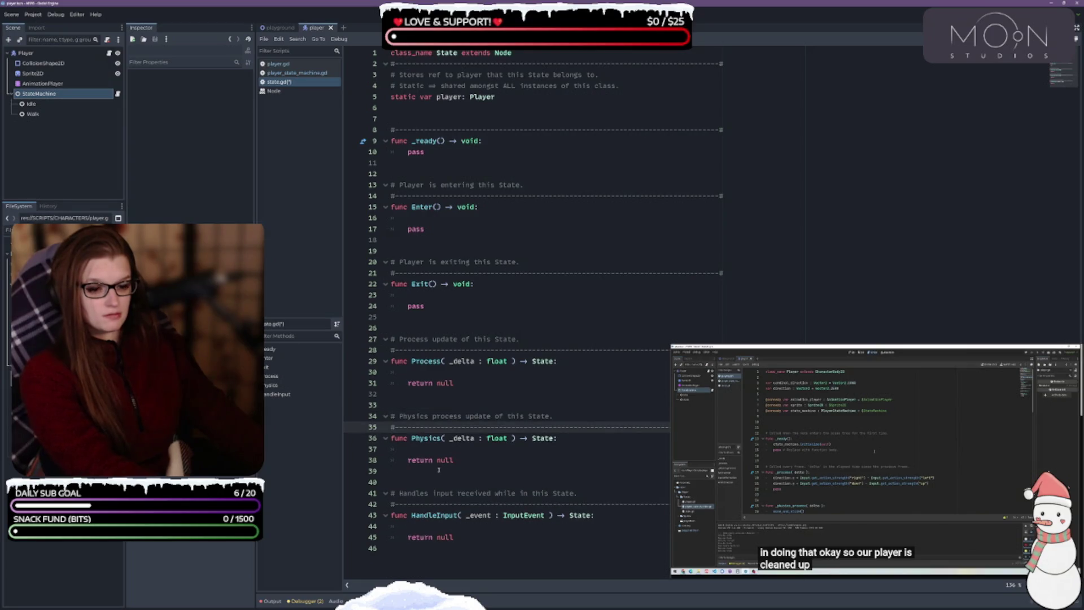
pyautogui.click(419, 479)
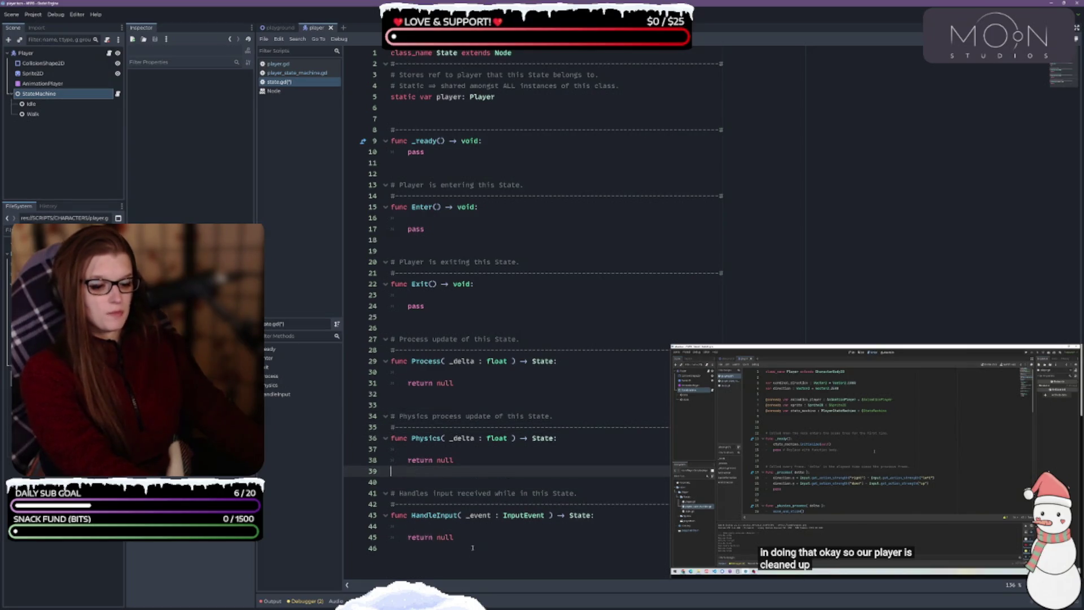
pyautogui.click(576, 547)
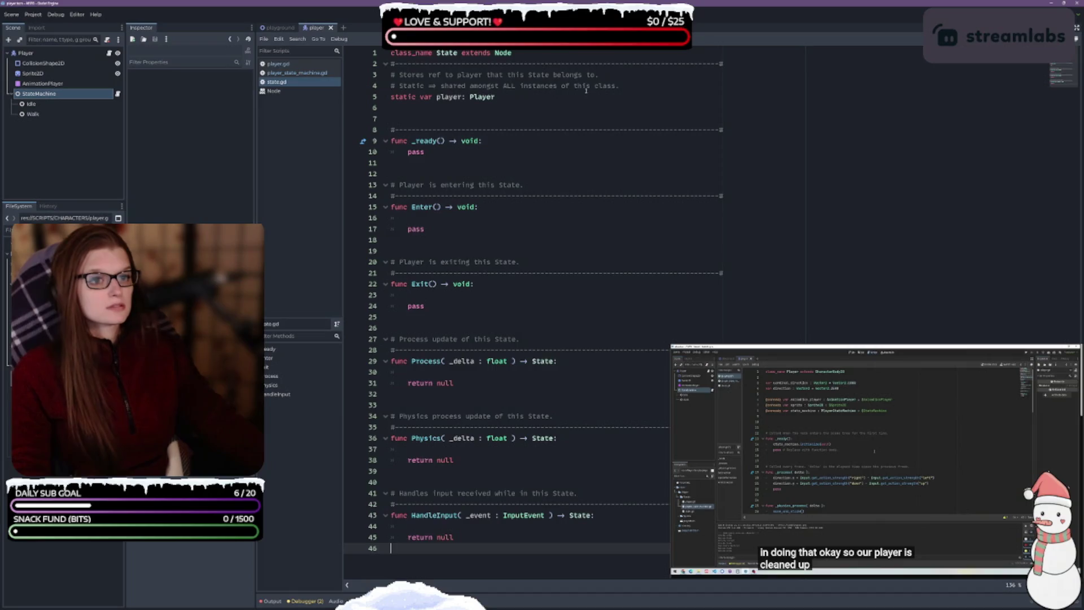
pyautogui.click(435, 111)
# Step: Bring up the player.gd script in the script editor
pyautogui.click(435, 119)
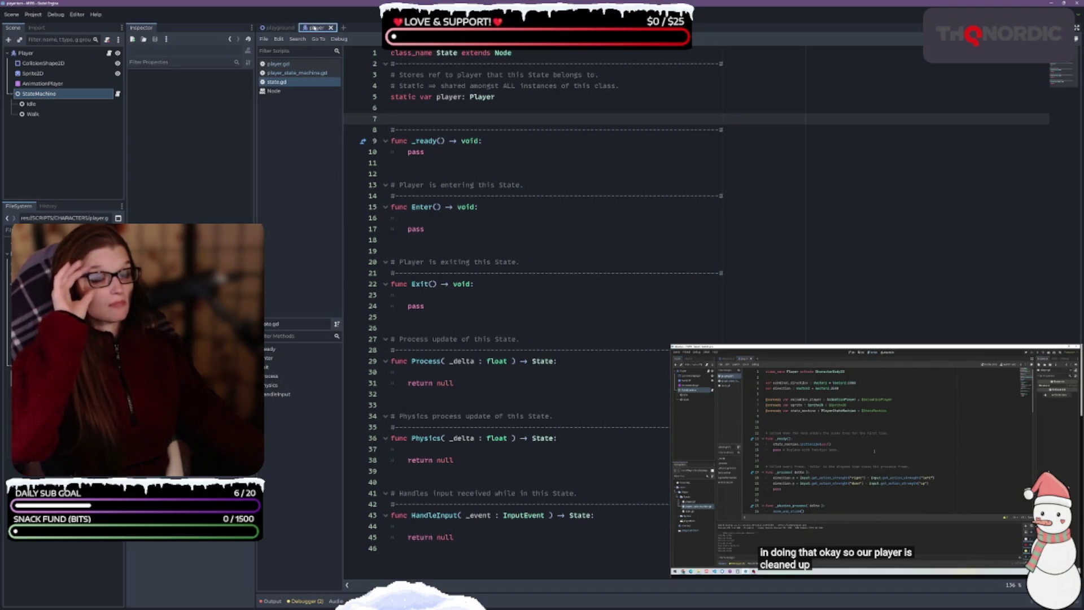
pyautogui.rightClick(314, 28)
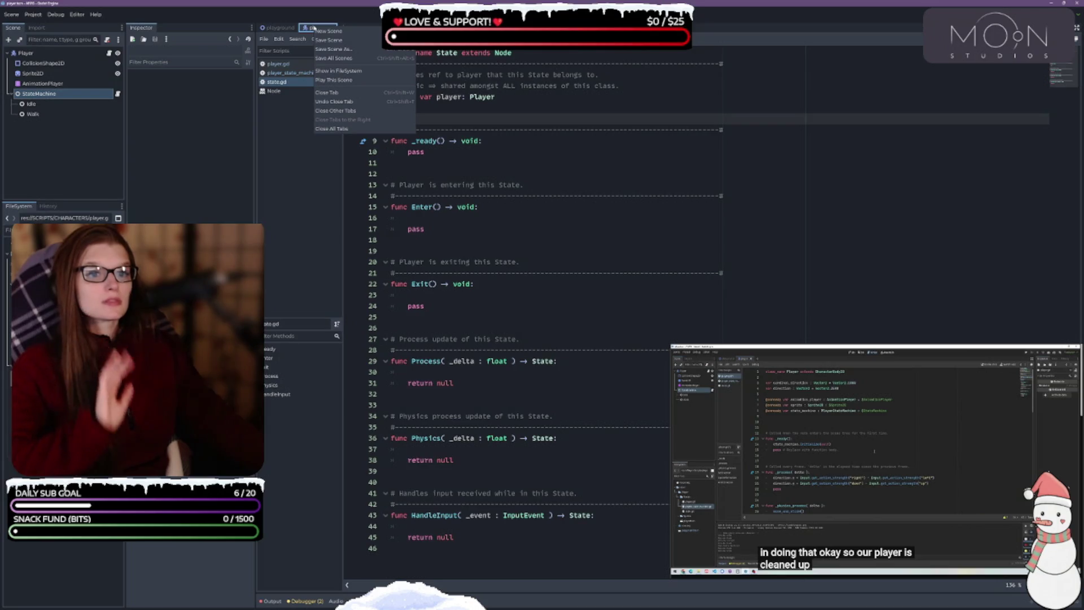
pyautogui.click(332, 228)
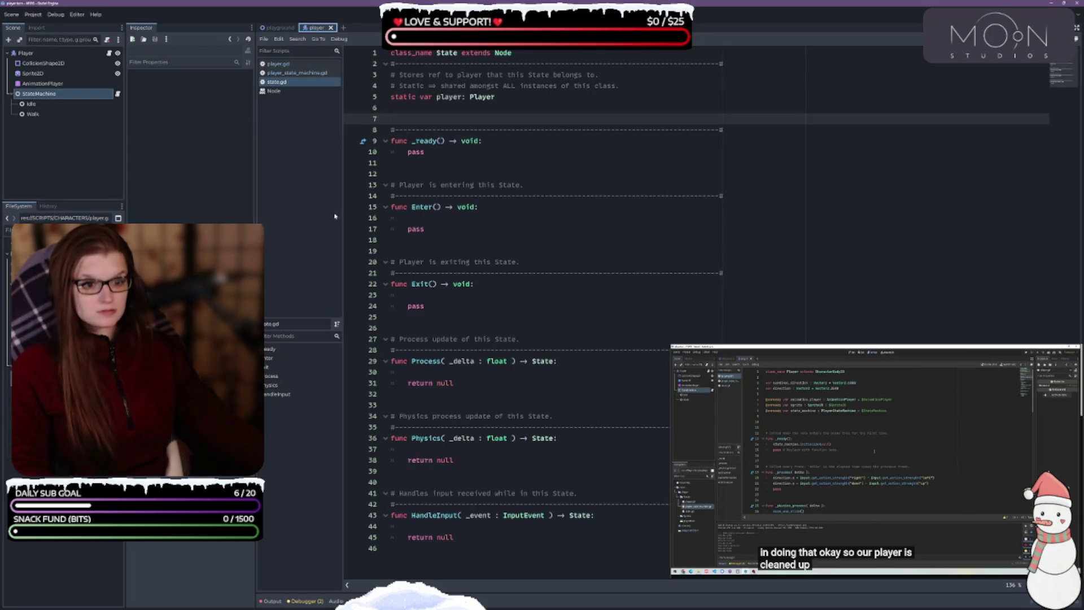
pyautogui.click(296, 73)
pyautogui.click(279, 64)
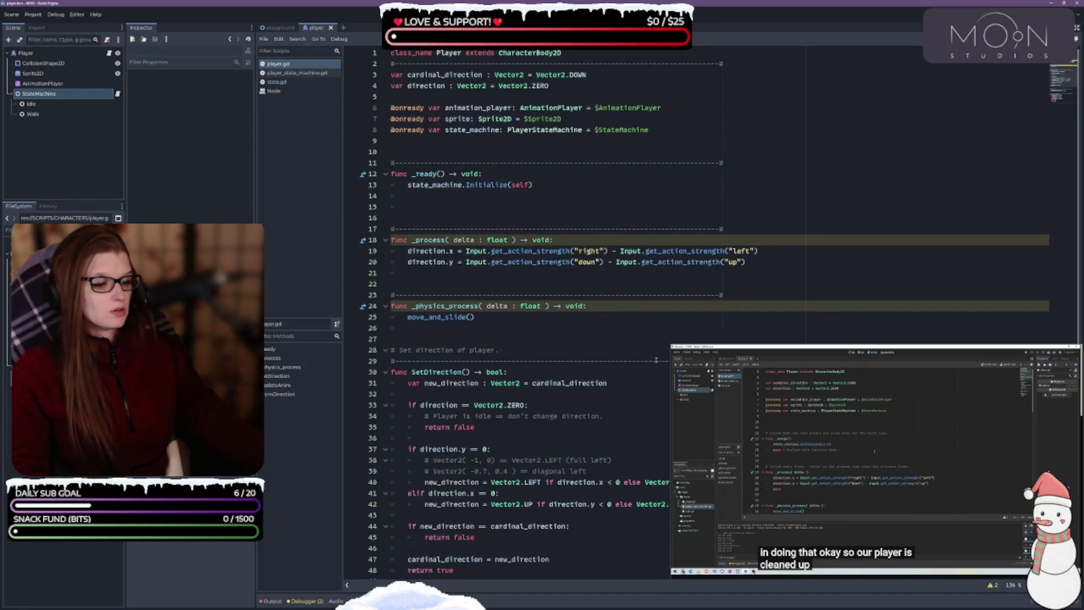
# Step: Keep the direction.x input calculation on a single line 19 and save player.gd
pyautogui.scroll(-7, 621, 344)
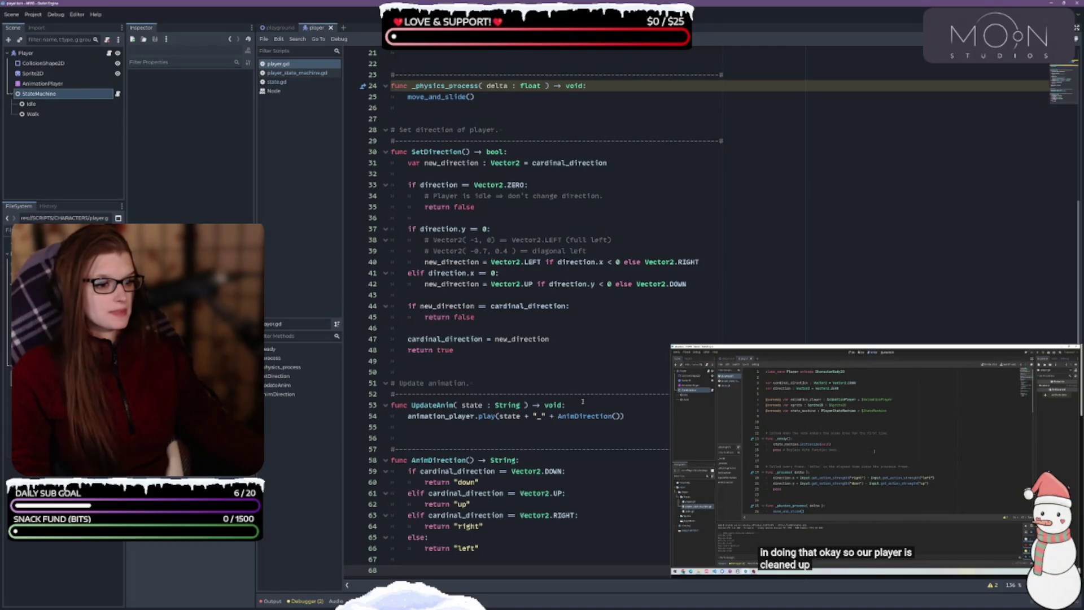
pyautogui.scroll(7, 583, 402)
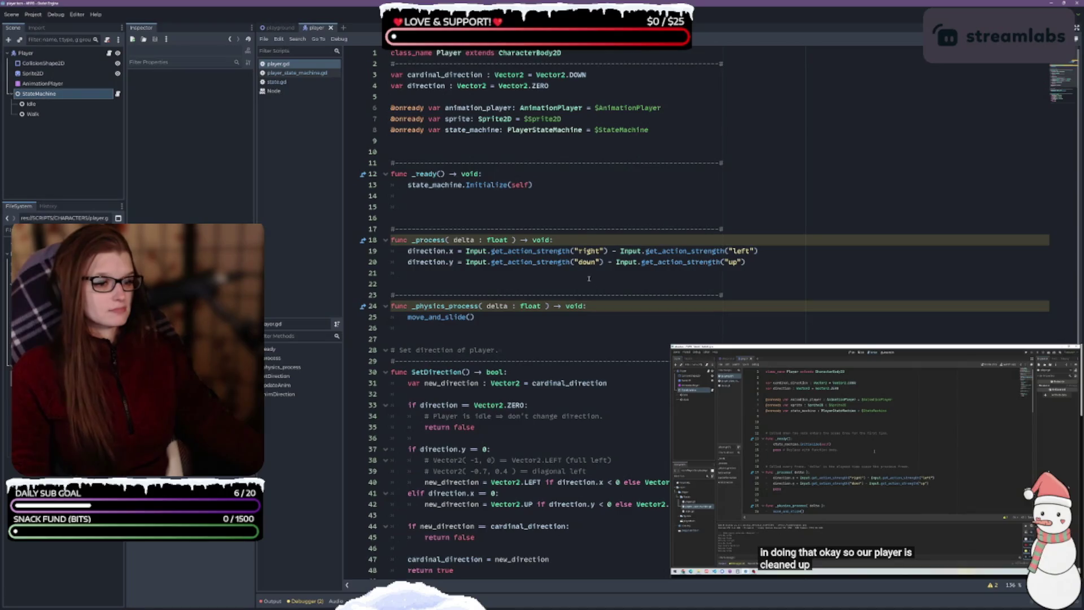
pyautogui.click(612, 251)
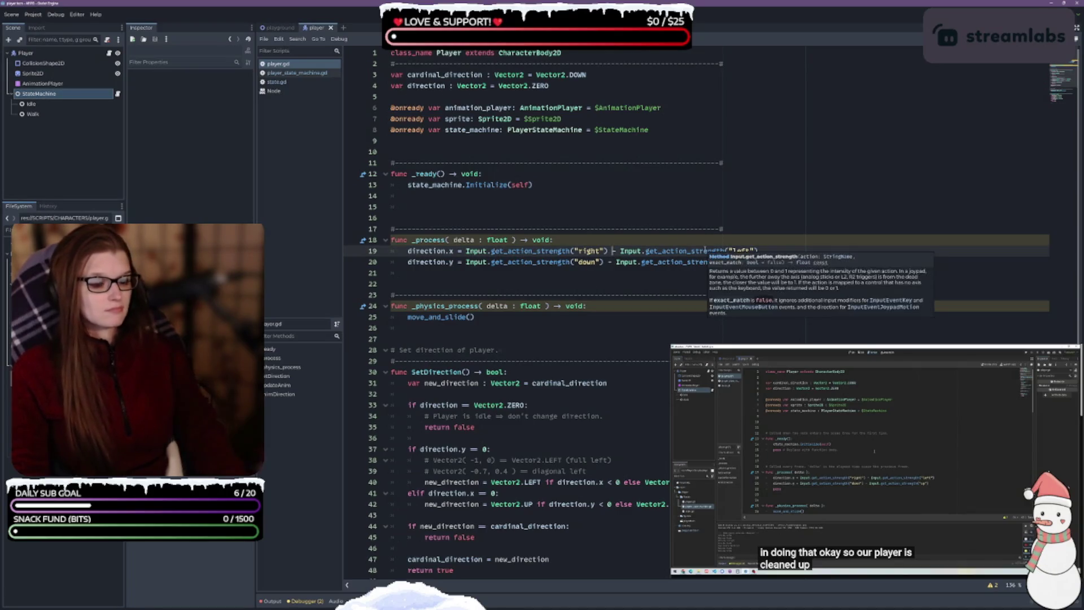
pyautogui.press('Return')
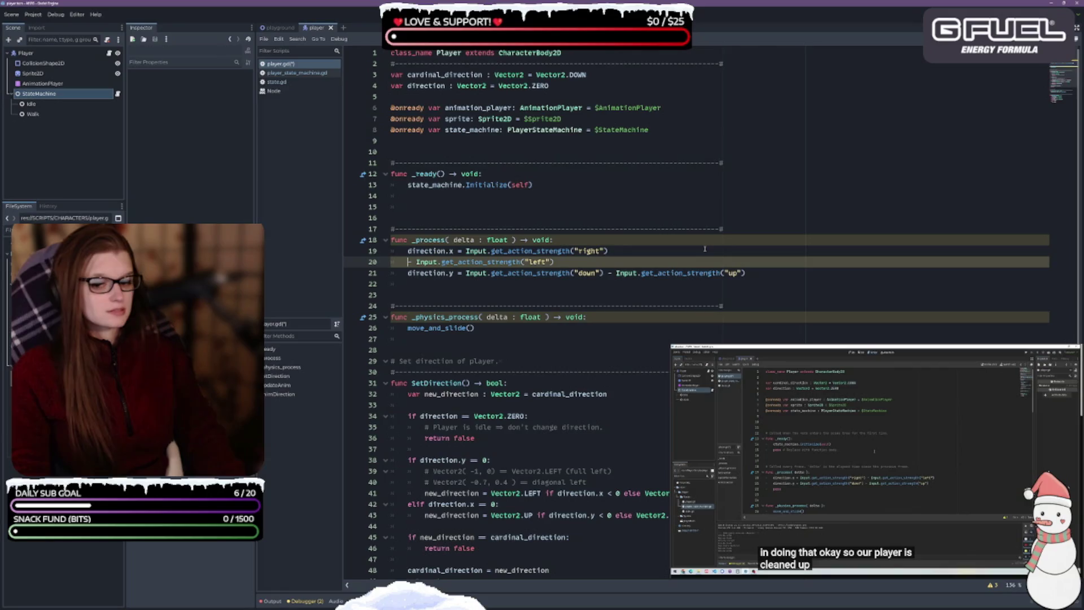
pyautogui.hotkey('ctrl', 'z')
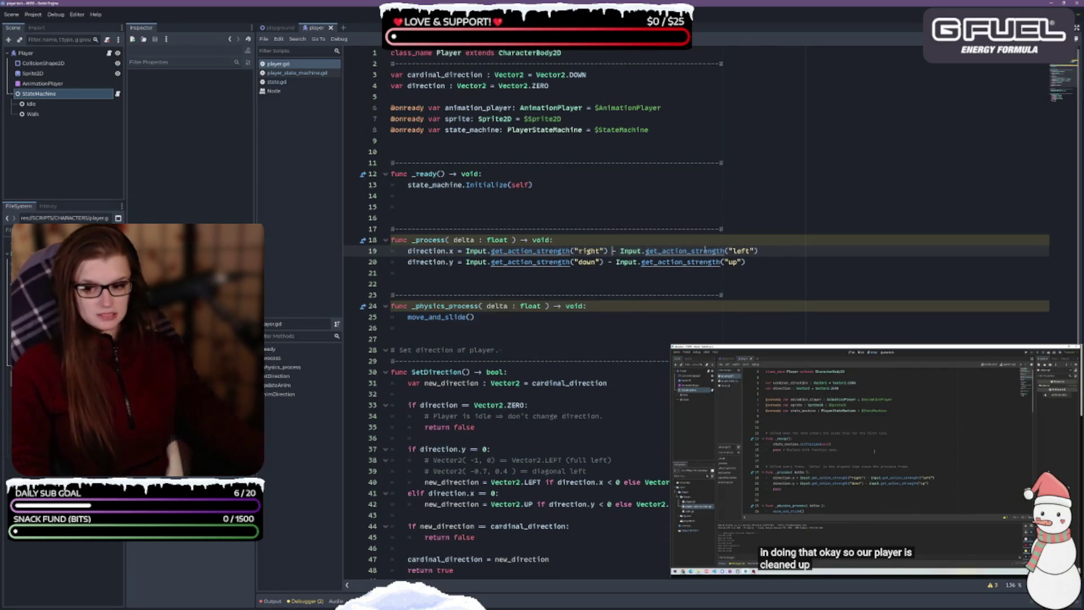
pyautogui.hotkey('ctrl', 's')
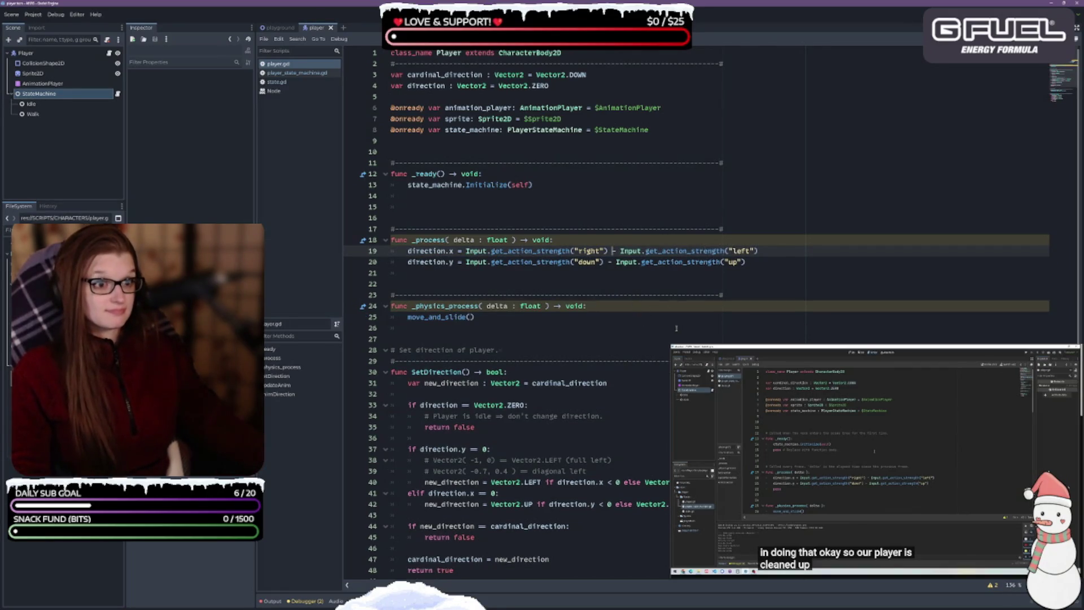
# Step: Tidy the comment on line 28 of player.gd and save the script again
pyautogui.scroll(-5, 655, 344)
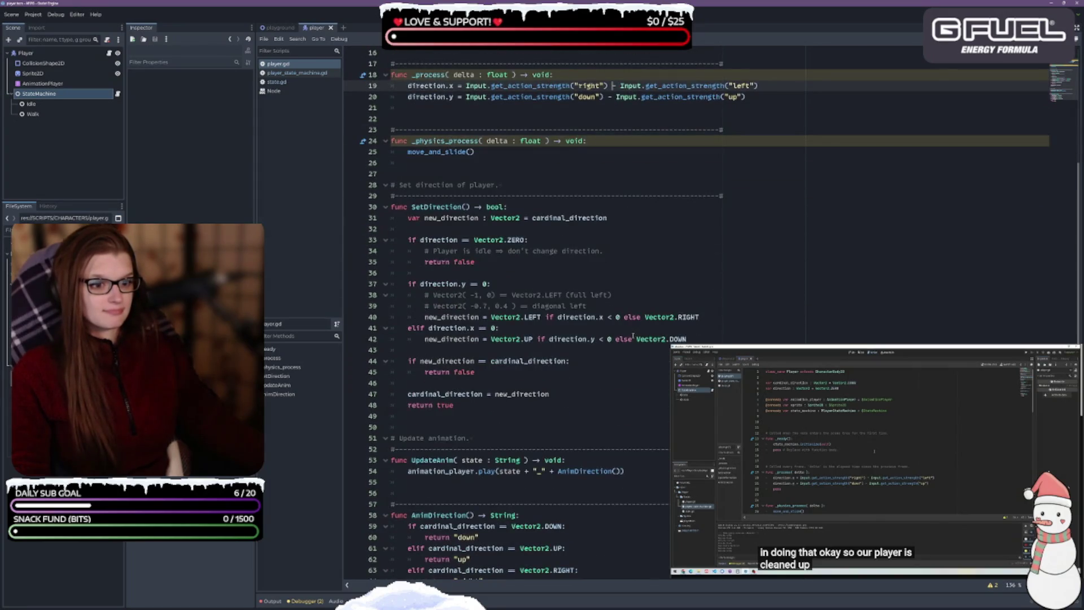
pyautogui.scroll(-2, 623, 333)
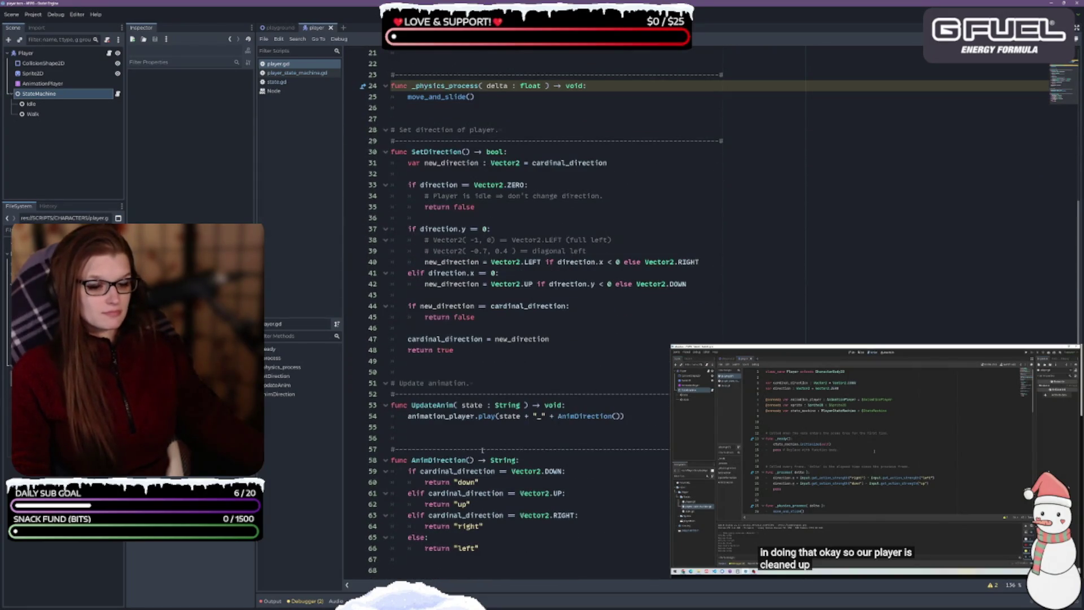
pyautogui.scroll(2, 559, 350)
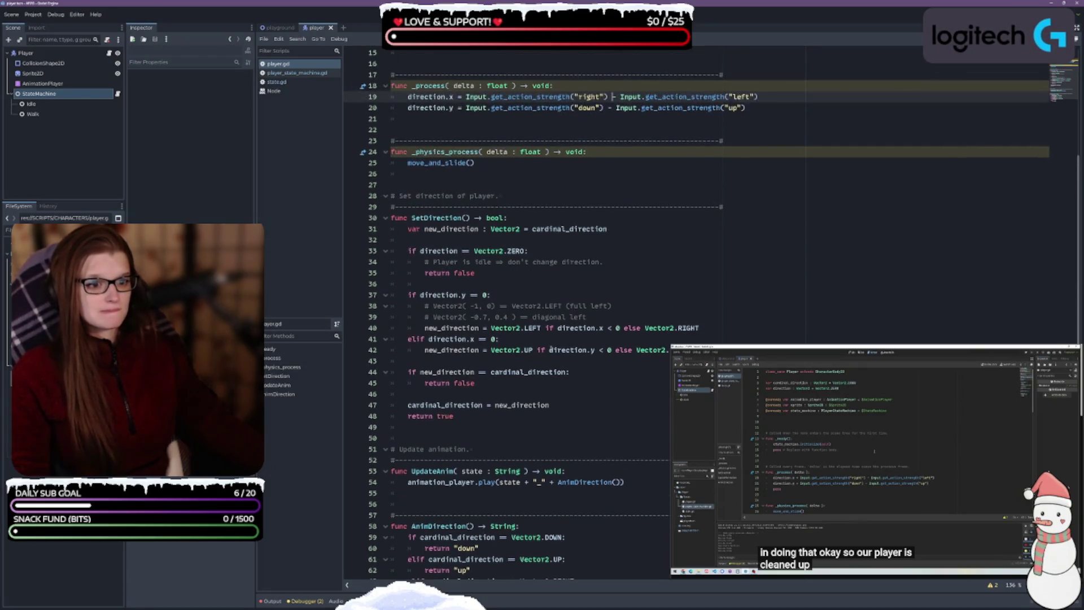
pyautogui.click(399, 195)
pyautogui.press('BackSpace')
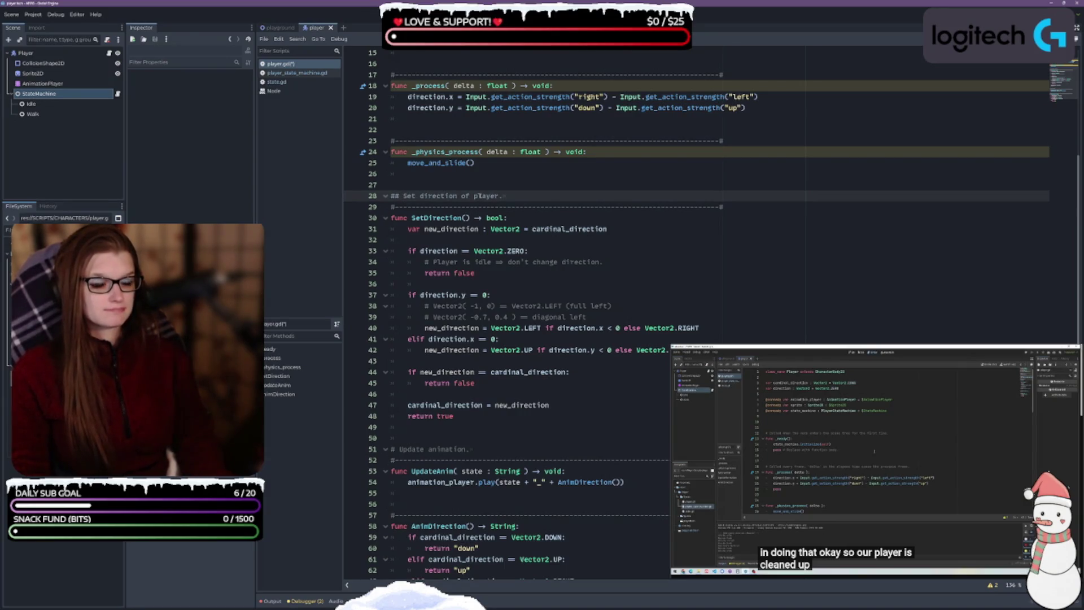
pyautogui.press('BackSpace')
pyautogui.press('BackSpace')
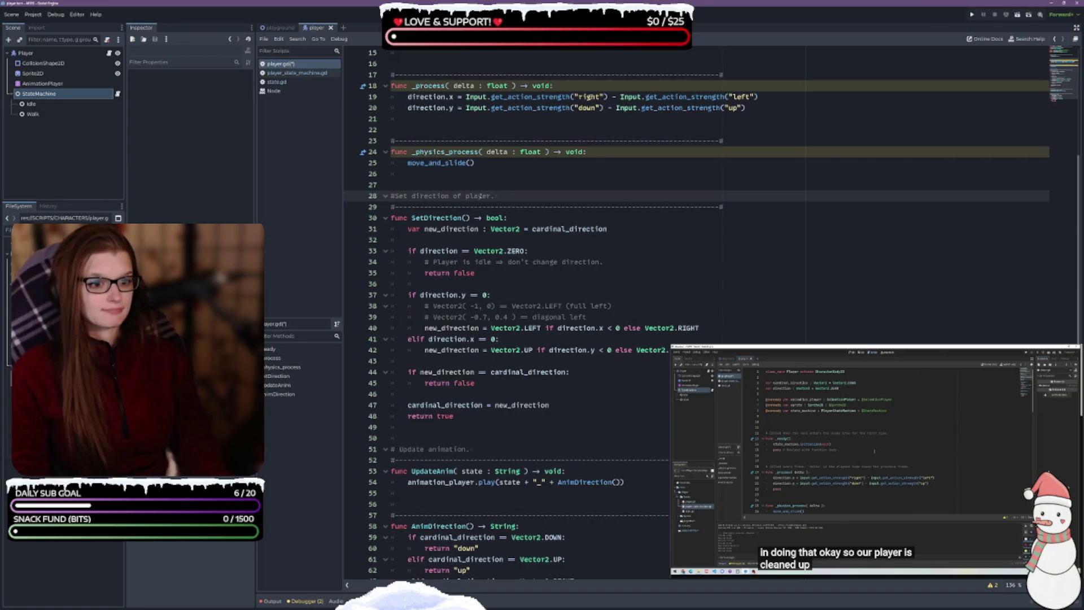
pyautogui.press('BackSpace')
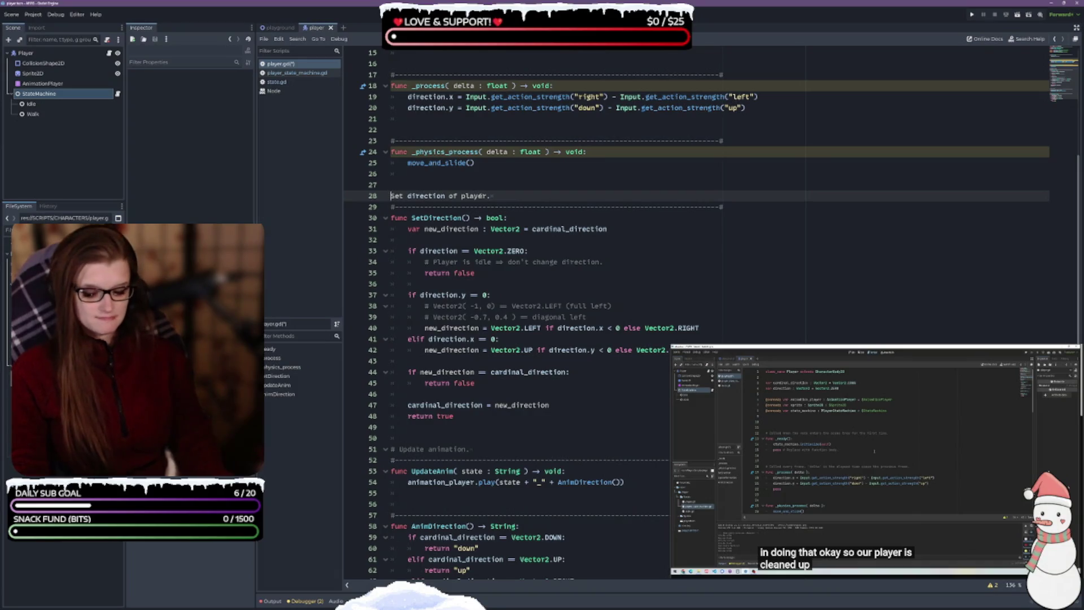
pyautogui.write('#')
pyautogui.click(650, 420)
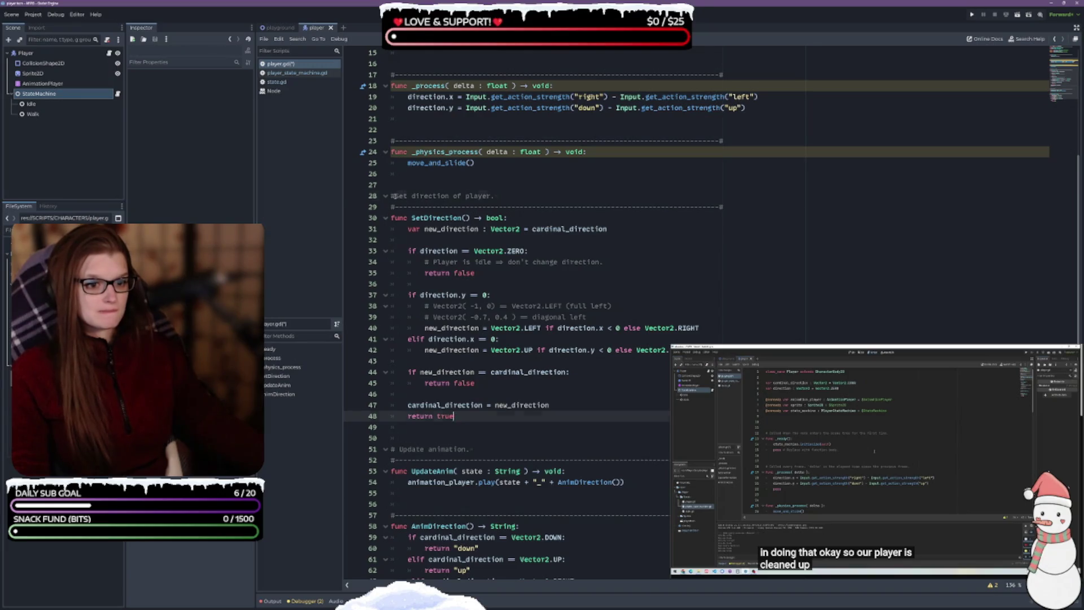
pyautogui.click(395, 196)
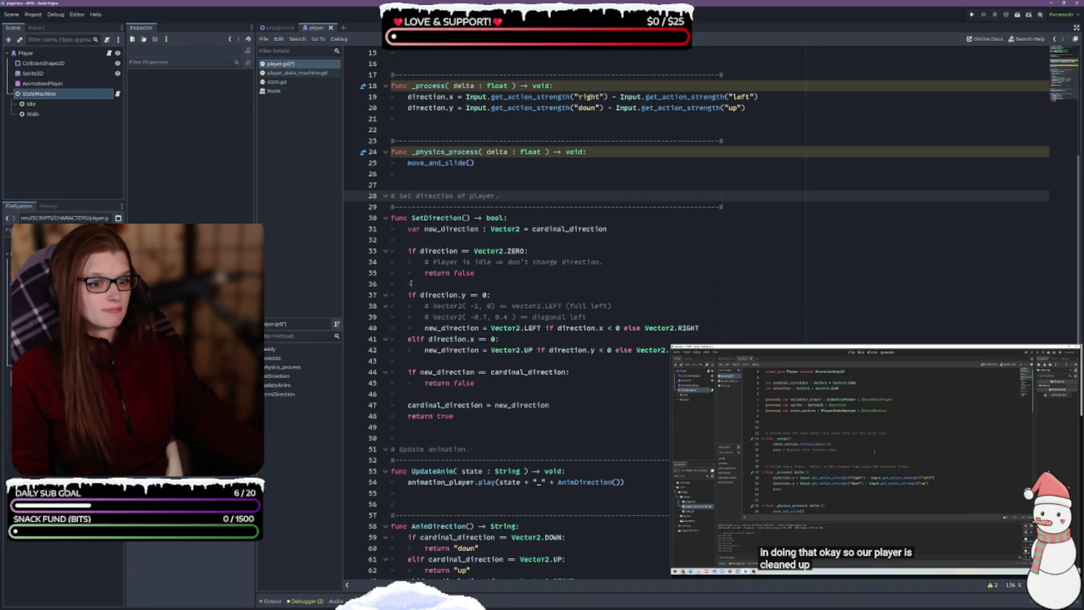
pyautogui.hotkey('ctrl', 's')
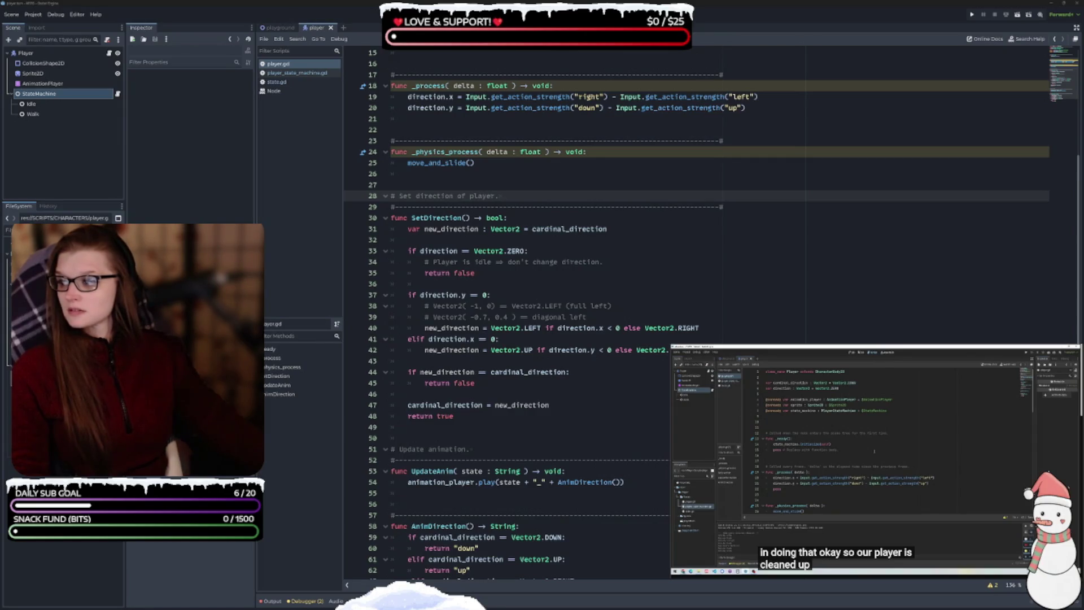
pyautogui.click(891, 439)
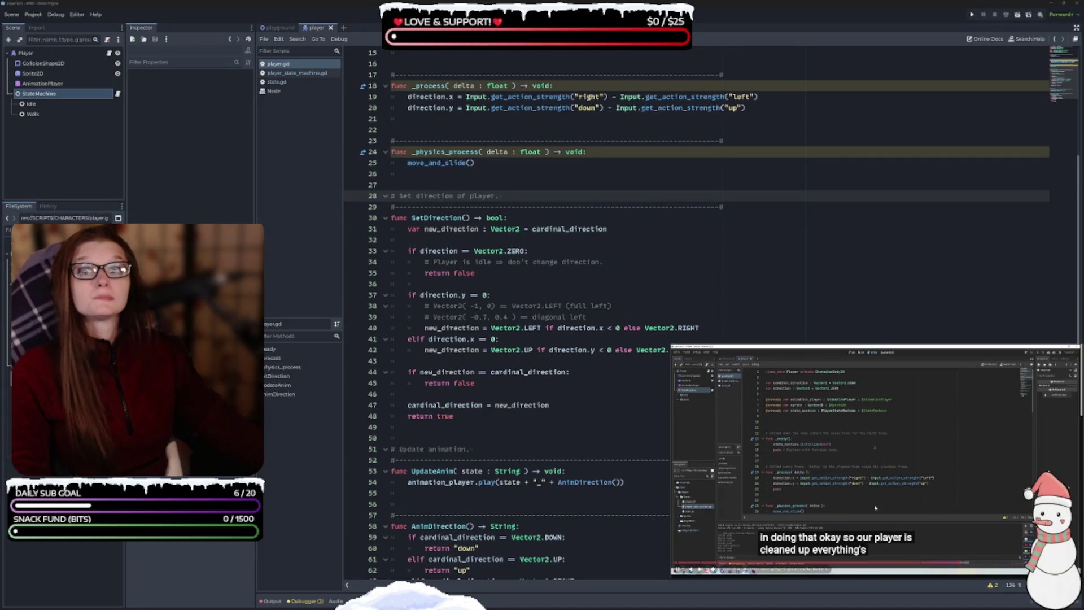
pyautogui.click(301, 74)
pyautogui.click(278, 64)
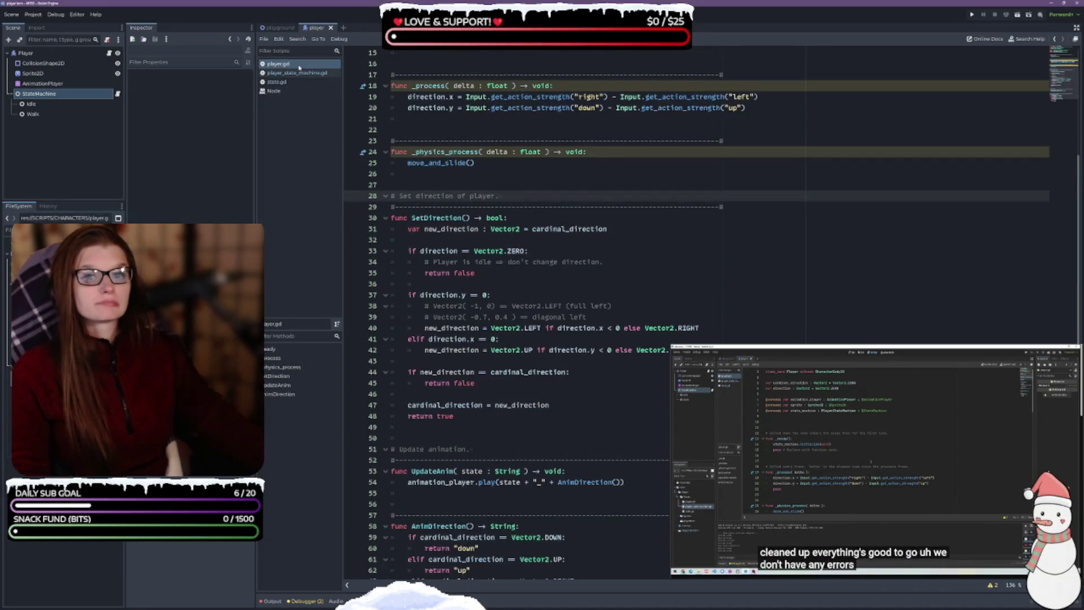
pyautogui.scroll(5, 615, 262)
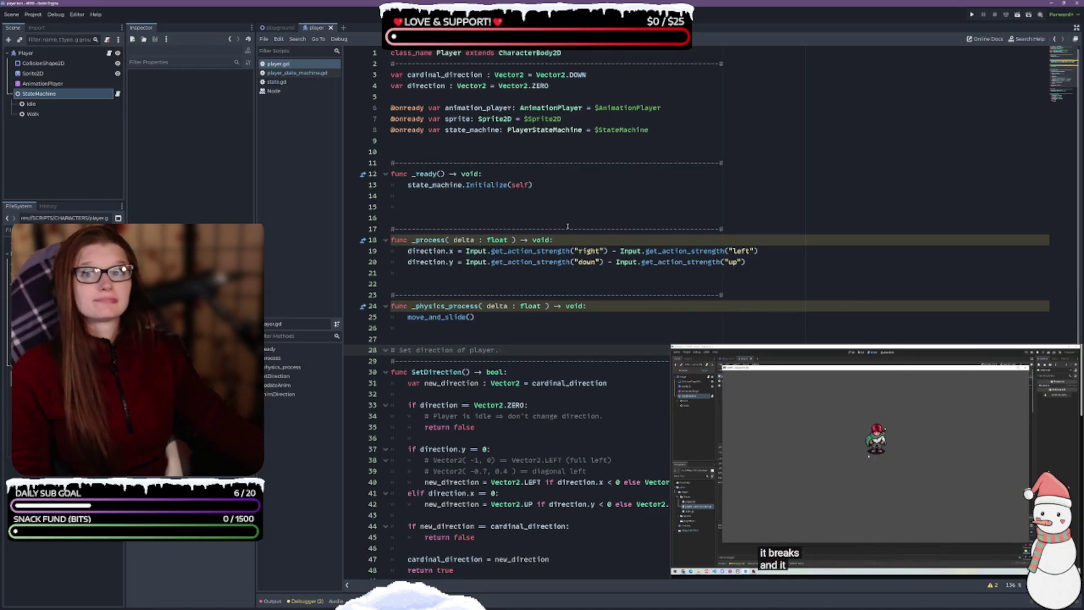
pyautogui.click(574, 139)
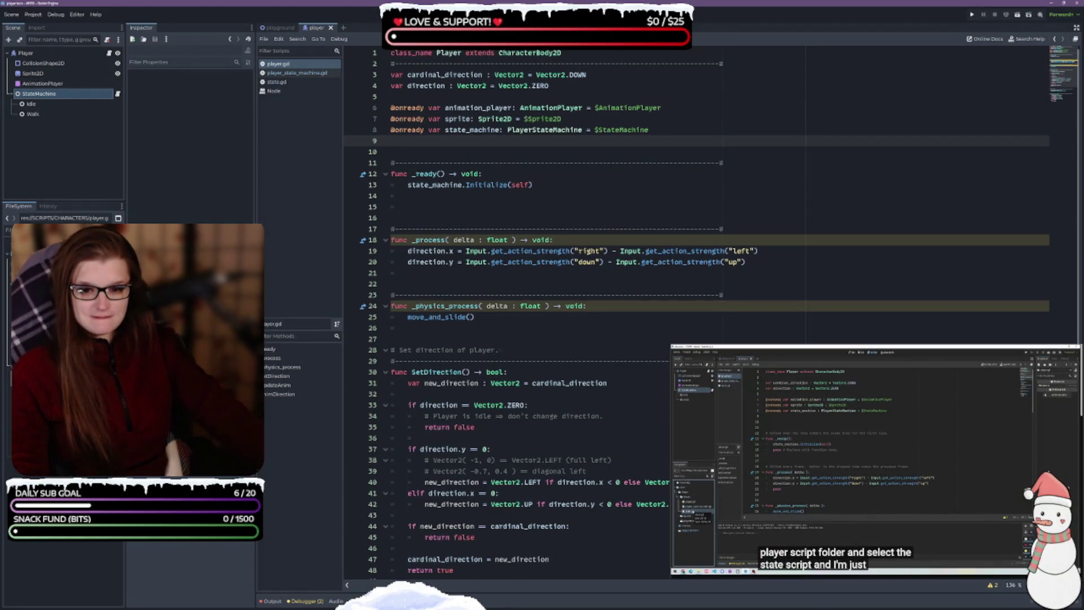
# Step: Duplicate state.gd in the FileSystem dock as state_idle.gd
pyautogui.click(51, 287)
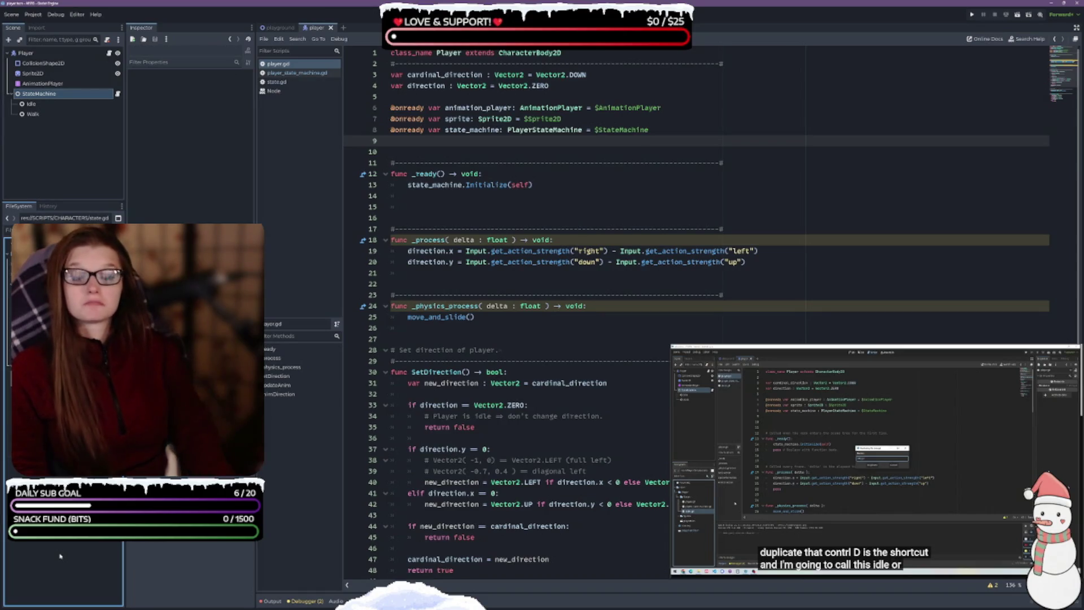
pyautogui.hotkey('ctrl', 'd')
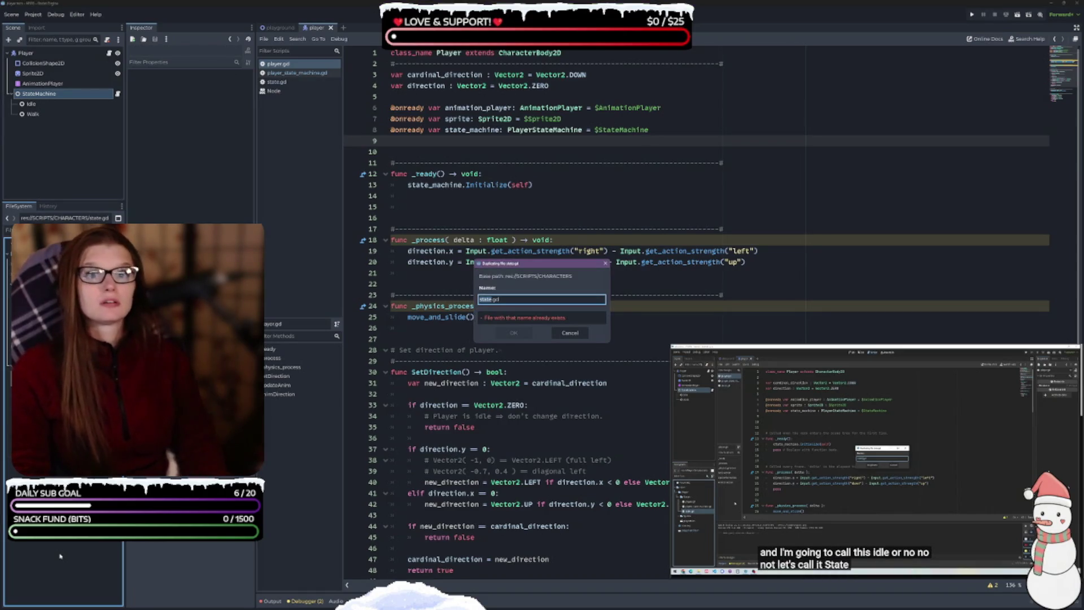
pyautogui.write('state_')
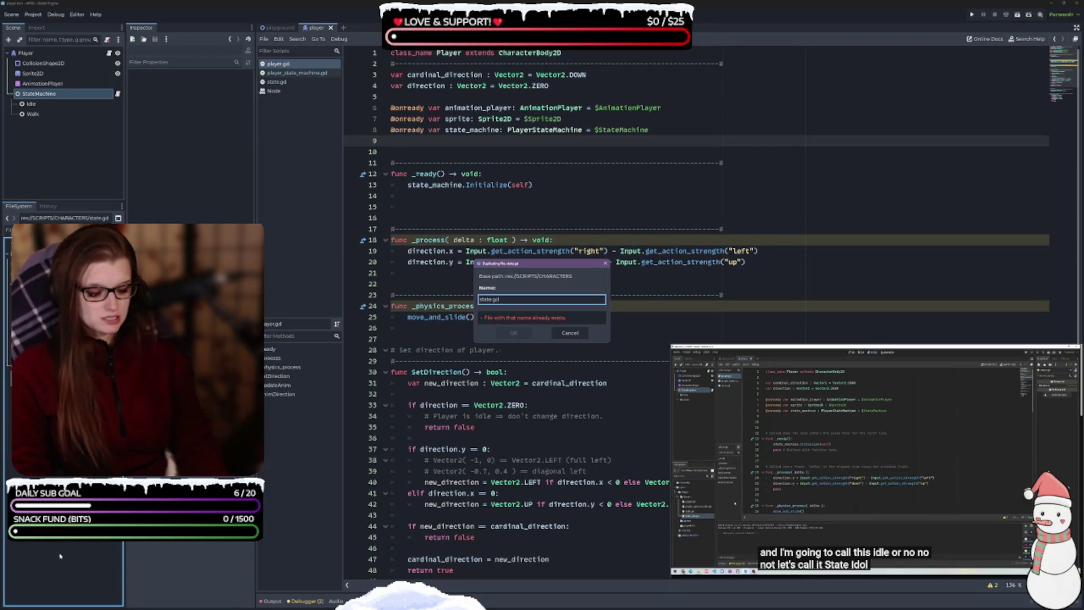
pyautogui.write('idle')
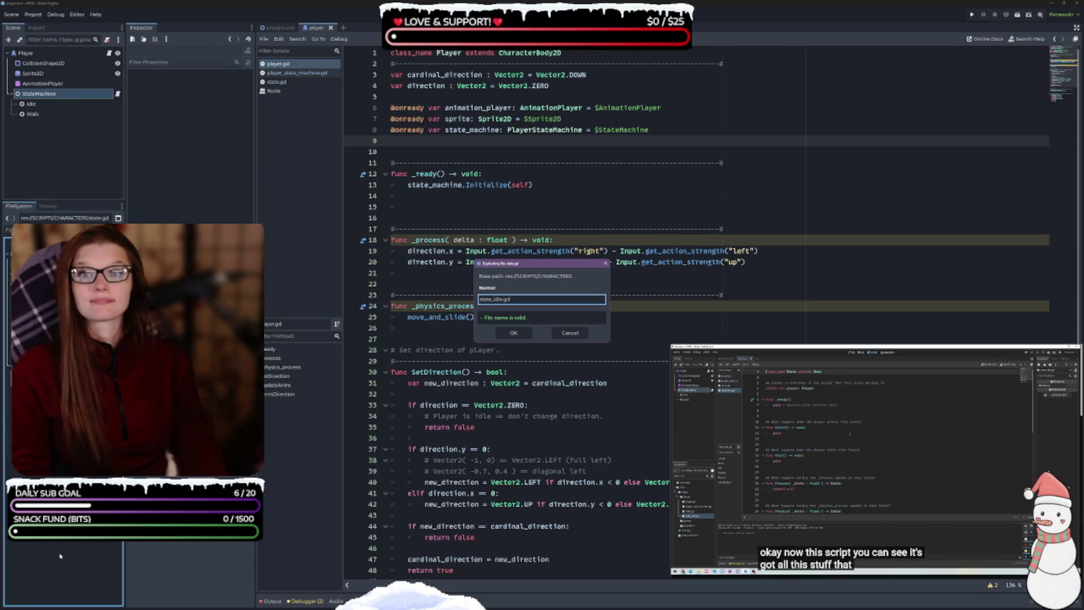
pyautogui.press('Return')
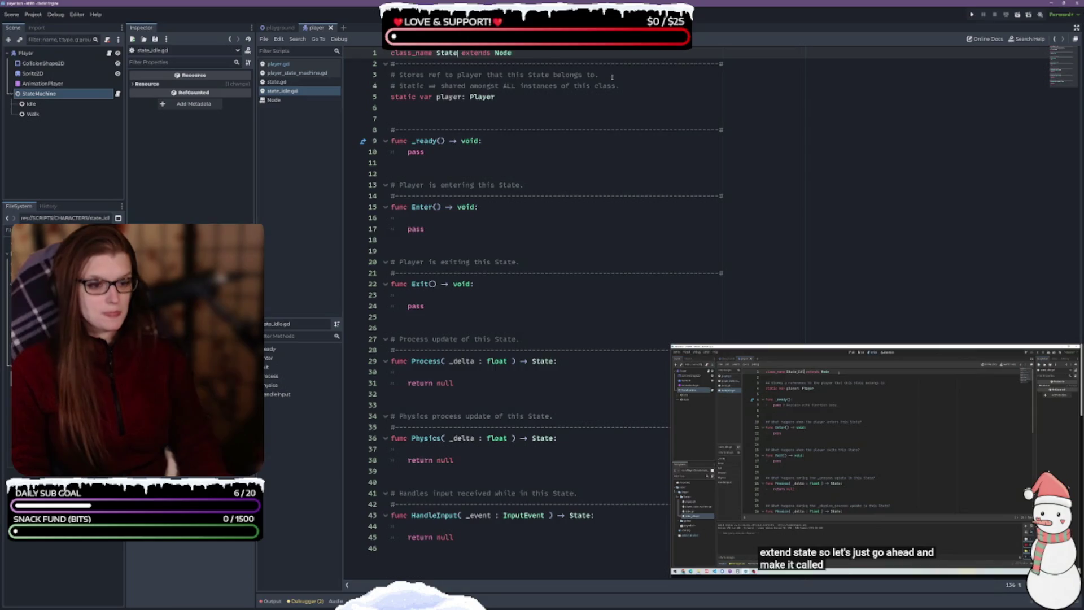
# Step: Declare the script as class_name State_Idle extending State
pyautogui.write('_Idle')
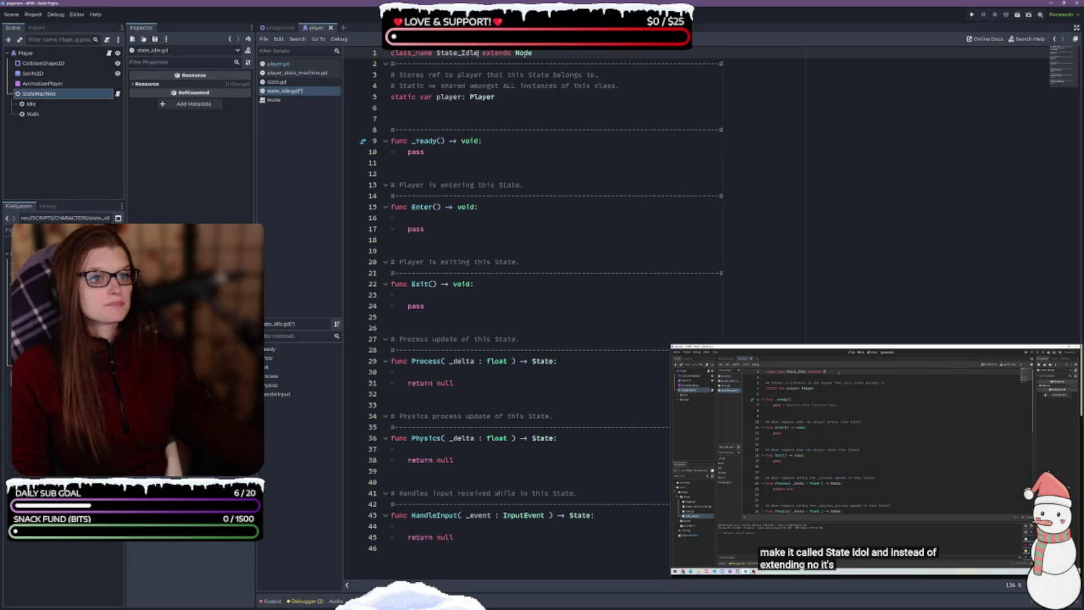
pyautogui.doubleClick(523, 52)
pyautogui.write('Stat')
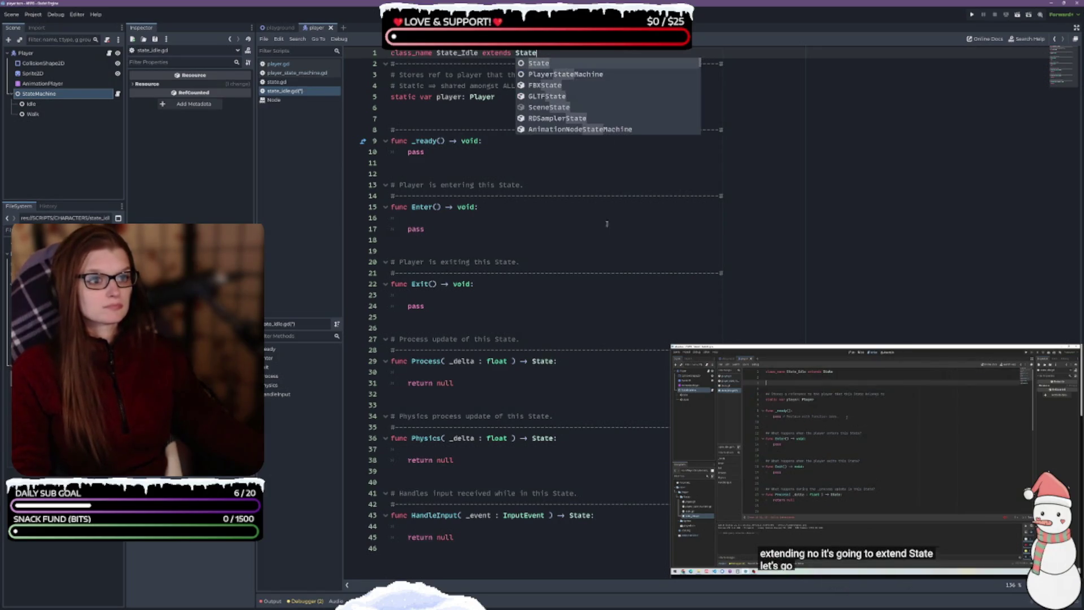
pyautogui.press('Return')
pyautogui.click(553, 212)
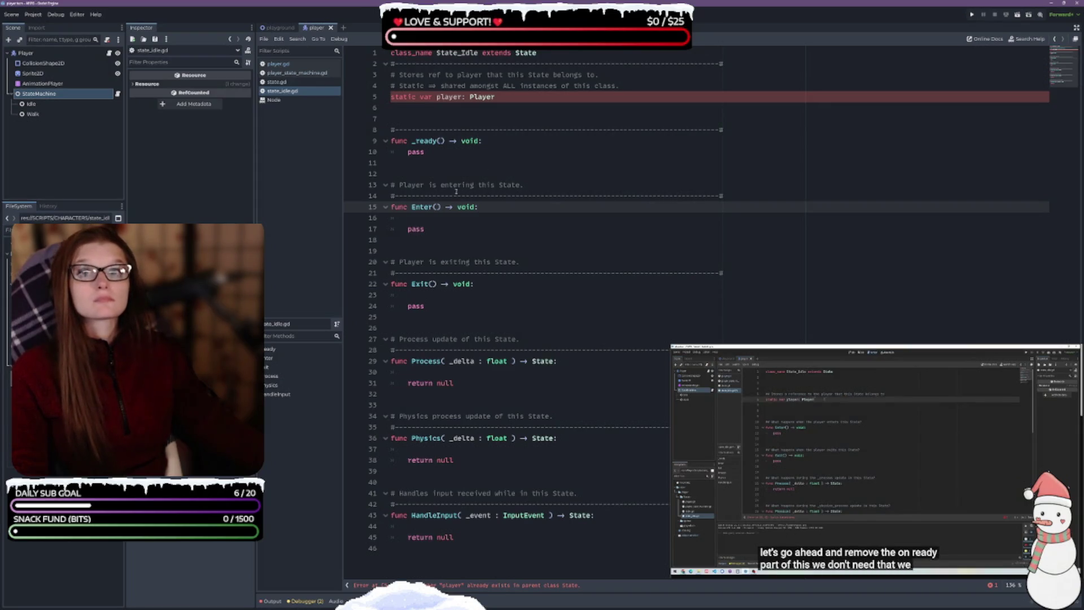
# Step: Delete the _ready function and the static player variable block with its comments
pyautogui.moveTo(425, 152)
pyautogui.mouseDown()
pyautogui.moveTo(407, 152)
pyautogui.moveTo(391, 130)
pyautogui.mouseUp()
pyautogui.press('BackSpace')
pyautogui.press('BackSpace')
pyautogui.press('BackSpace')
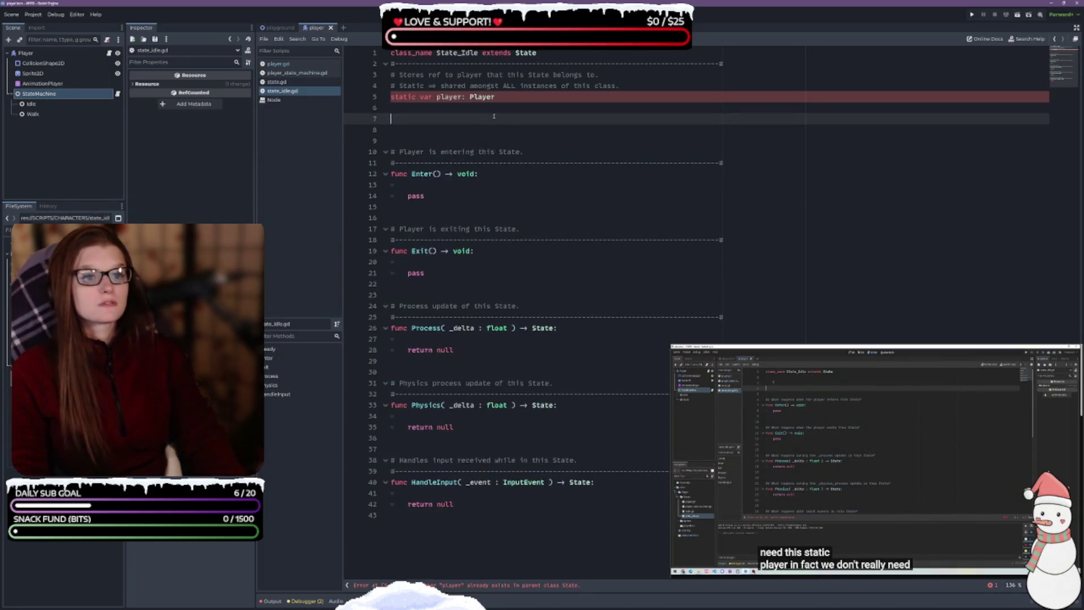
pyautogui.moveTo(495, 98)
pyautogui.mouseDown()
pyautogui.moveTo(390, 98)
pyautogui.moveTo(359, 77)
pyautogui.mouseUp()
pyautogui.press('BackSpace')
pyautogui.press('BackSpace')
pyautogui.press('BackSpace')
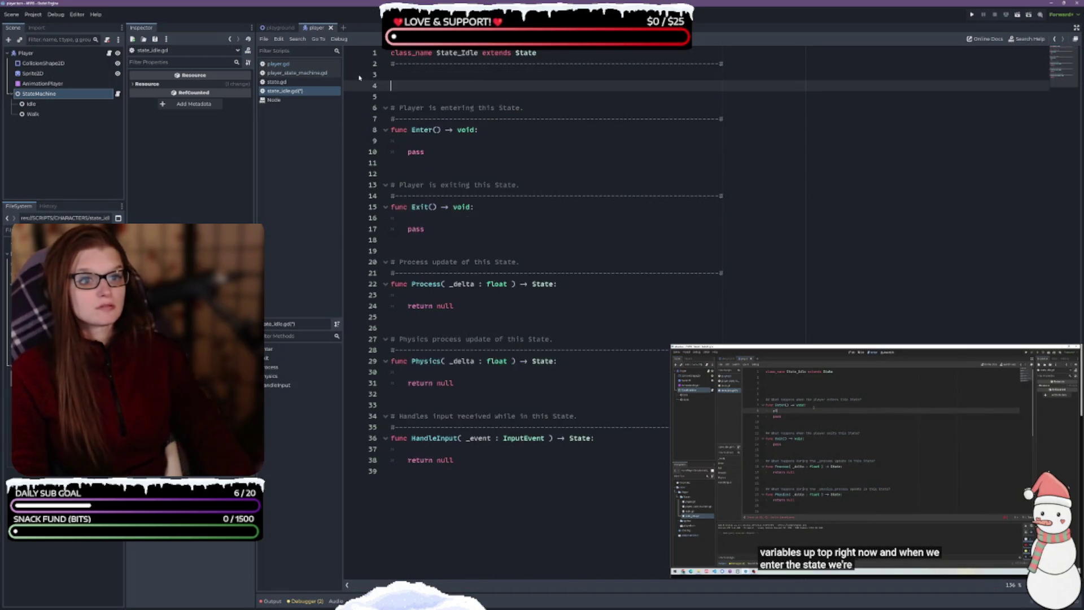
pyautogui.press('Down')
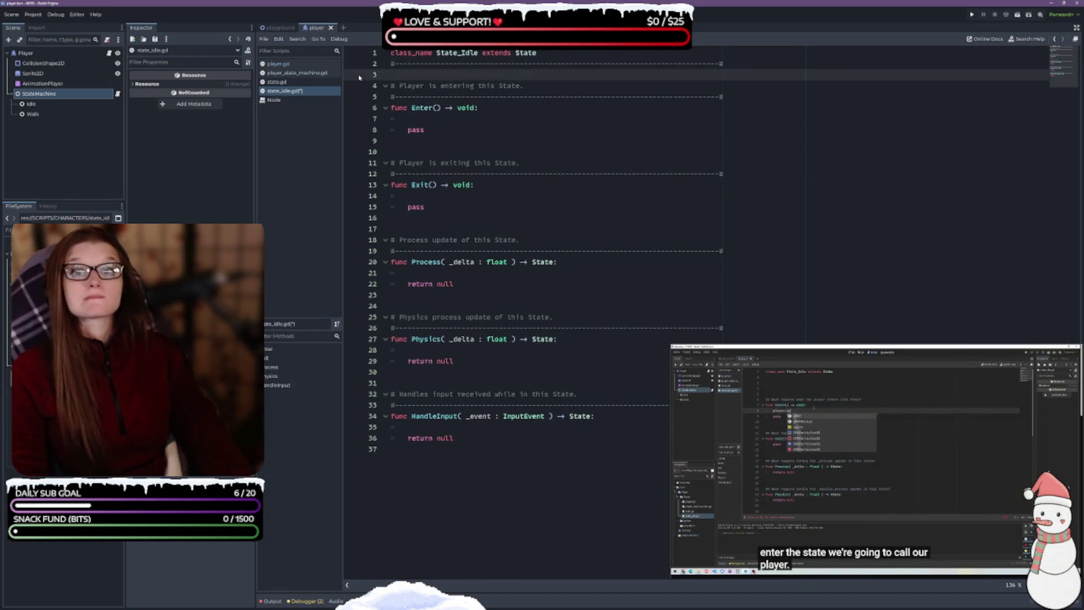
# Step: Add player.UpdateAnim("idle") inside Enter() and select the leftover pass
pyautogui.click(433, 120)
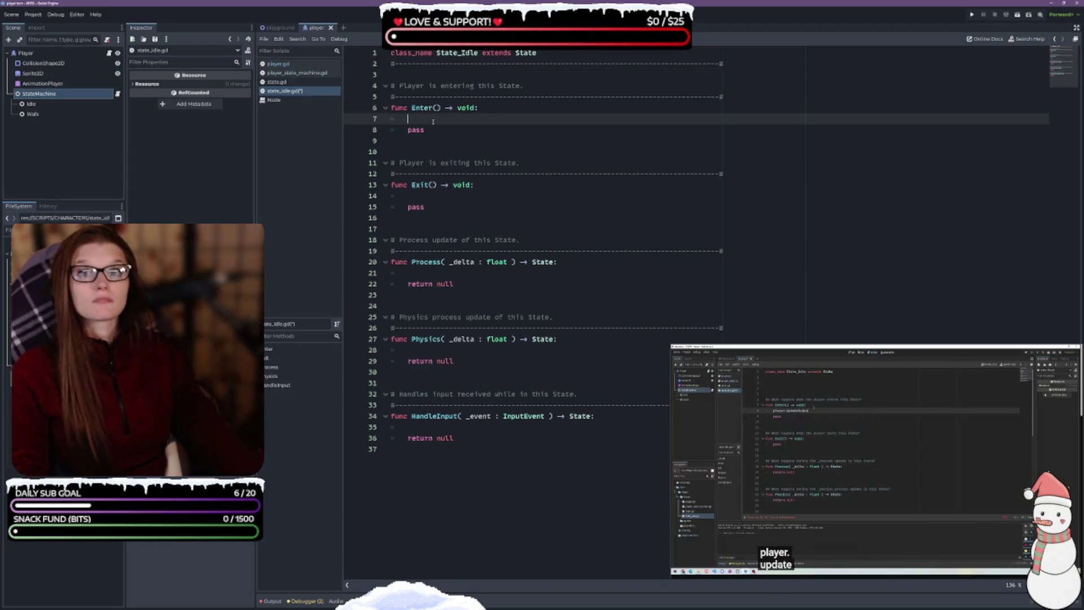
pyautogui.write('layer.')
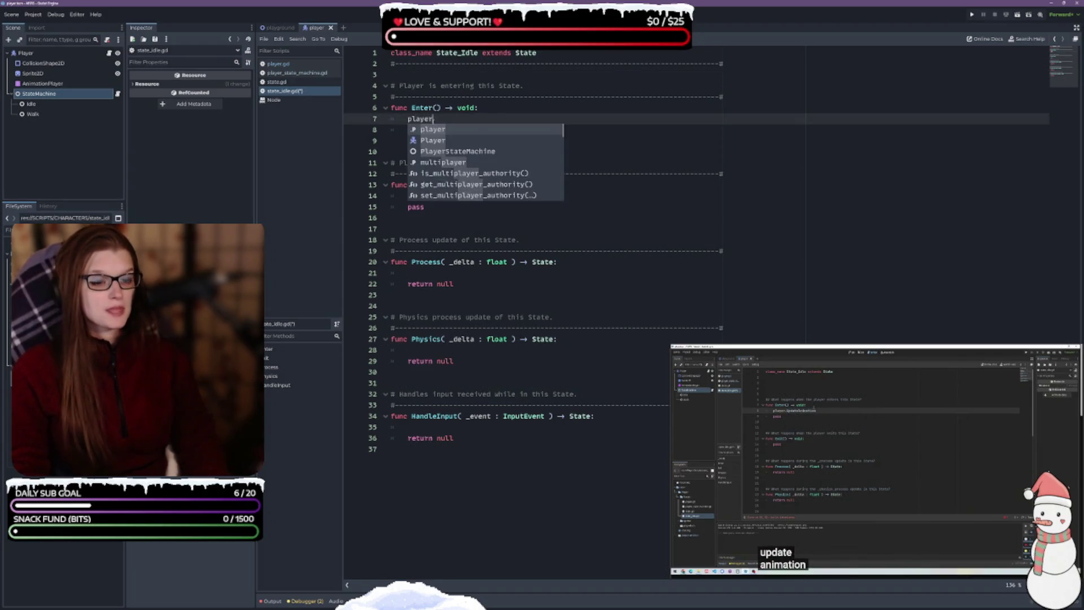
pyautogui.write('Upd')
pyautogui.press('Return')
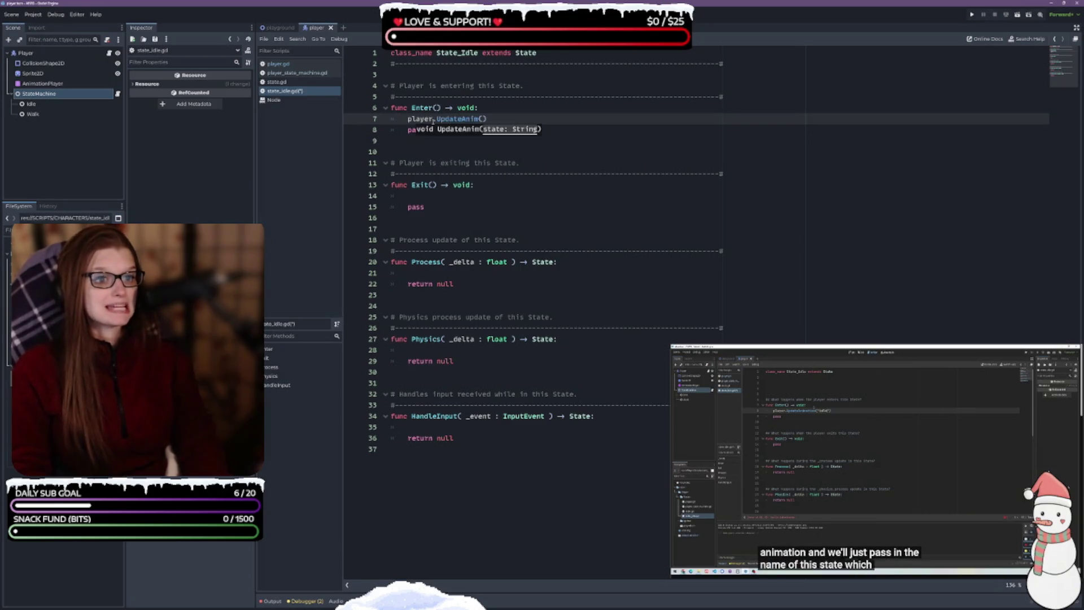
pyautogui.write('"')
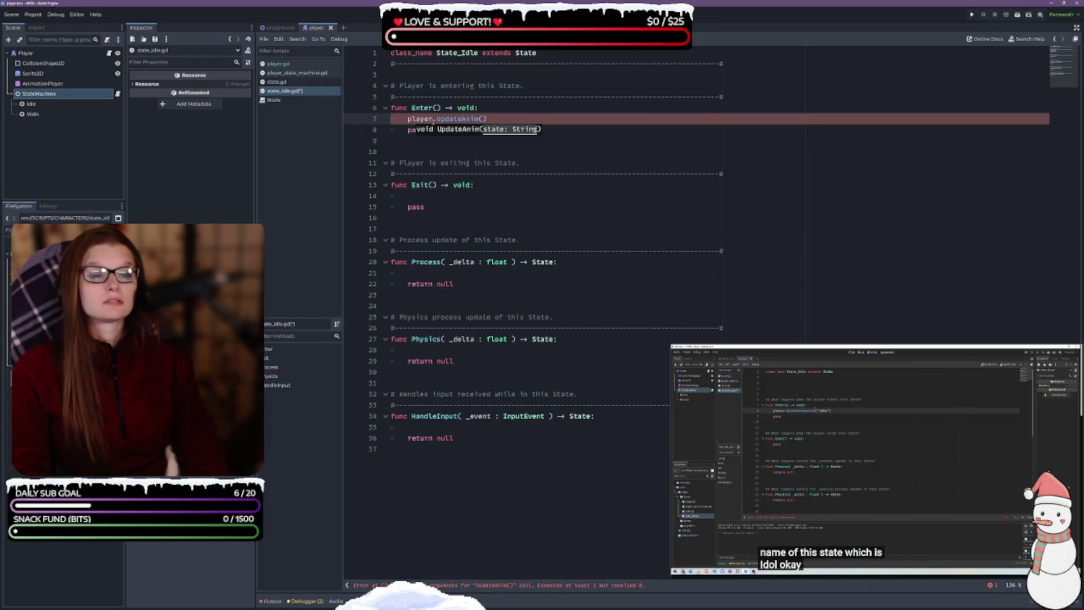
pyautogui.write('idle")')
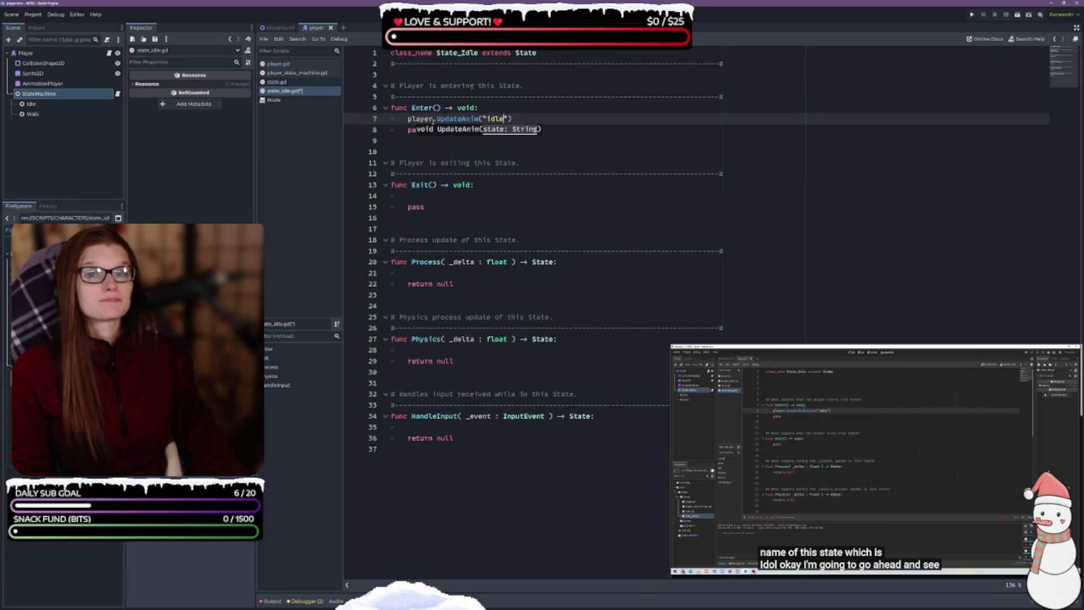
pyautogui.click(433, 196)
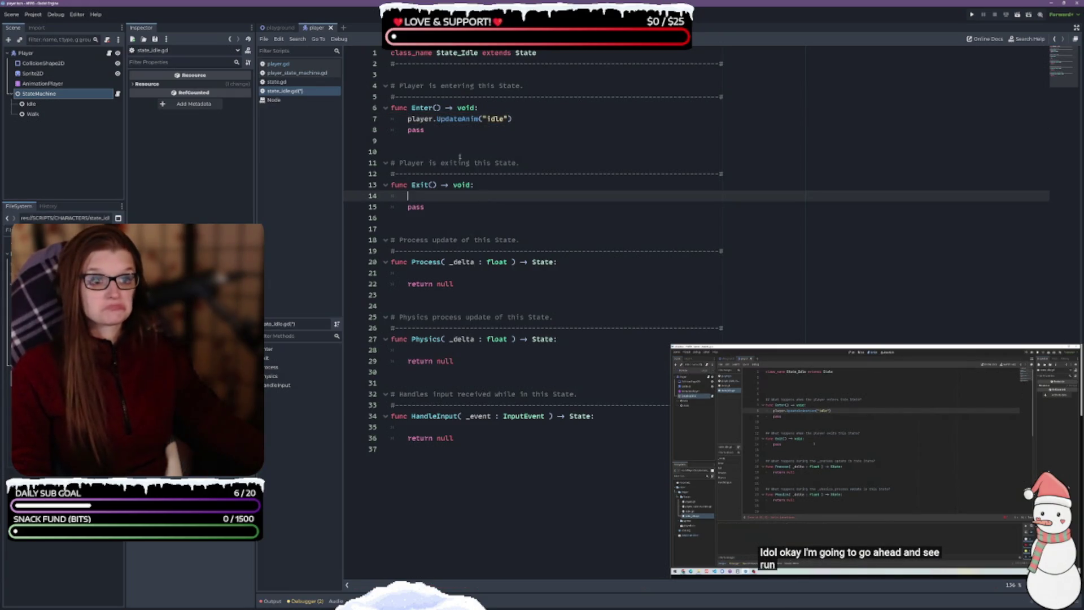
pyautogui.click(435, 130)
pyautogui.doubleClick(418, 130)
# Step: Delete the leftover pass under Enter and the entering-state comment
pyautogui.press('BackSpace')
pyautogui.press('BackSpace')
pyautogui.press('BackSpace')
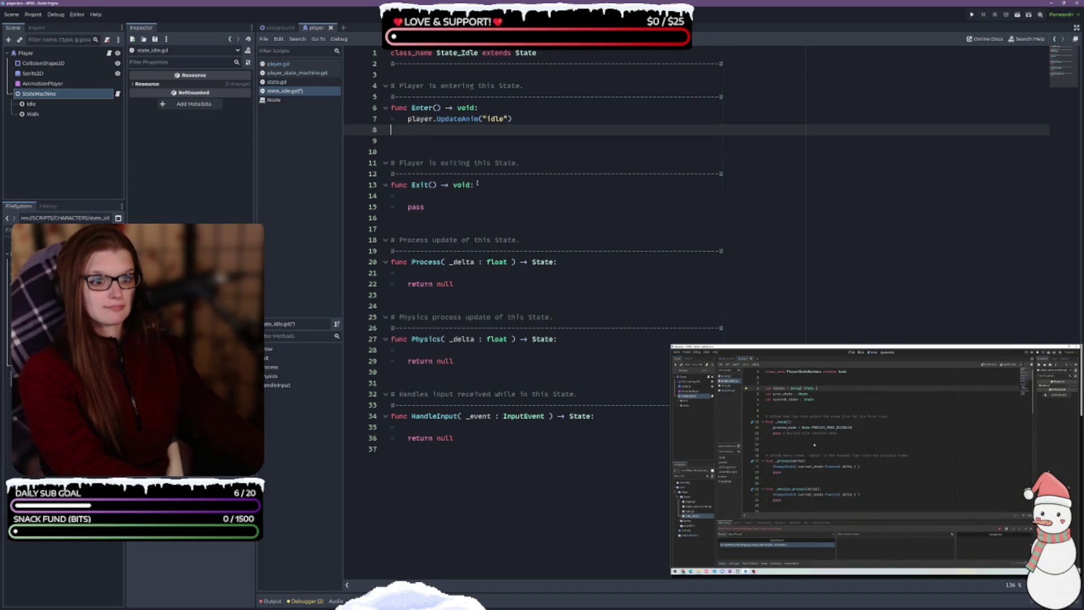
pyautogui.click(423, 140)
pyautogui.press('Up')
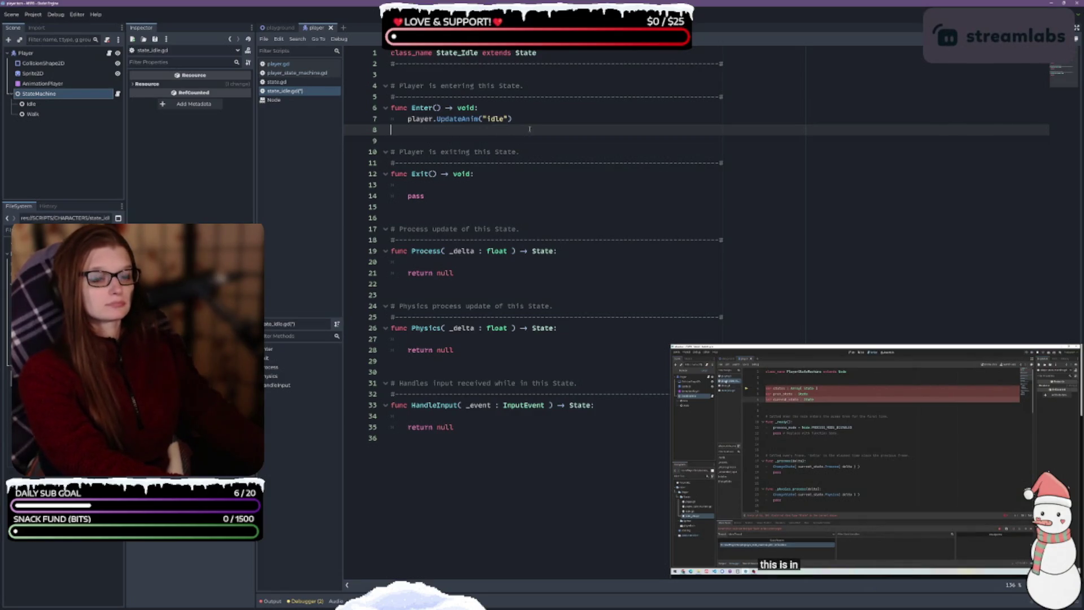
pyautogui.press('Up')
pyautogui.press('Up')
pyautogui.press('Up')
pyautogui.hotkey('shift', 'End')
pyautogui.press('BackSpace')
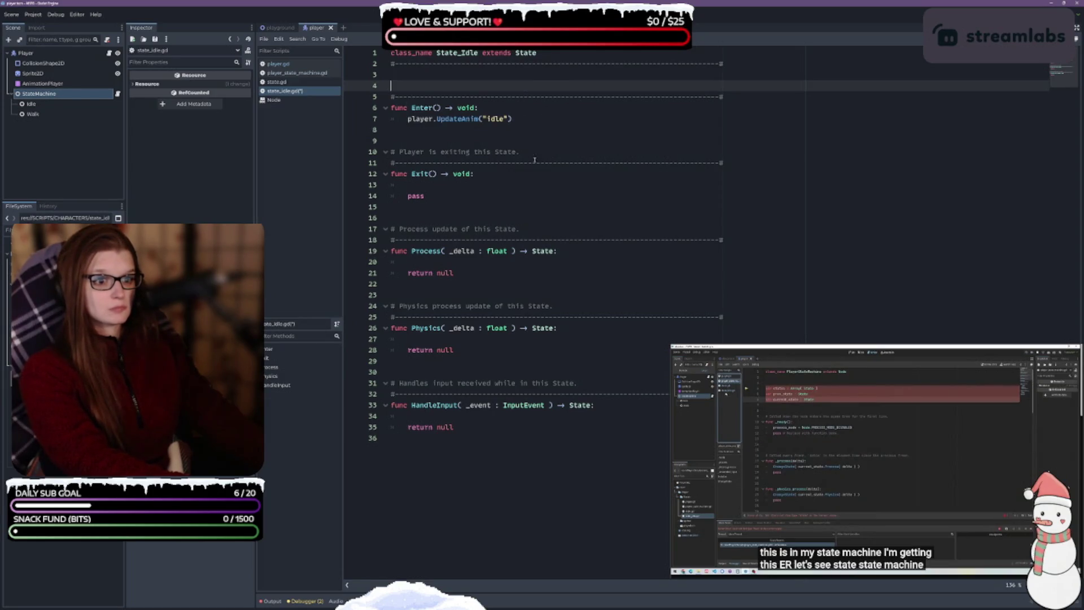
# Step: Remove the exiting-state and Process section comments and the blank line inside Exit
pyautogui.moveTo(530, 153); pyautogui.dragTo(436, 151)
pyautogui.press('BackSpace')
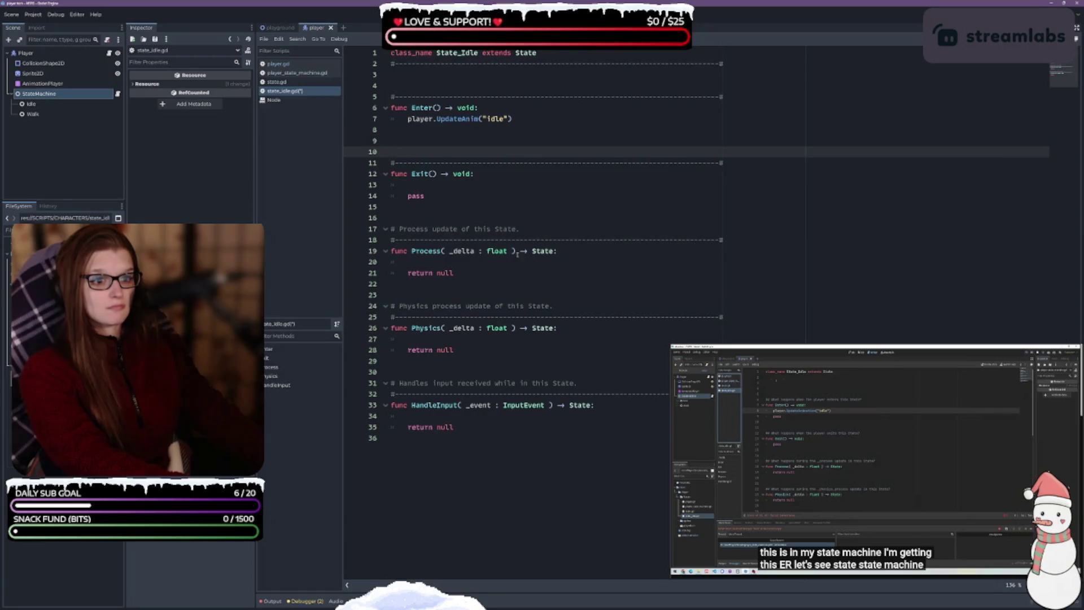
pyautogui.press('BackSpace')
pyautogui.moveTo(522, 217); pyautogui.dragTo(343, 226)
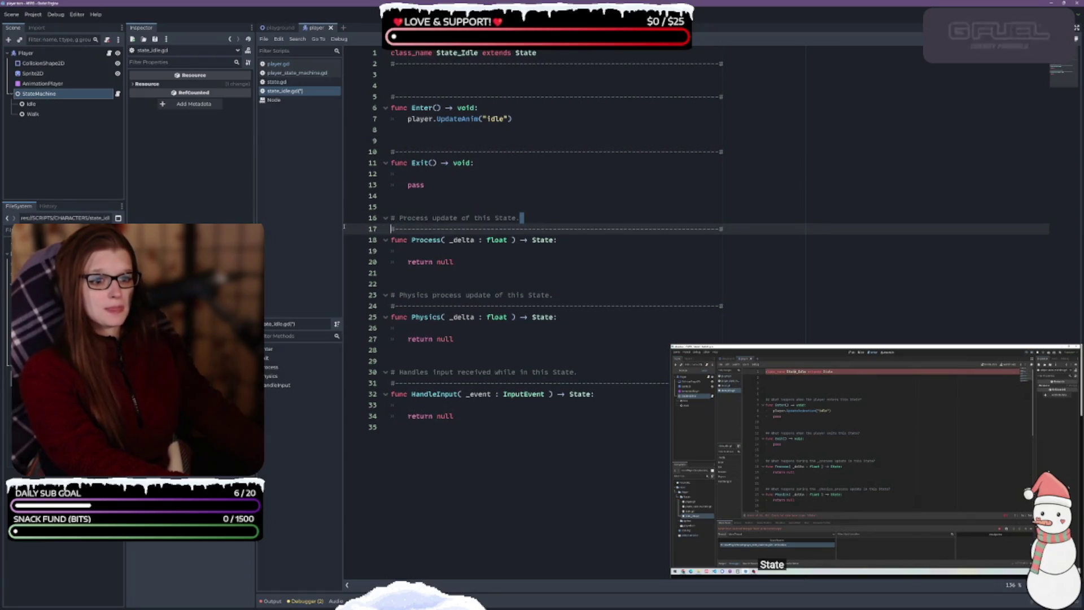
pyautogui.press('BackSpace')
pyautogui.press('BackSpace')
pyautogui.click(425, 184)
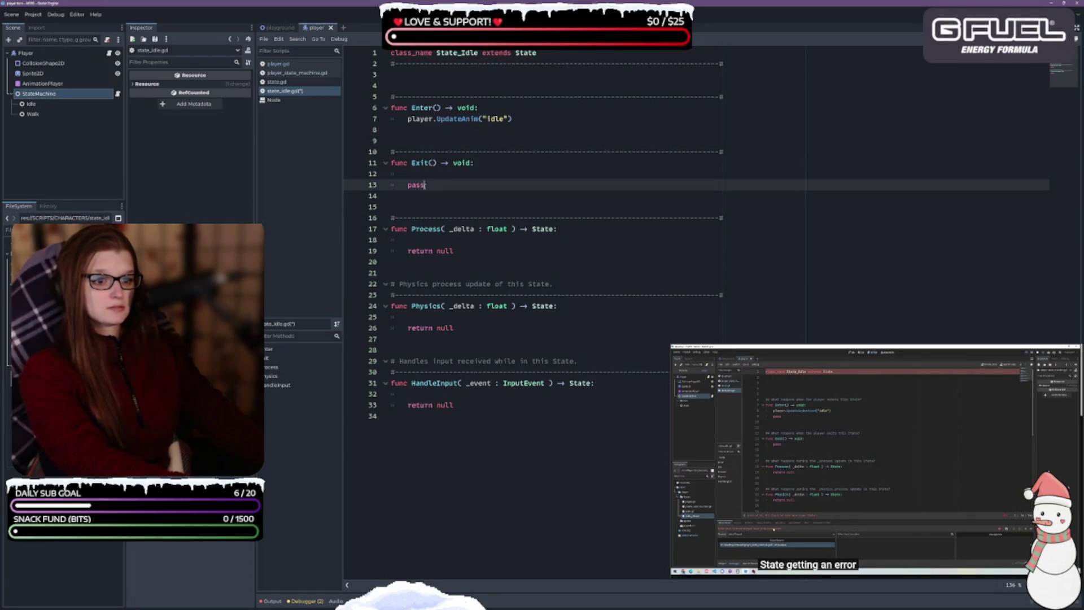
pyautogui.press('Up')
pyautogui.press('BackSpace')
pyautogui.press('BackSpace')
# Step: Remove the Physics process comment and the blank lines inside Process and Physics
pyautogui.click(520, 197)
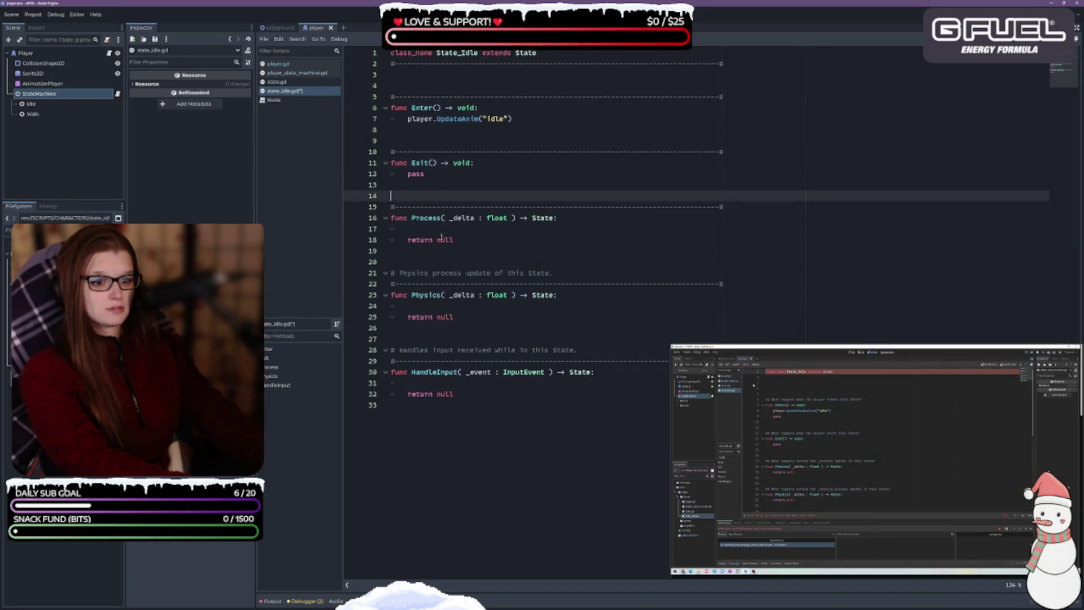
pyautogui.click(554, 273)
pyautogui.moveTo(554, 272); pyautogui.dragTo(369, 275)
pyautogui.press('BackSpace')
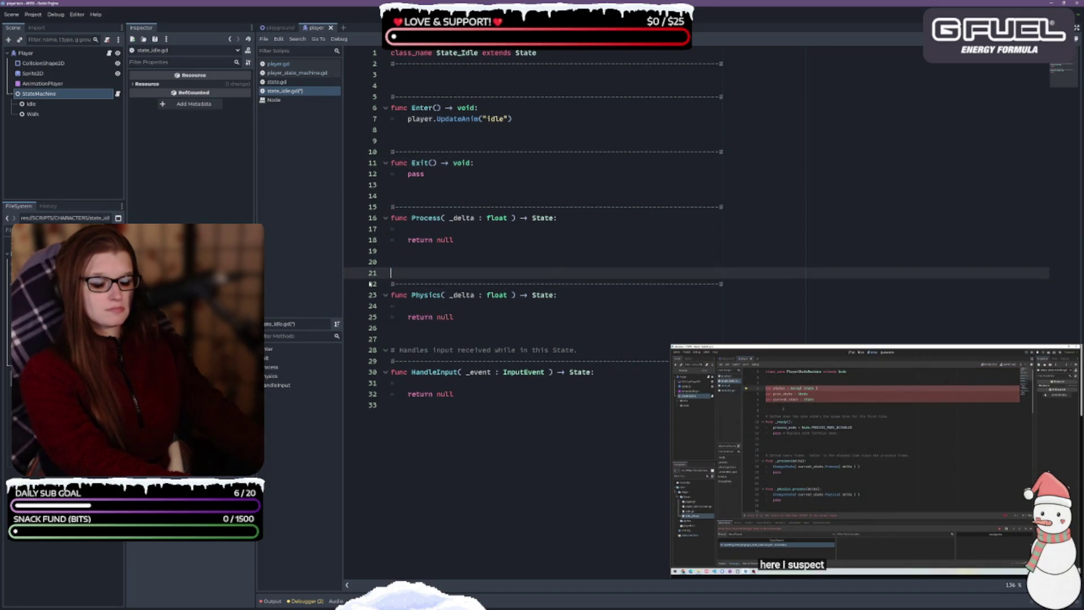
pyautogui.press('BackSpace')
pyautogui.click(449, 229)
pyautogui.press('BackSpace')
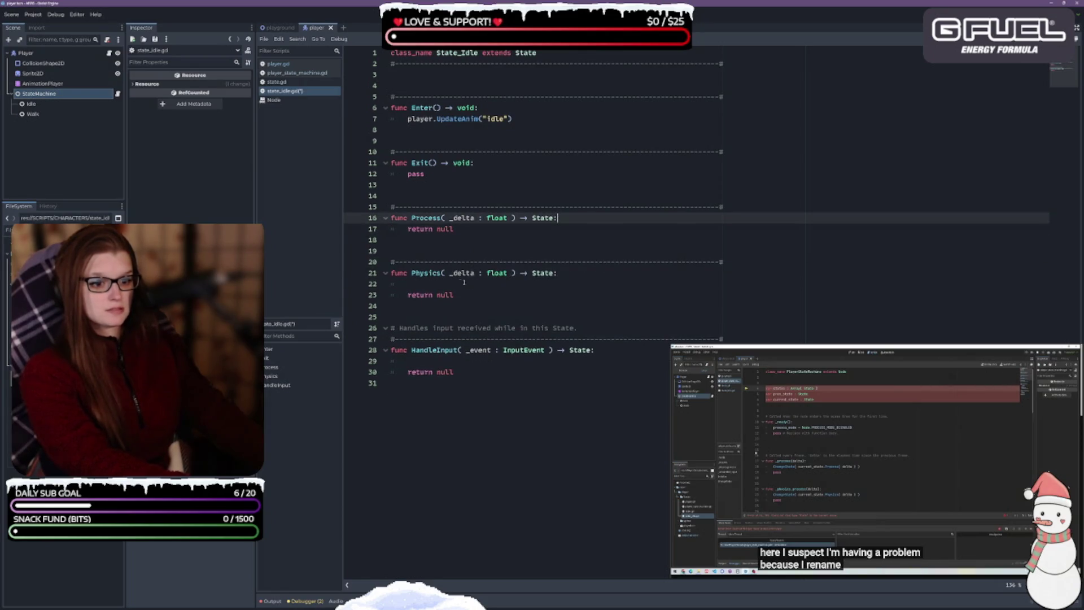
pyautogui.click(491, 283)
pyautogui.press('BackSpace')
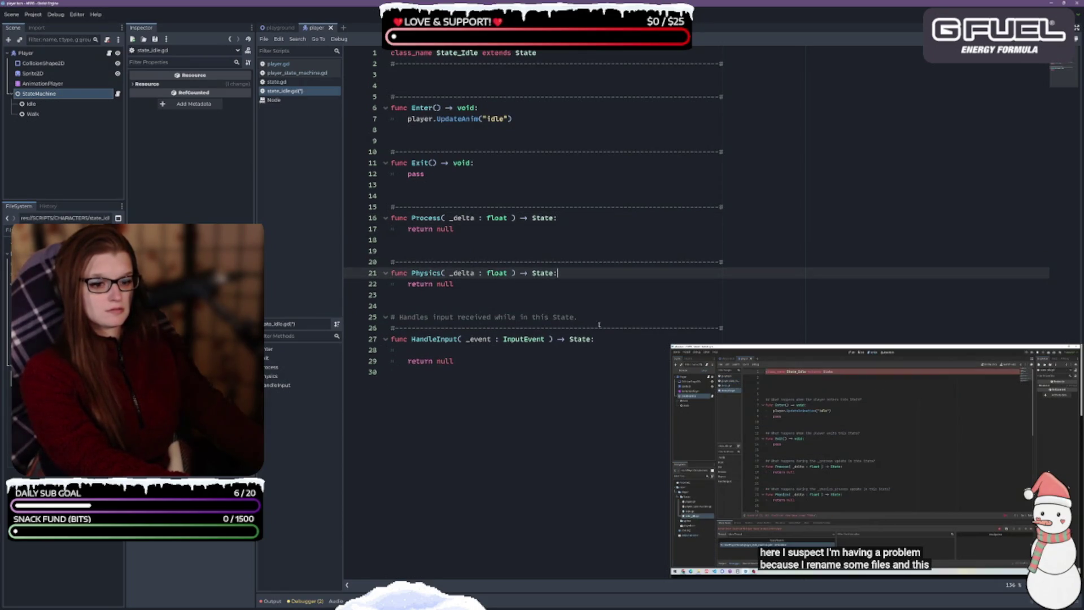
# Step: Delete the input-handling comment and blank lines around HandleInput, then save state_idle.gd
pyautogui.moveTo(577, 317); pyautogui.dragTo(342, 322)
pyautogui.press('BackSpace')
pyautogui.press('BackSpace')
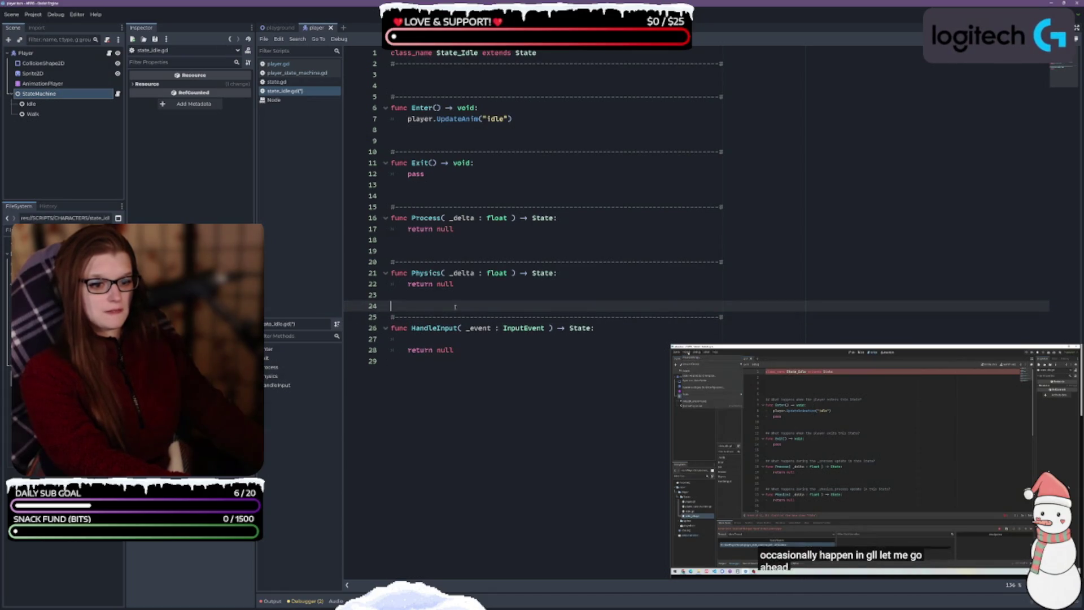
pyautogui.click(480, 339)
pyautogui.press('BackSpace')
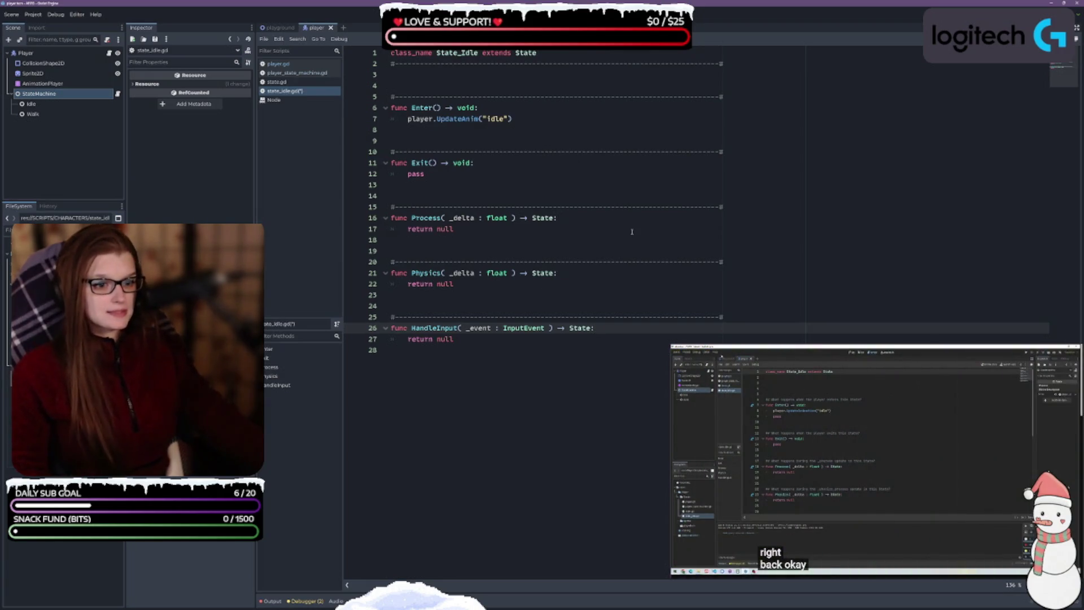
pyautogui.hotkey('ctrl', 's')
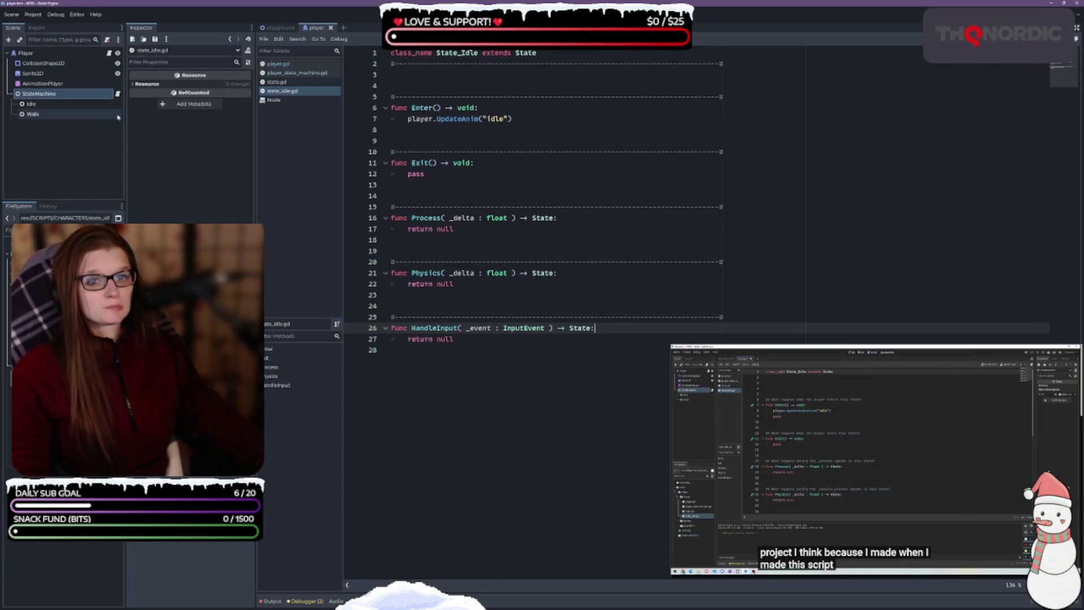
pyautogui.click(33, 14)
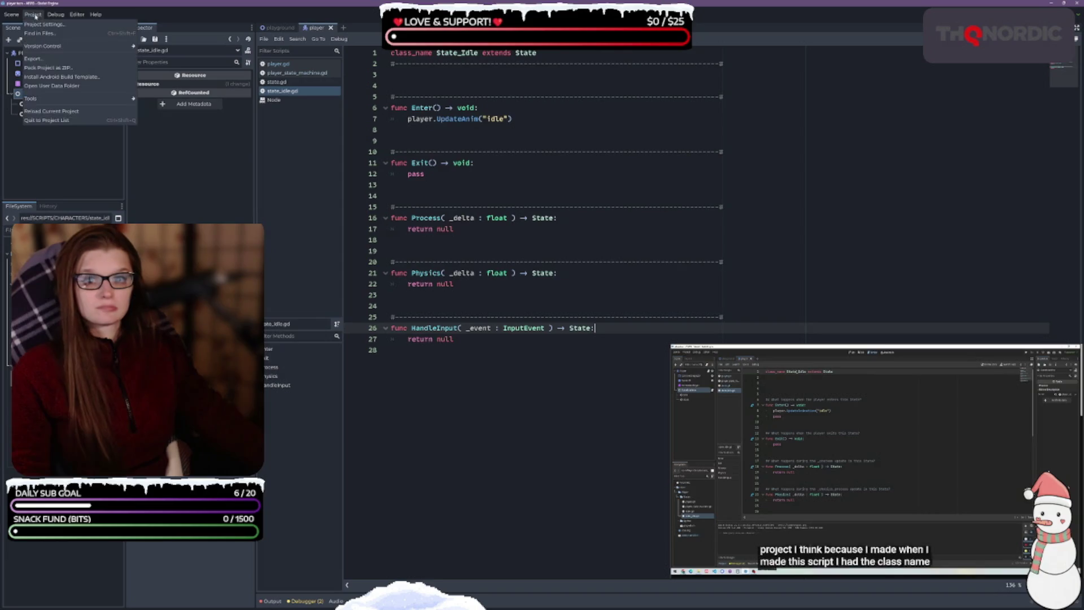
# Step: Reload the current project, look over player.gd, and return to state_idle.gd
pyautogui.click(63, 112)
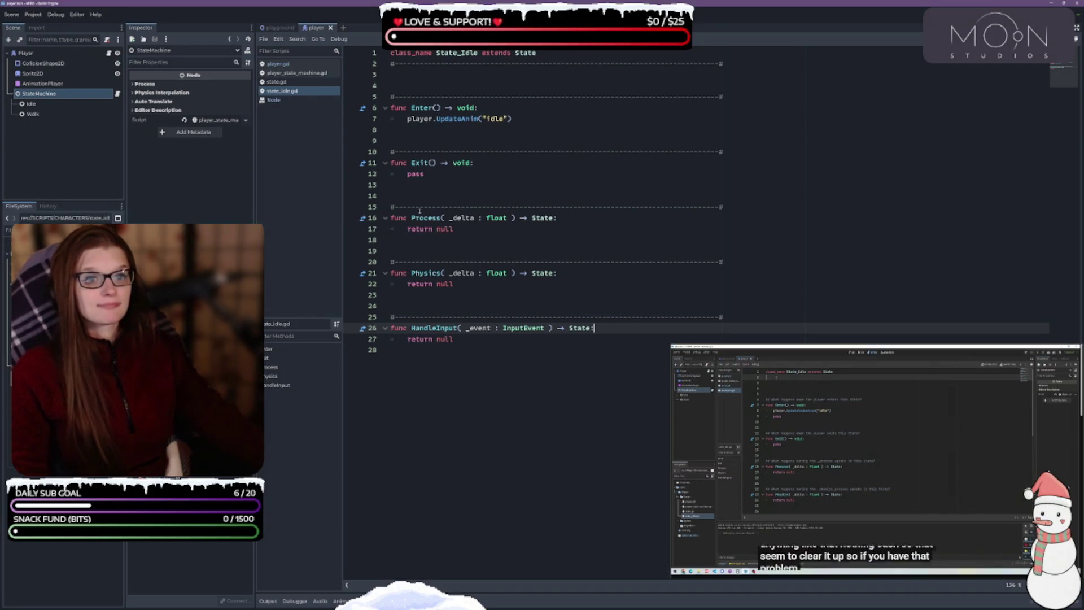
pyautogui.click(278, 63)
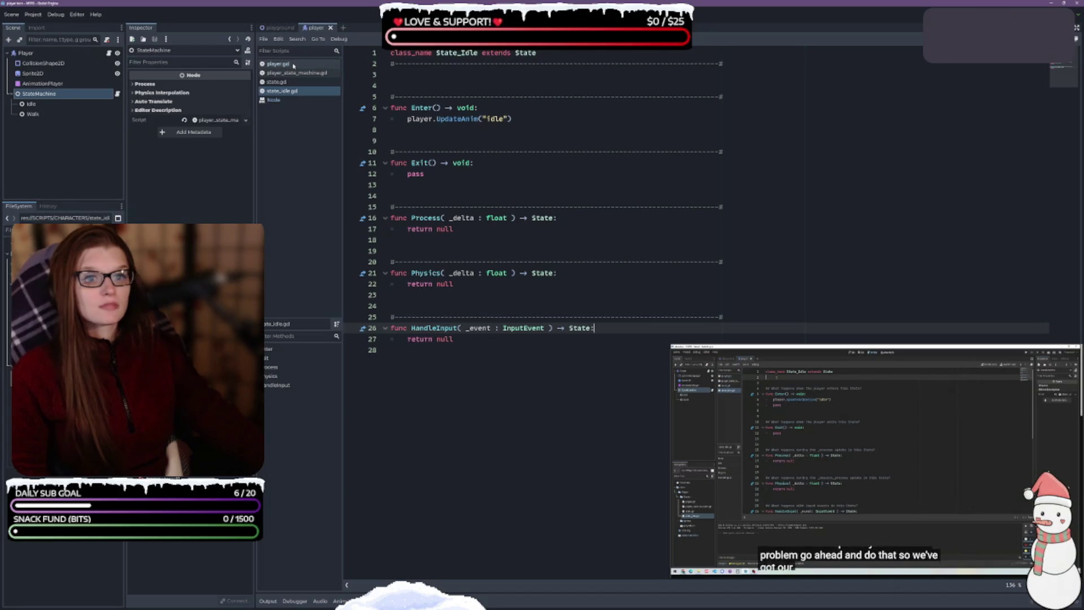
pyautogui.scroll(3, 518, 224)
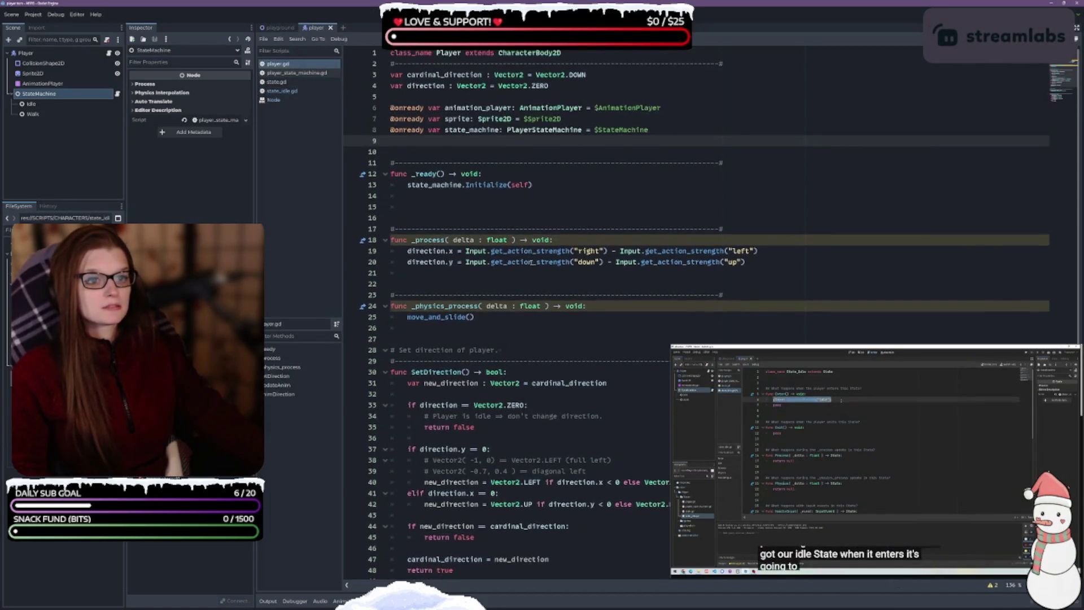
pyautogui.click(303, 92)
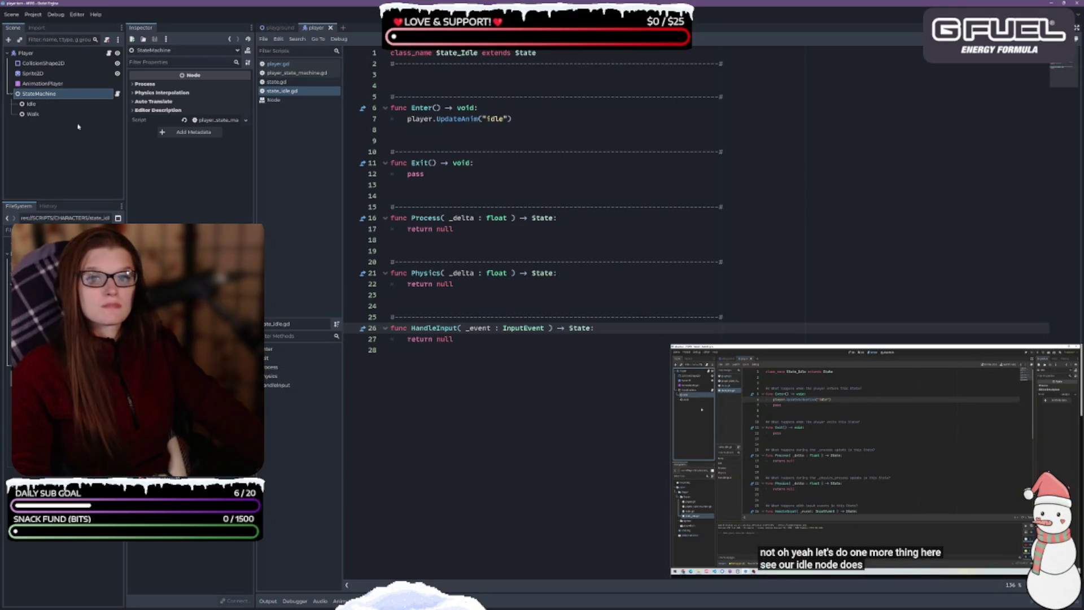
# Step: Attach state_idle.gd to the Idle node by dragging it onto the Script field
pyautogui.click(31, 104)
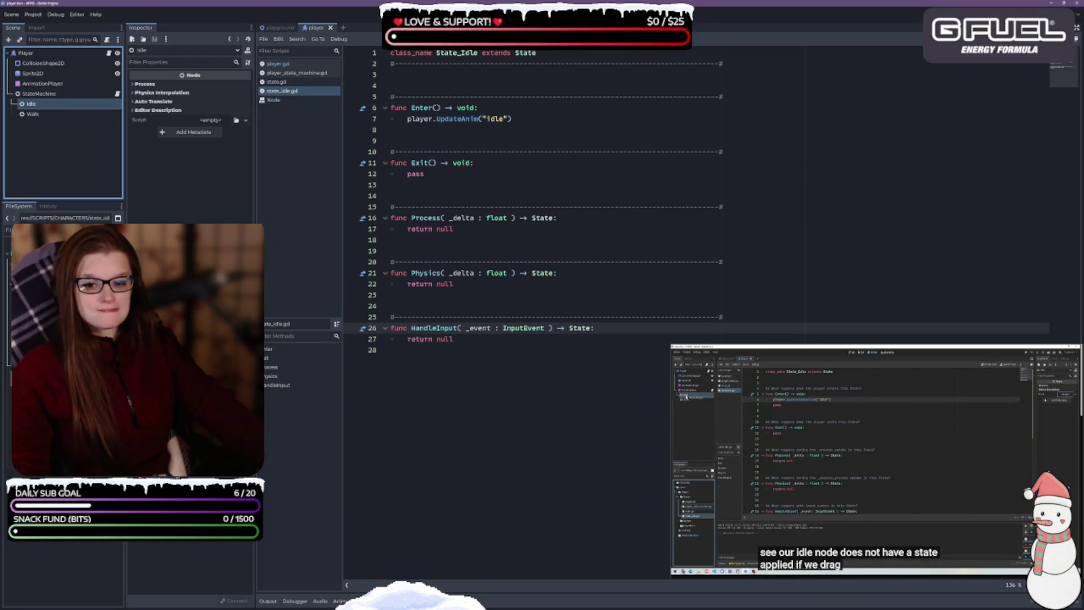
pyautogui.click(62, 282)
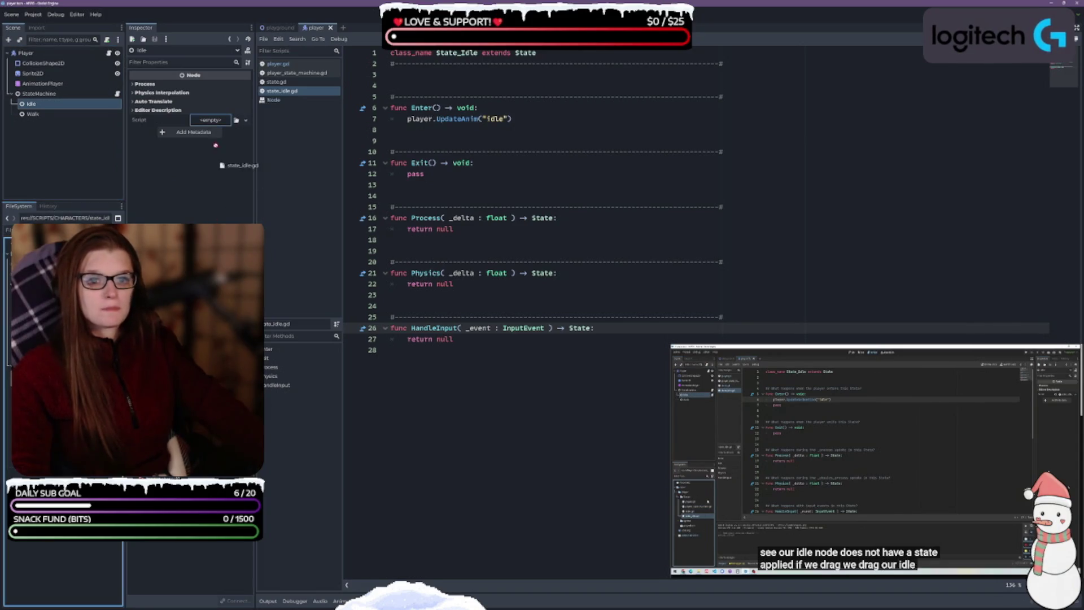
pyautogui.moveTo(220, 164); pyautogui.dragTo(210, 119)
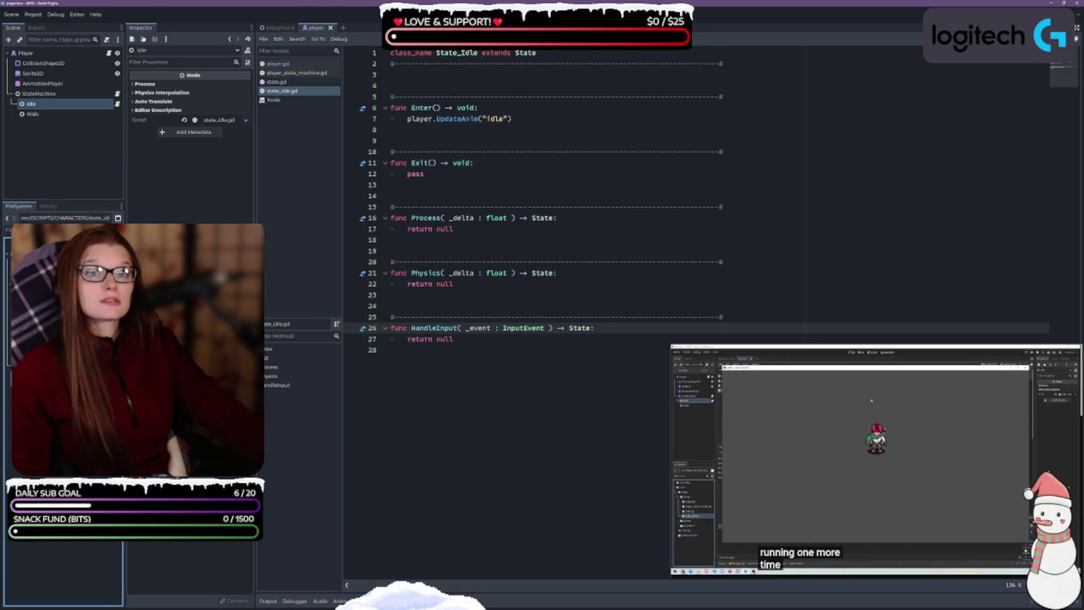
# Step: Test-run the game, stop it, and return to the player scene
pyautogui.press('F5')
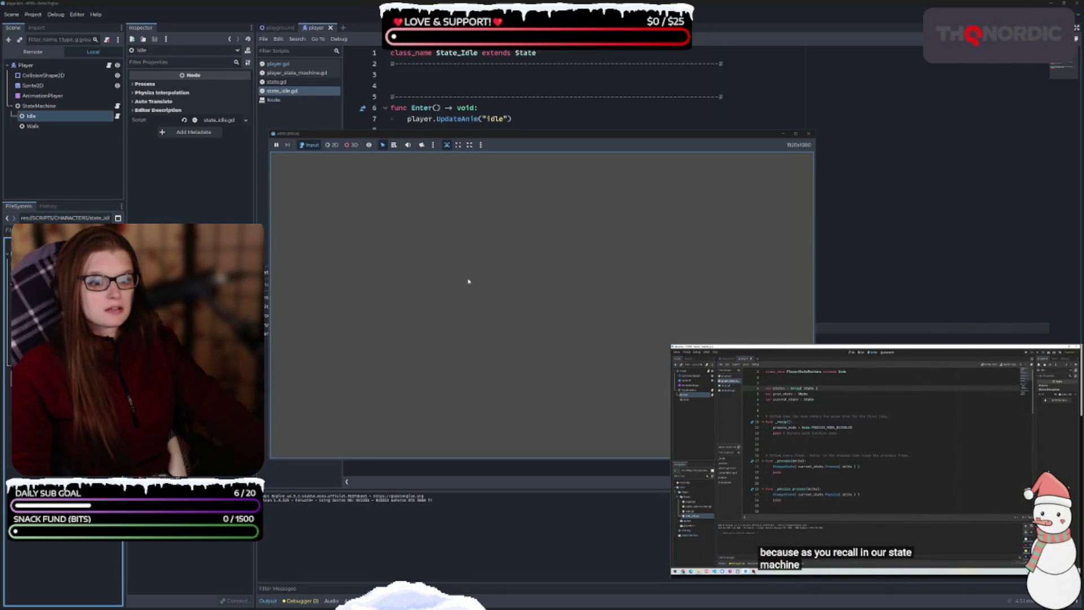
pyautogui.press('F8')
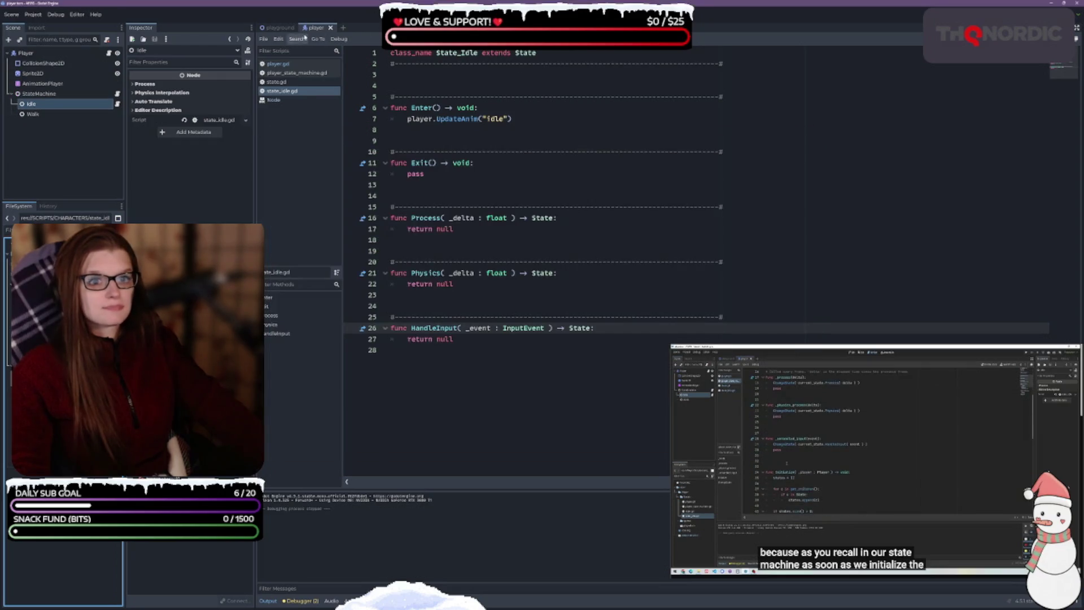
pyautogui.click(280, 28)
pyautogui.click(317, 28)
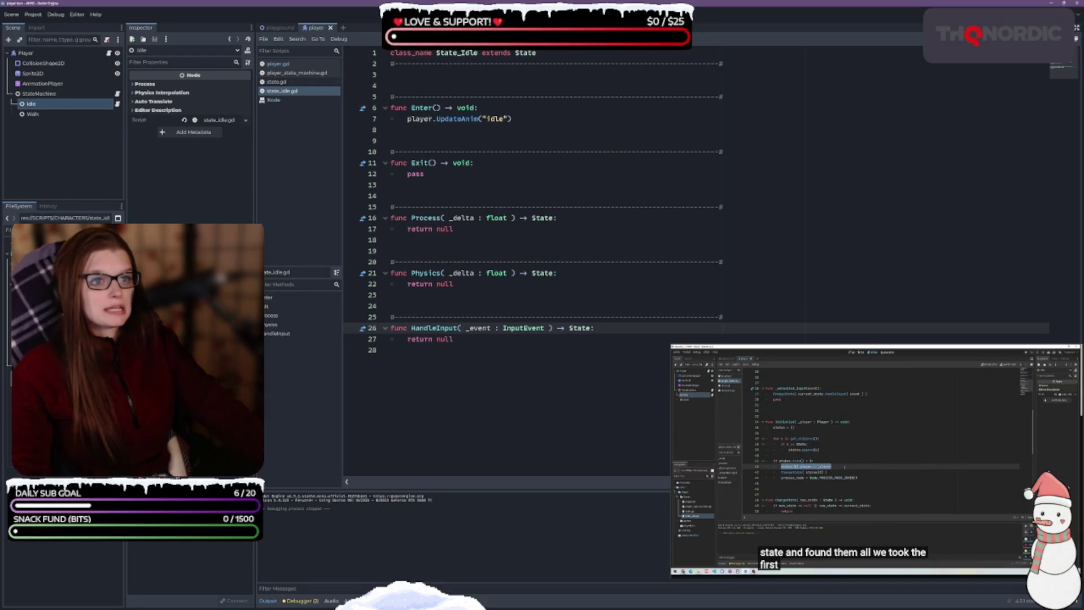
# Step: In the player scene's 2D view, keep the character sprite centred on its collision circle
pyautogui.click(511, 8)
pyautogui.moveTo(640, 303); pyautogui.dragTo(567, 264)
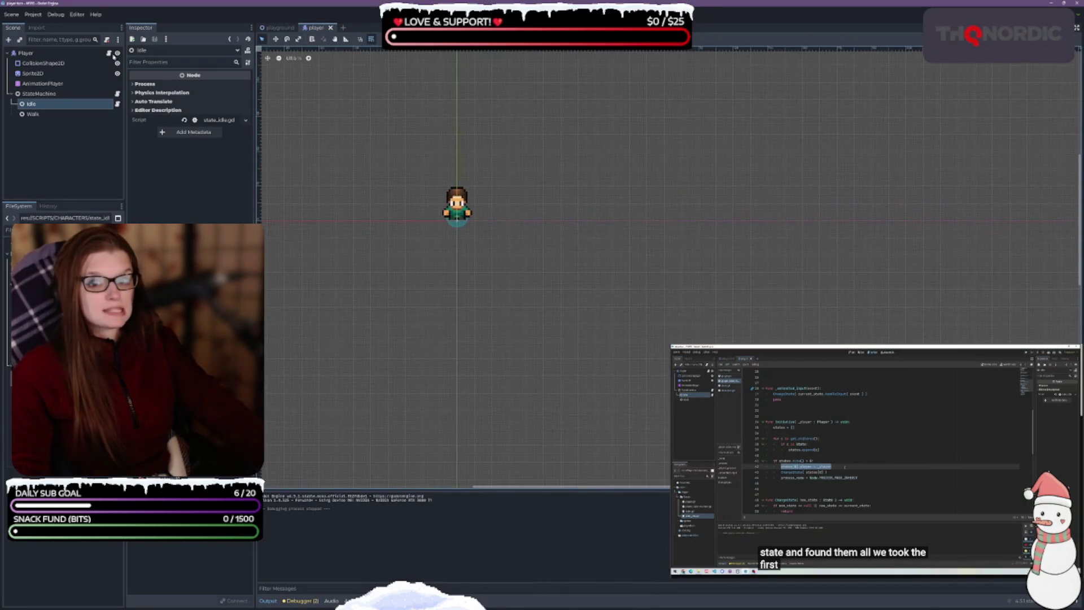
pyautogui.click(449, 192)
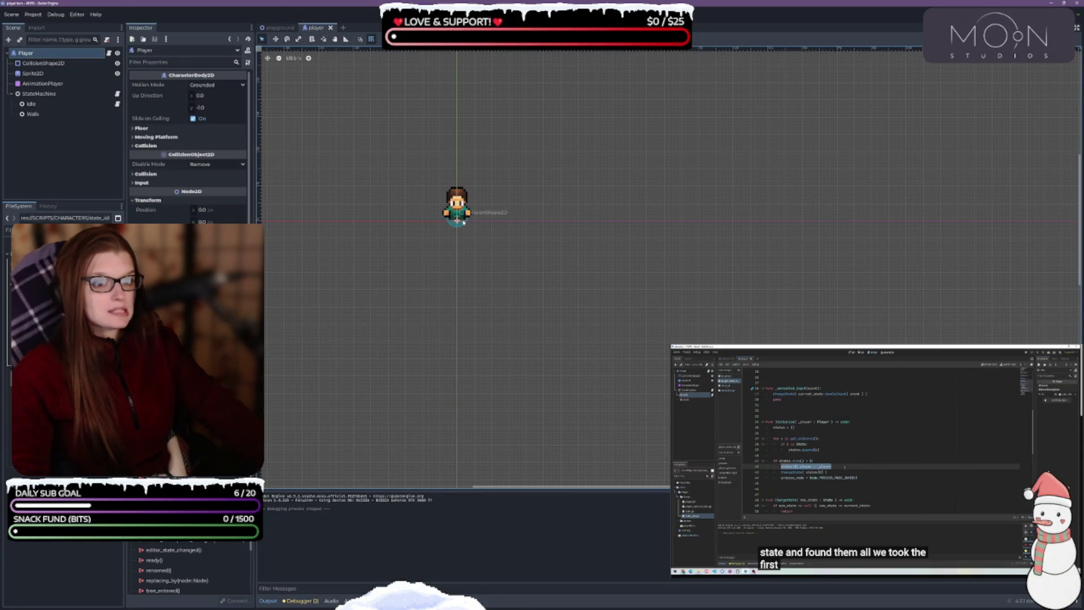
pyautogui.moveTo(459, 222)
pyautogui.mouseDown()
pyautogui.moveTo(587, 305)
pyautogui.moveTo(421, 205)
pyautogui.mouseUp()
pyautogui.scroll(1, 588, 313)
pyautogui.scroll(2, 587, 312)
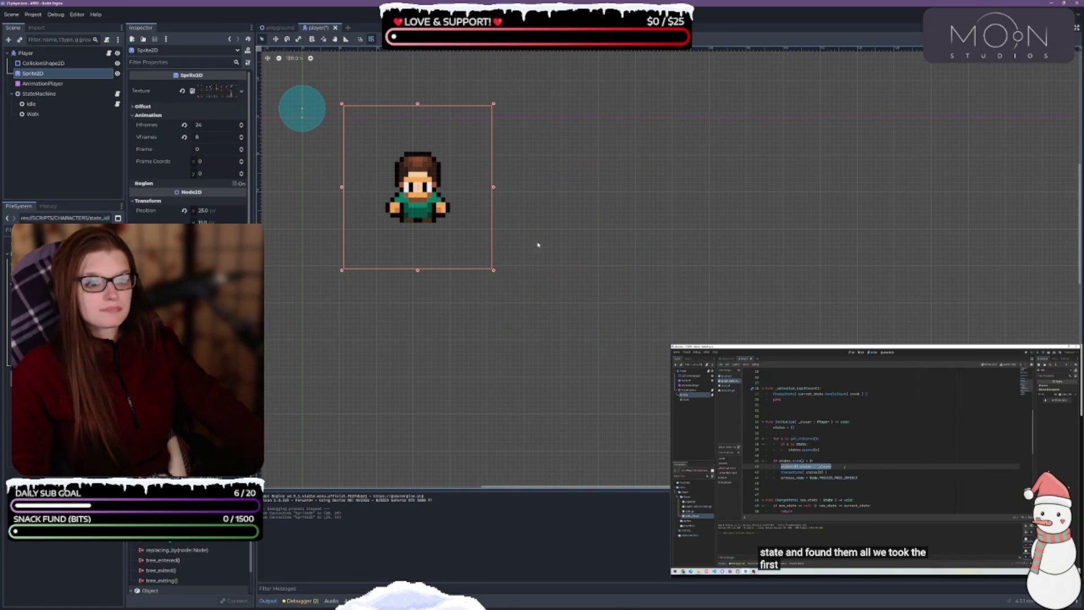
pyautogui.moveTo(607, 289); pyautogui.dragTo(735, 374)
pyautogui.hotkey('ctrl', 'z')
pyautogui.hotkey('ctrl', 'z')
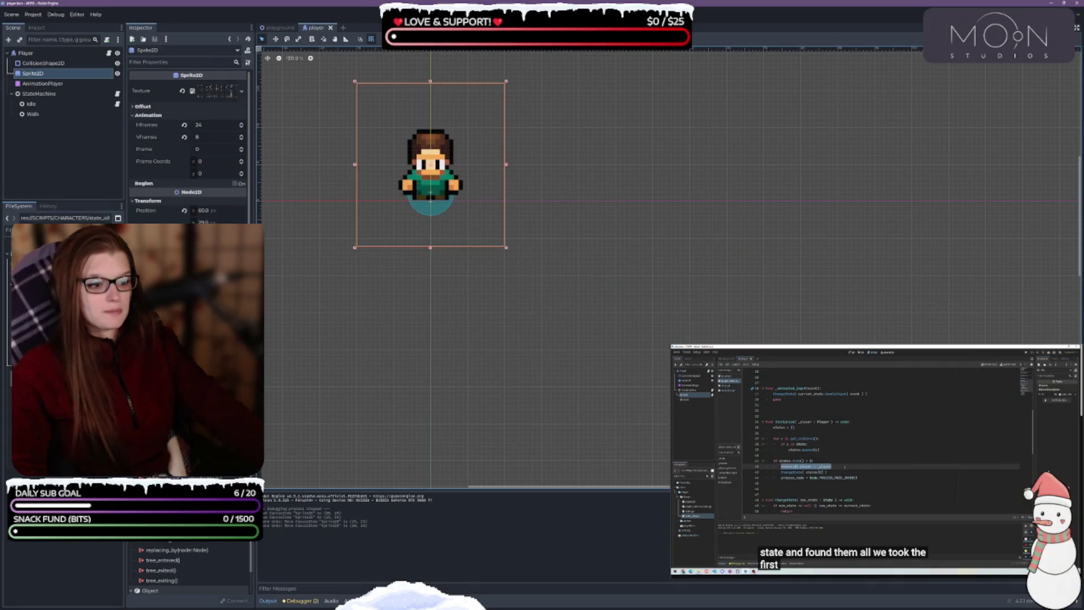
pyautogui.click(546, 286)
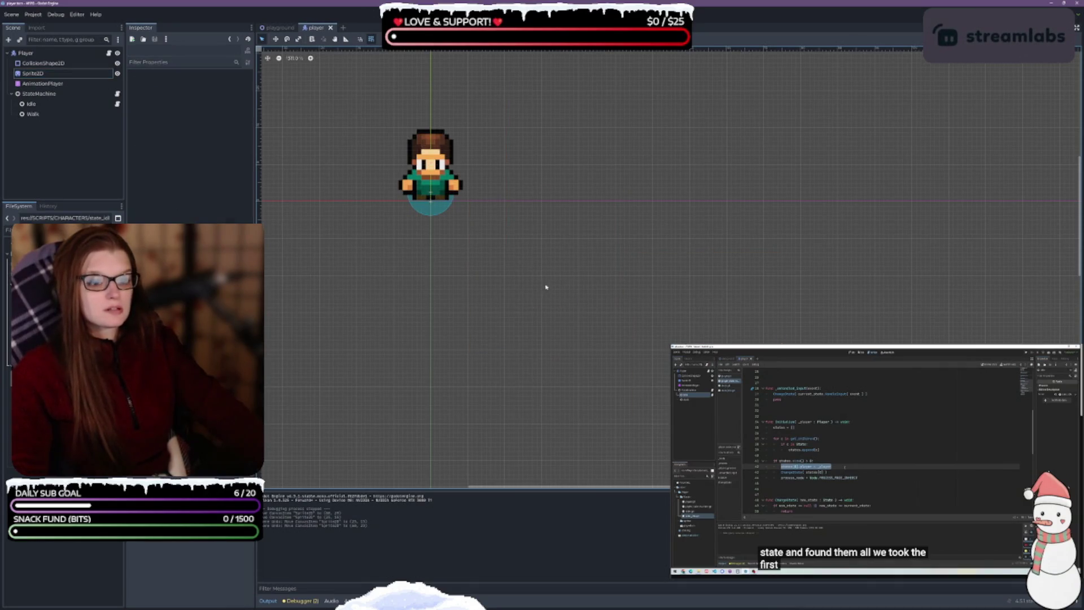
# Step: Move the Player up and left in the playground, test-run the game, and stop it
pyautogui.click(280, 28)
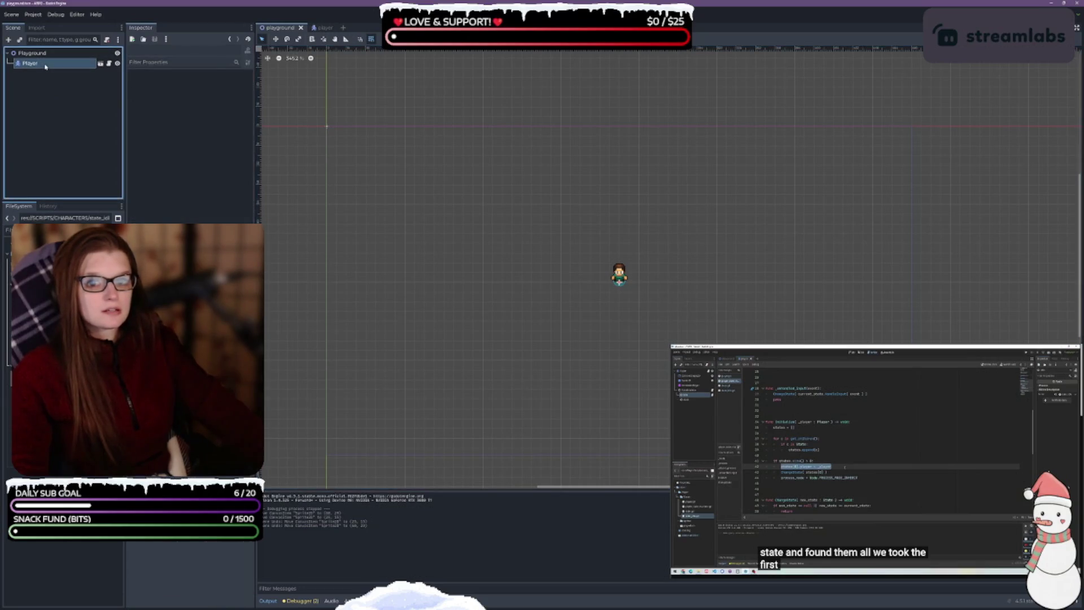
pyautogui.moveTo(620, 277)
pyautogui.mouseDown()
pyautogui.moveTo(413, 191)
pyautogui.moveTo(465, 200)
pyautogui.moveTo(522, 228)
pyautogui.mouseUp()
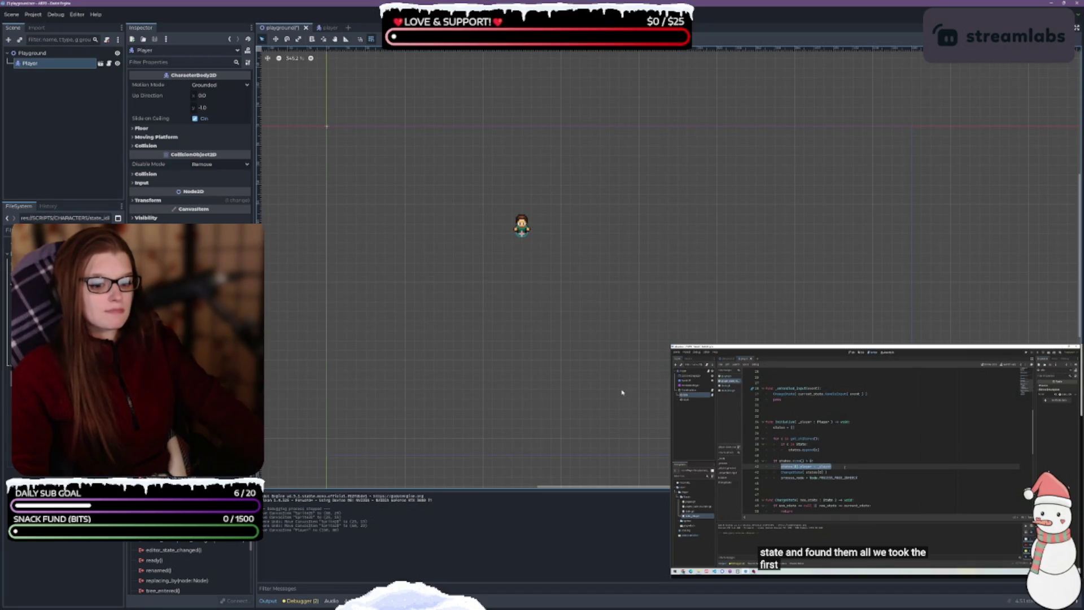
pyautogui.click(634, 247)
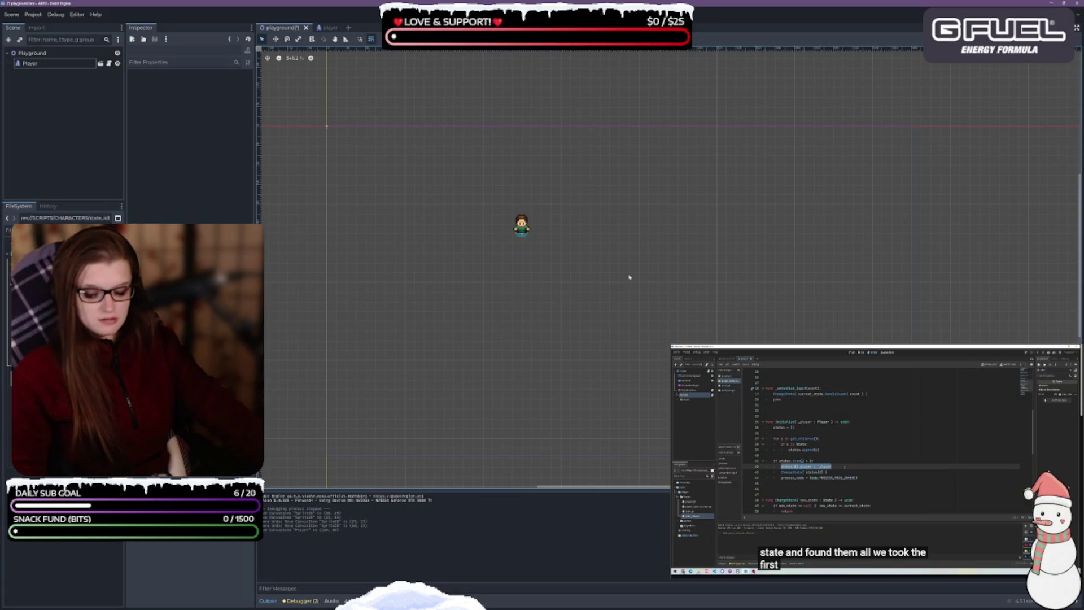
pyautogui.press('F5')
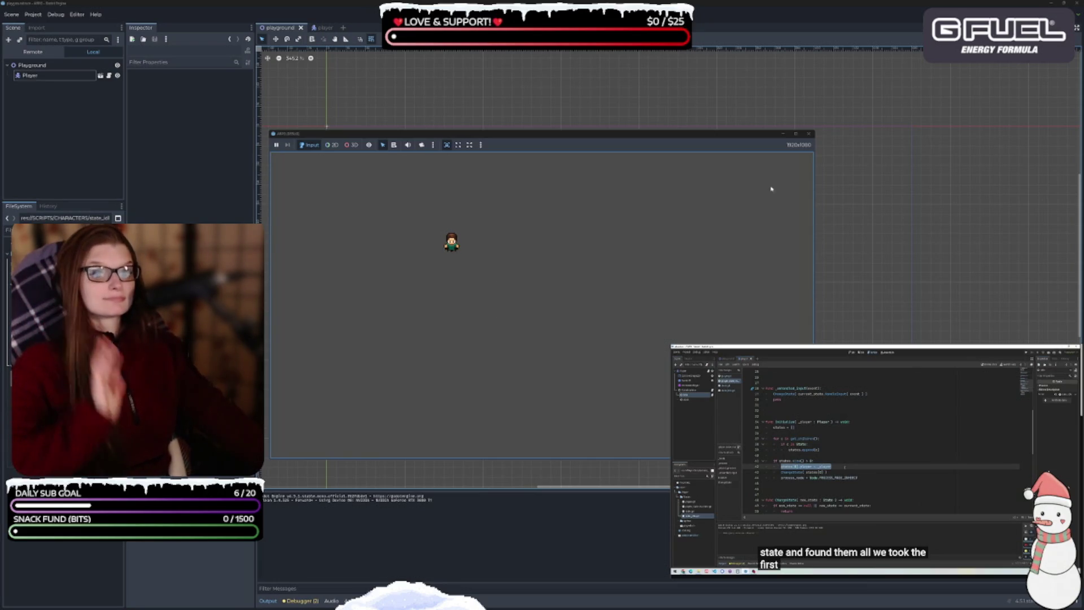
pyautogui.click(809, 134)
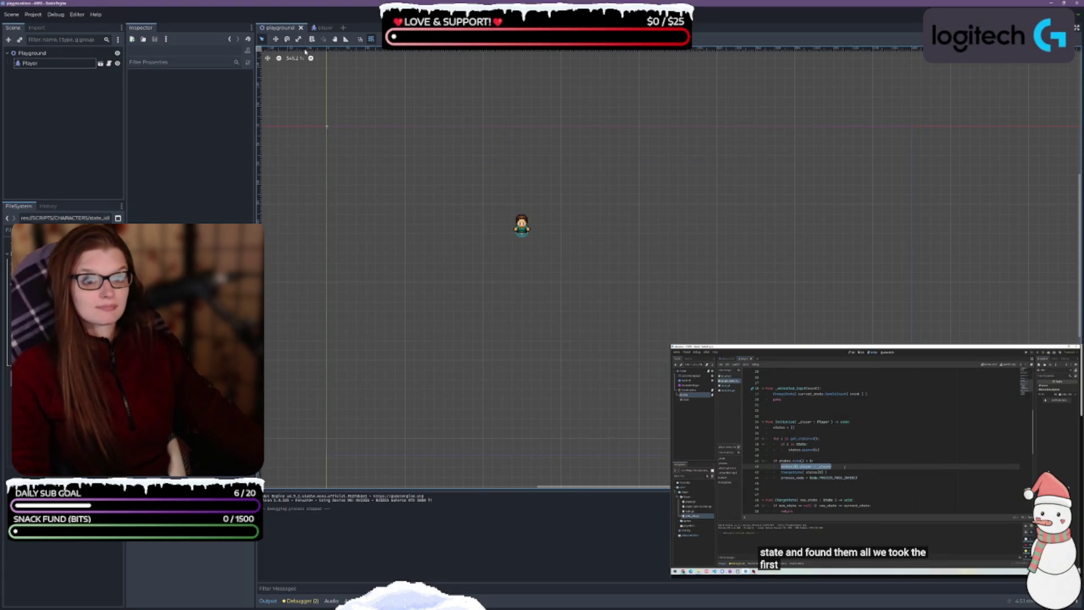
pyautogui.click(320, 25)
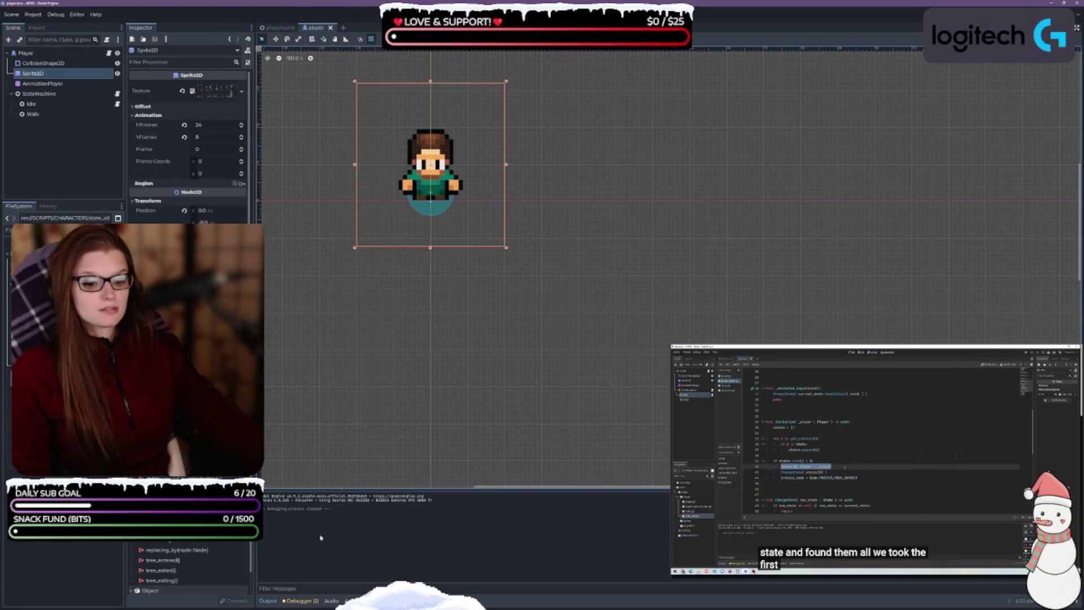
# Step: Collapse the Output panel, read through player_state_machine.gd, and reopen state_idle.gd
pyautogui.click(270, 601)
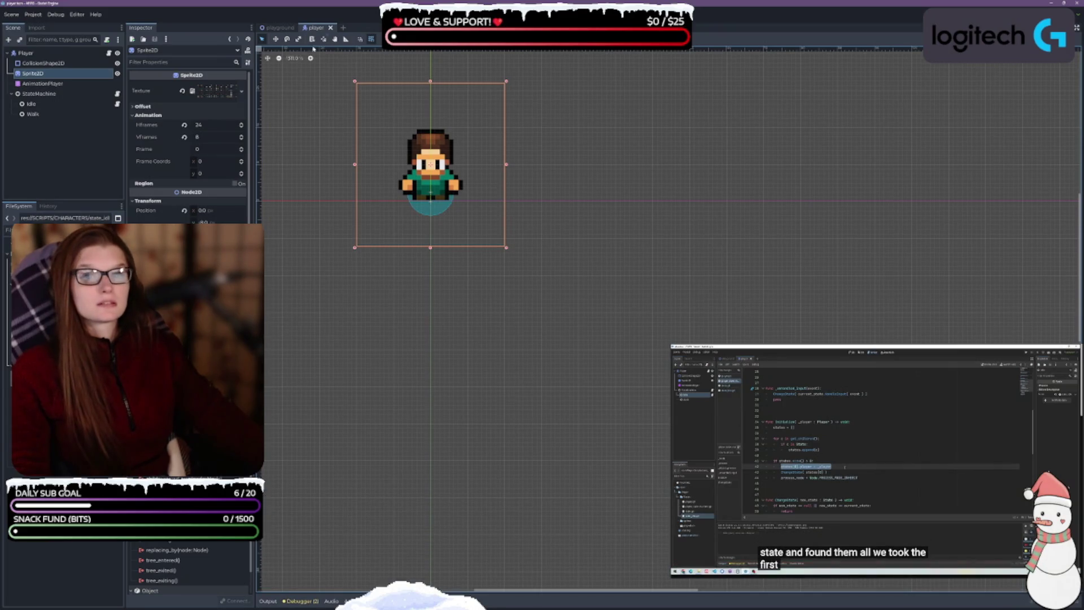
pyautogui.hotkey('ctrl', 'F3')
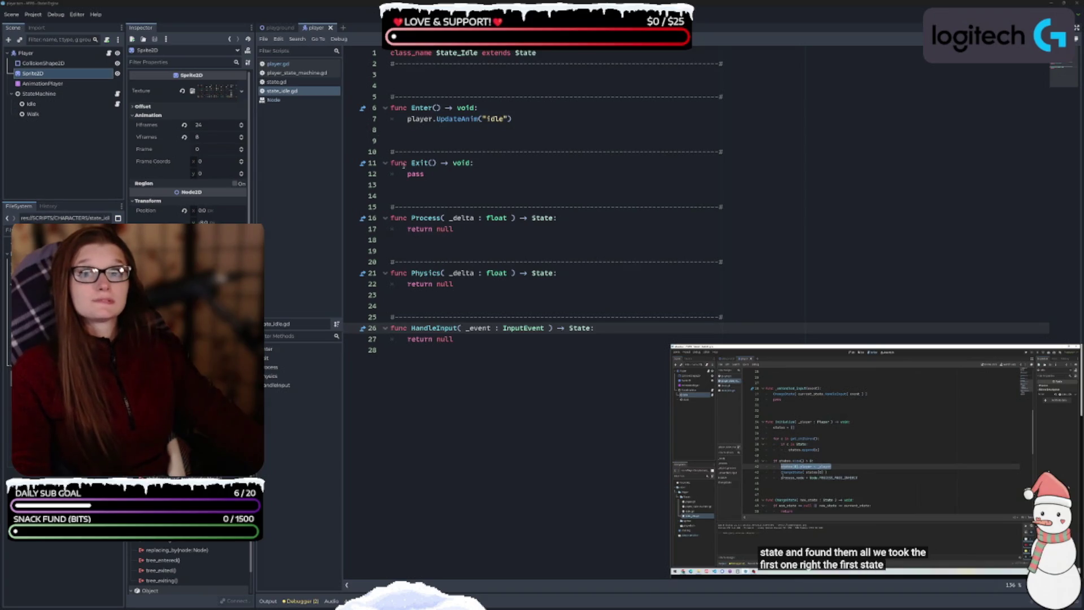
pyautogui.click(296, 72)
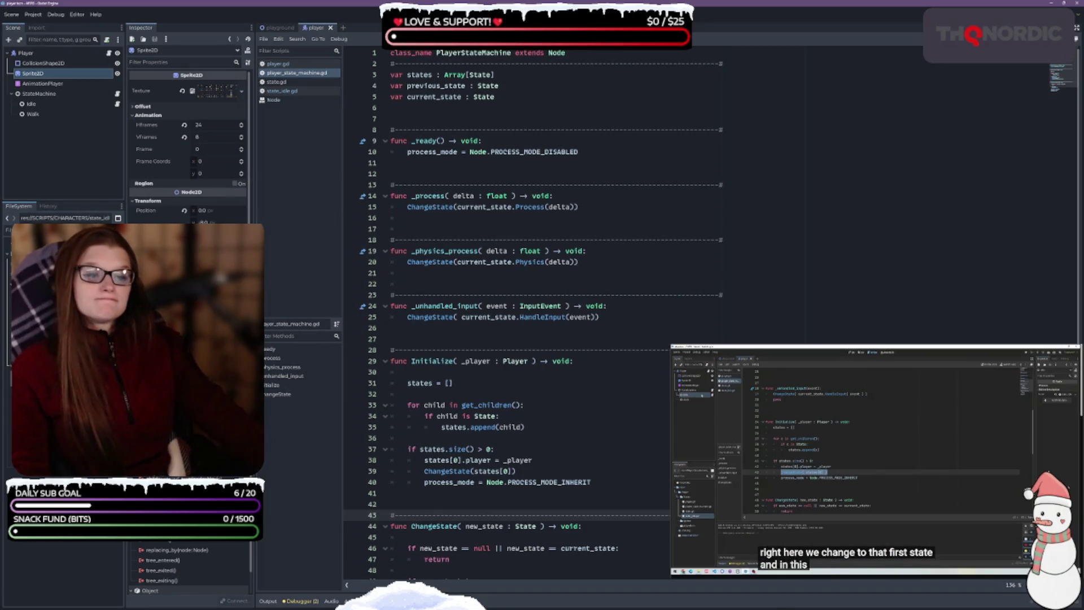
pyautogui.scroll(-2, 651, 341)
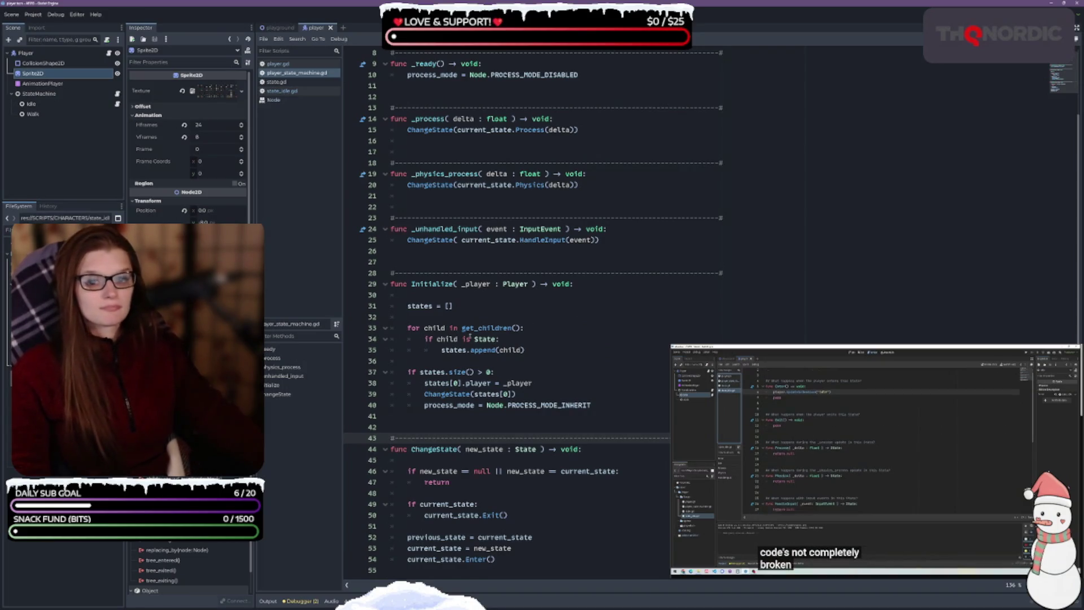
pyautogui.scroll(2, 651, 258)
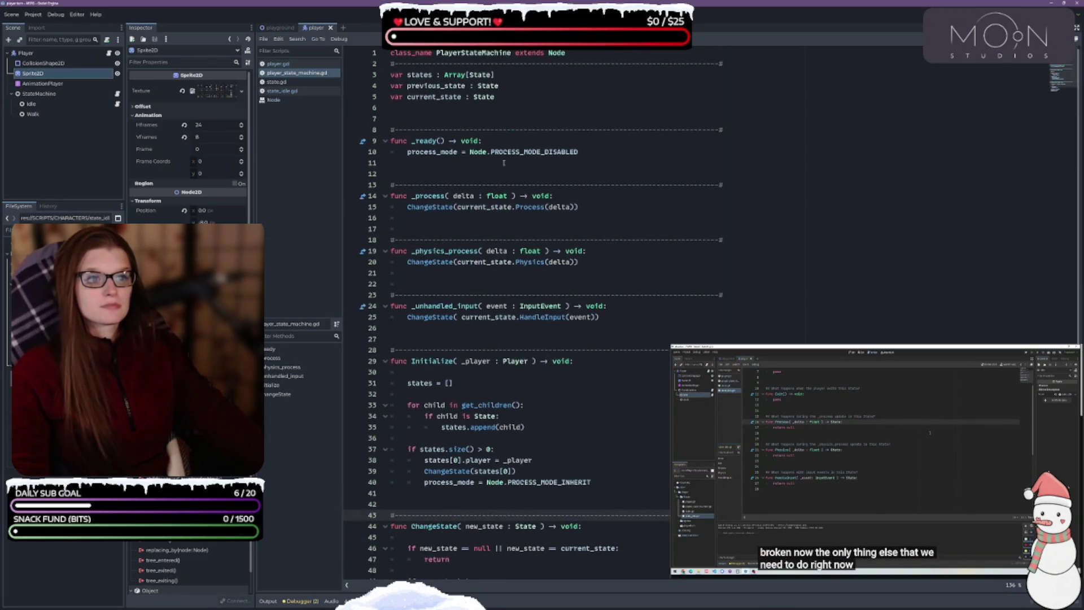
pyautogui.click(289, 94)
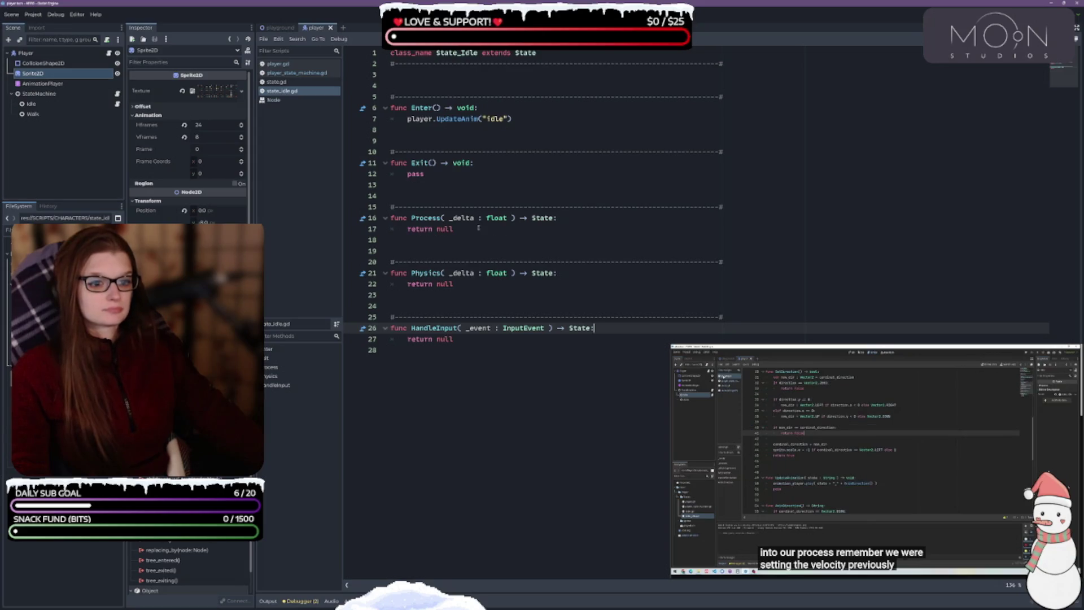
# Step: Replace the return null on line 17 of Process with player.velocity = Vector2.ZERO
pyautogui.click(579, 226)
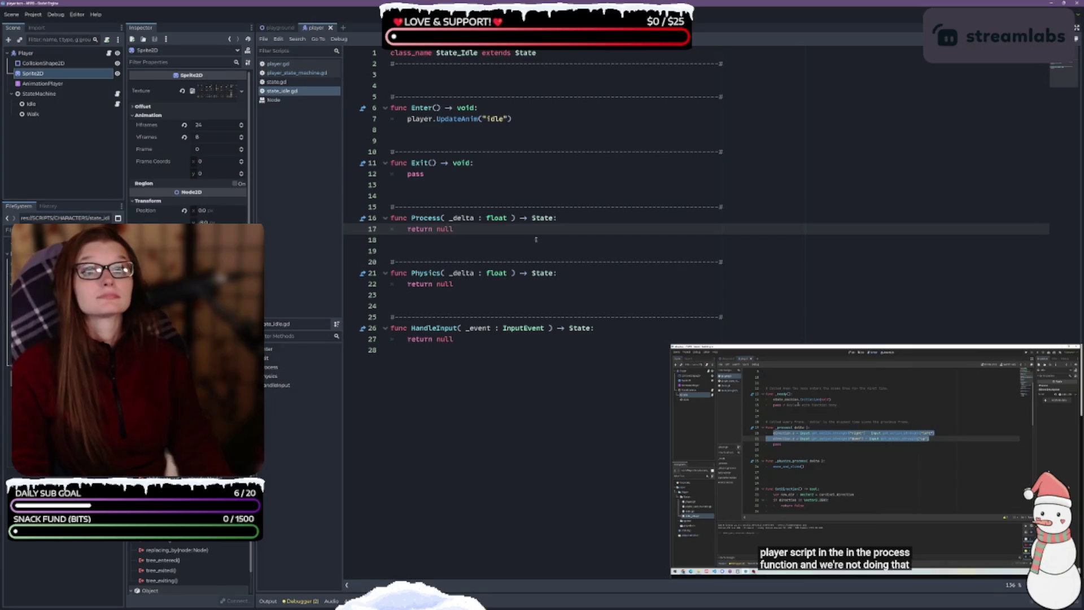
pyautogui.press('BackSpace')
pyautogui.press('BackSpace')
pyautogui.press('BackSpace')
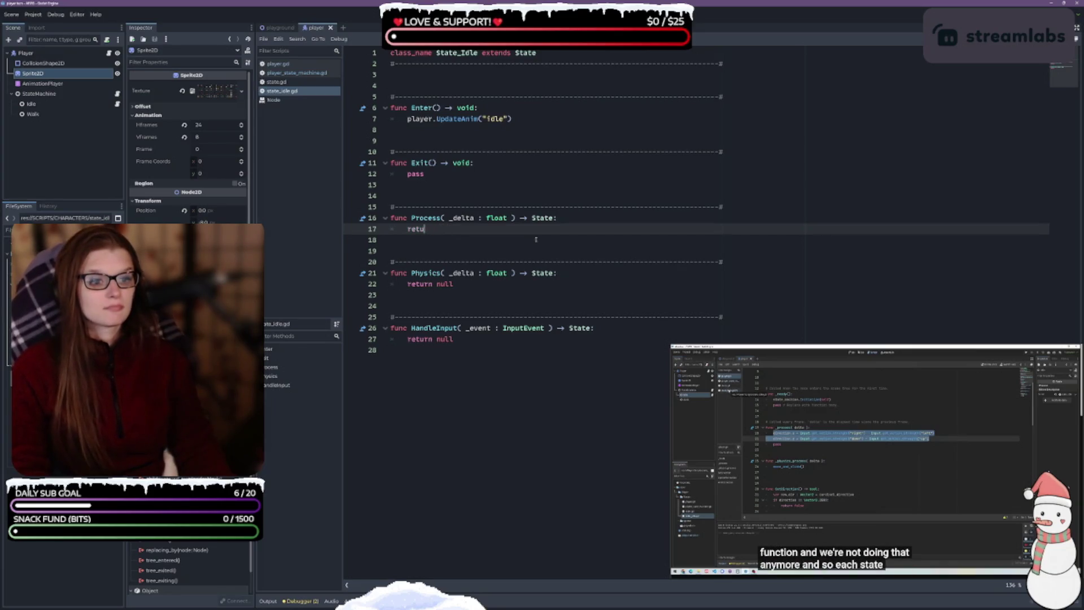
pyautogui.press('BackSpace')
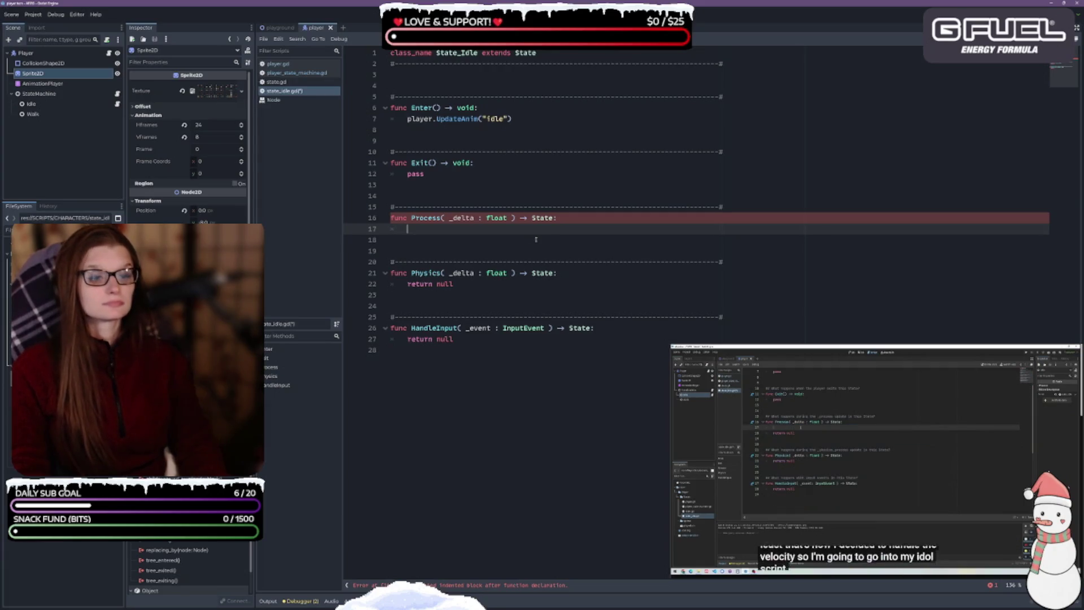
pyautogui.write('velc')
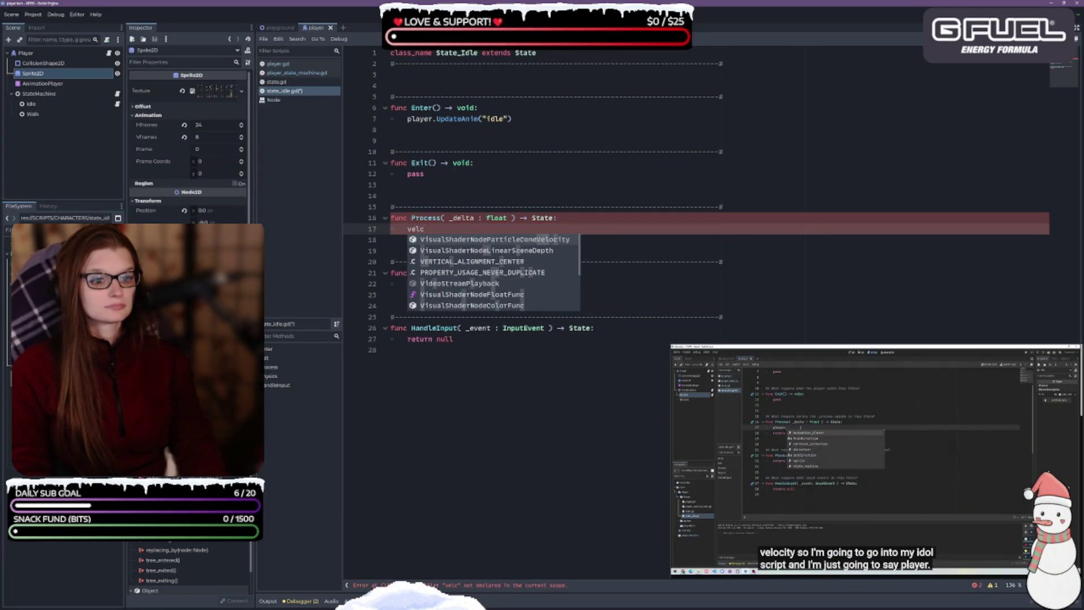
pyautogui.press('BackSpace')
pyautogui.press('BackSpace')
pyautogui.press('BackSpace')
pyautogui.write('player.velocity = ')
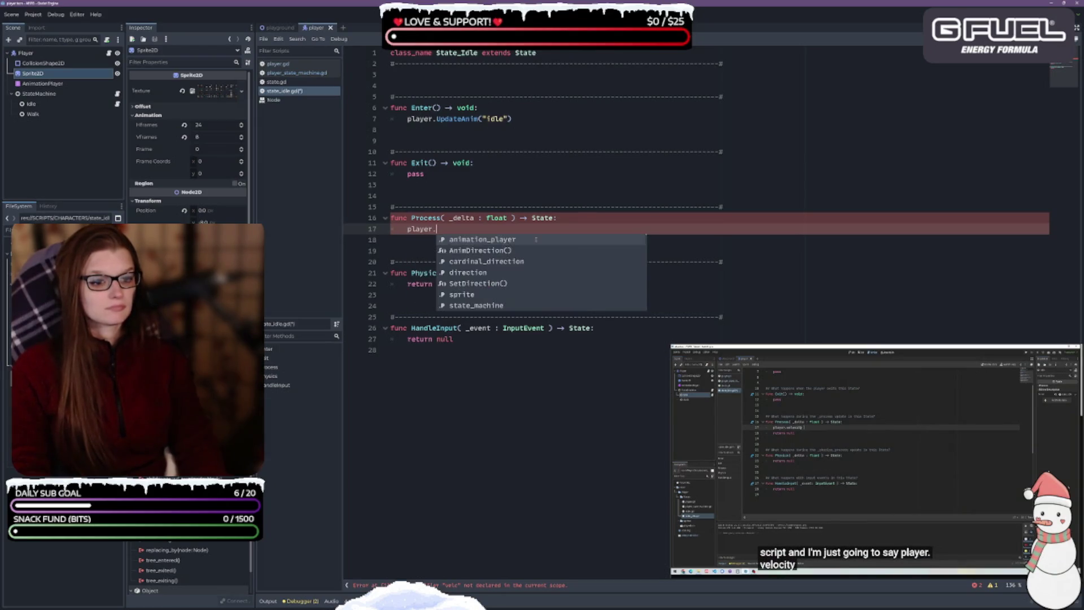
pyautogui.write('Vec')
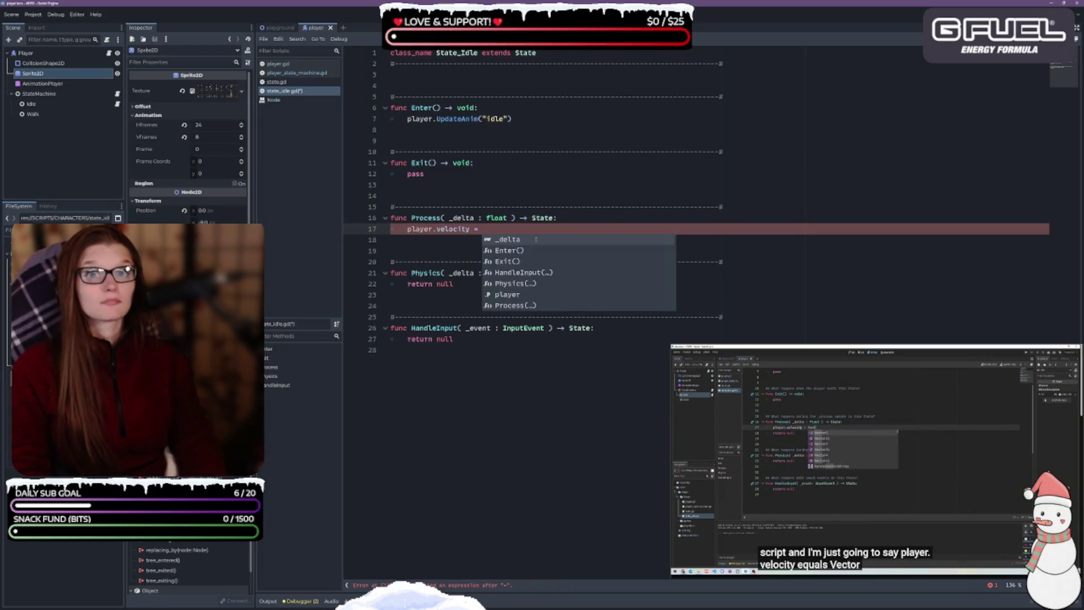
pyautogui.press('Return')
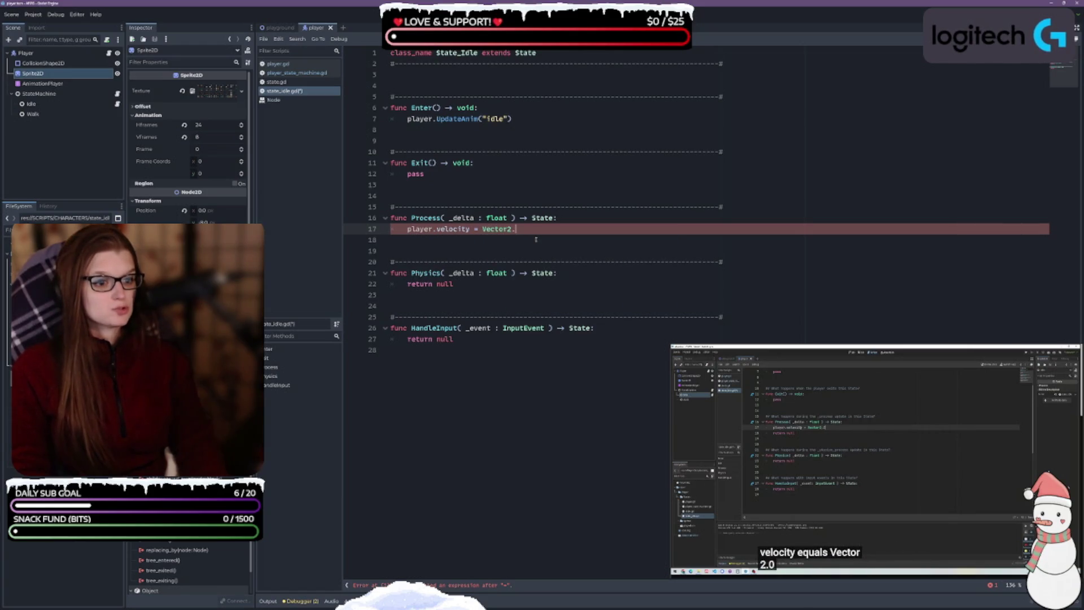
pyautogui.write('.ZWE')
pyautogui.press('BackSpace')
pyautogui.press('BackSpace')
pyautogui.press('BackSpace')
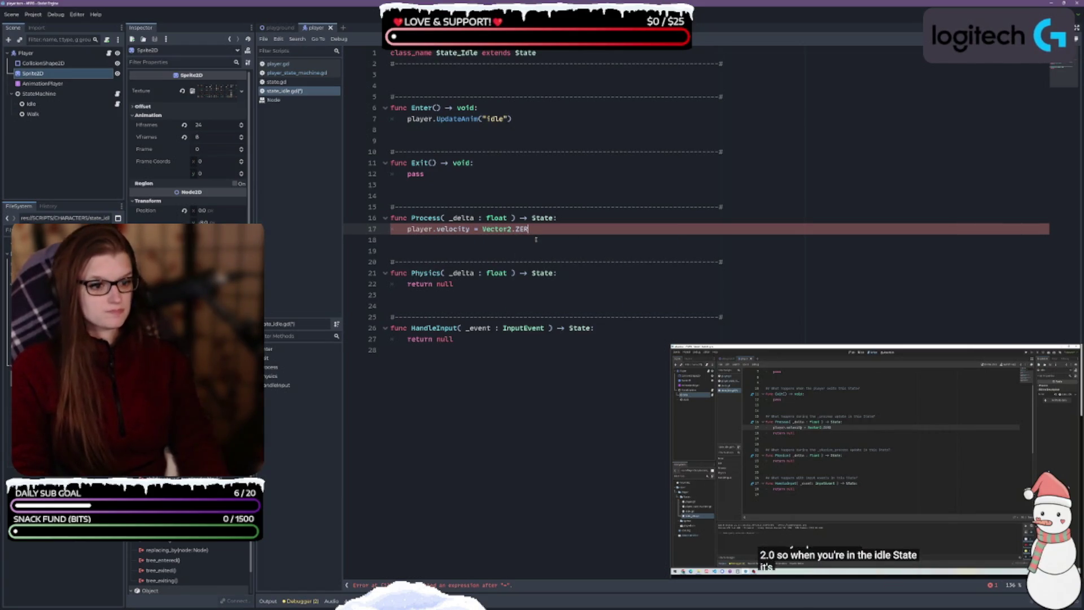
pyautogui.write('ER')
pyautogui.press('Return')
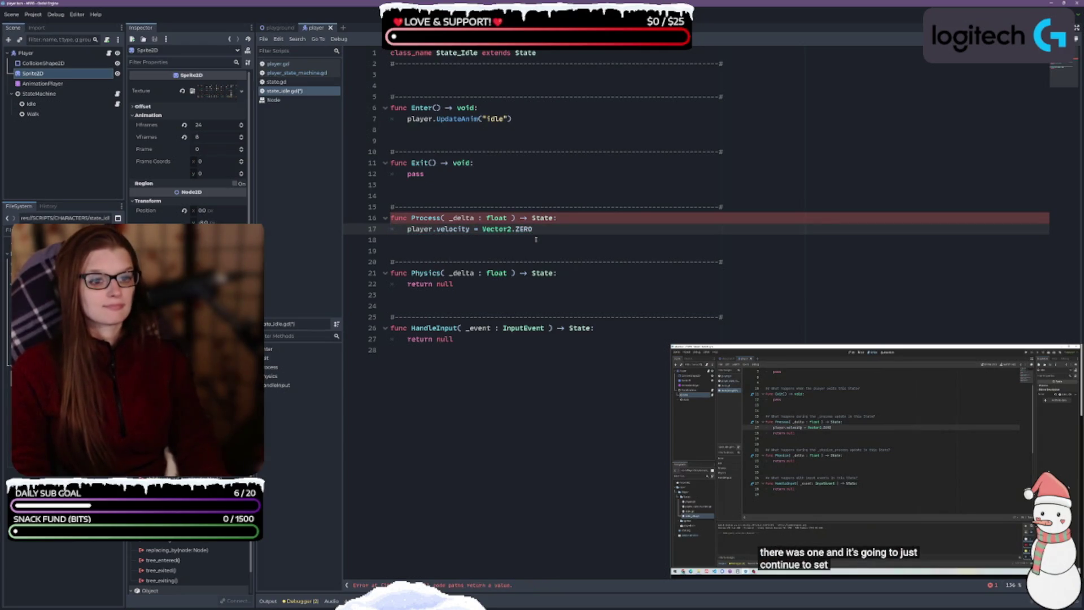
# Step: Add return null on the line after the velocity assignment
pyautogui.press('Return')
pyautogui.write('return null')
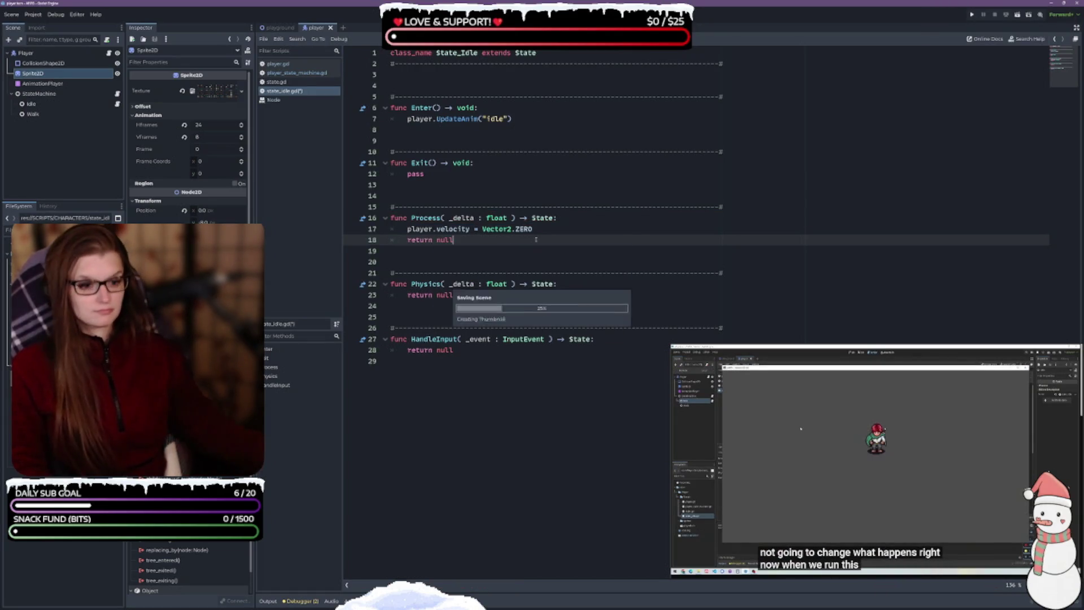
pyautogui.click(524, 363)
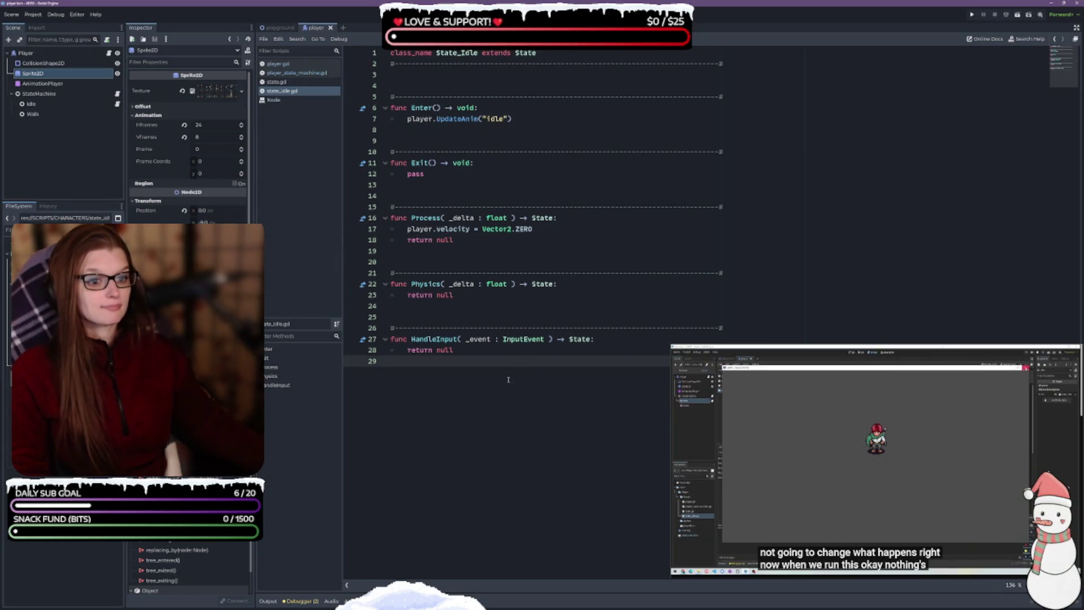
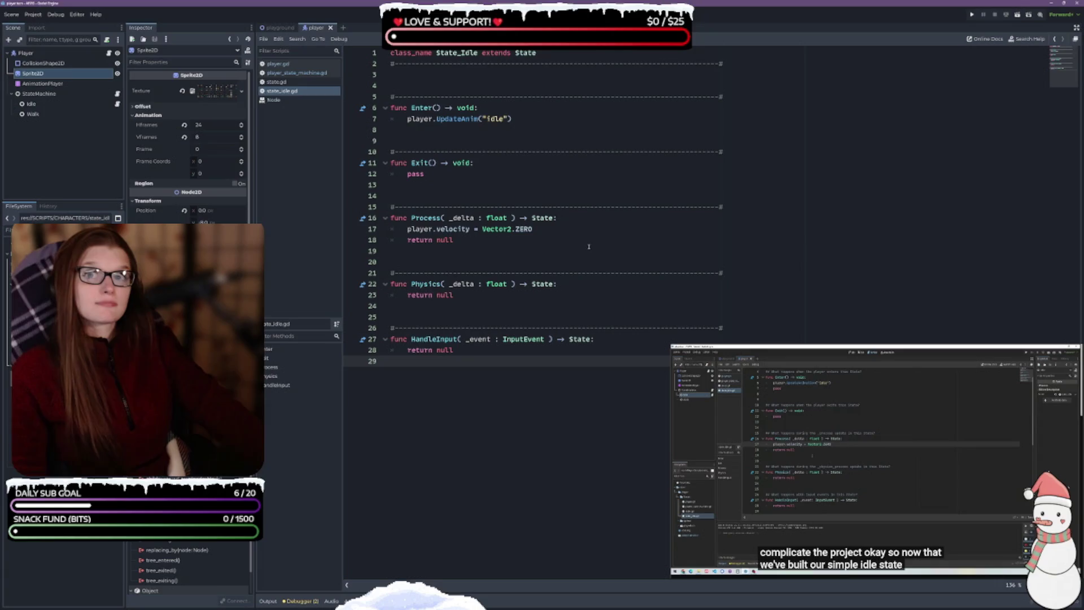
# Step: Duplicate state_idle.gd as a new script named state_walk.gd
pyautogui.hotkey('ctrl', 'd')
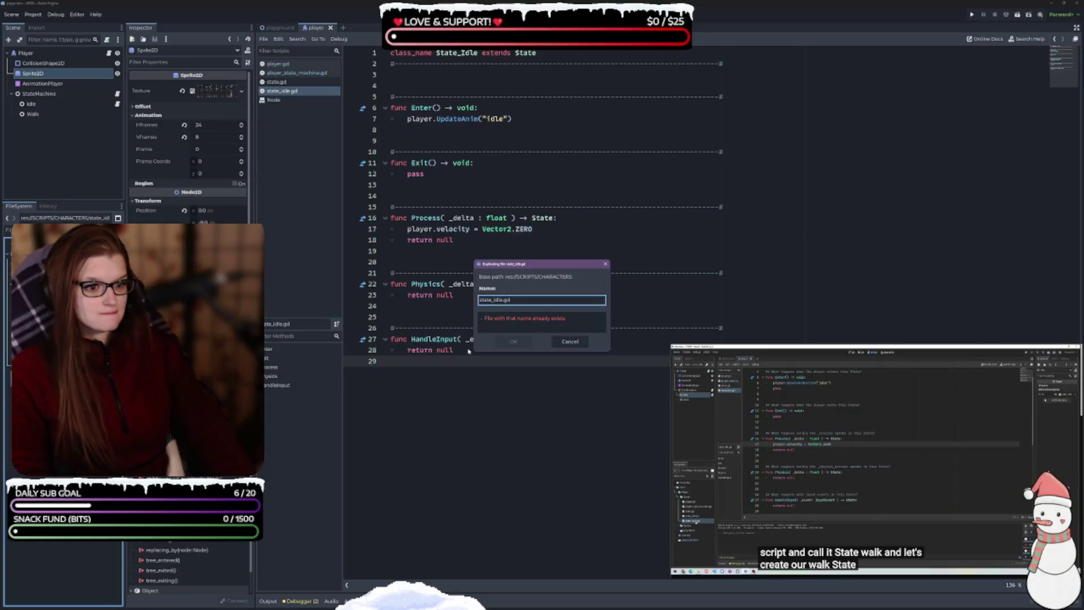
pyautogui.write('walk')
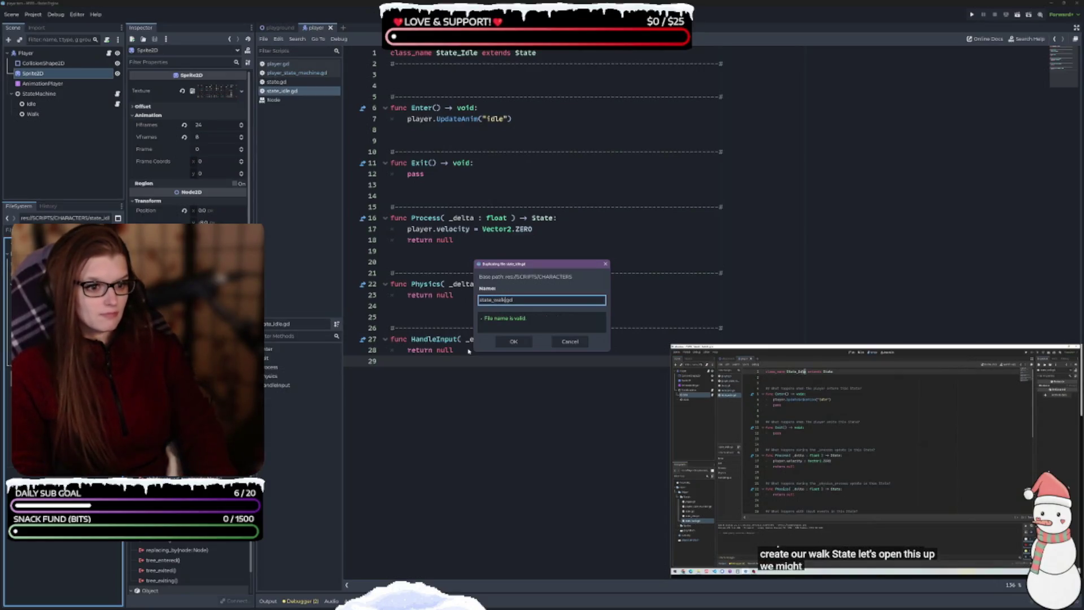
pyautogui.press('Return')
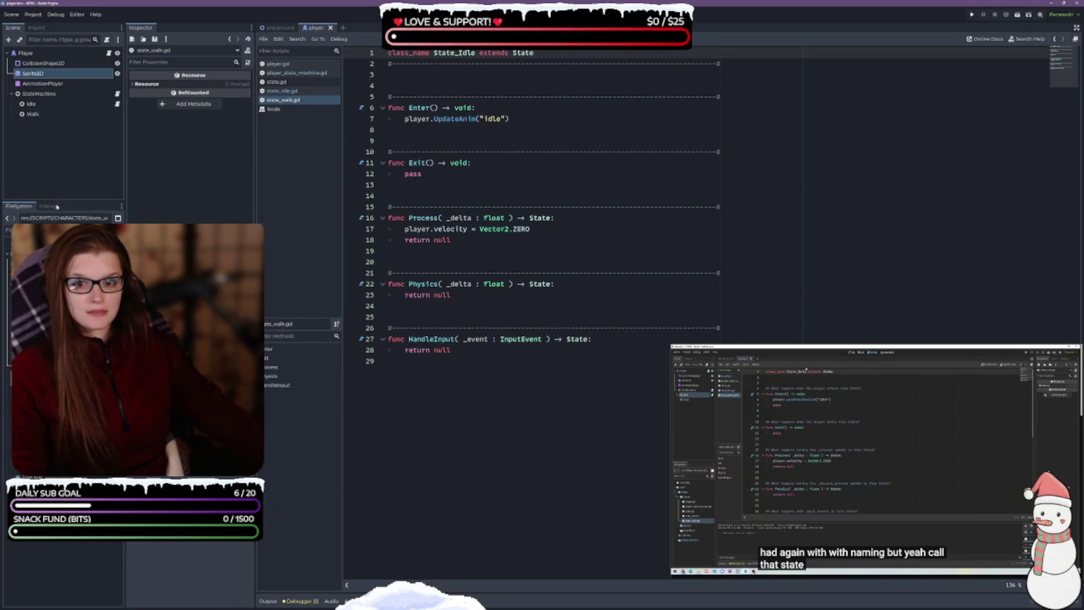
# Step: Attach state_walk.gd to the Walk node, save the scene, and start editing the script
pyautogui.click(32, 114)
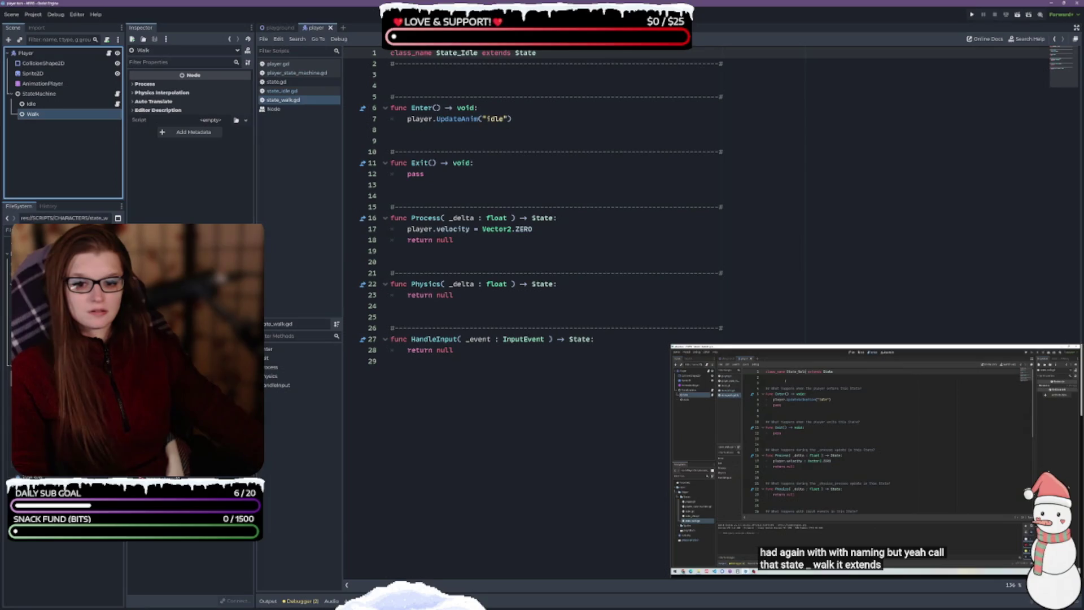
pyautogui.moveTo(62, 259)
pyautogui.mouseDown()
pyautogui.moveTo(216, 163)
pyautogui.moveTo(214, 120)
pyautogui.mouseUp()
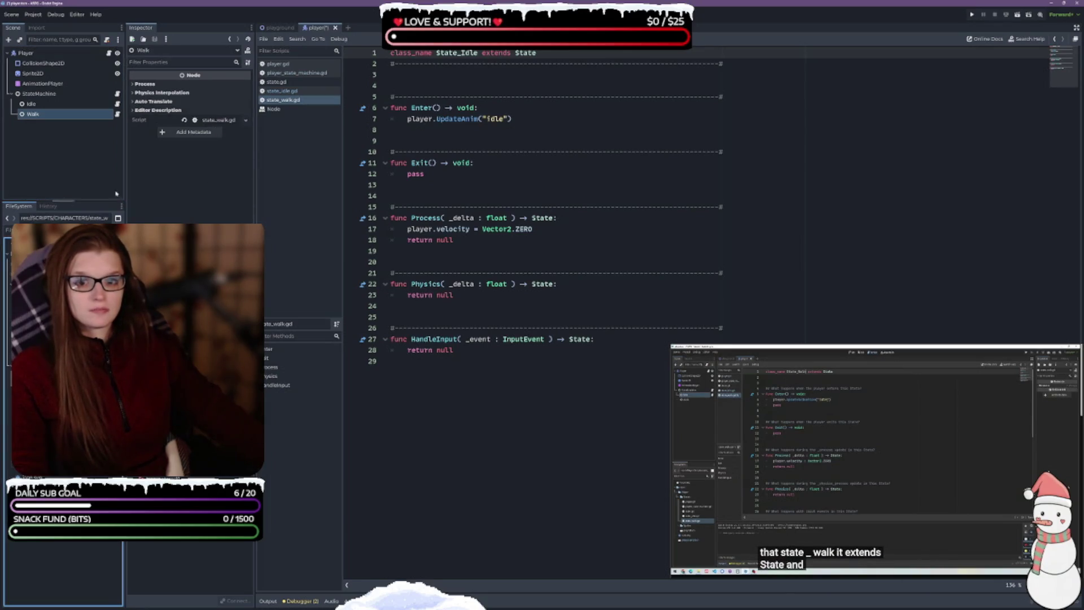
pyautogui.hotkey('ctrl', 's')
pyautogui.click(297, 100)
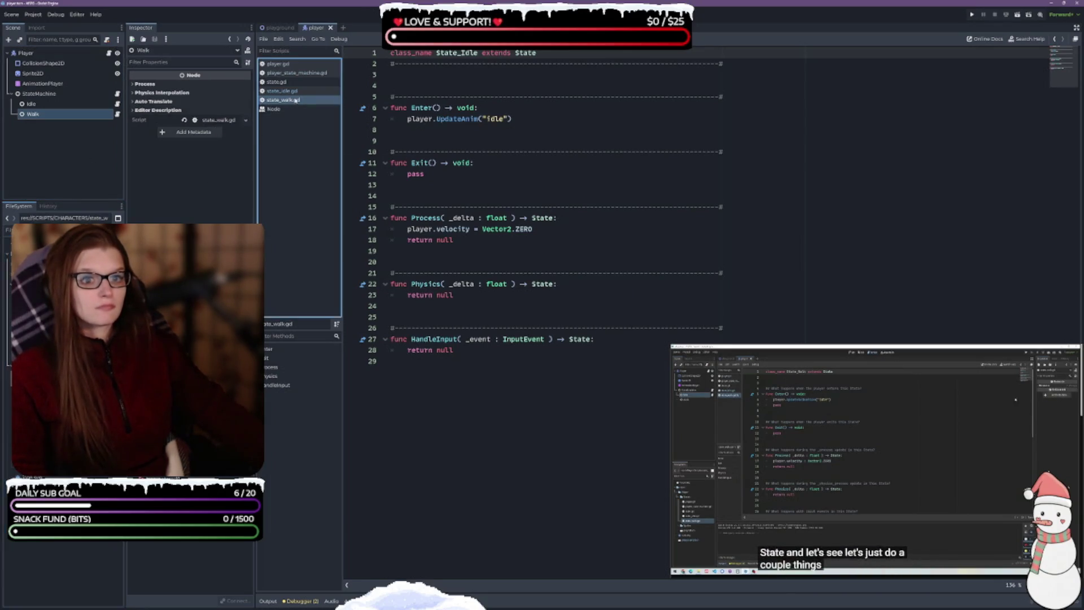
pyautogui.click(517, 74)
pyautogui.click(480, 55)
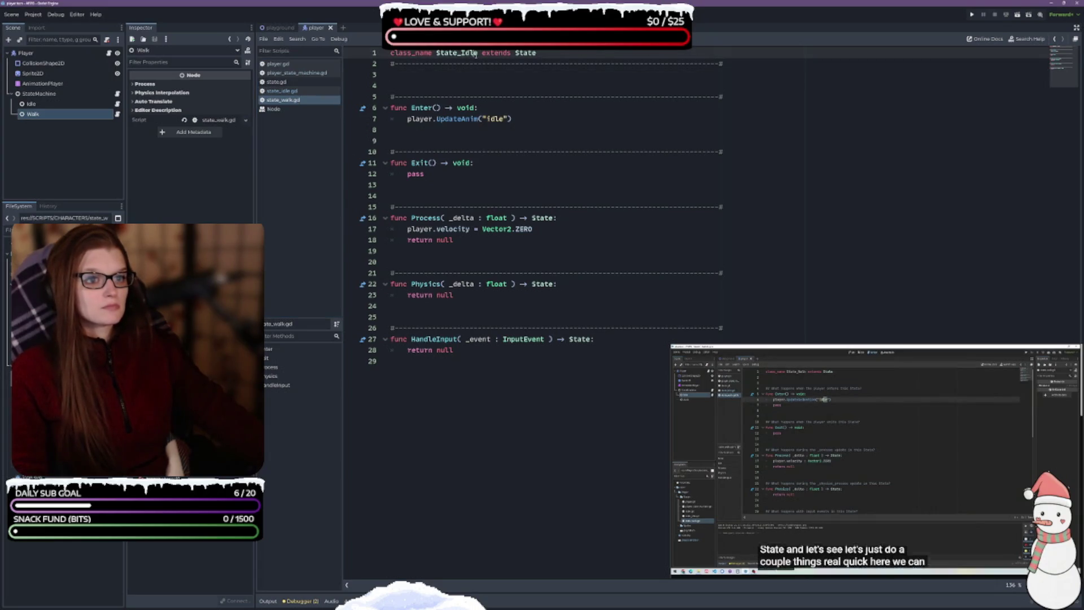
# Step: Rename the class_name to State_Walk and make Enter play "walk" instead of "idle"
pyautogui.press('BackSpace')
pyautogui.press('BackSpace')
pyautogui.press('BackSpace')
pyautogui.write('Walk')
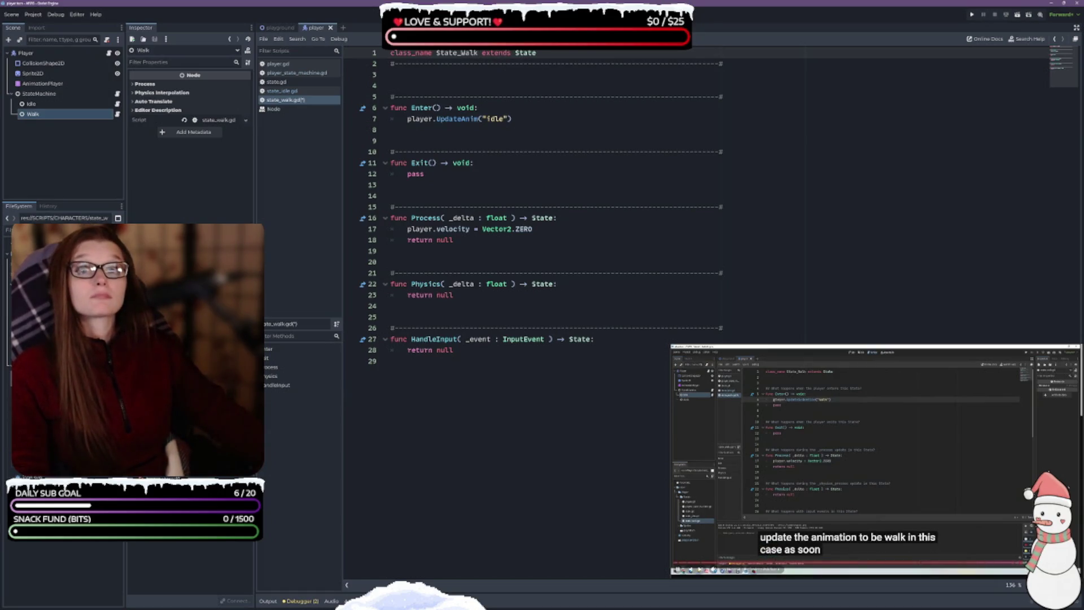
pyautogui.doubleClick(495, 119)
pyautogui.write('walk')
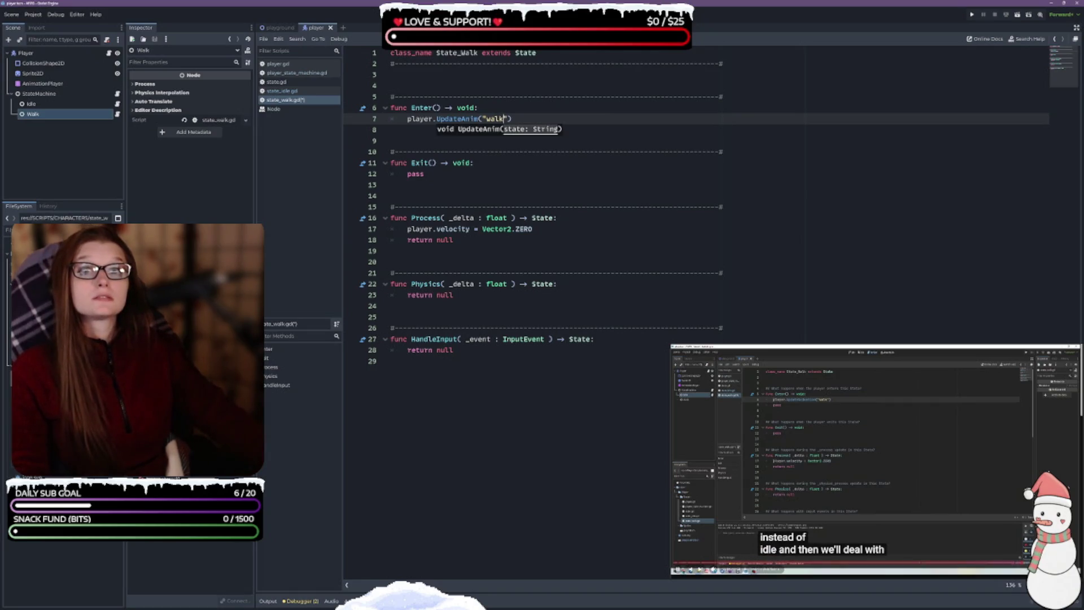
pyautogui.click(469, 186)
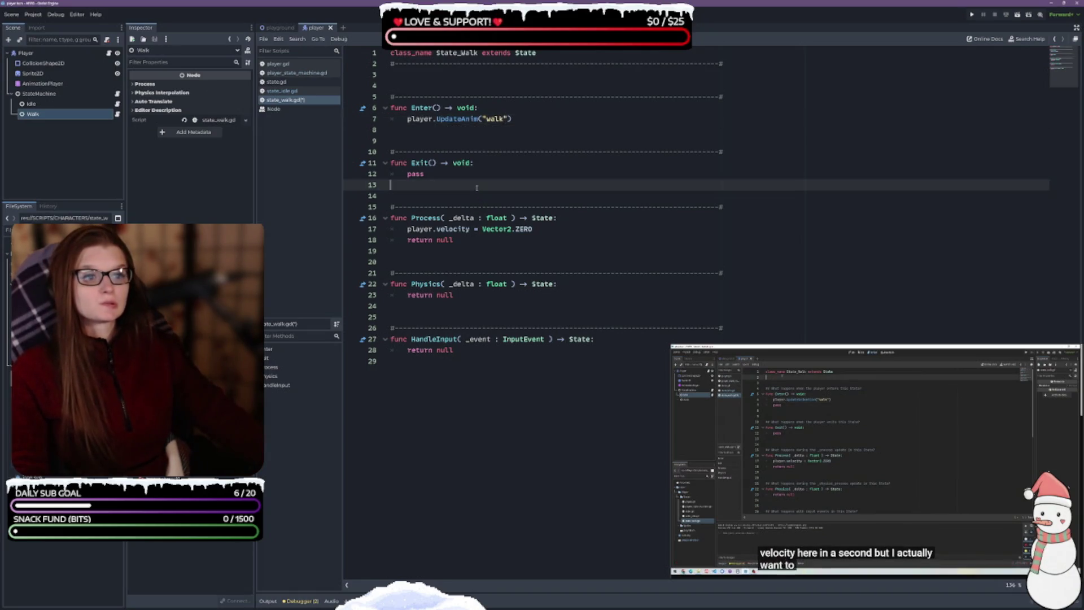
pyautogui.click(435, 136)
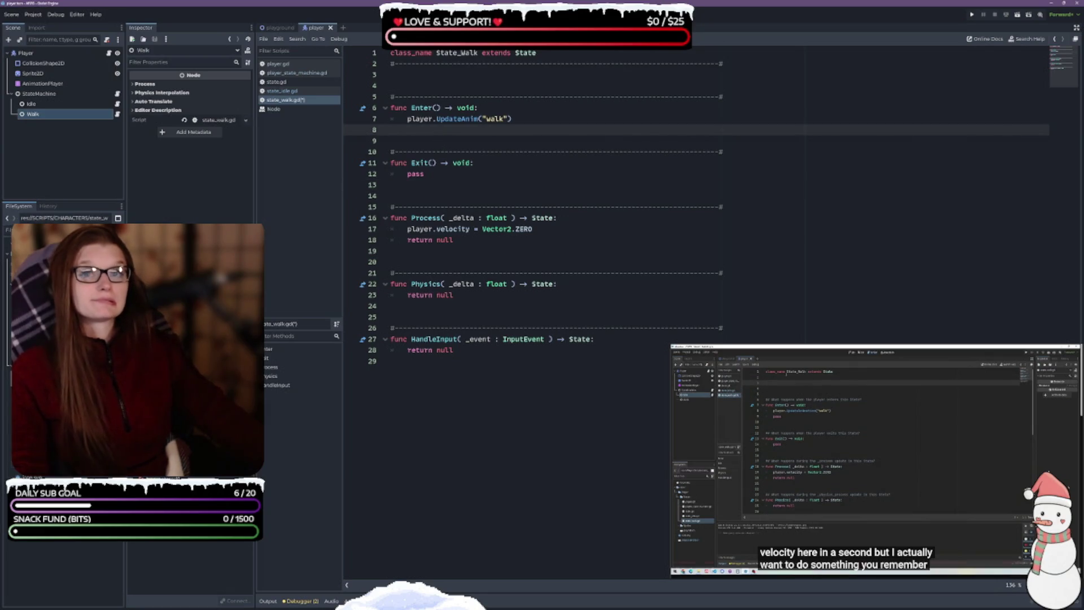
pyautogui.click(493, 78)
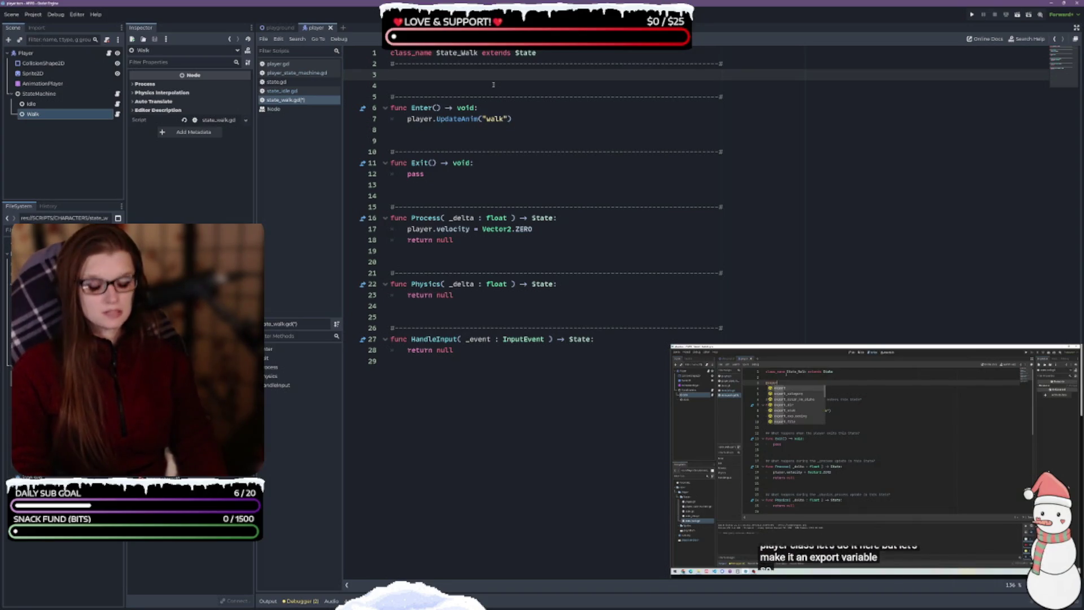
pyautogui.write('@export')
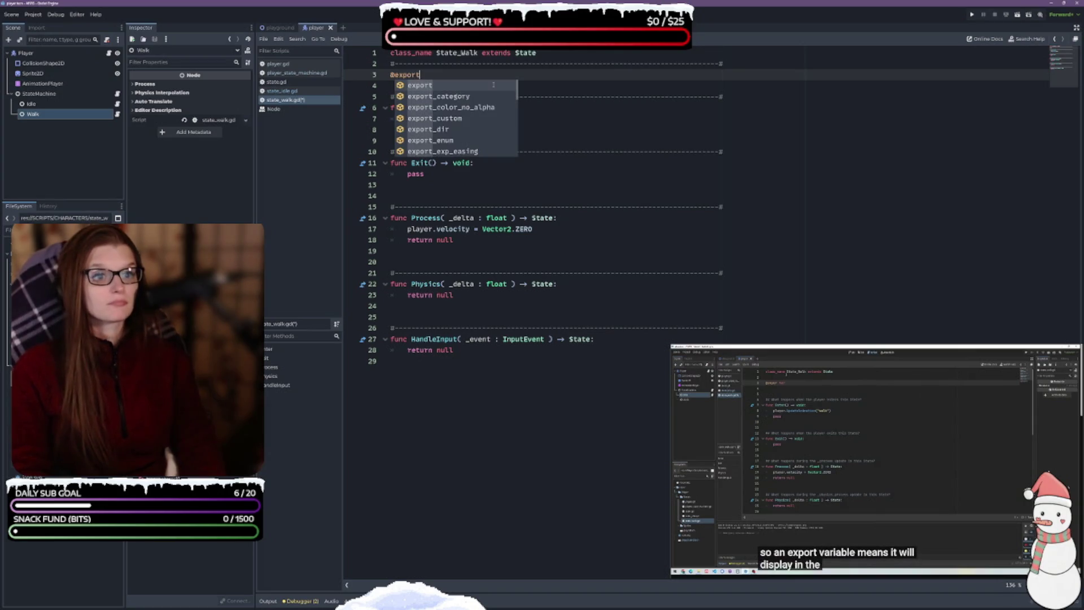
pyautogui.write(' var move')
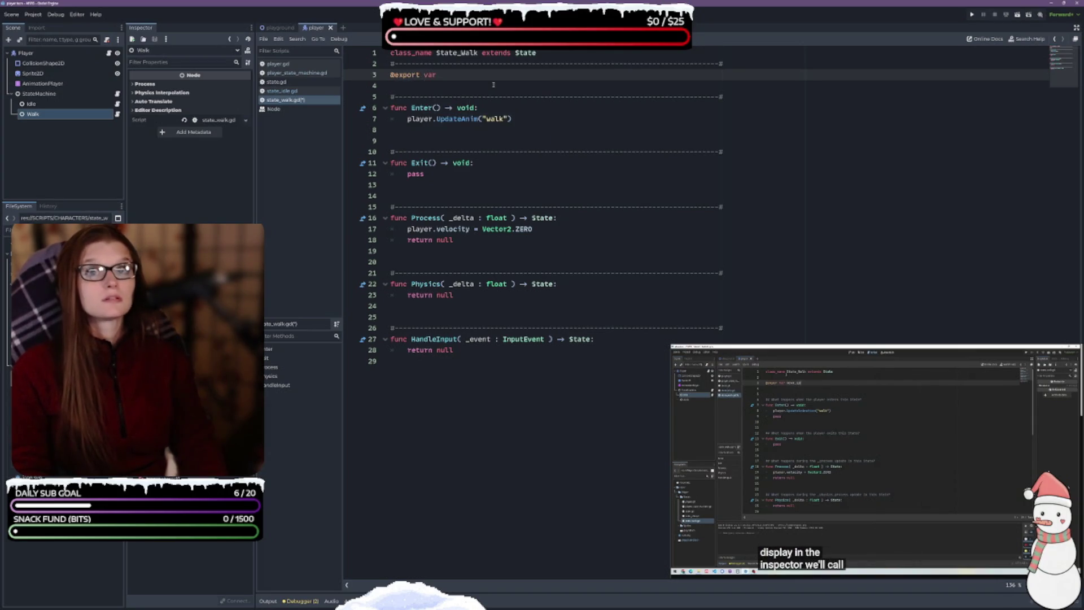
pyautogui.write('_s')
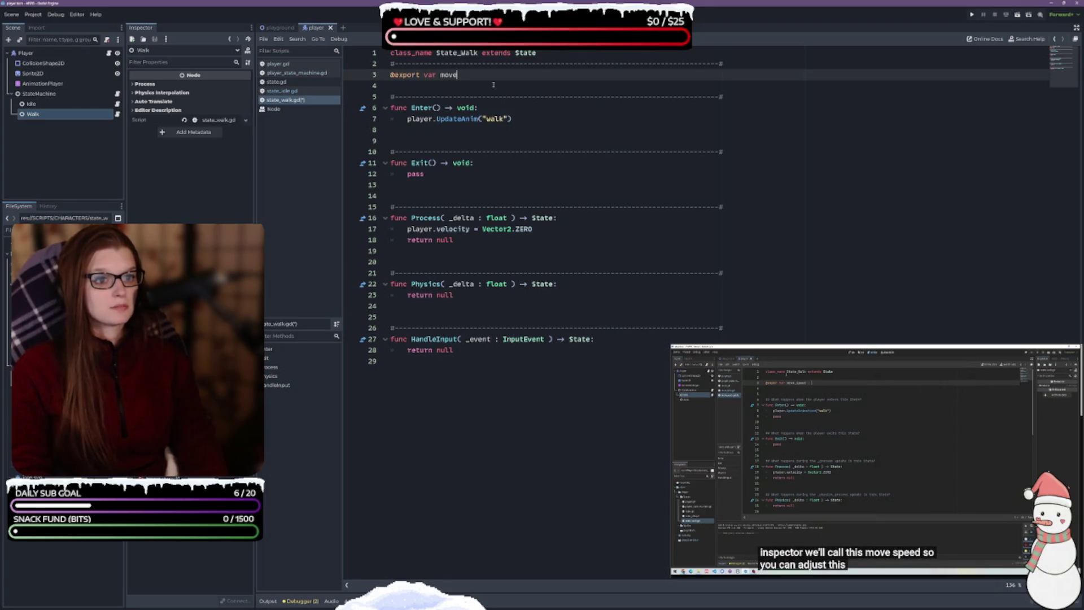
pyautogui.write('peed : float')
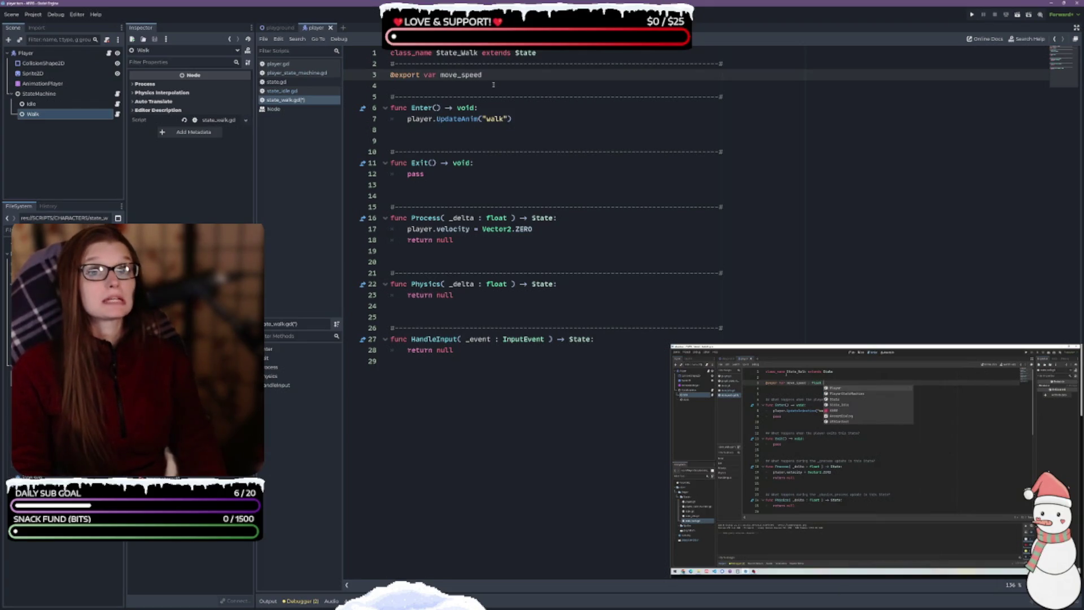
pyautogui.write(' = 1')
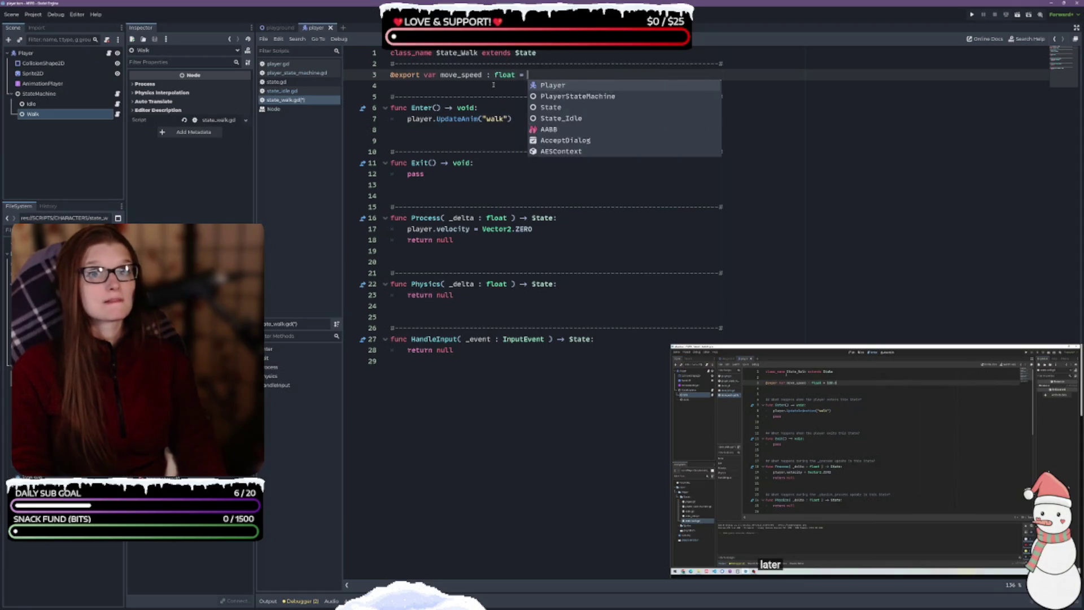
pyautogui.write('00.0')
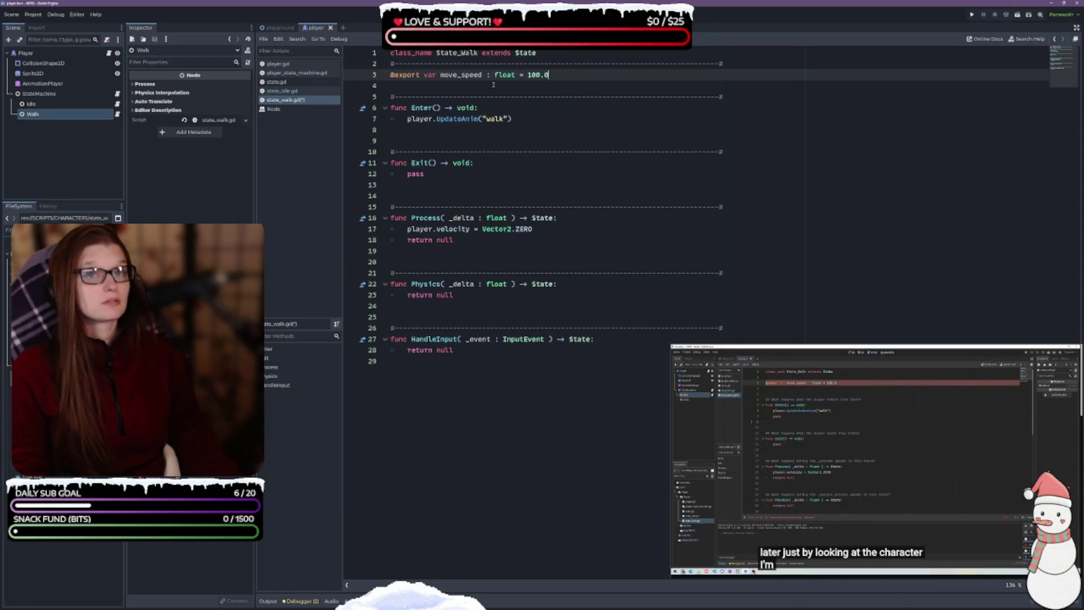
pyautogui.hotkey('ctrl', 's')
pyautogui.hotkey('ctrl', 's')
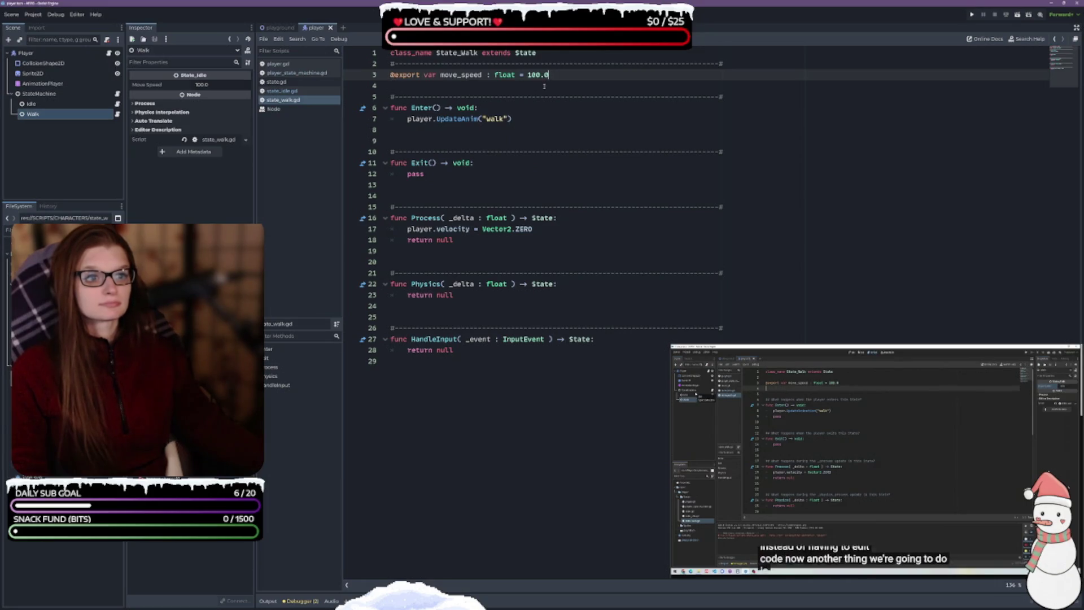
pyautogui.press('Return')
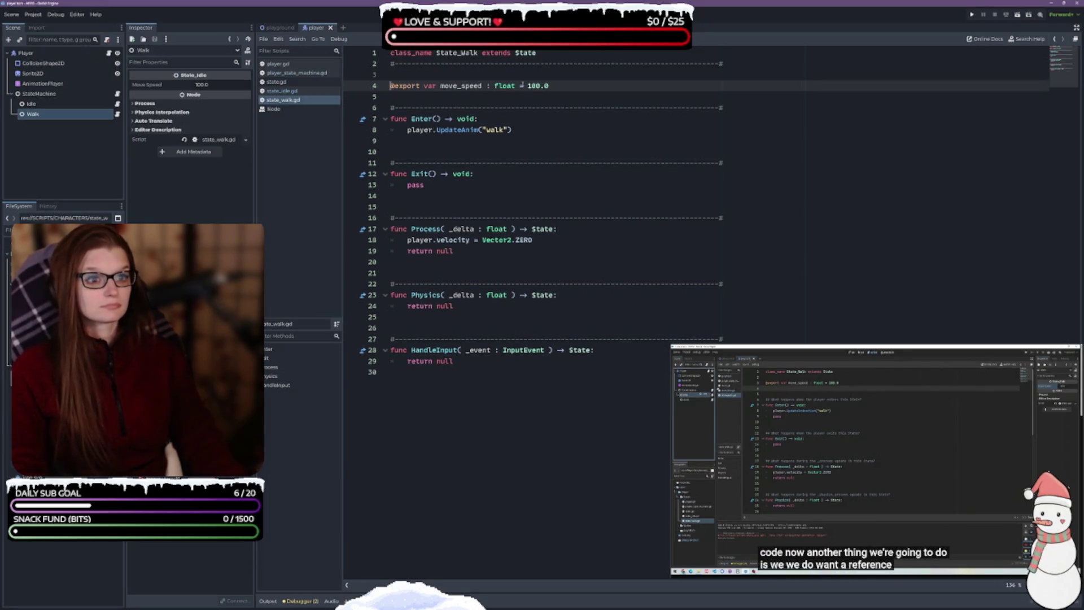
pyautogui.press('BackSpace')
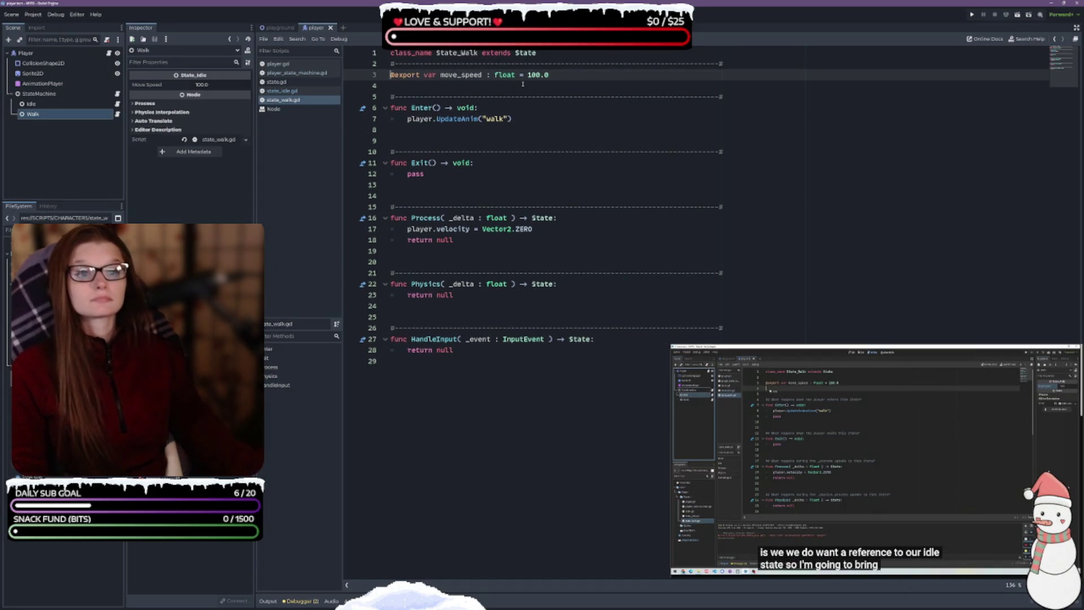
pyautogui.press('Return')
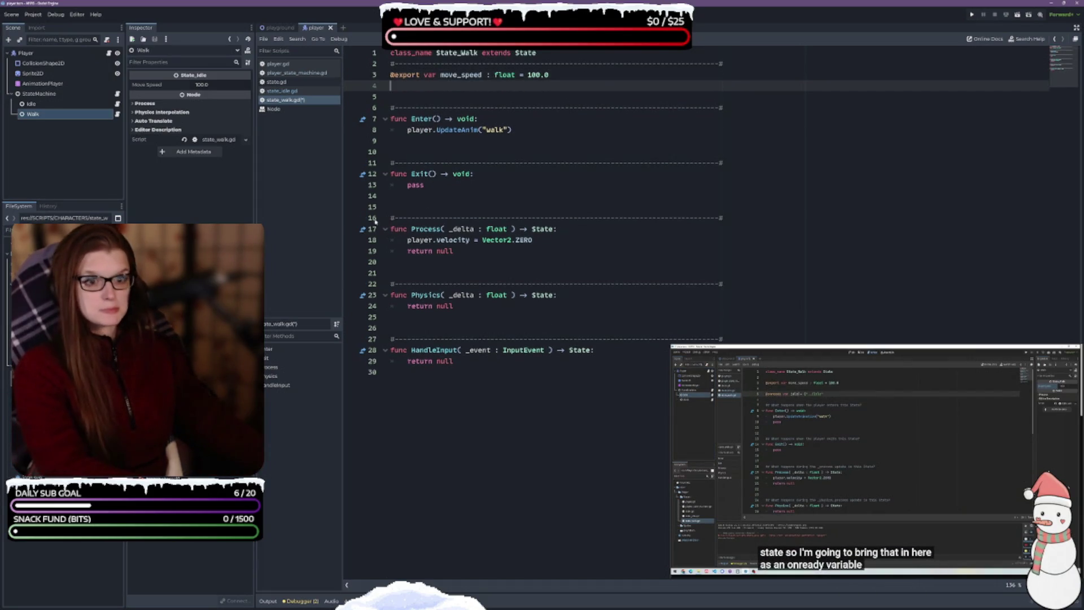
pyautogui.keyDown('shift'); pyautogui.click(31, 104); pyautogui.keyUp('shift')
pyautogui.moveTo(31, 104)
pyautogui.mouseDown()
pyautogui.moveTo(416, 80)
pyautogui.moveTo(416, 91)
pyautogui.mouseUp()
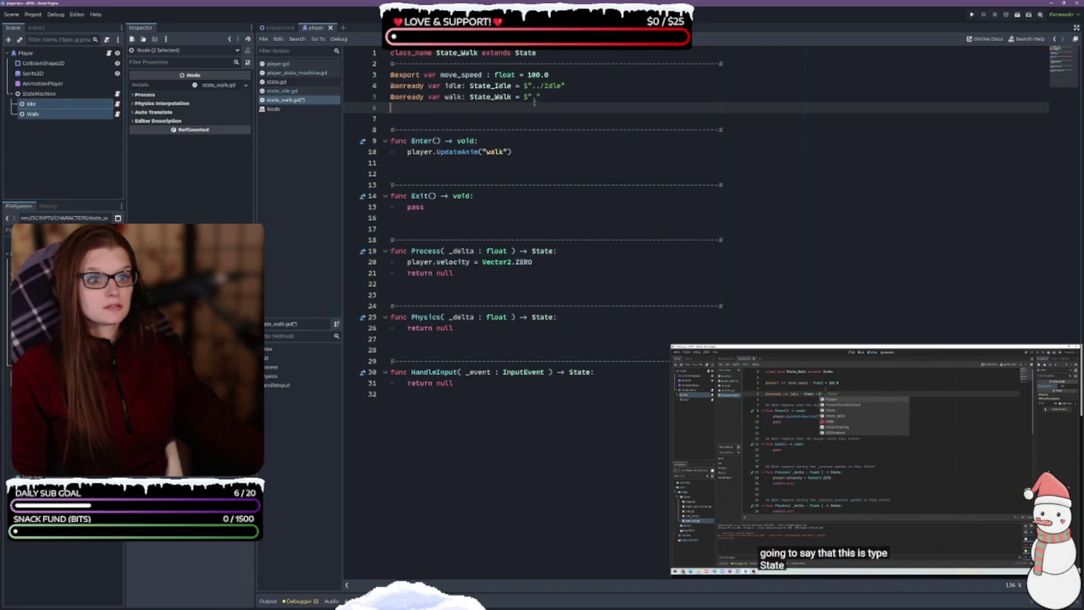
pyautogui.press('Return')
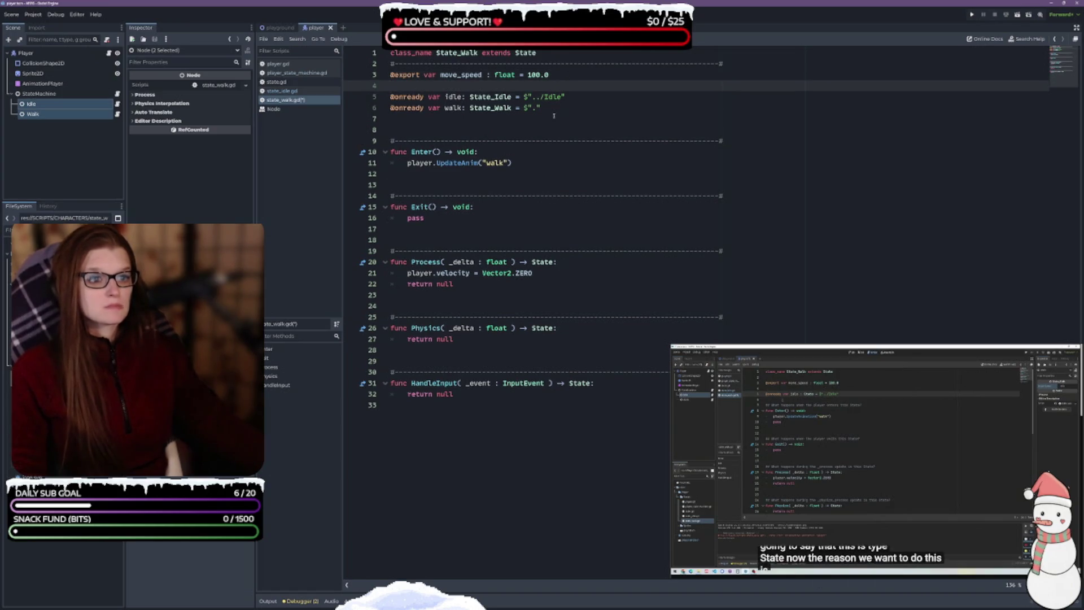
# Step: Delete the Walk reference line, tidy the blank lines, and save the script
pyautogui.moveTo(542, 107); pyautogui.dragTo(356, 110)
pyautogui.press('BackSpace')
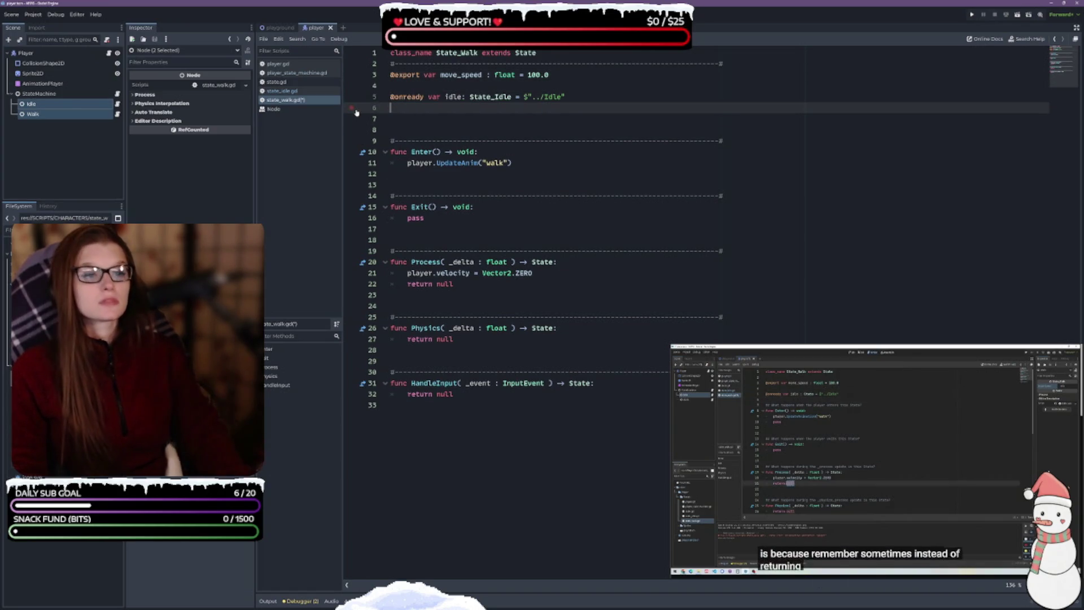
pyautogui.press('BackSpace')
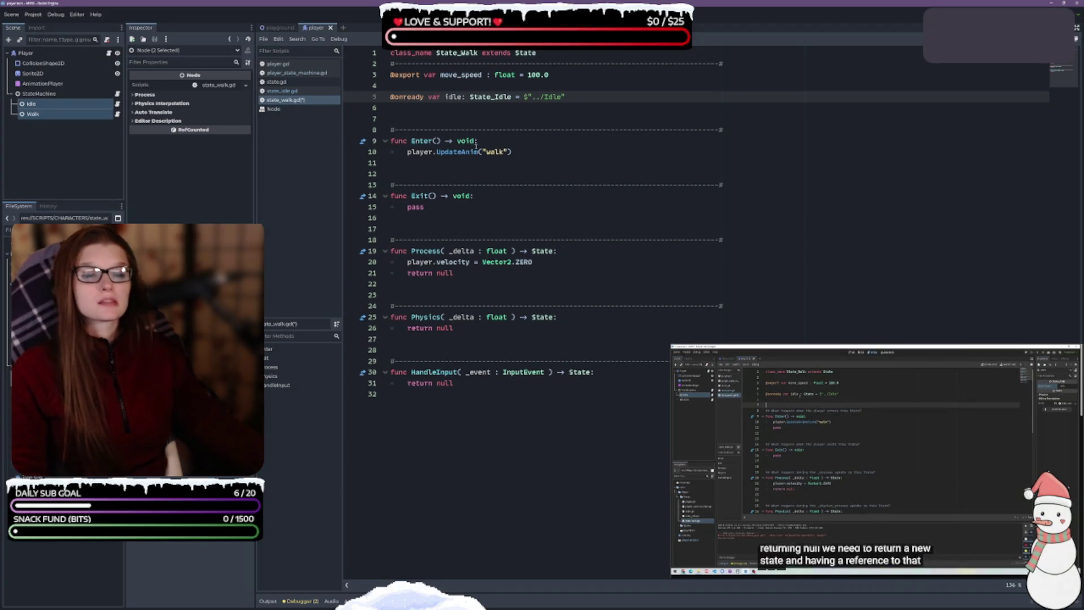
pyautogui.click(444, 111)
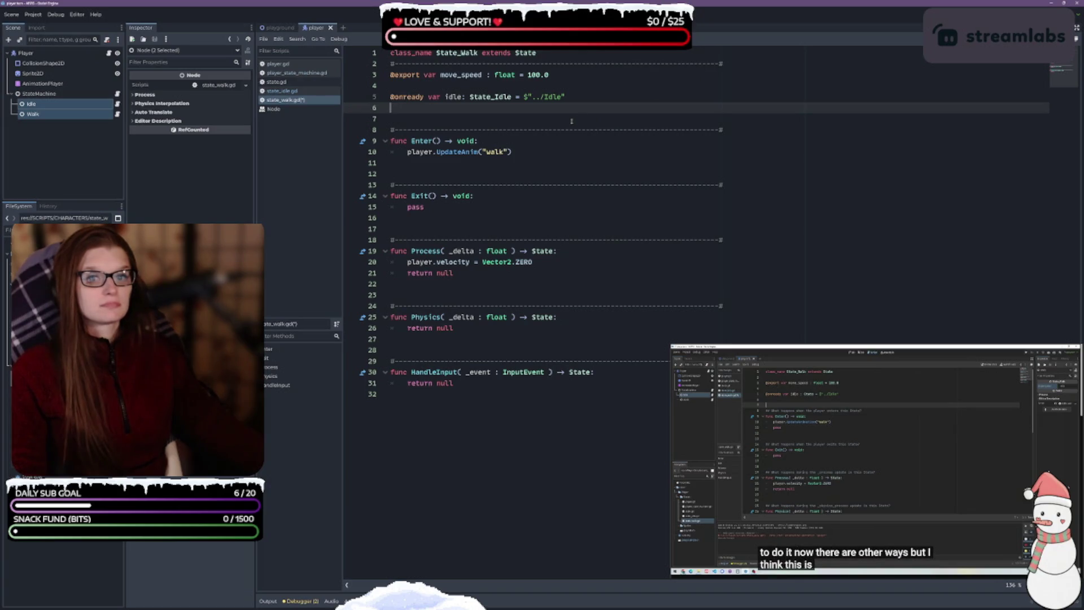
pyautogui.hotkey('ctrl', 's')
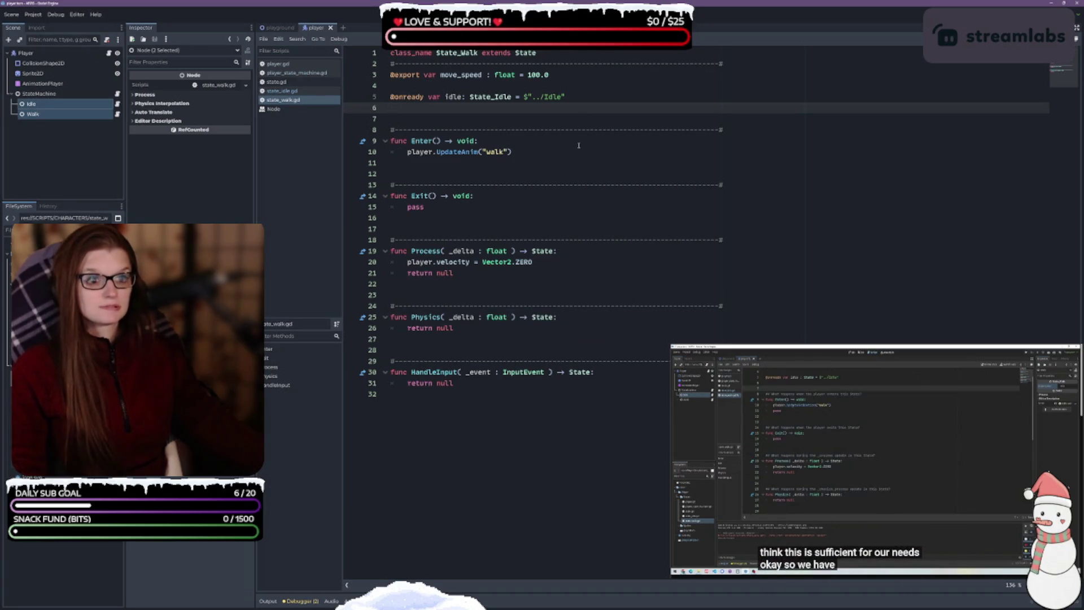
pyautogui.press('BackSpace')
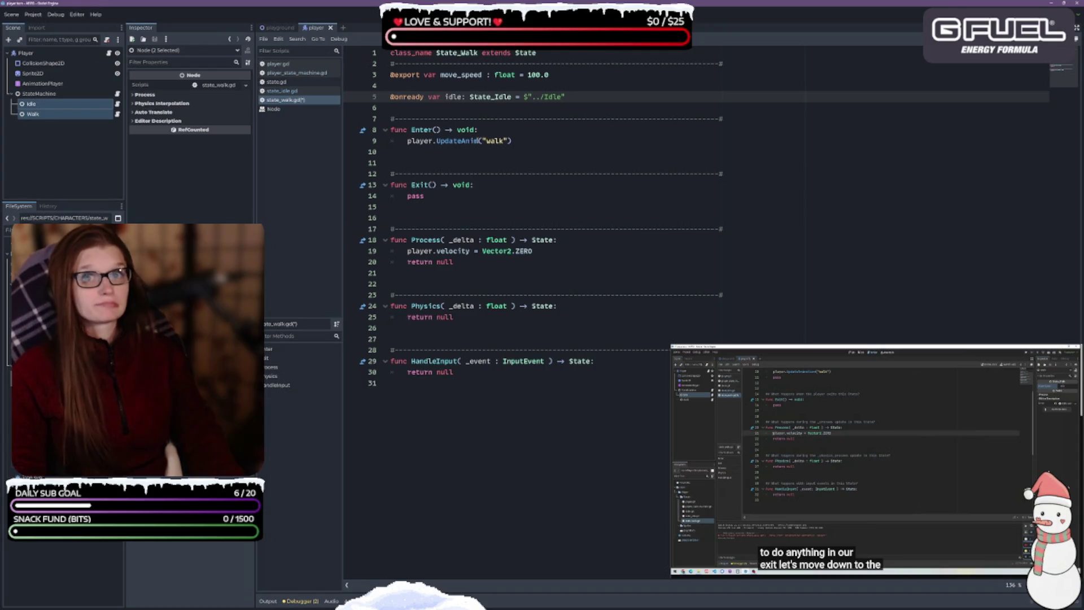
# Step: Replace the Process velocity line with an if check for player.direction equal to Vector2.ZERO
pyautogui.click(445, 162)
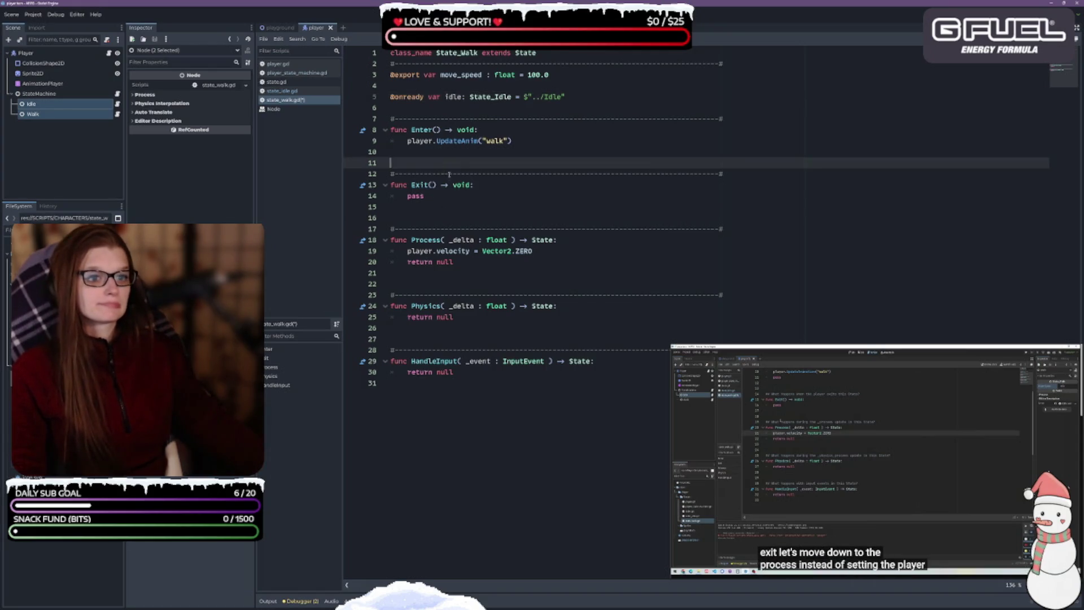
pyautogui.click(487, 210)
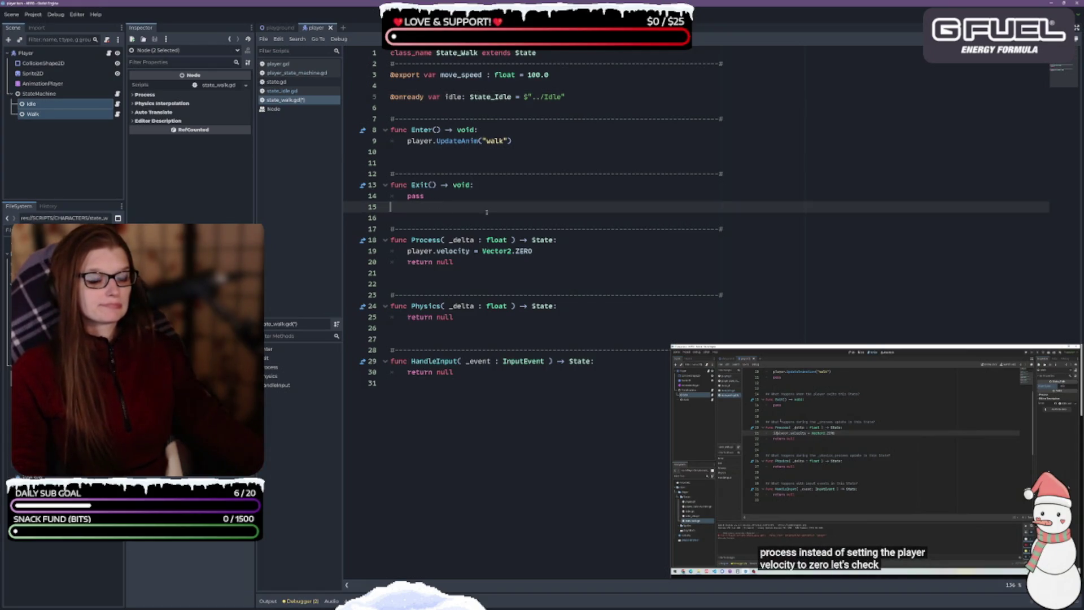
pyautogui.click(464, 264)
pyautogui.moveTo(534, 251); pyautogui.dragTo(406, 250)
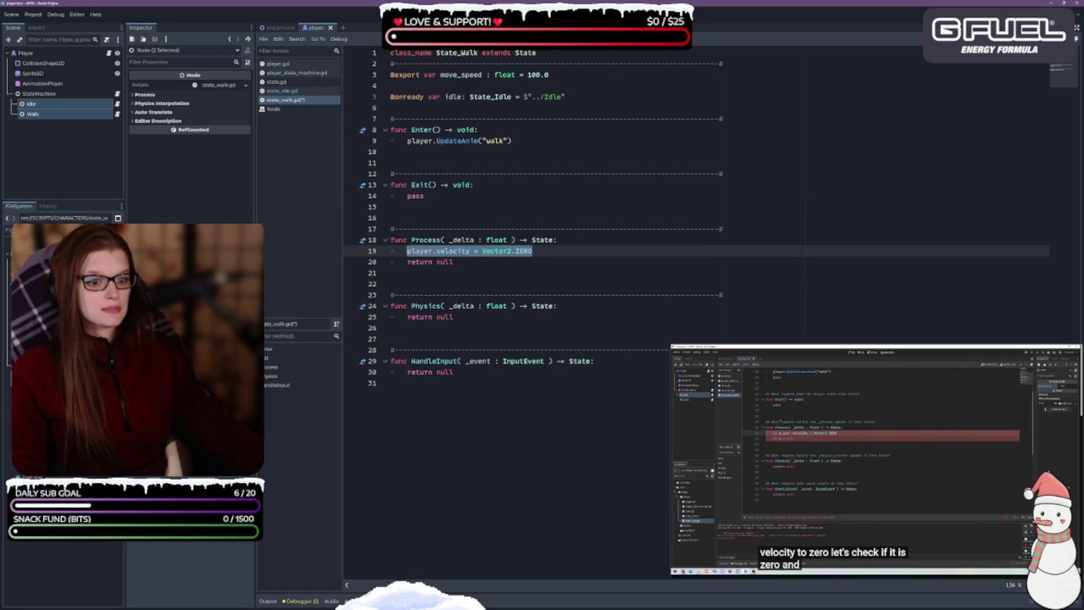
pyautogui.write('if (p')
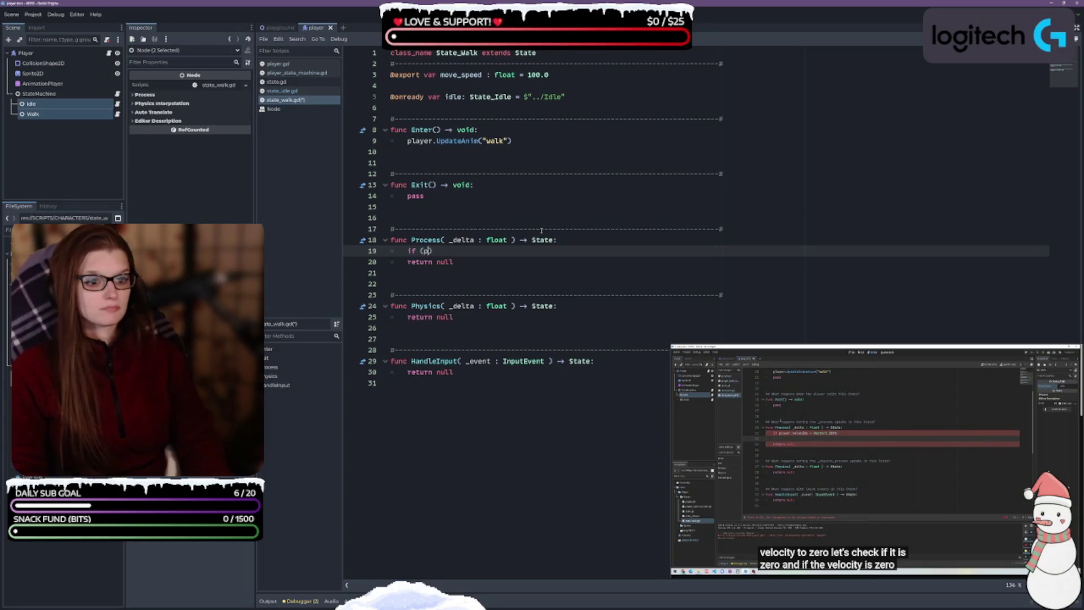
pyautogui.write('layeer')
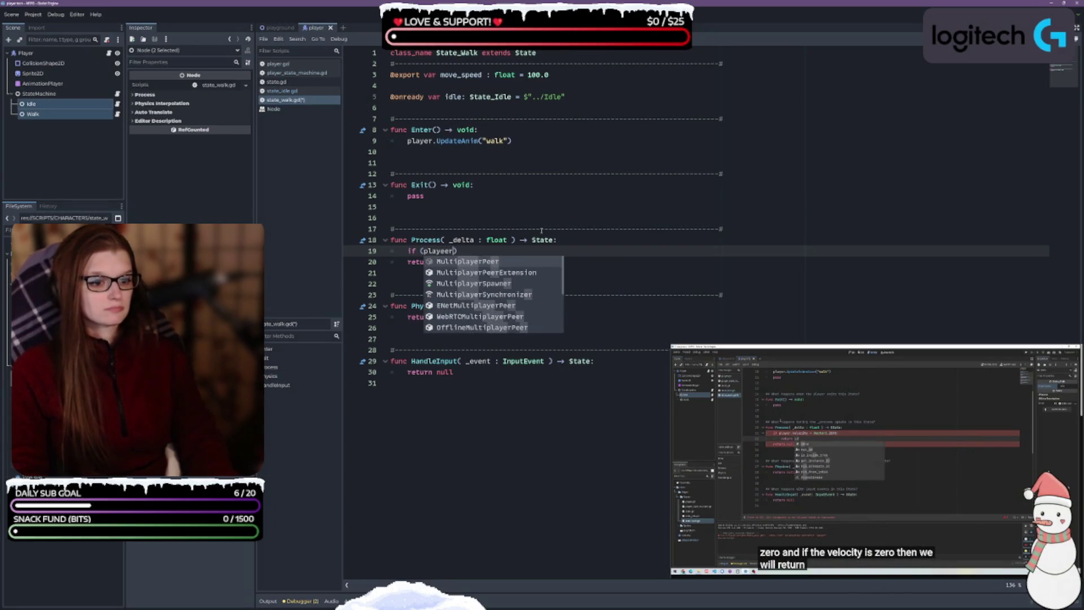
pyautogui.press('BackSpace')
pyautogui.press('BackSpace')
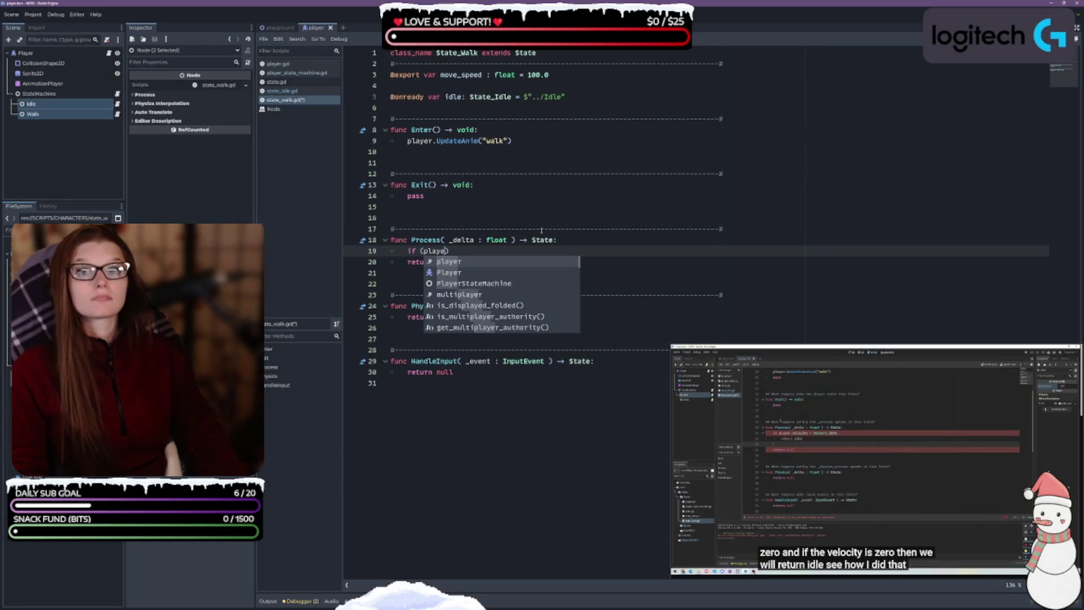
pyautogui.press('Delete')
pyautogui.press('BackSpace')
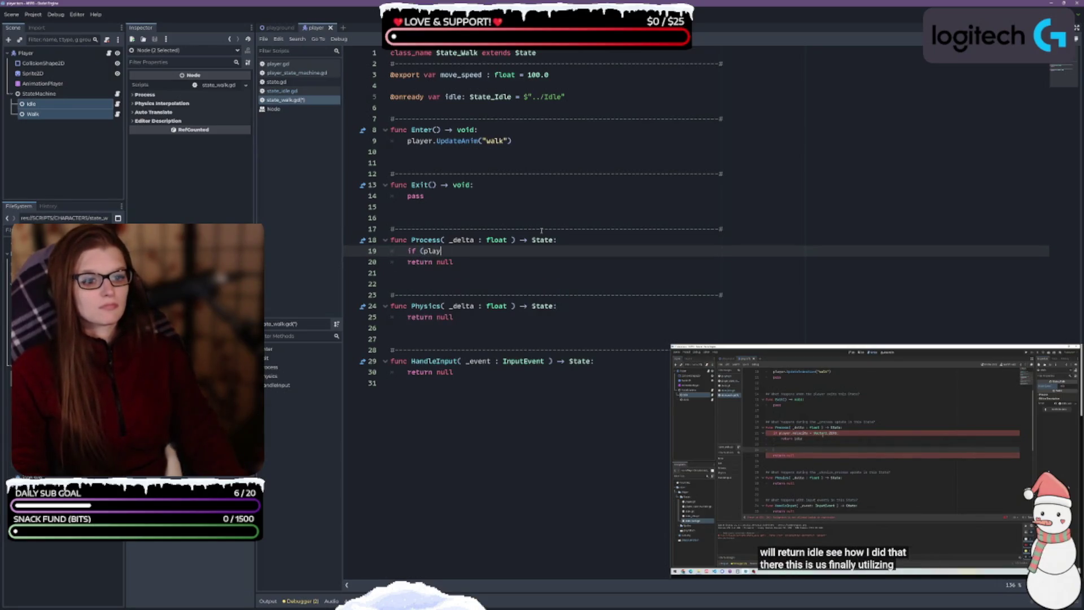
pyautogui.press('BackSpace')
pyautogui.press('BackSpace')
pyautogui.press('BackSpace')
pyautogui.write('player')
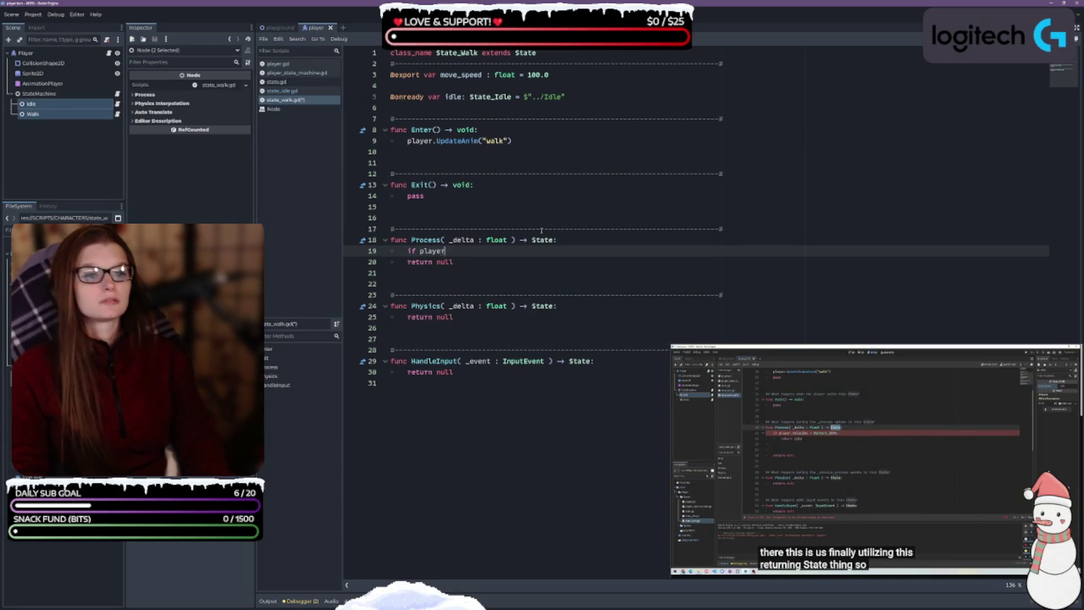
pyautogui.write('.velocity')
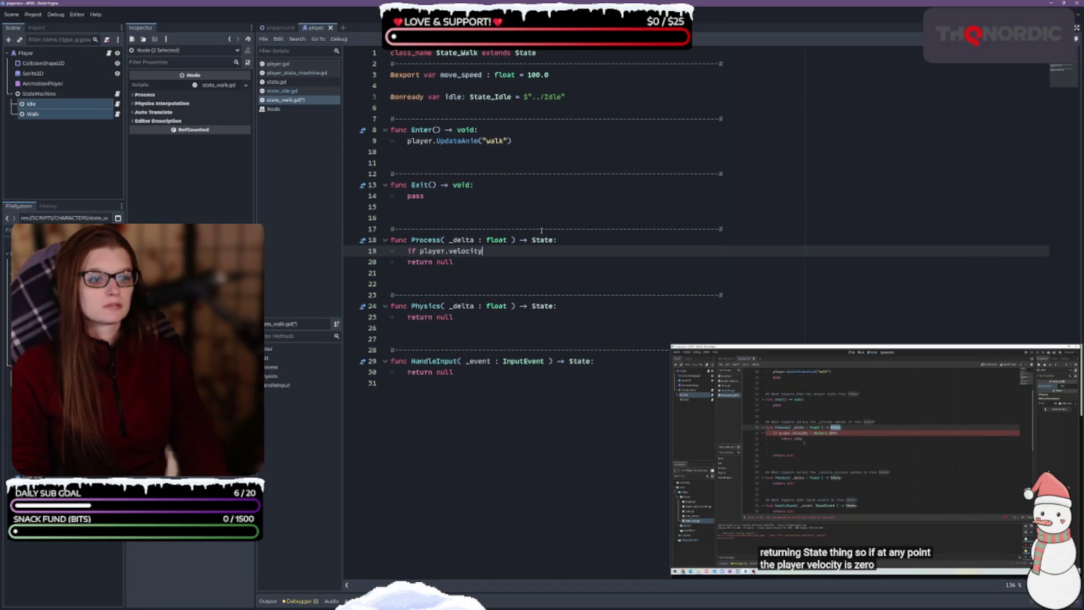
pyautogui.write(' = ')
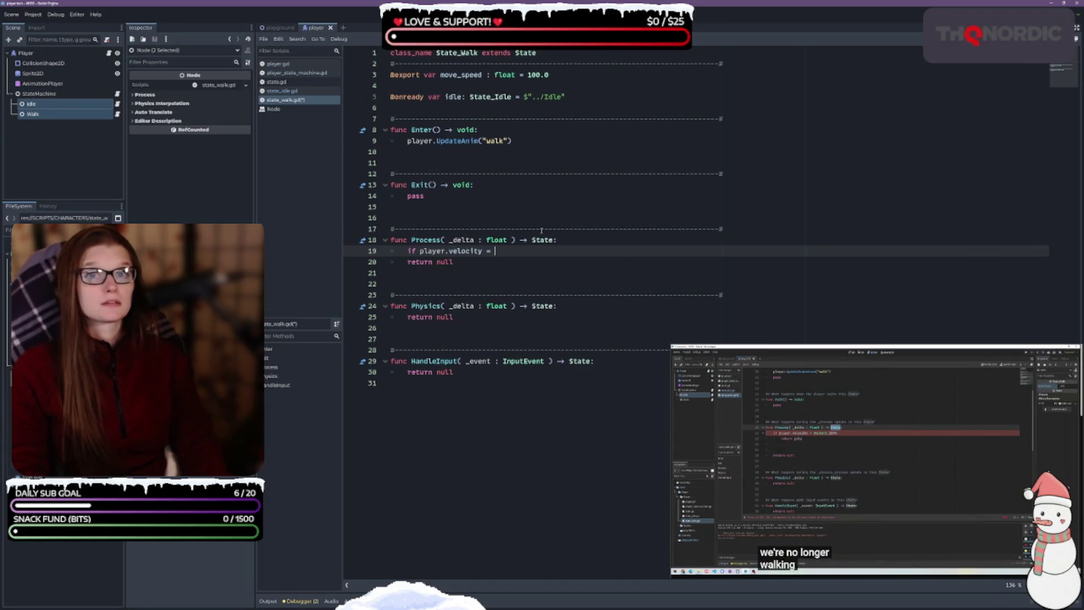
pyautogui.write('Vector2.')
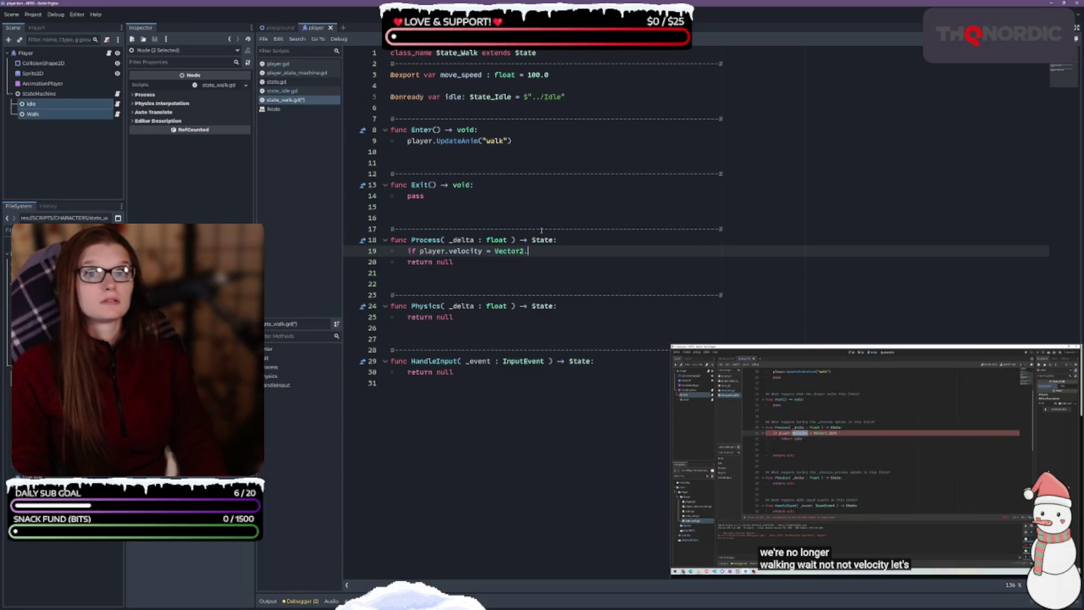
pyautogui.write('ZERO')
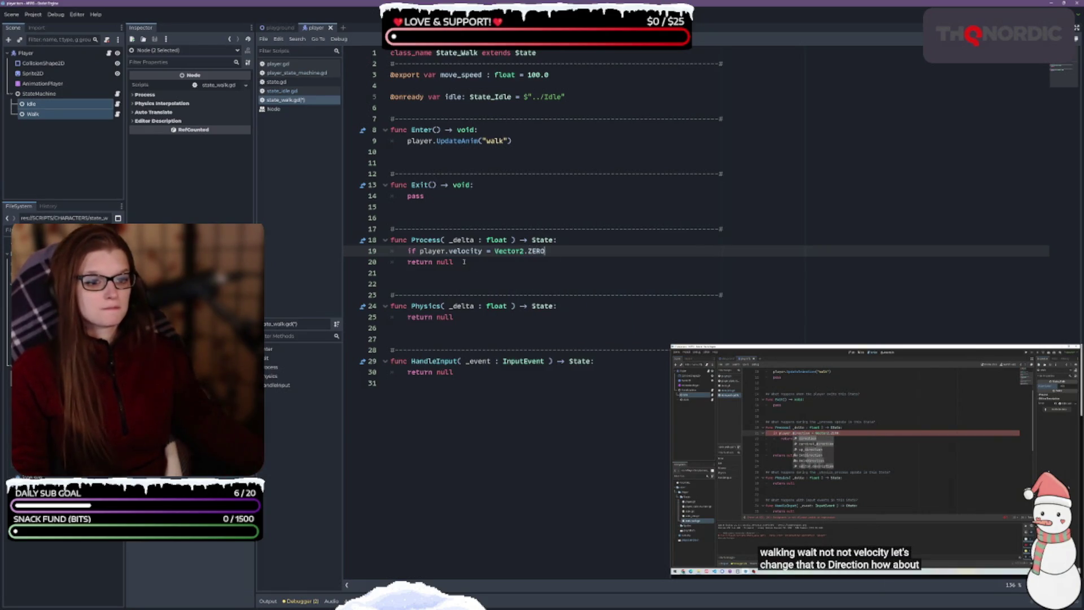
pyautogui.doubleClick(466, 250)
pyautogui.write('direction')
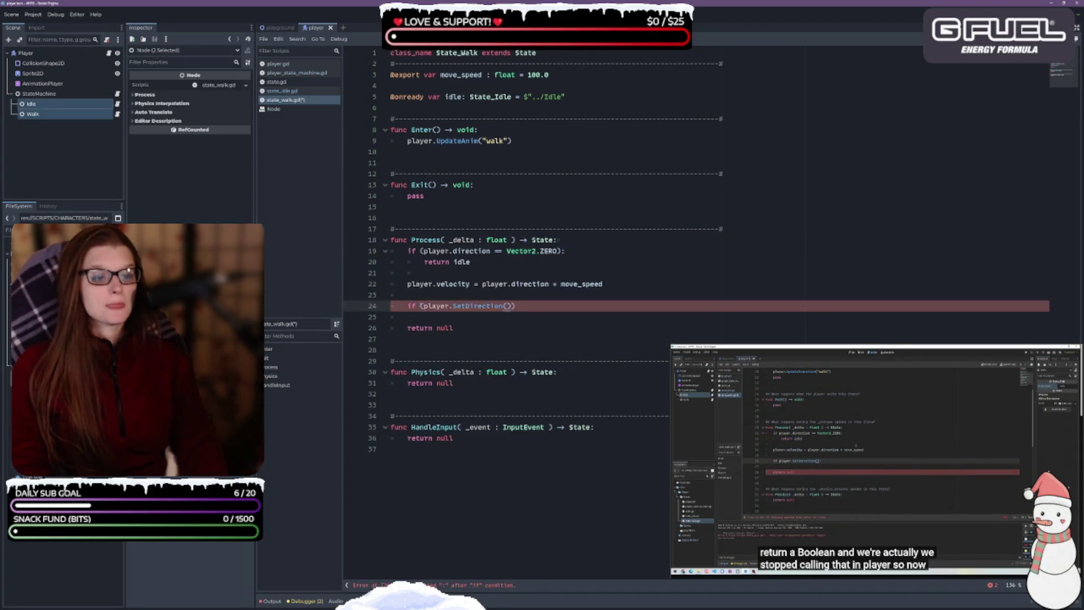
pyautogui.write(')):')
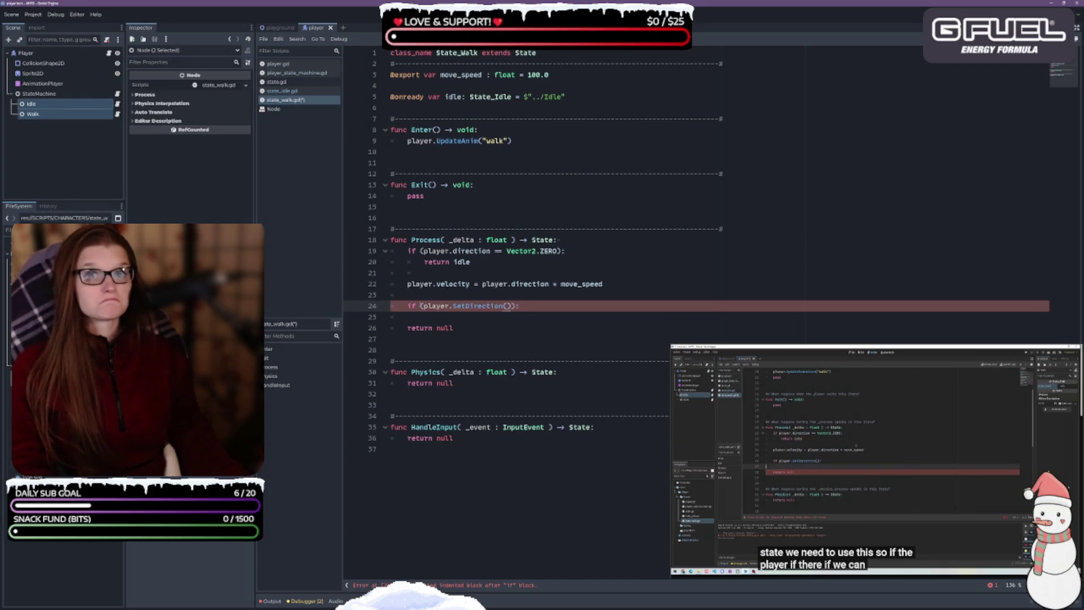
# Step: Call UpdateAnim("walk") inside the SetDirection check and remove the extra blank line
pyautogui.click(517, 305)
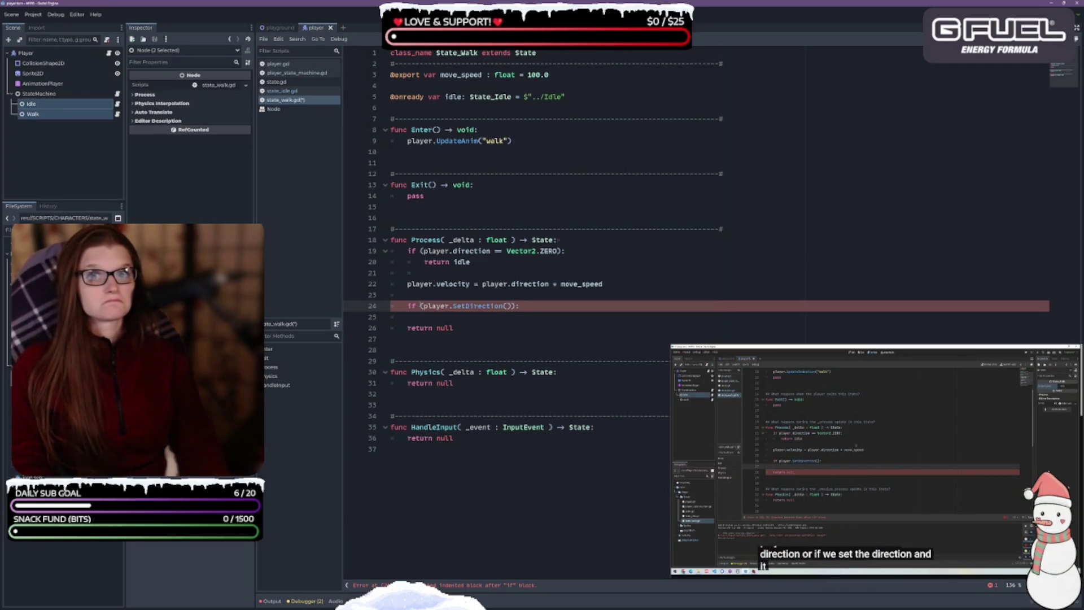
pyautogui.press('Return')
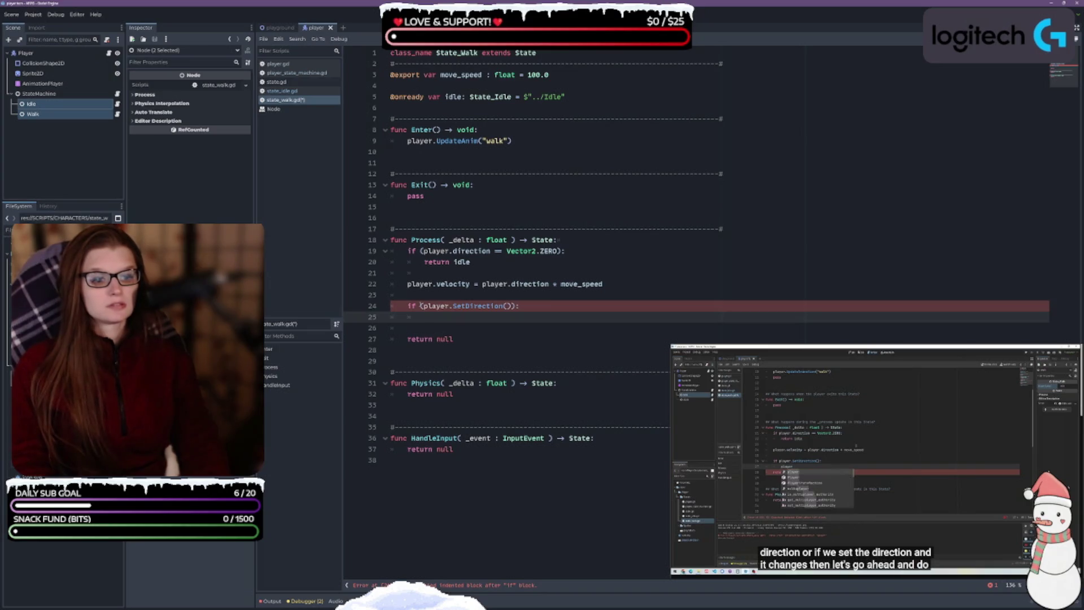
pyautogui.write('player')
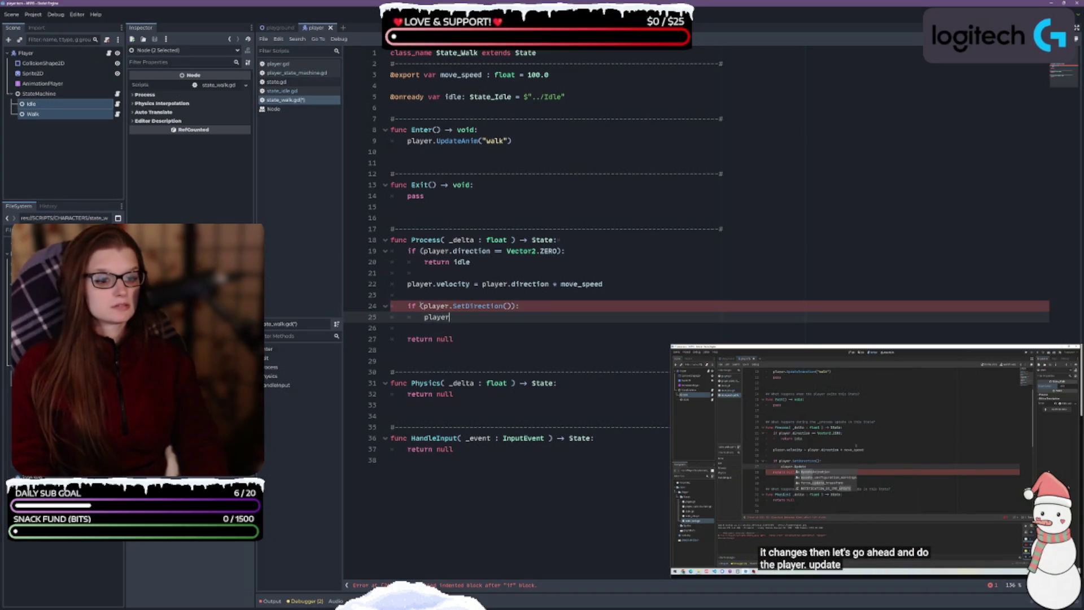
pyautogui.write('.Up')
pyautogui.press('Return')
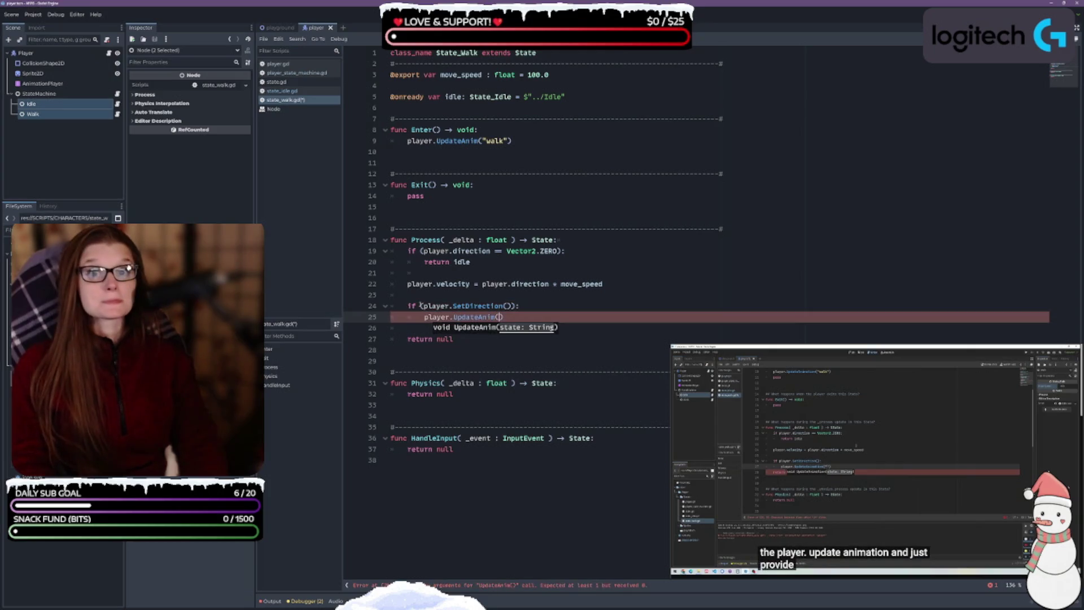
pyautogui.write('"walk')
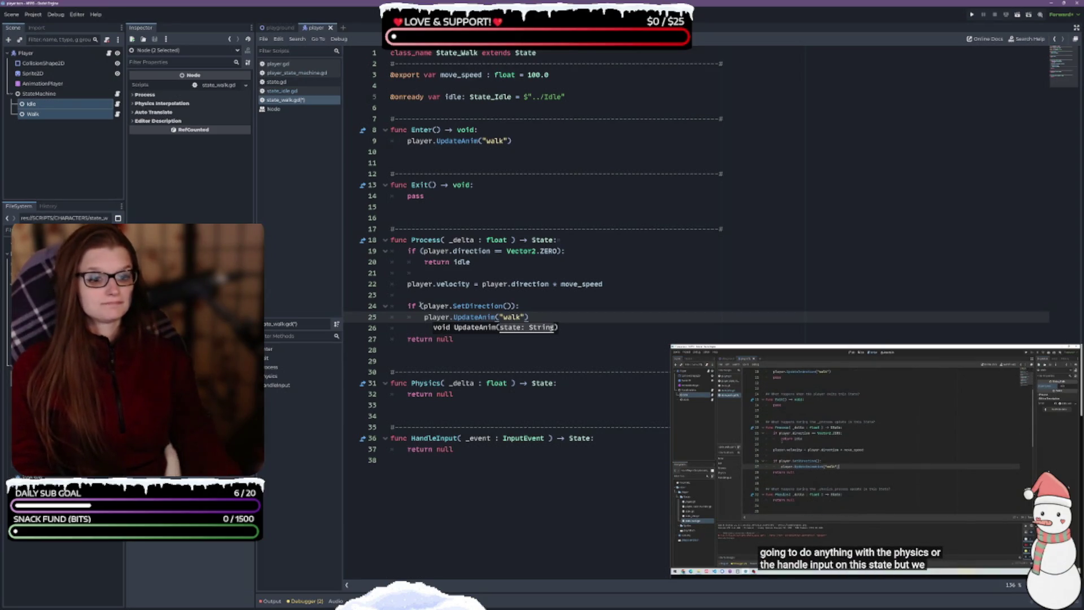
pyautogui.click(443, 329)
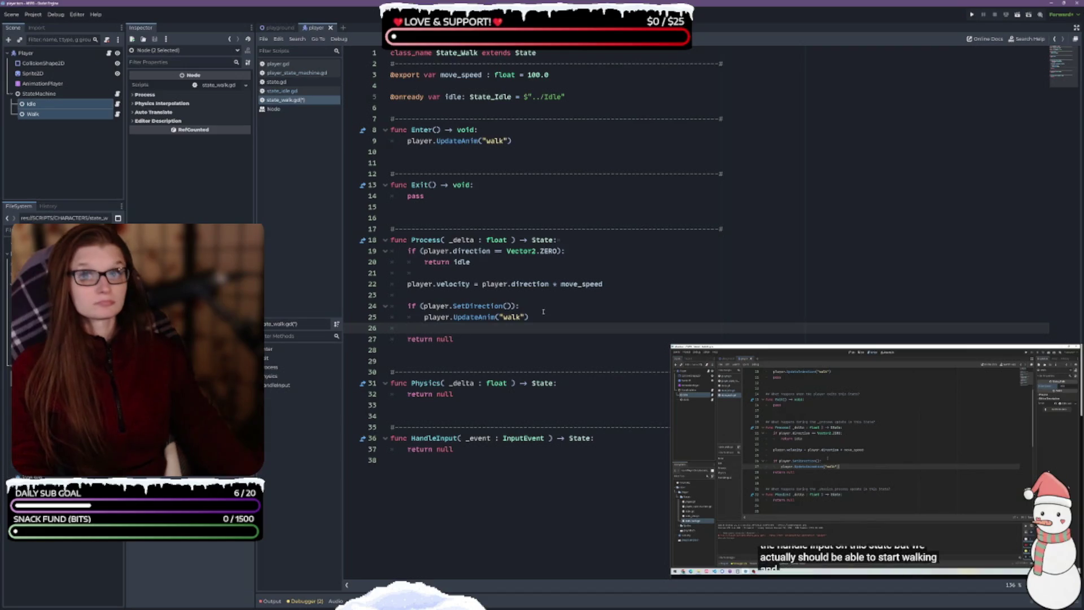
pyautogui.press('BackSpace')
pyautogui.press('BackSpace')
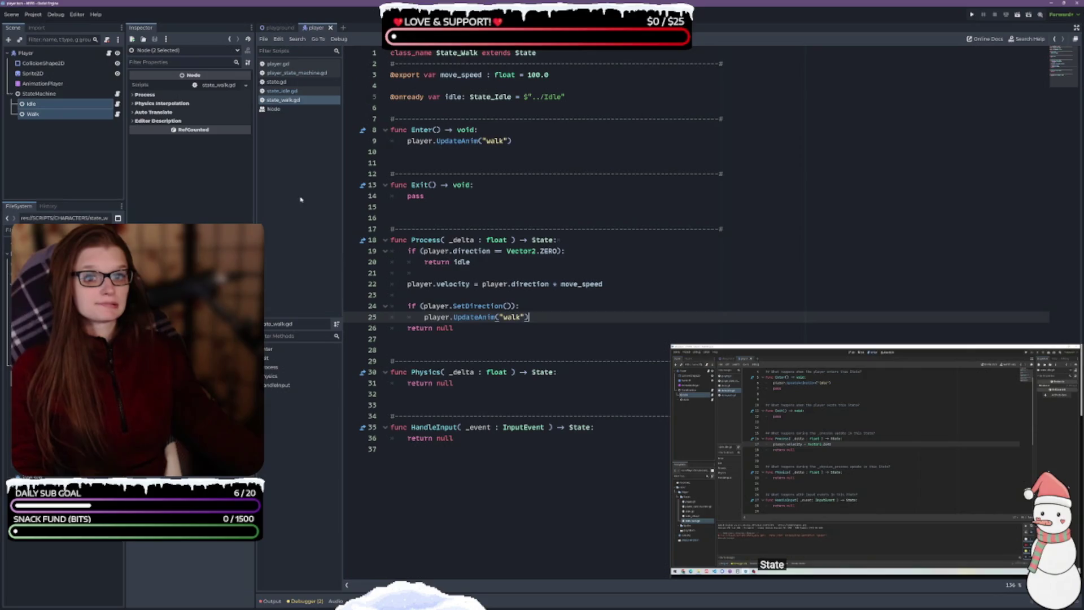
# Step: In state_idle.gd's Process, add 'if (player.direction != Vector2.ZERO):' above the velocity line
pyautogui.click(282, 91)
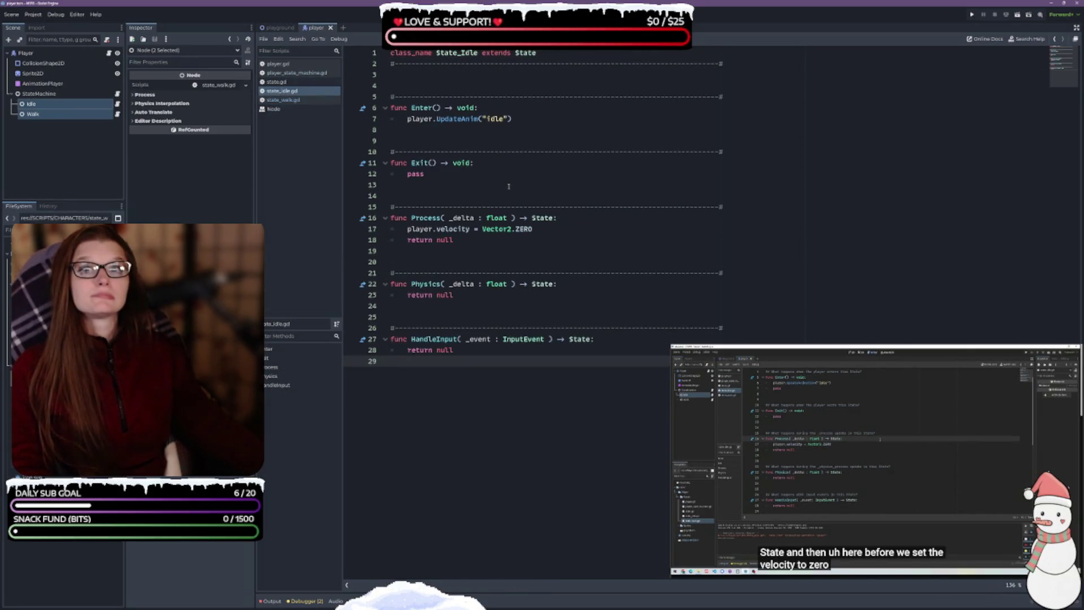
pyautogui.click(541, 228)
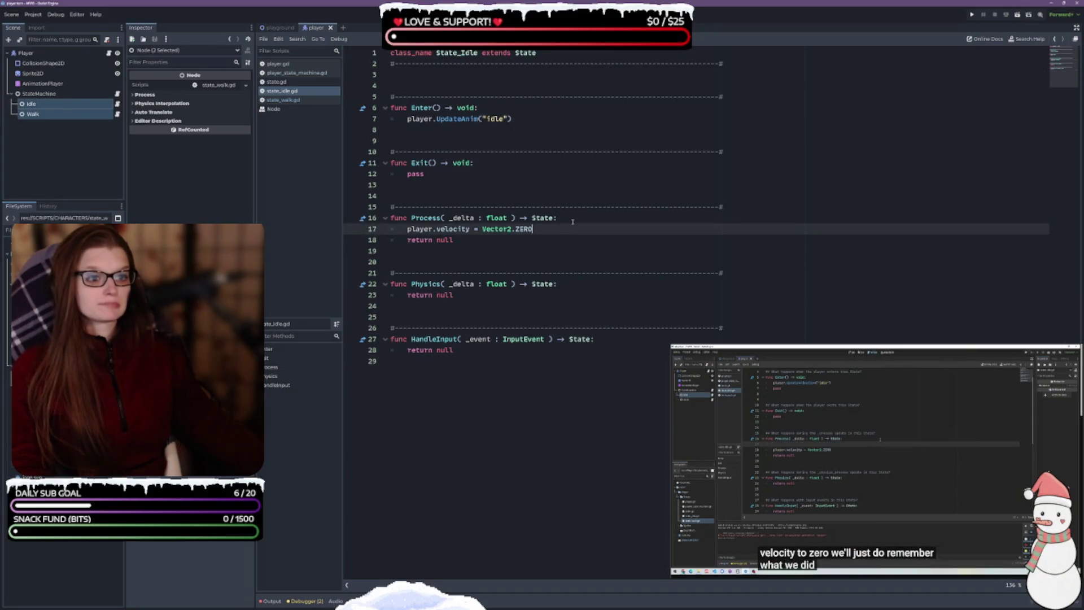
pyautogui.click(571, 218)
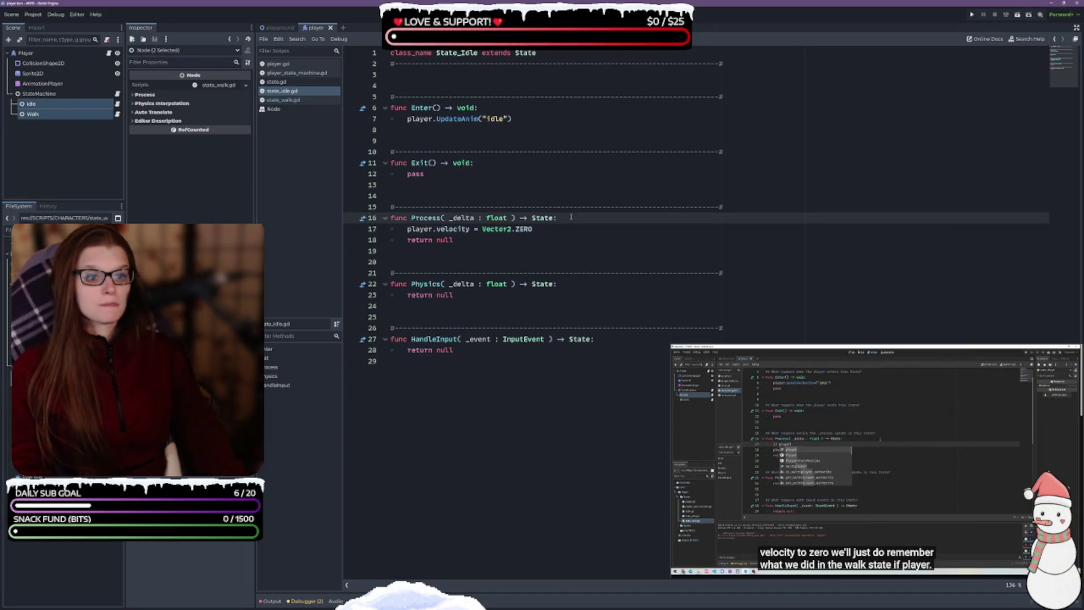
pyautogui.press('Return')
pyautogui.press('Return')
pyautogui.press('Up')
pyautogui.write('if (')
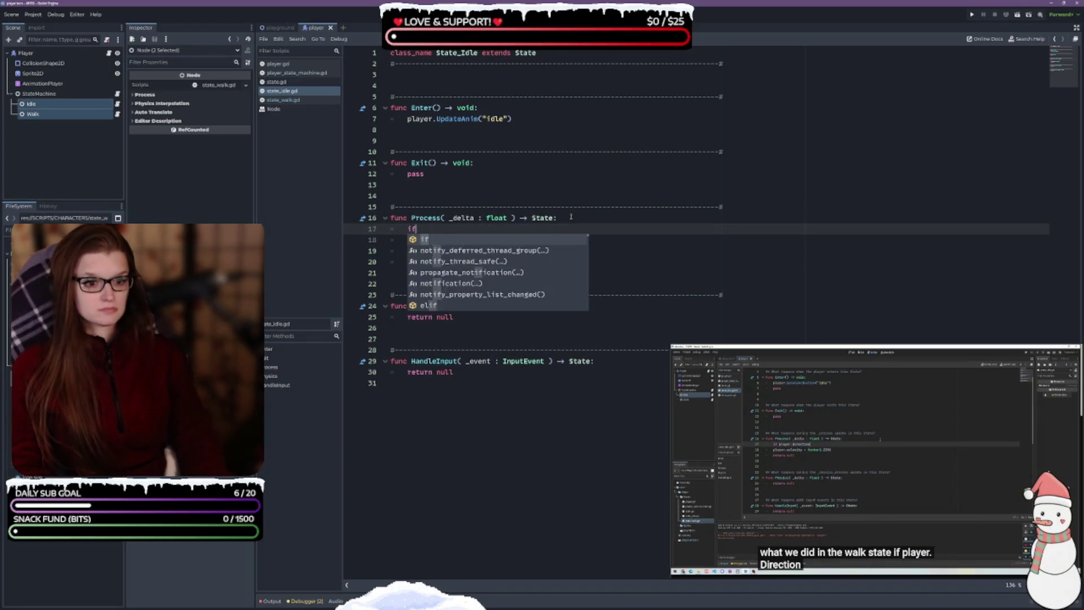
pyautogui.write('player.d')
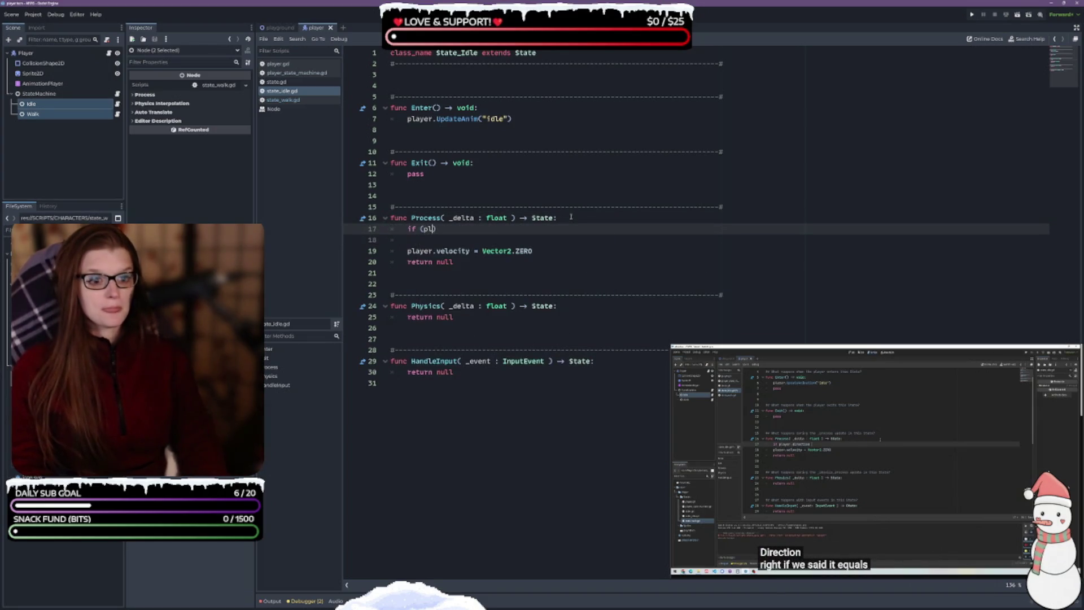
pyautogui.press('Return')
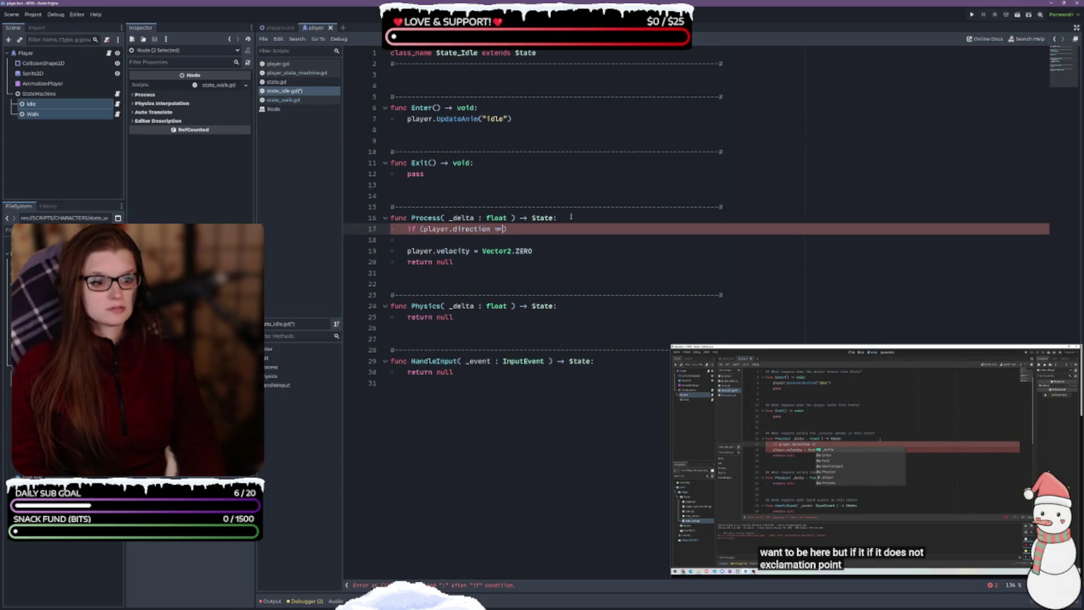
pyautogui.write('Vector2.')
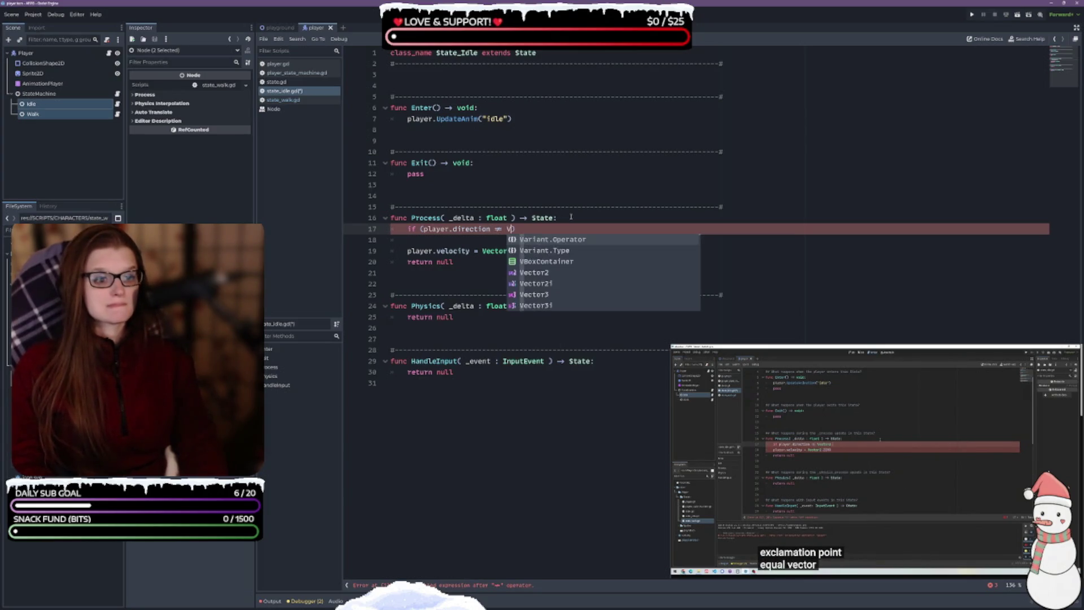
pyautogui.write('ZERO)')
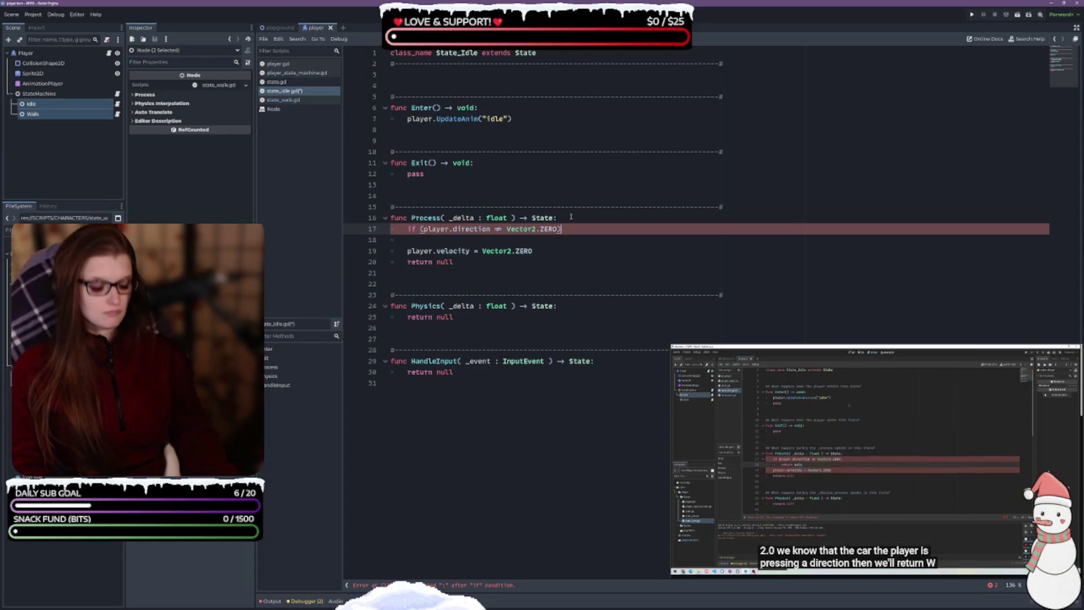
pyautogui.write(':')
pyautogui.press('Return')
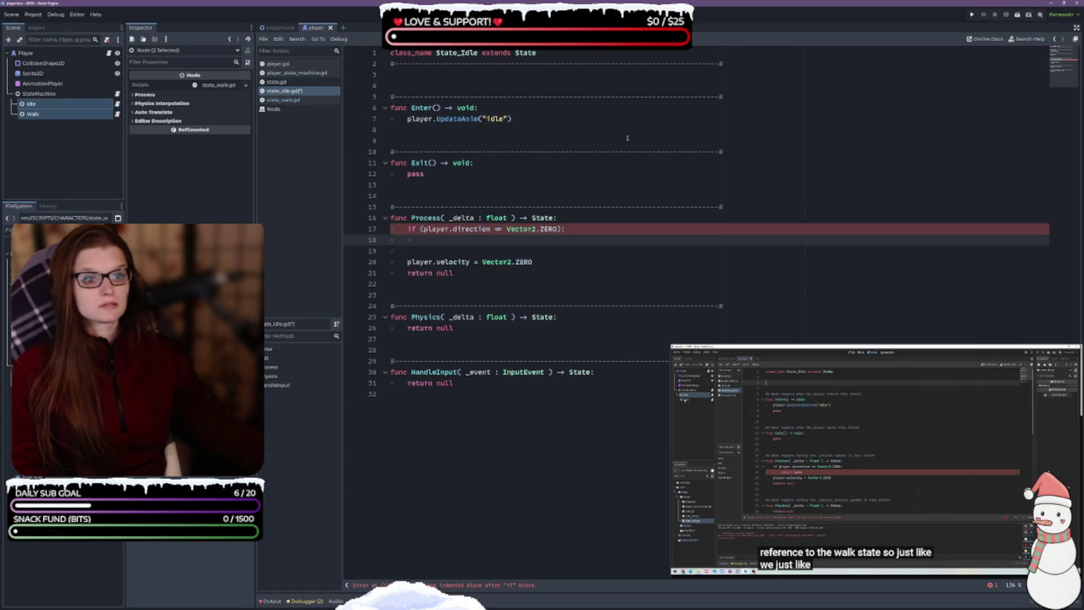
pyautogui.click(43, 115)
pyautogui.moveTo(43, 115); pyautogui.dragTo(419, 76)
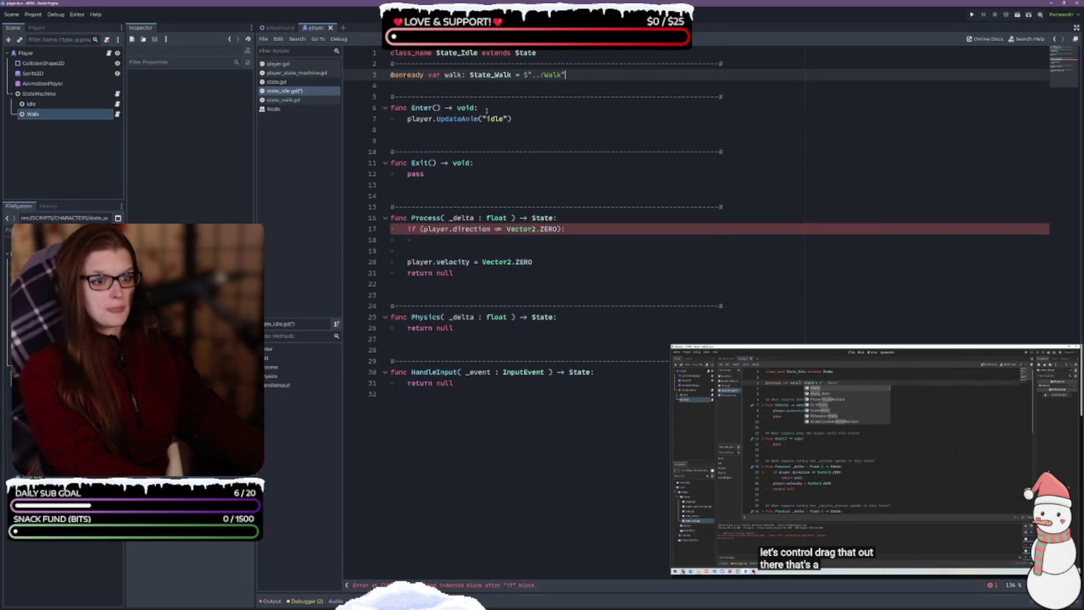
pyautogui.hotkey('ctrl', 'shift', 'k')
pyautogui.press('Return')
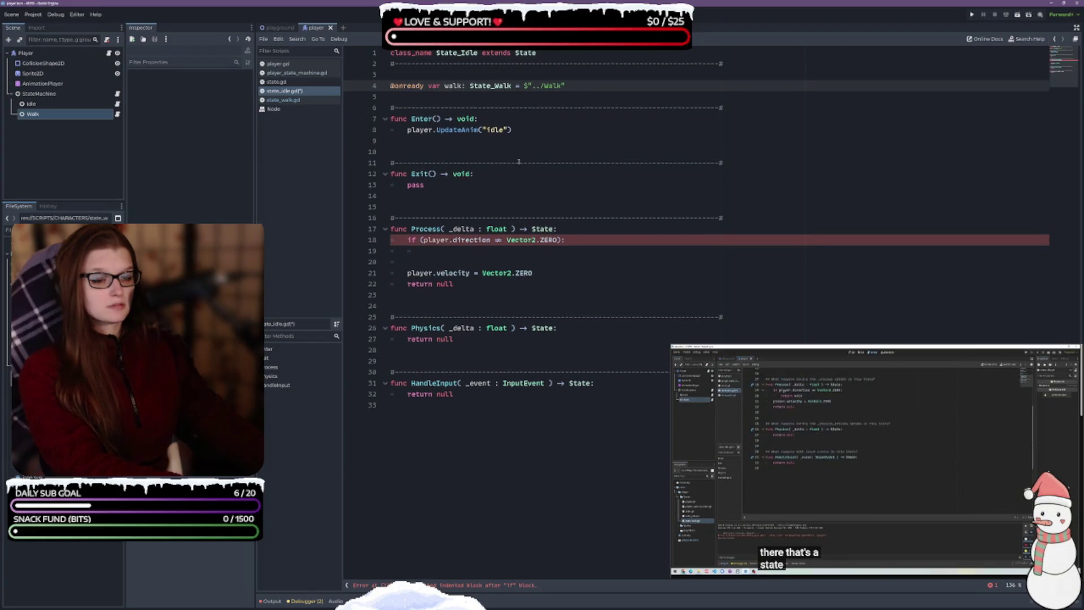
pyautogui.click(597, 175)
# Step: Write 'return walk' inside the new if block and review the surrounding blank lines
pyautogui.click(573, 248)
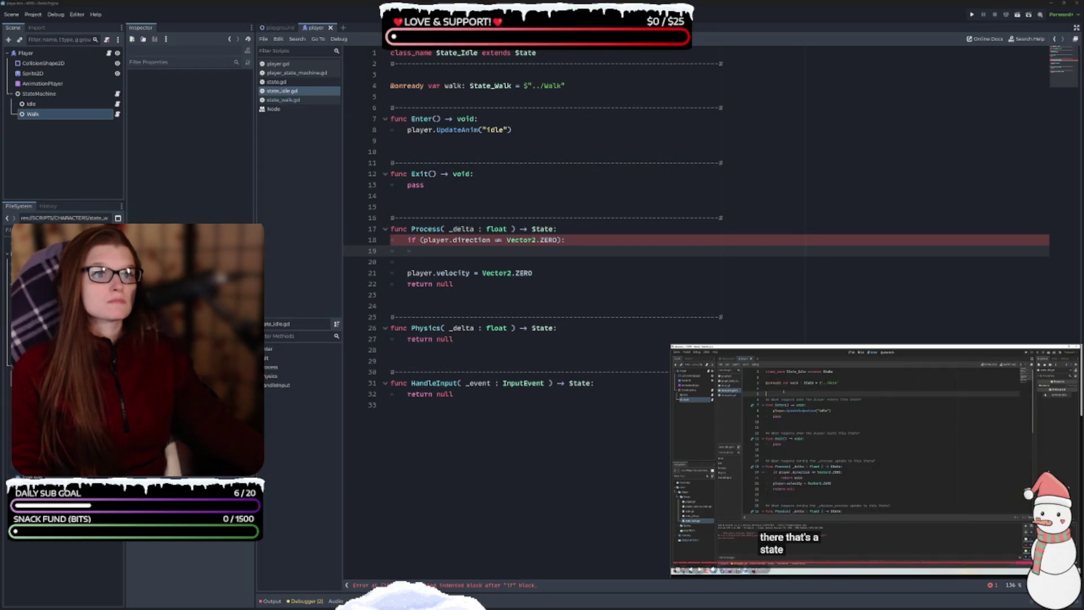
pyautogui.click(833, 454)
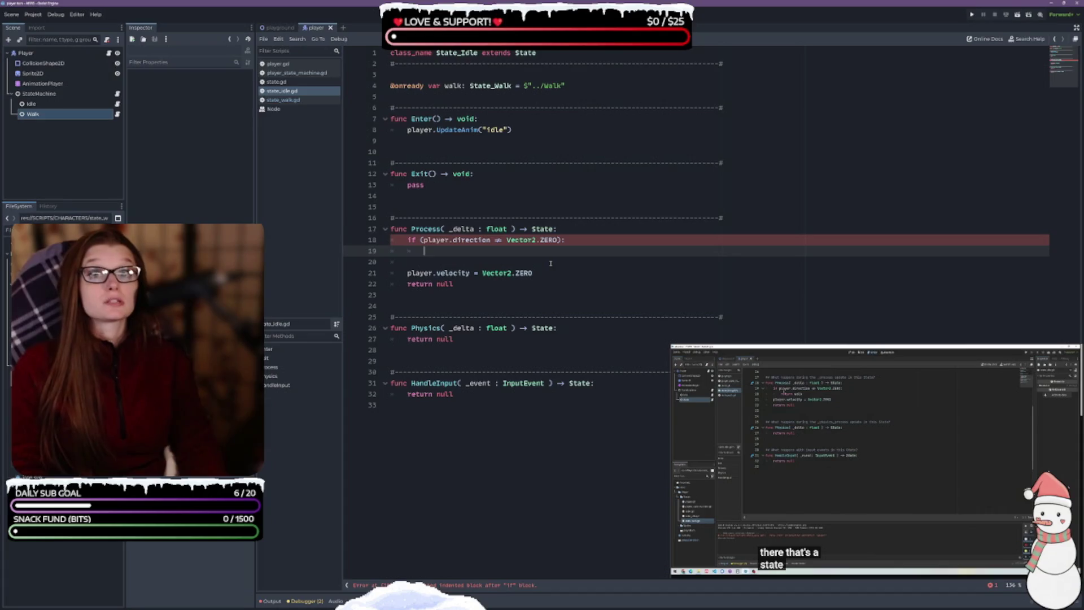
pyautogui.write('return')
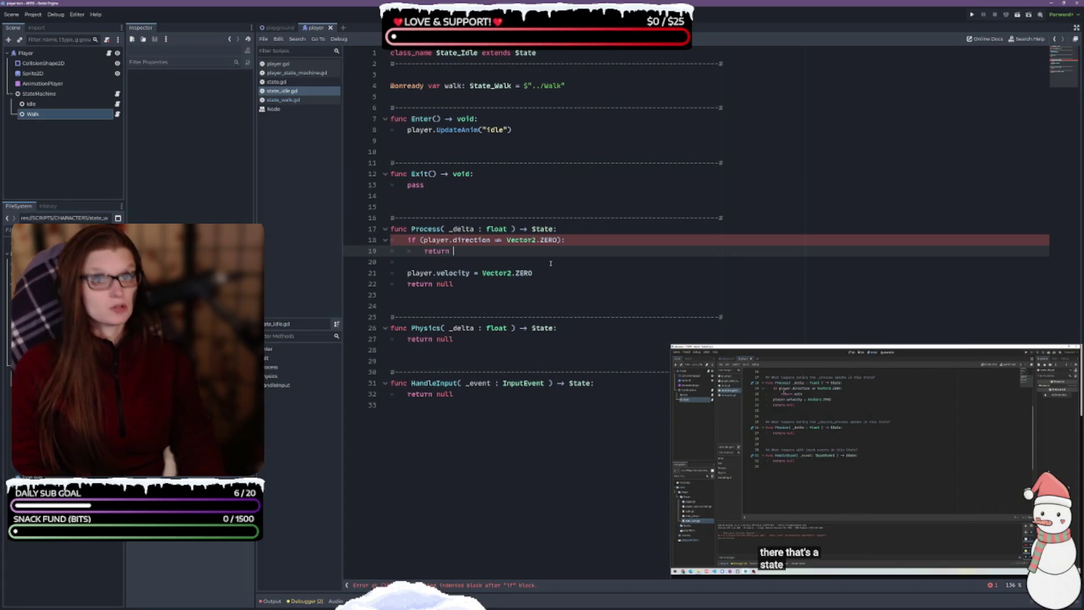
pyautogui.write(' walk')
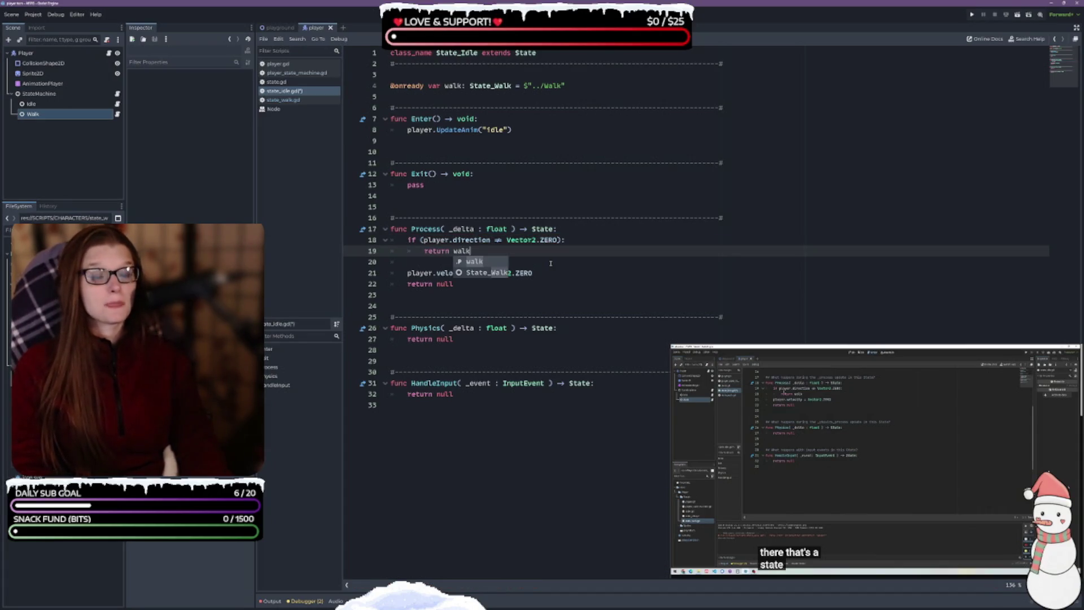
pyautogui.press('Escape')
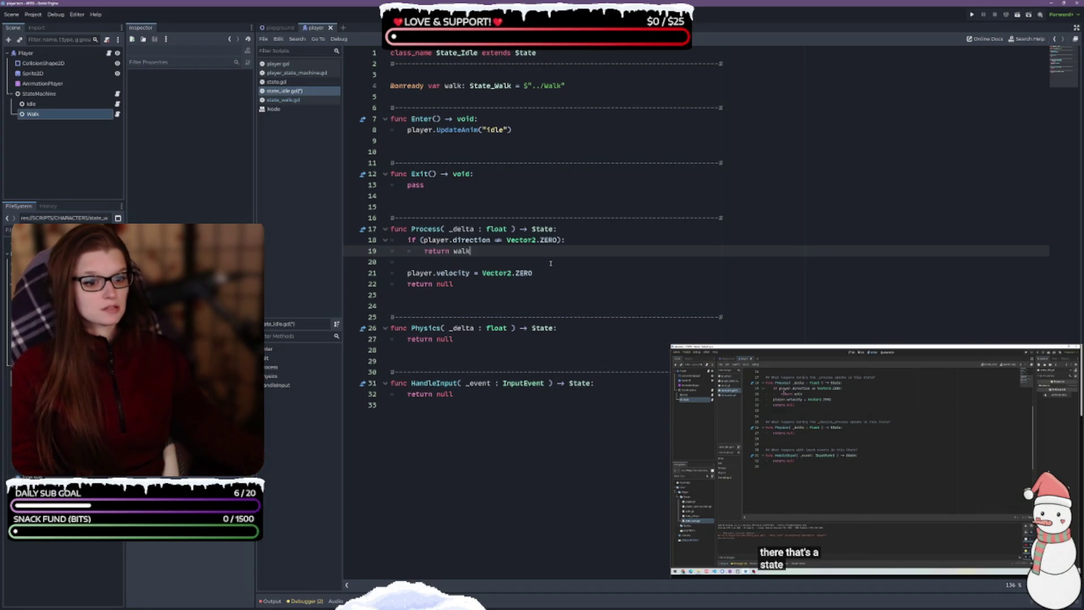
pyautogui.click(444, 284)
pyautogui.click(486, 297)
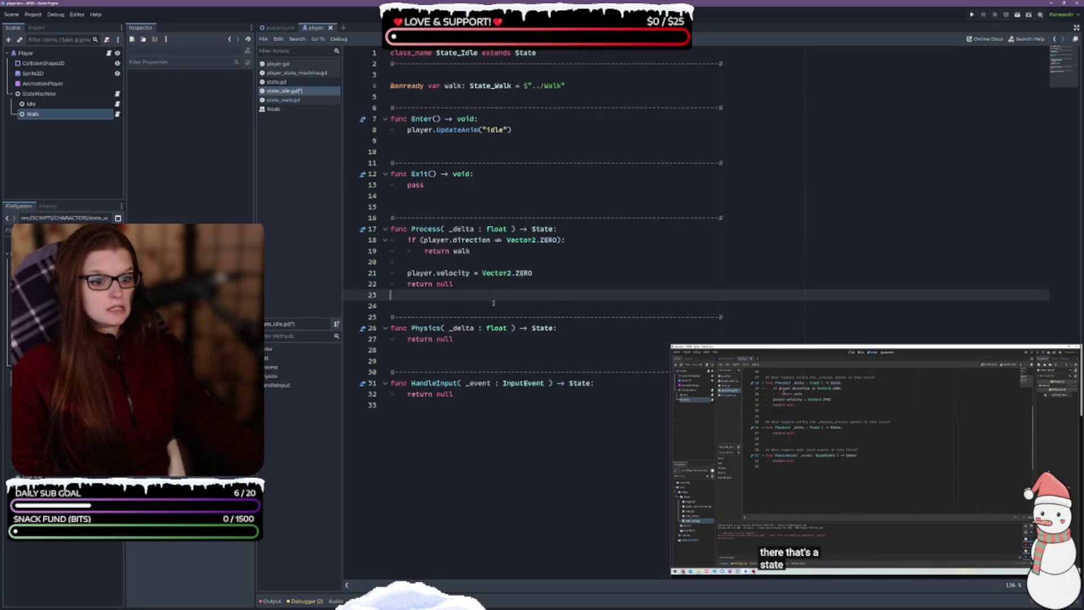
pyautogui.click(477, 288)
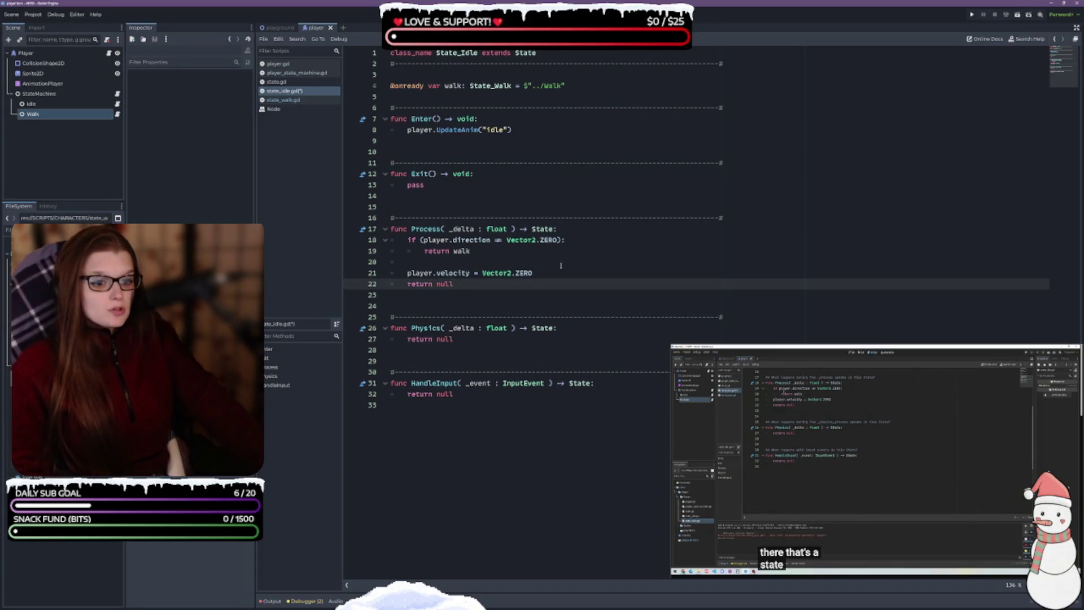
pyautogui.click(498, 299)
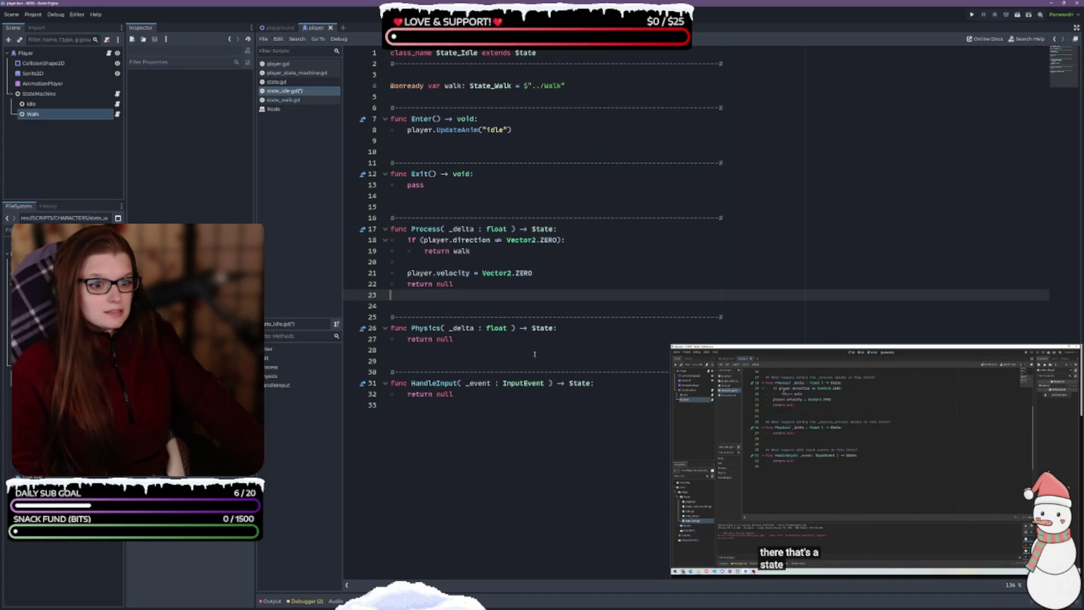
pyautogui.click(436, 197)
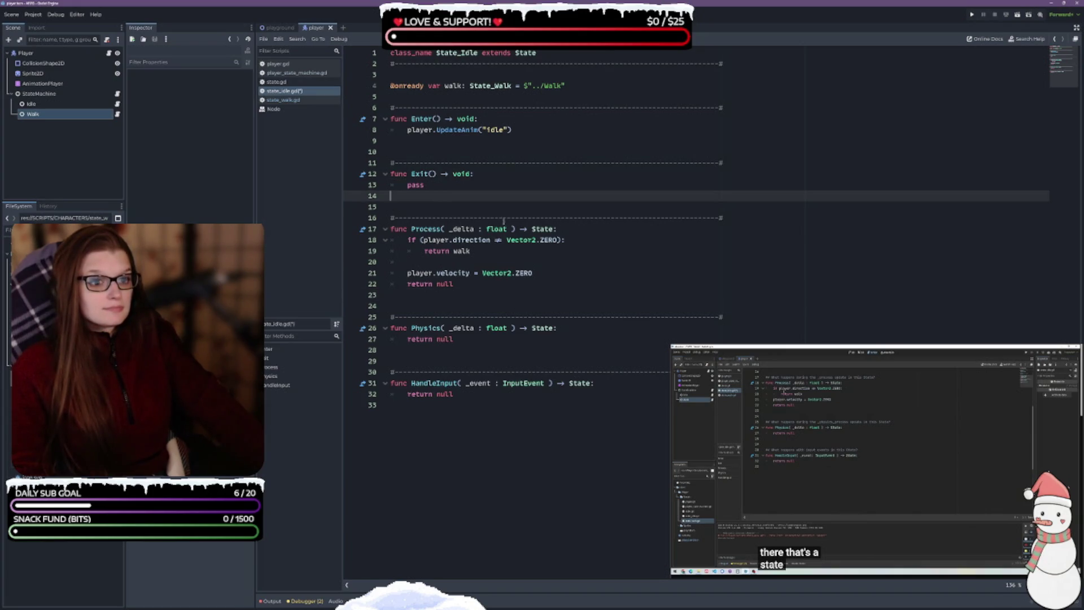
pyautogui.click(464, 145)
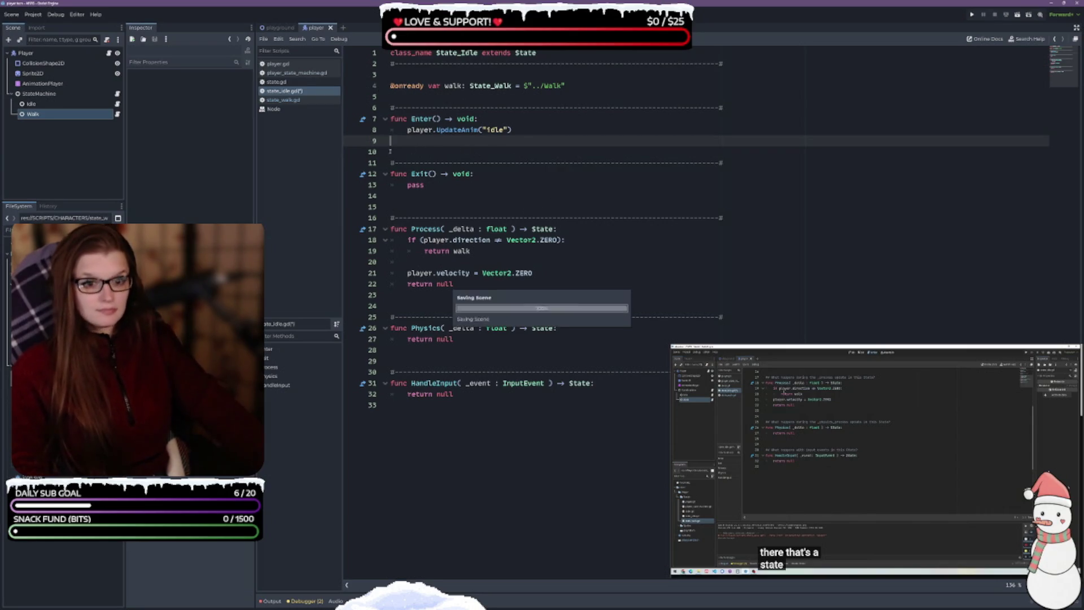
# Step: Add a blank line below the top separator in state_walk.gd and save it
pyautogui.hotkey('ctrl', 'shift', '.')
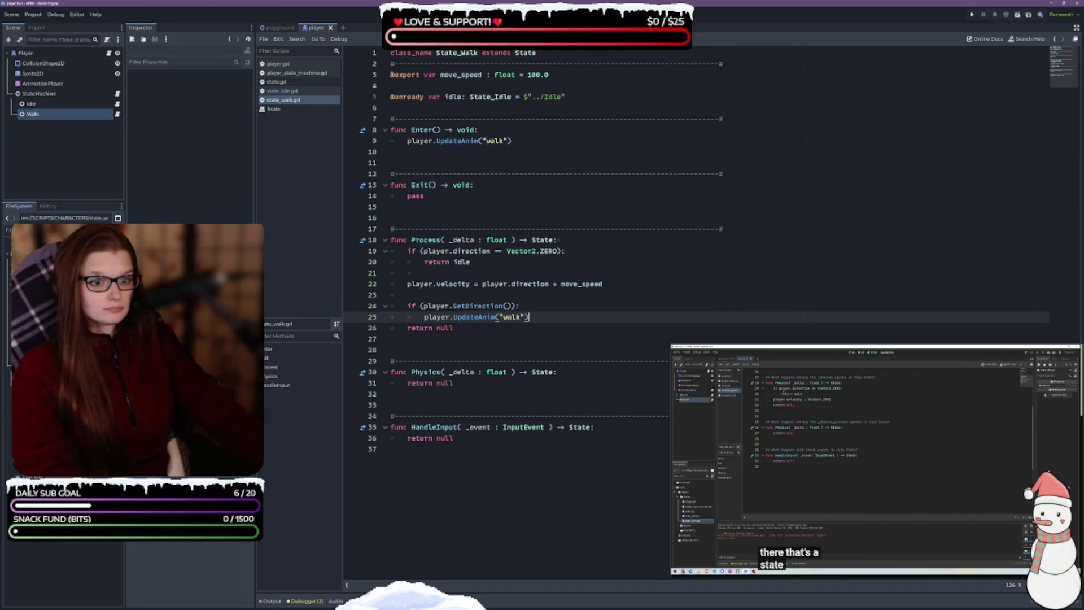
pyautogui.click(390, 74)
pyautogui.press('Return')
pyautogui.press('Down')
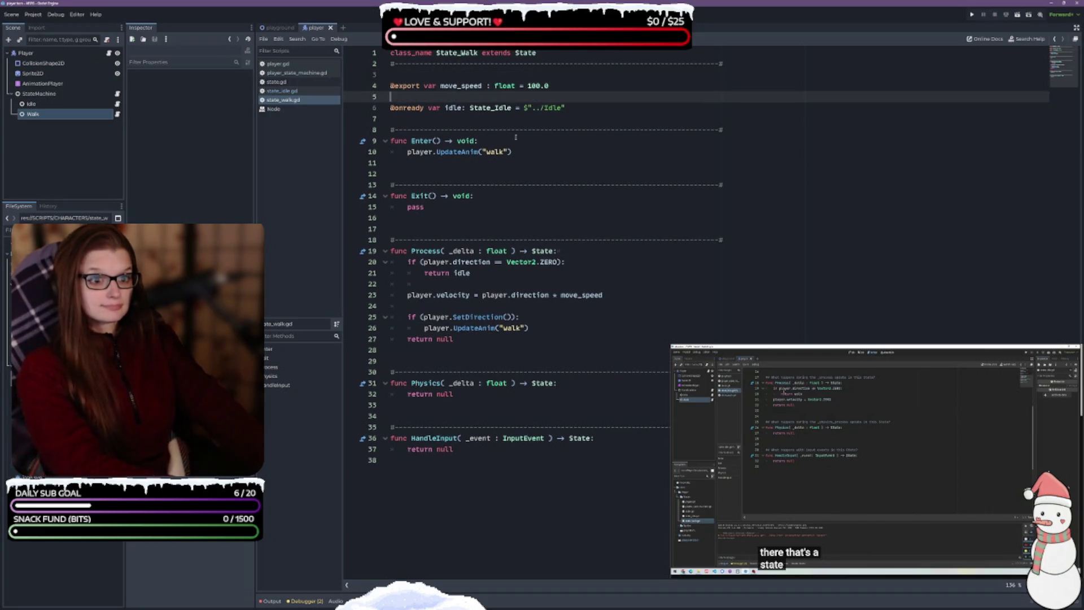
pyautogui.hotkey('ctrl', 's')
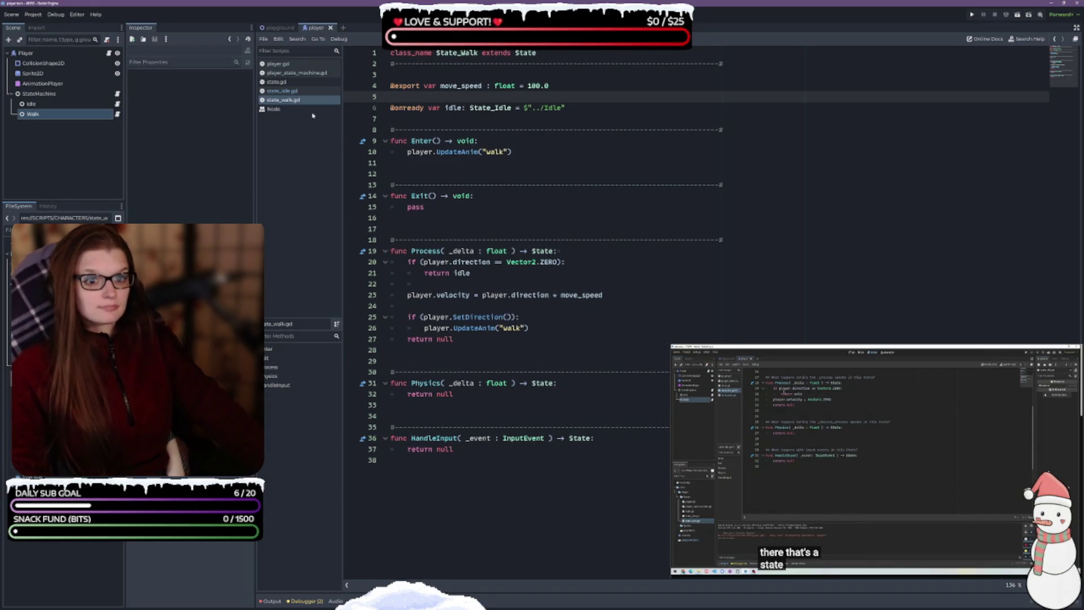
# Step: Insert a blank line under player.gd's header separator and remove the extra blank line 10
pyautogui.click(278, 63)
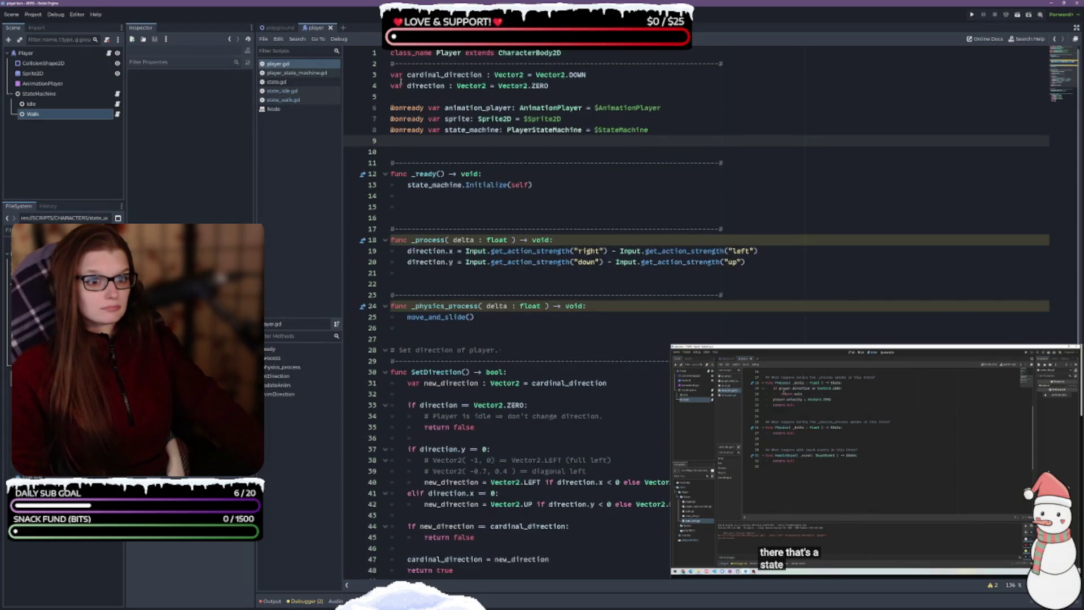
pyautogui.press('Up')
pyautogui.press('Up')
pyautogui.press('Up')
pyautogui.press('Return')
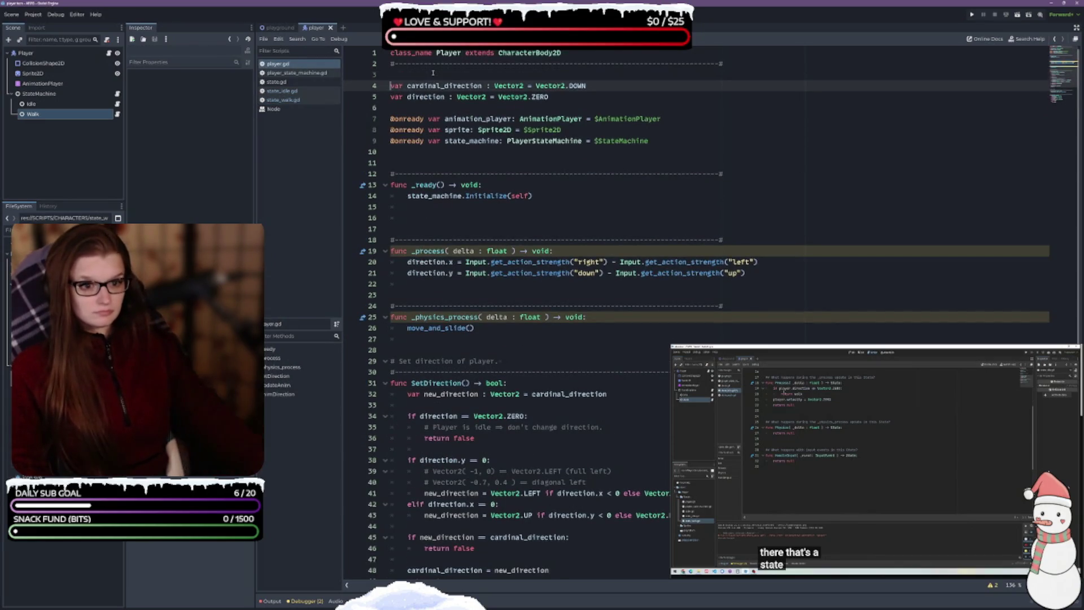
pyautogui.click(448, 151)
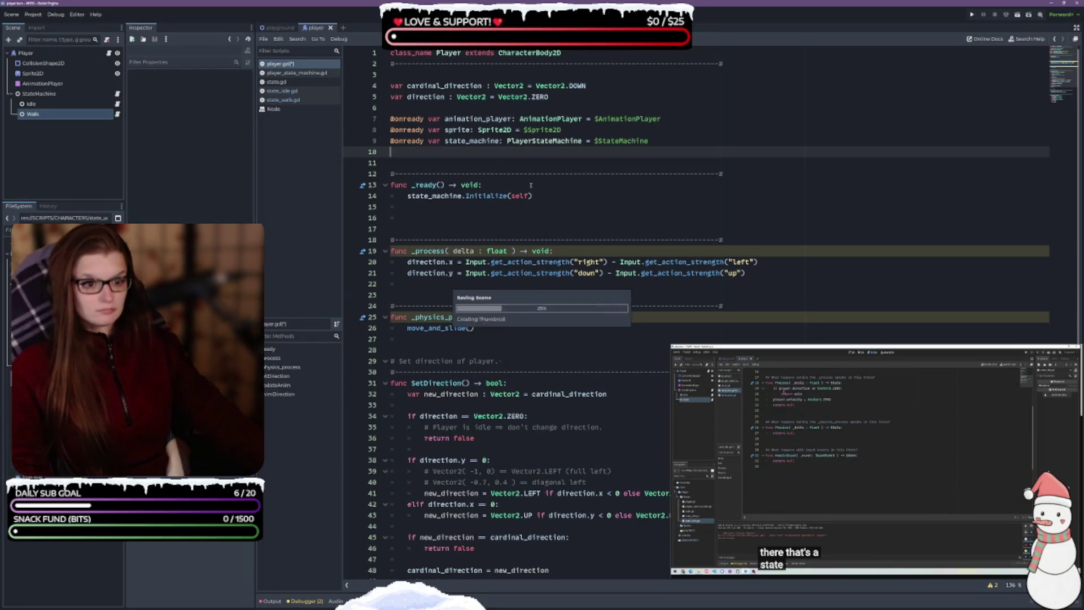
pyautogui.click(288, 91)
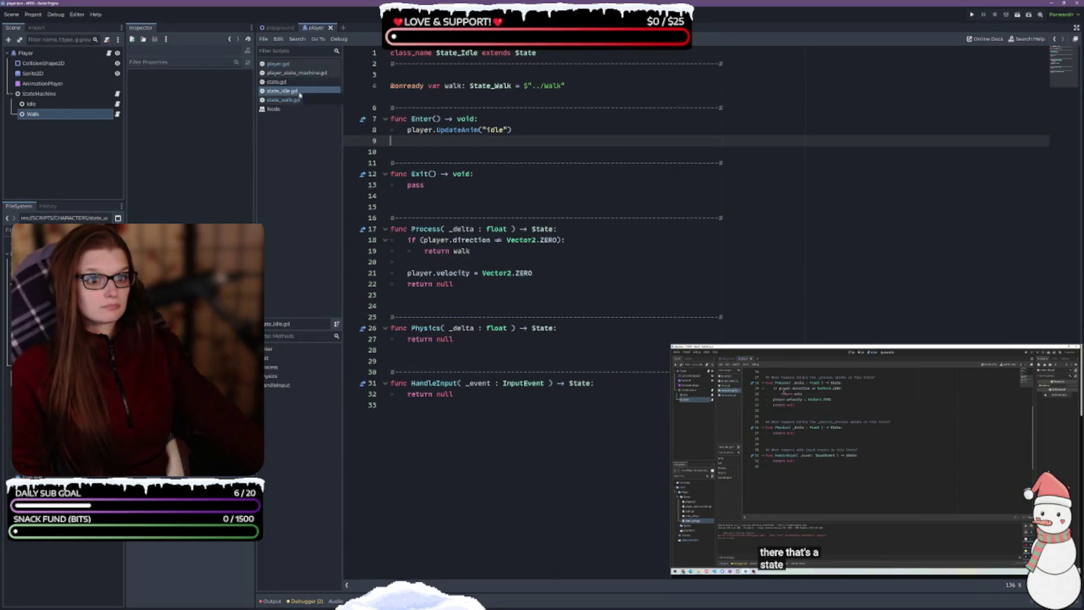
pyautogui.click(297, 100)
pyautogui.click(278, 64)
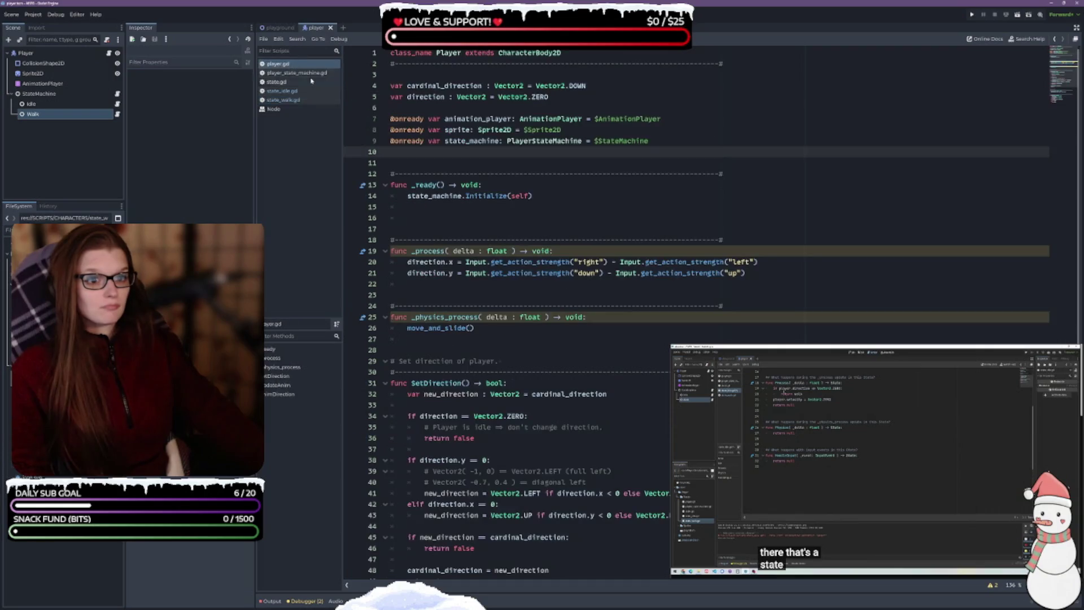
pyautogui.press('BackSpace')
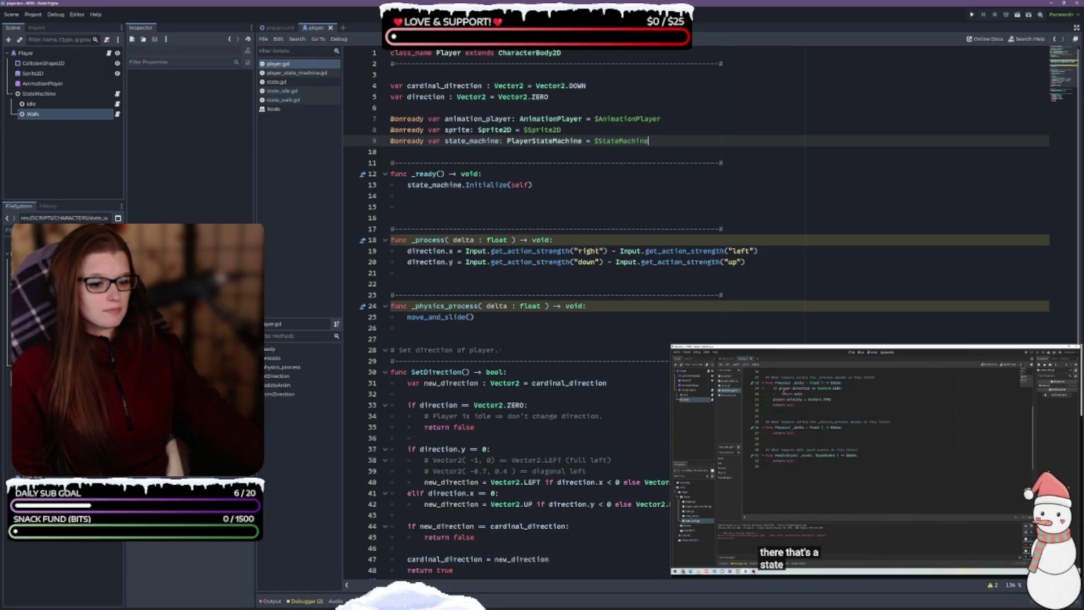
# Step: In player_state_machine.gd, add a blank line above var states and remove blank line 7
pyautogui.click(297, 72)
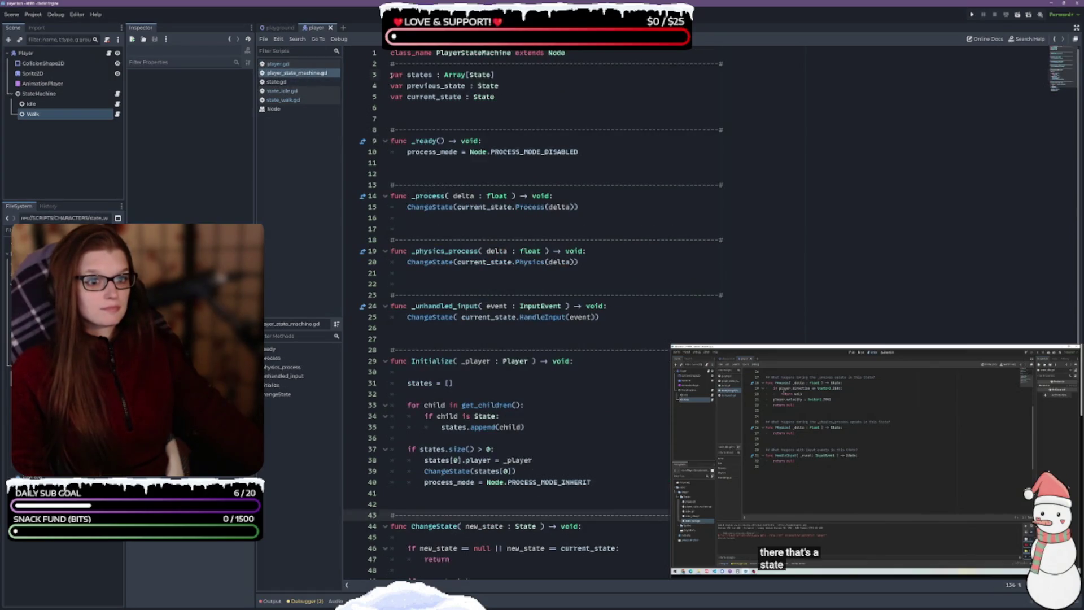
pyautogui.click(391, 74)
pyautogui.press('Return')
pyautogui.click(413, 116)
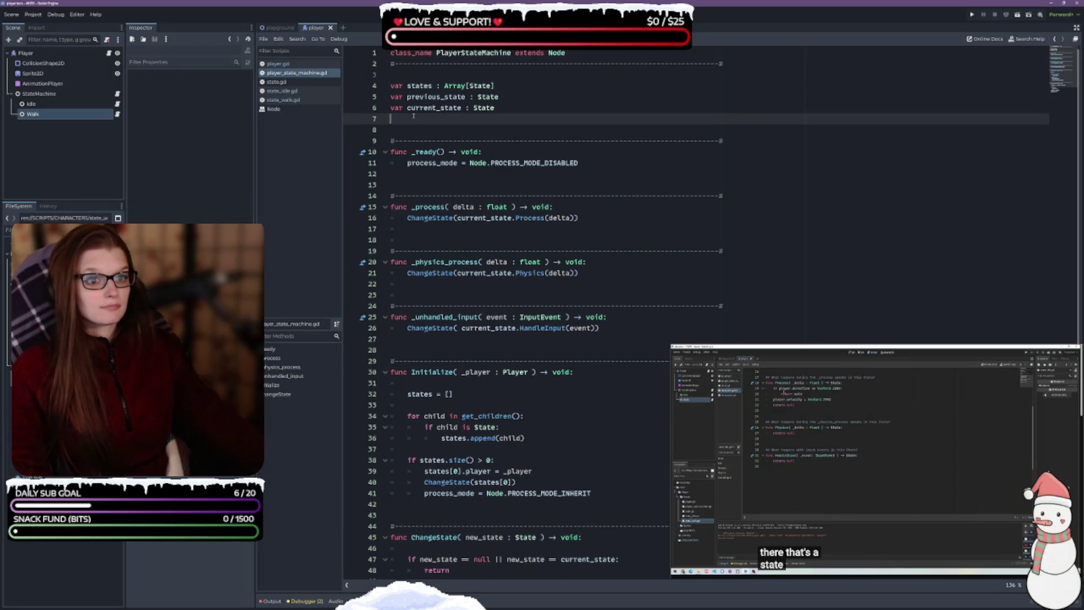
pyautogui.press('BackSpace')
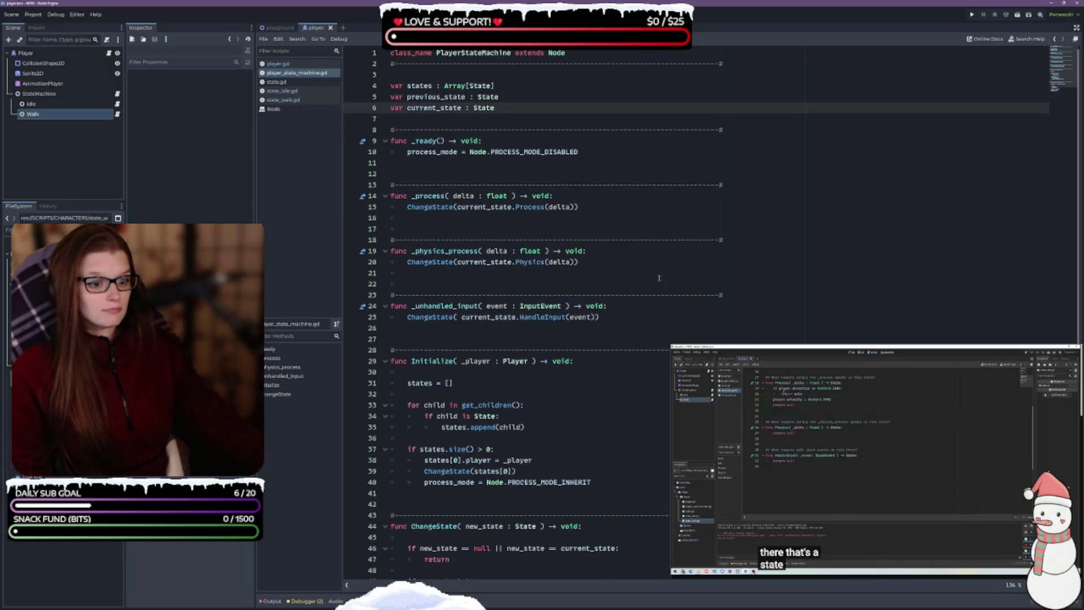
pyautogui.scroll(-3, 664, 363)
pyautogui.scroll(3, 663, 353)
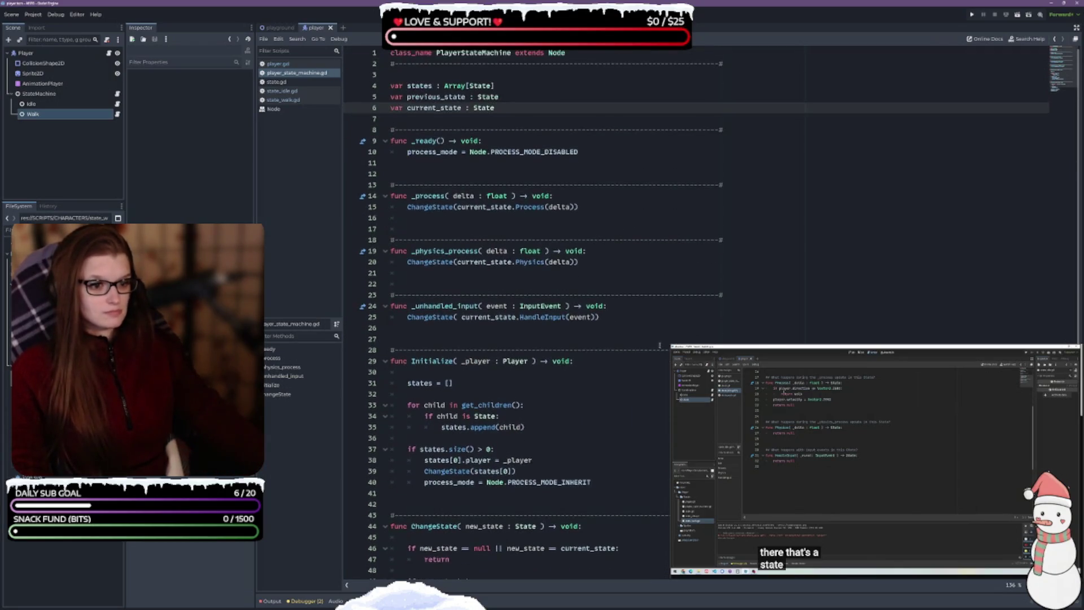
# Step: In state.gd, delete blank line 7, add one above the player-reference comment, and save
pyautogui.click(277, 81)
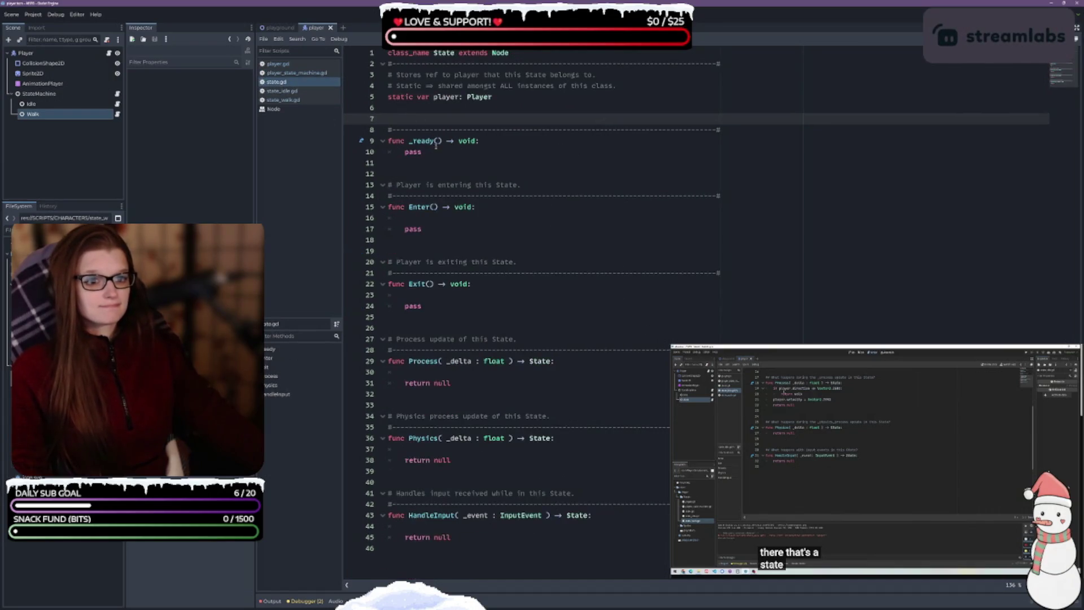
pyautogui.press('BackSpace')
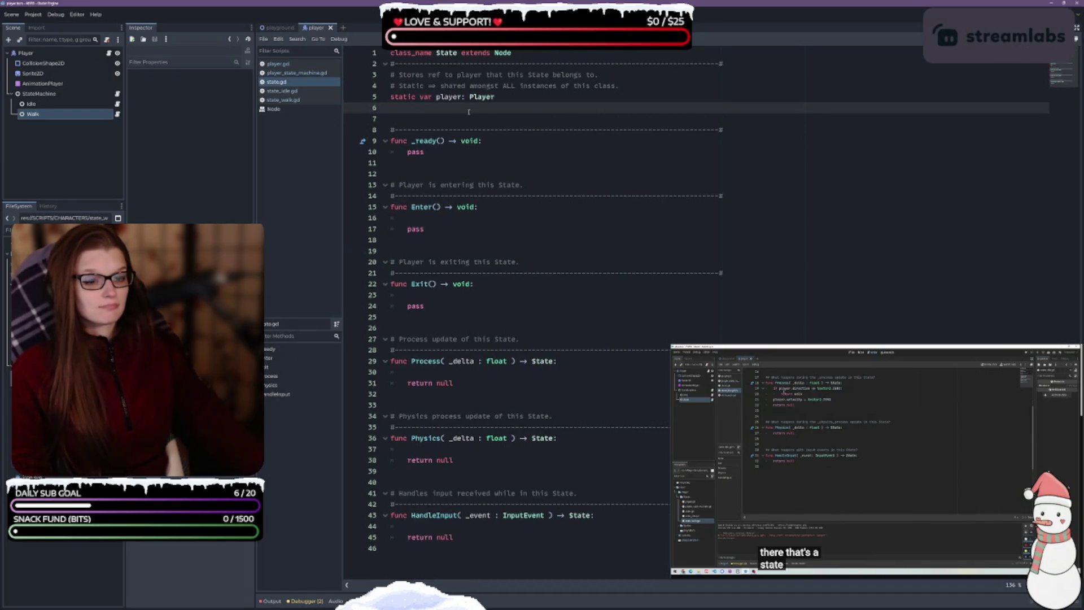
pyautogui.press('Left')
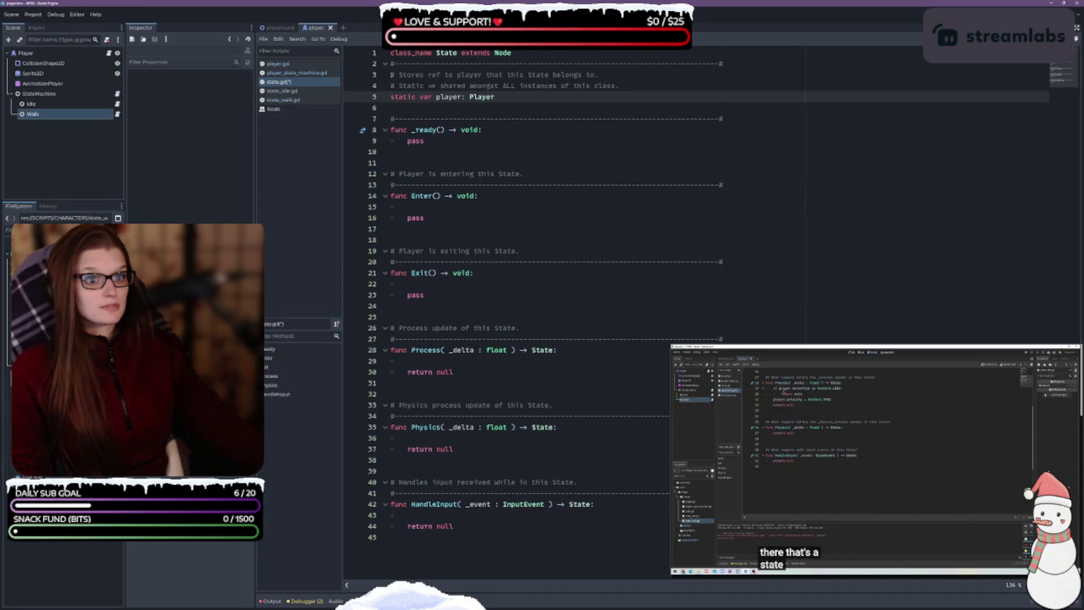
pyautogui.press('Up')
pyautogui.press('Up')
pyautogui.press('Home')
pyautogui.press('Return')
pyautogui.hotkey('ctrl', 's')
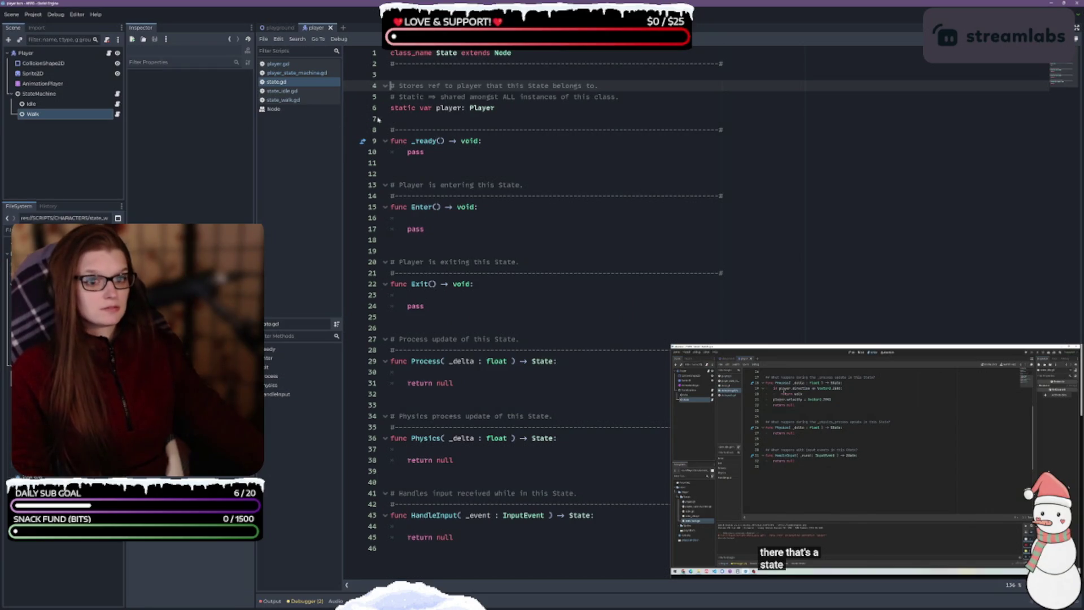
# Step: Review state_idle.gd, state_walk.gd, state.gd and player_state_machine.gd in turn
pyautogui.click(282, 90)
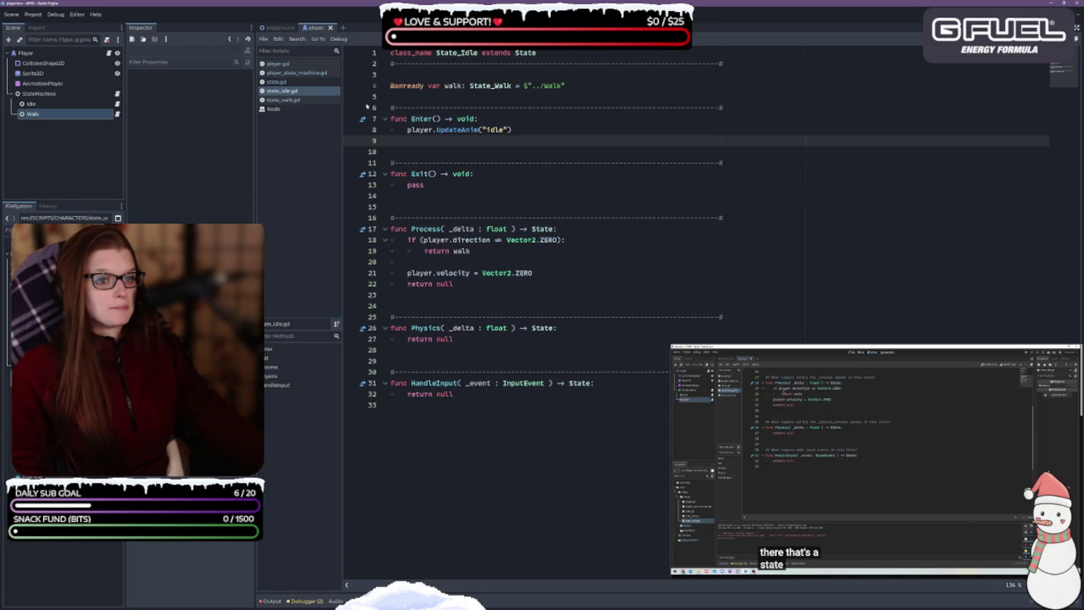
pyautogui.click(298, 100)
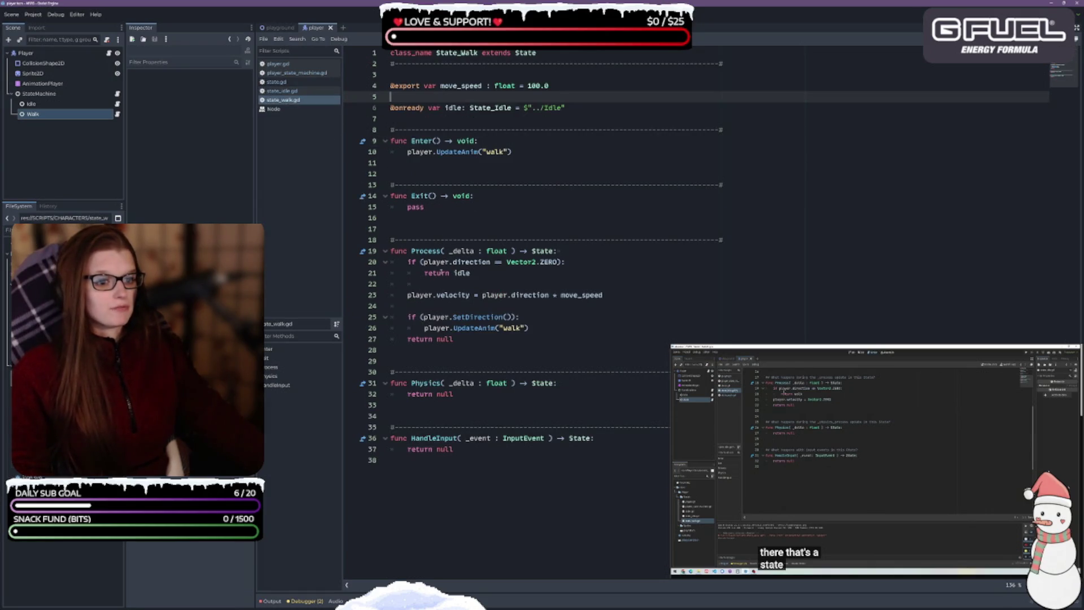
pyautogui.click(287, 83)
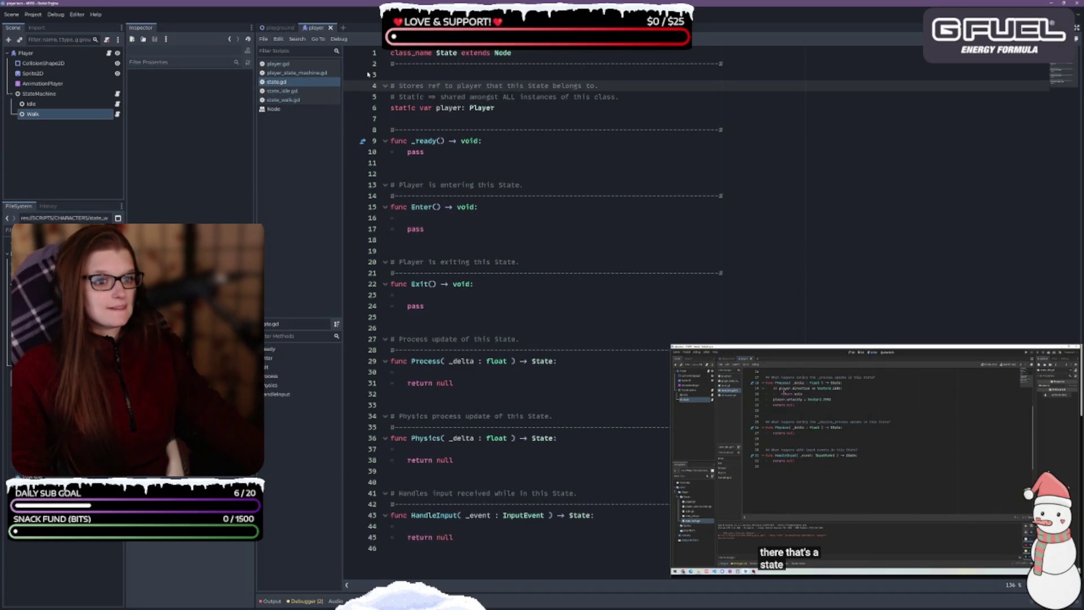
pyautogui.click(297, 73)
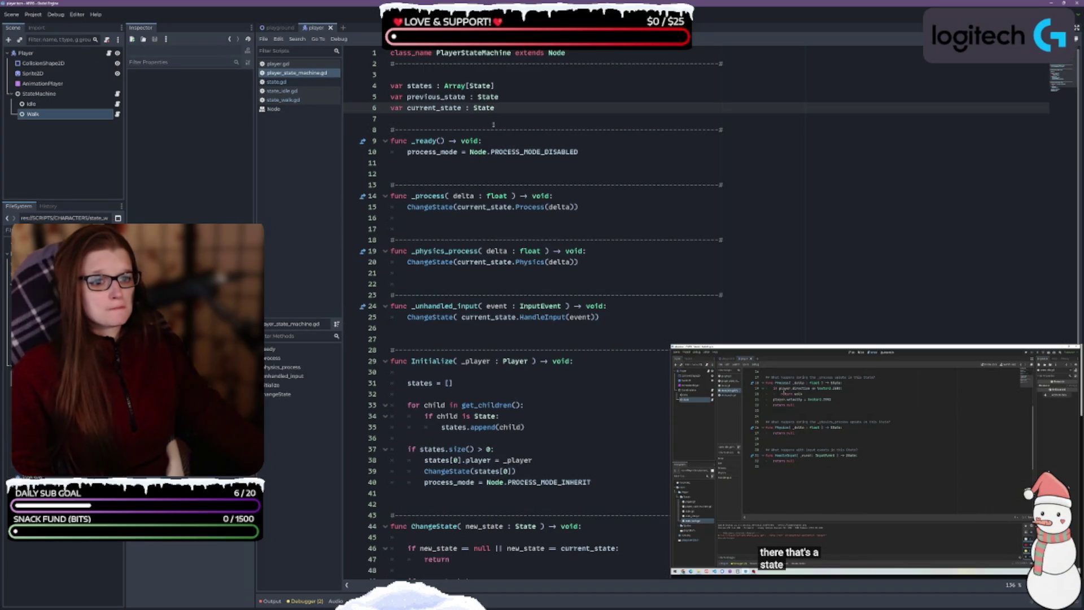
# Step: Fix the parentheses around the 'child is State' condition in the for loop
pyautogui.scroll(-2, 437, 360)
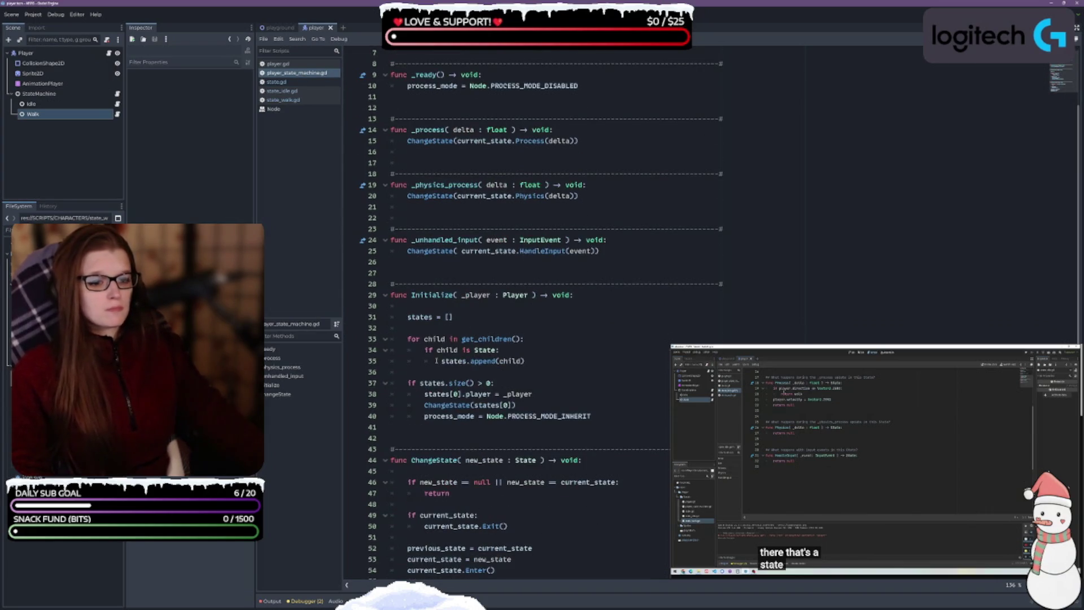
pyautogui.click(425, 338)
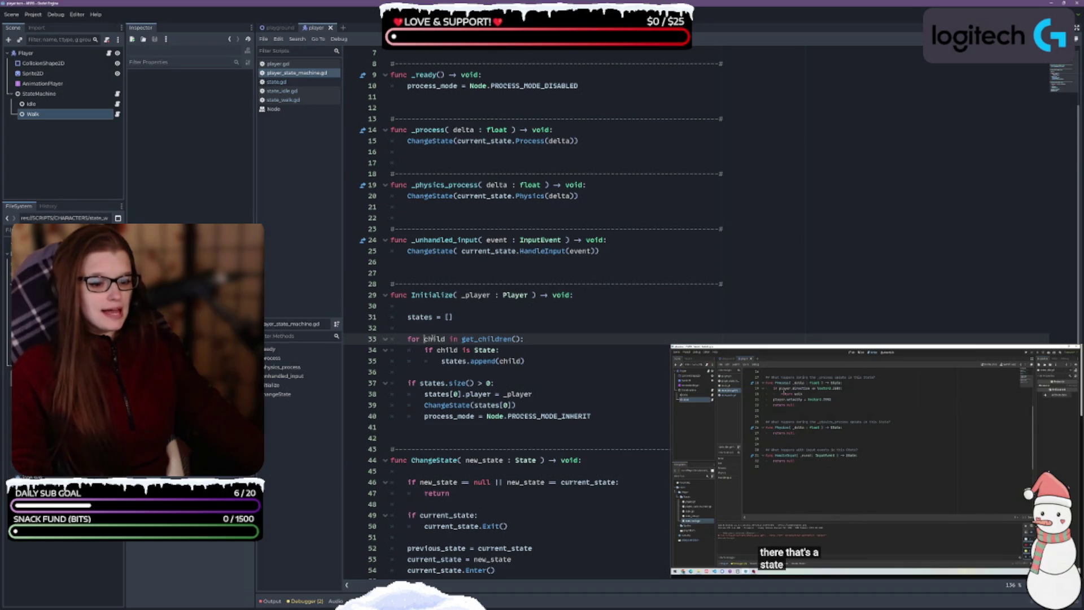
pyautogui.write('(')
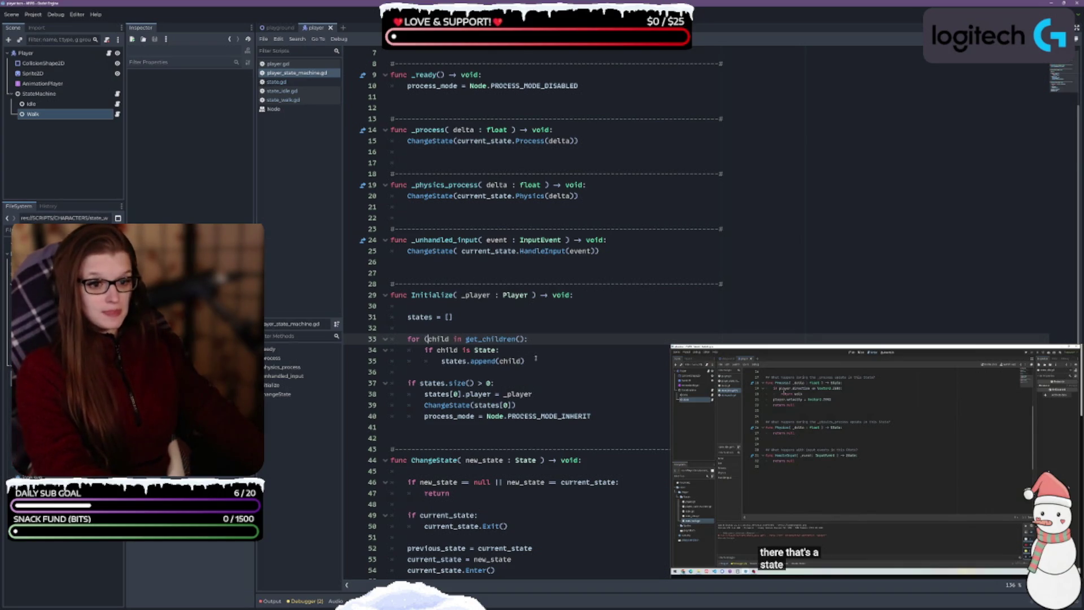
pyautogui.write(')')
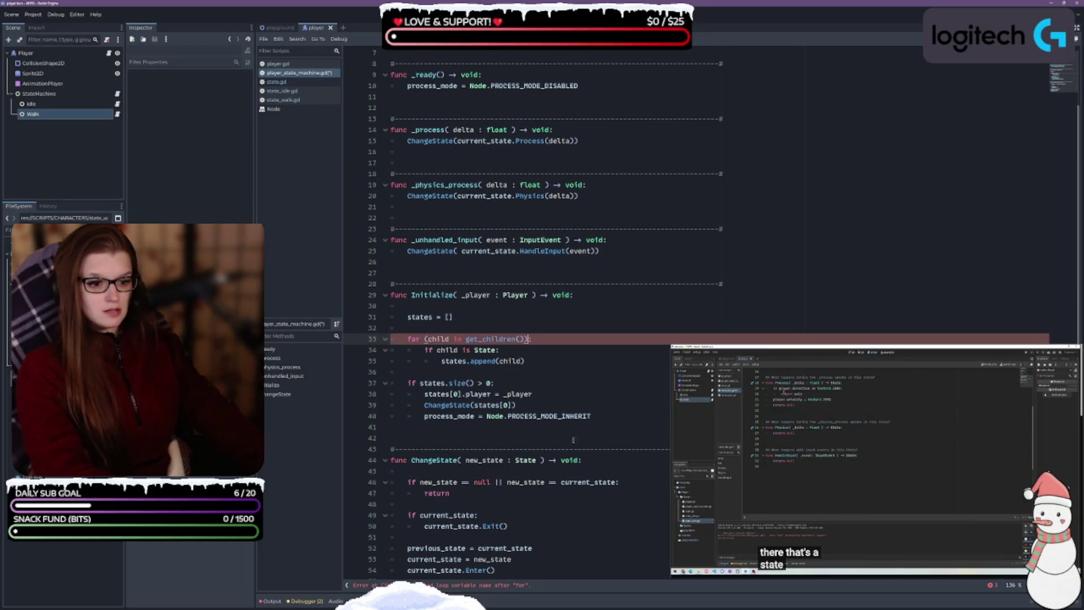
pyautogui.click(629, 417)
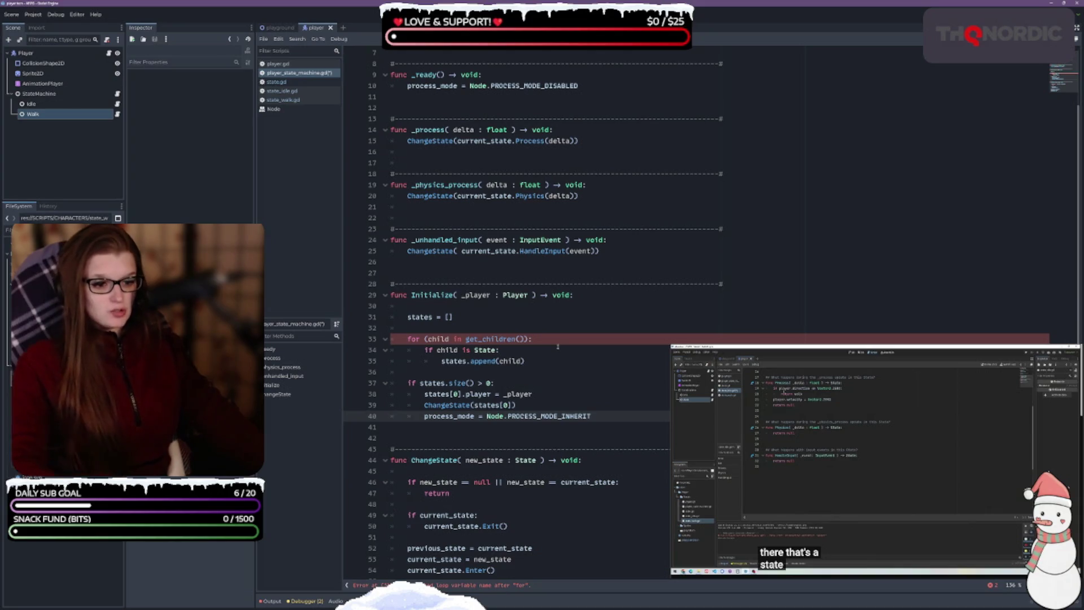
pyautogui.hotkey('ctrl', 'z')
pyautogui.hotkey('ctrl', 'z')
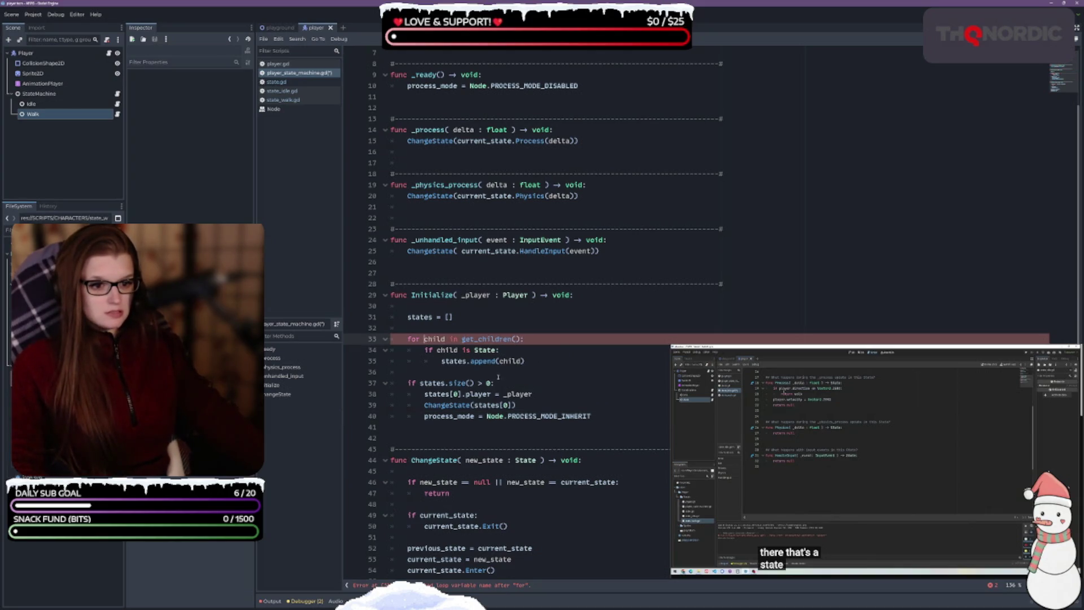
pyautogui.click(471, 355)
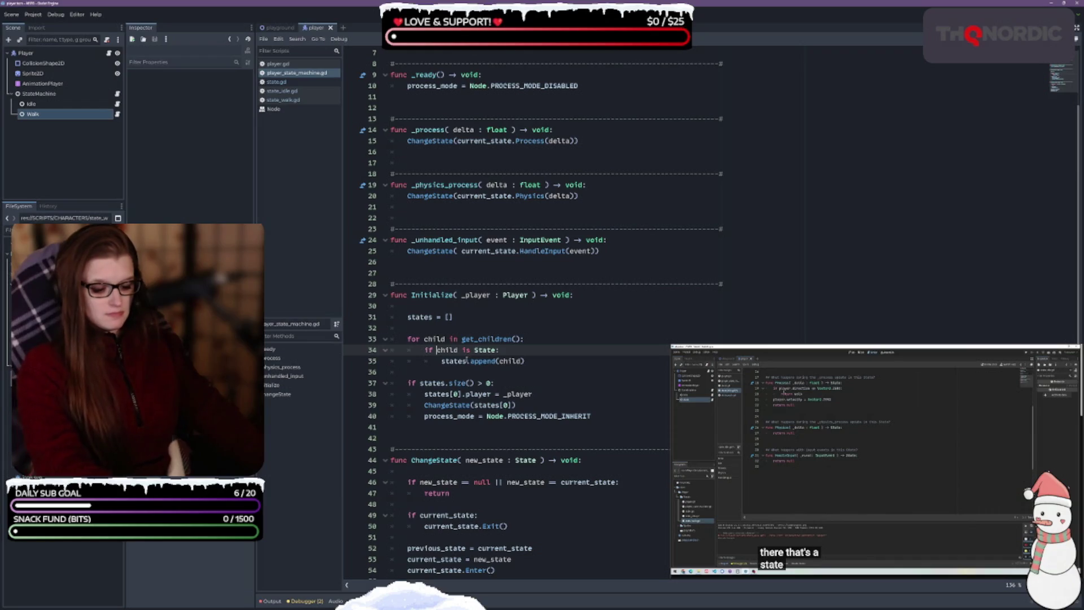
pyautogui.write('(')
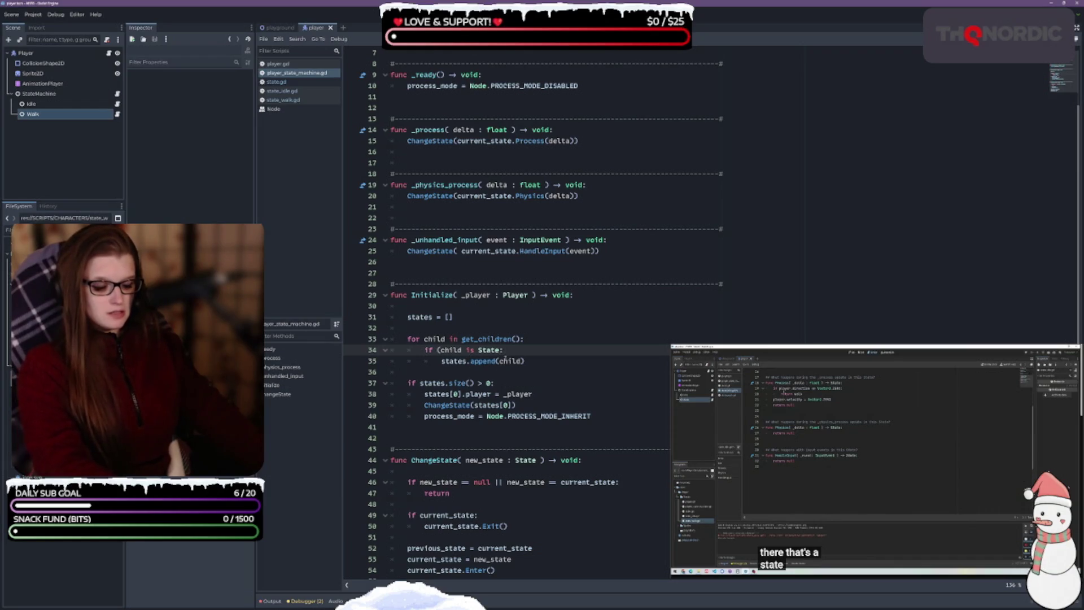
pyautogui.write(')')
pyautogui.click(593, 405)
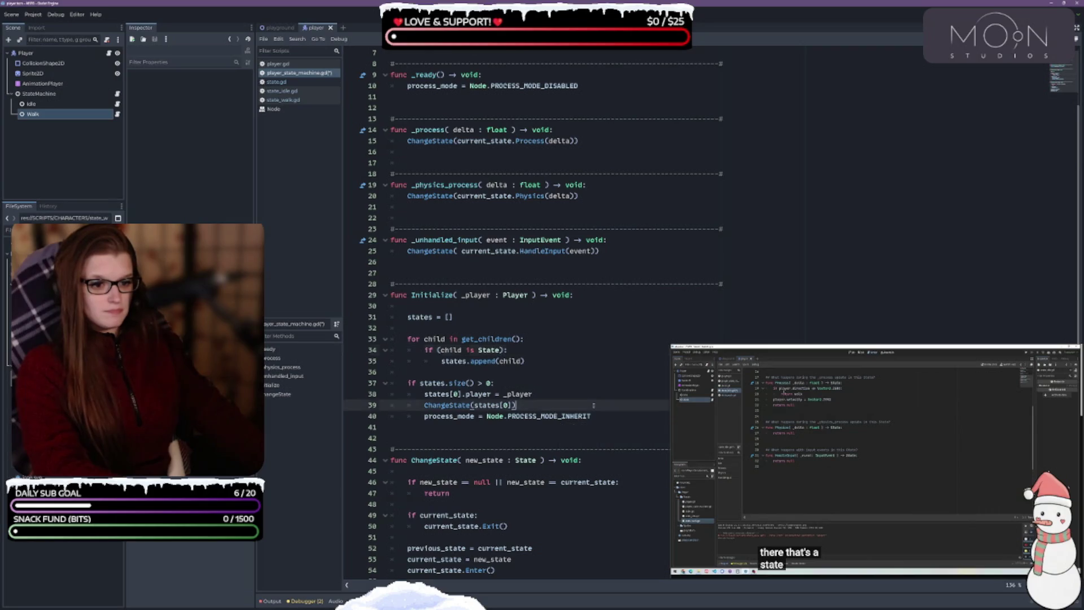
# Step: Wrap the if conditions on lines 37, 46 and 49 in parentheses and save
pyautogui.click(421, 383)
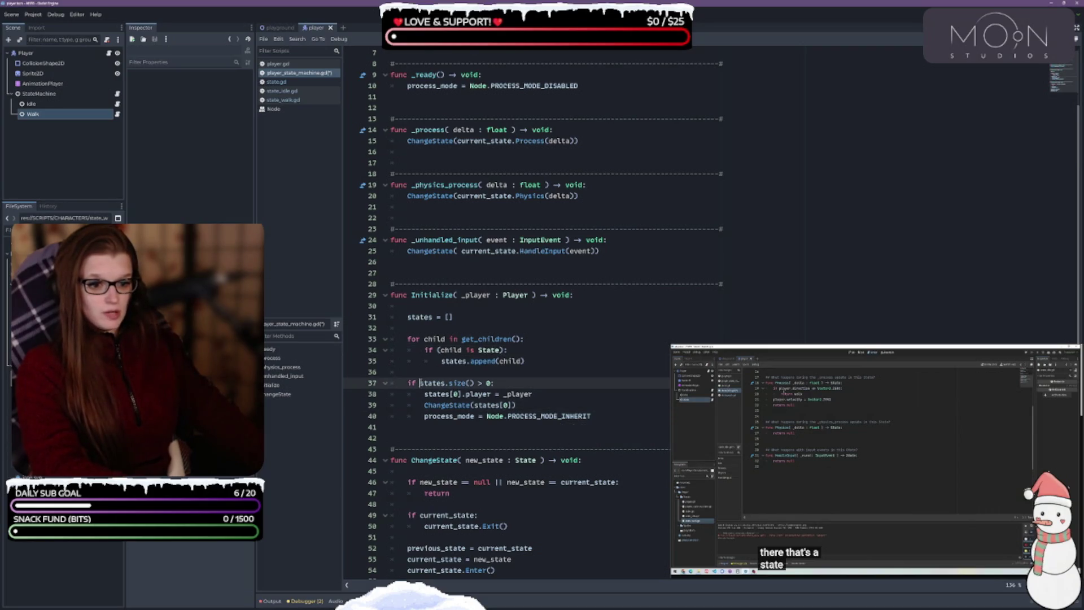
pyautogui.write('(')
pyautogui.click(494, 382)
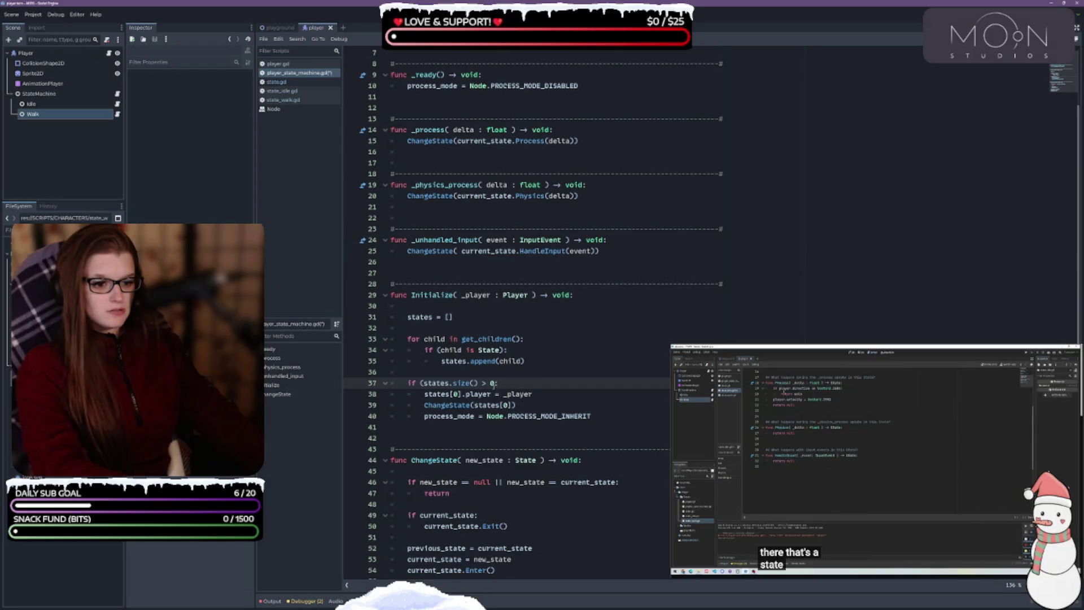
pyautogui.write(')')
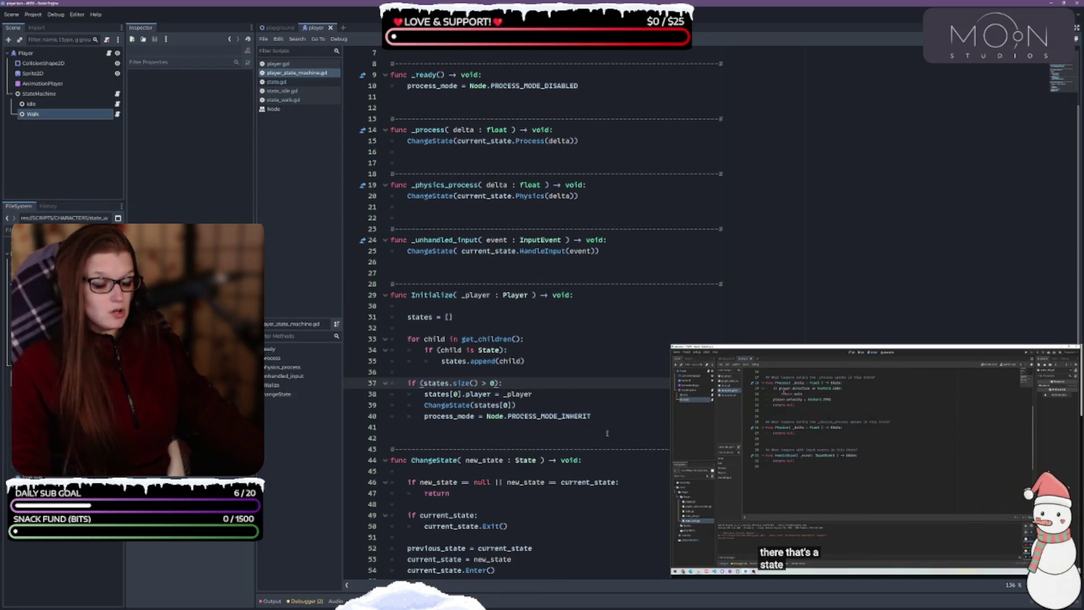
pyautogui.scroll(-1, 572, 392)
pyautogui.click(421, 471)
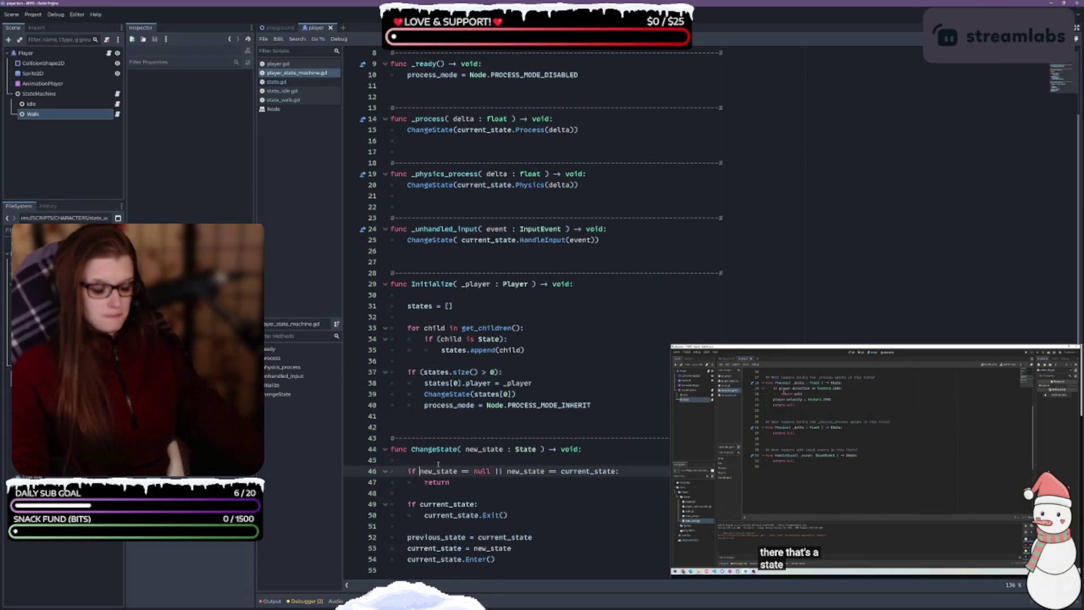
pyautogui.write('(')
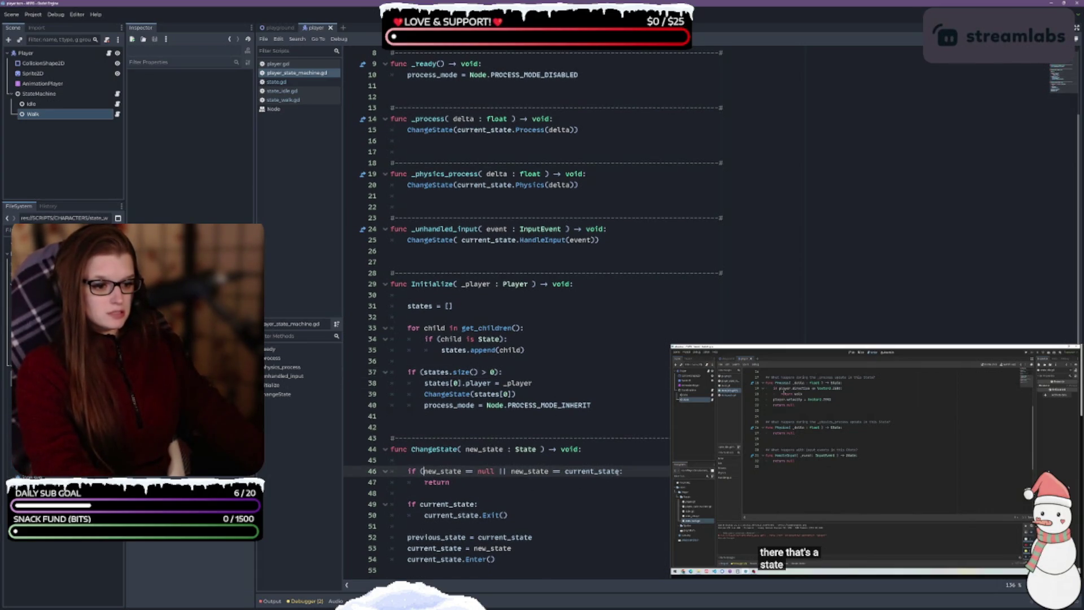
pyautogui.click(619, 471)
pyautogui.write(')')
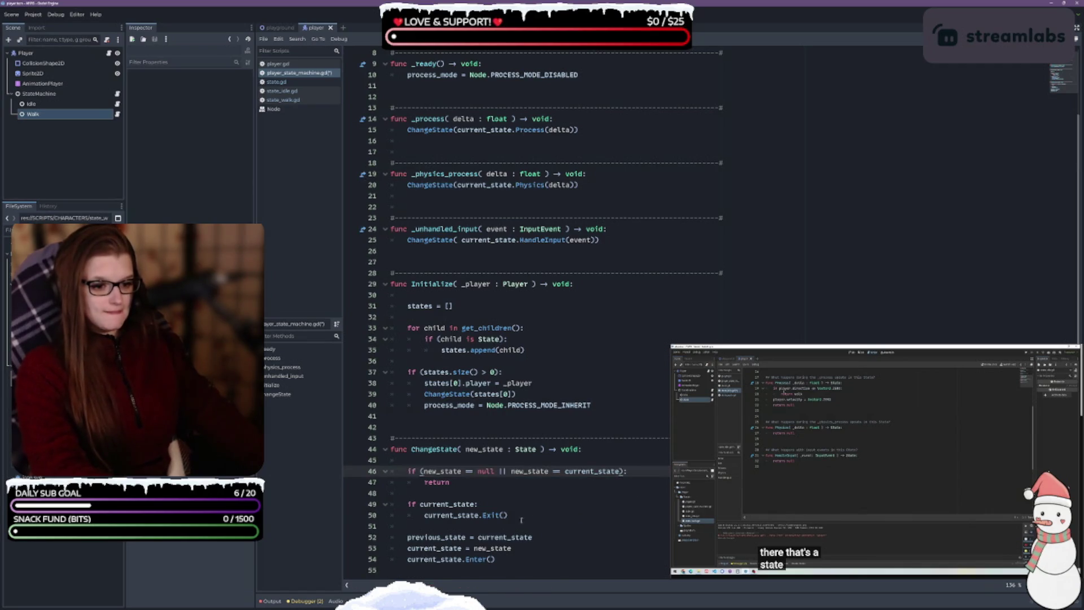
pyautogui.click(420, 504)
pyautogui.write('(')
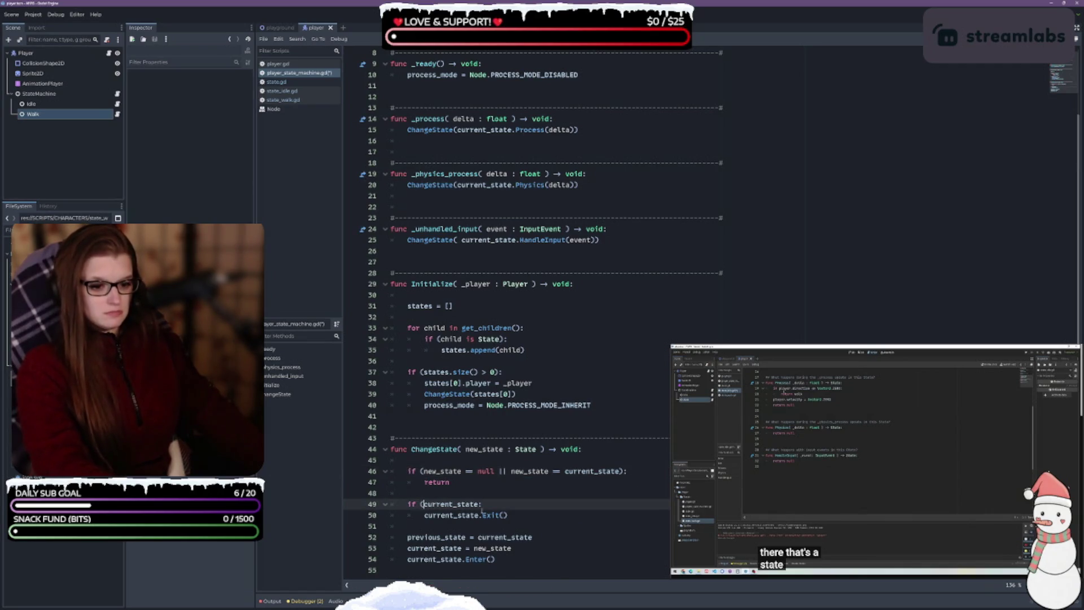
pyautogui.click(480, 503)
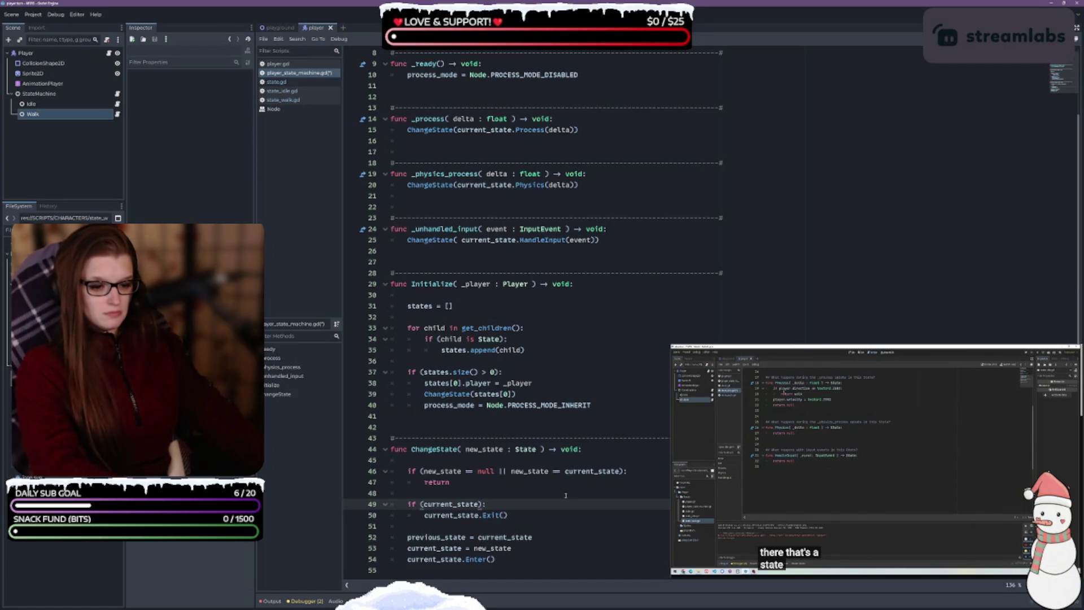
pyautogui.hotkey('ctrl', 's')
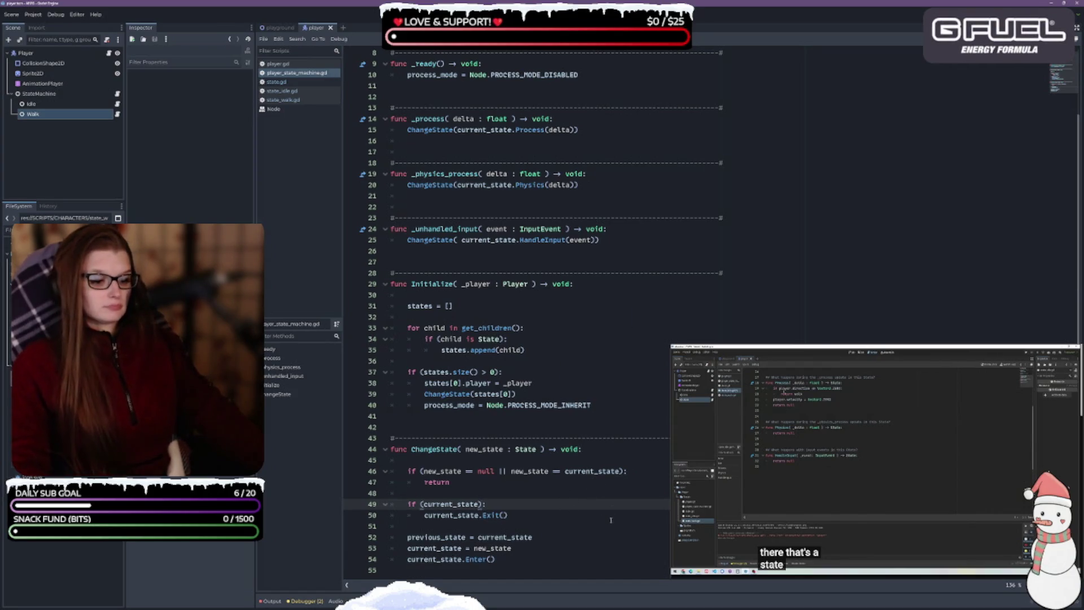
# Step: Delete the empty lines 30 and 44 and save player_state_machine.gd
pyautogui.click(544, 556)
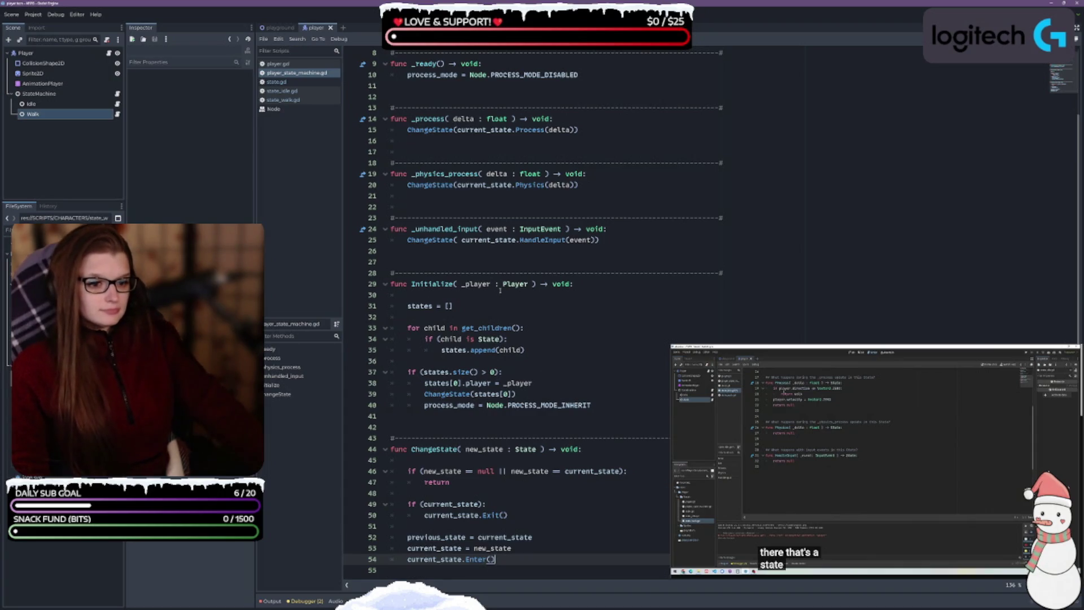
pyautogui.click(554, 294)
pyautogui.press('BackSpace')
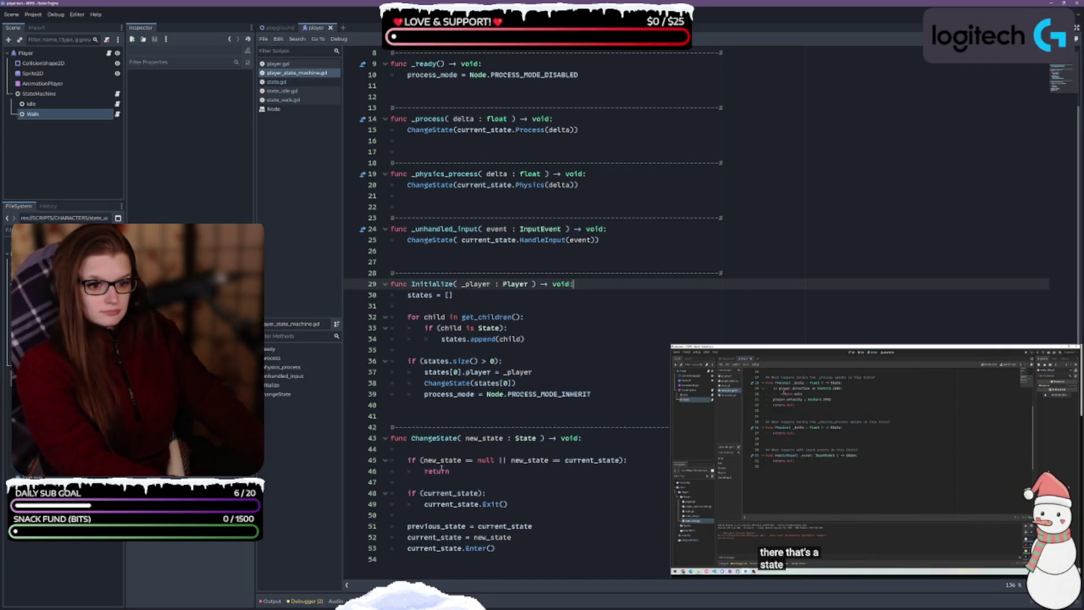
pyautogui.click(435, 450)
pyautogui.press('BackSpace')
pyautogui.scroll(3, 539, 332)
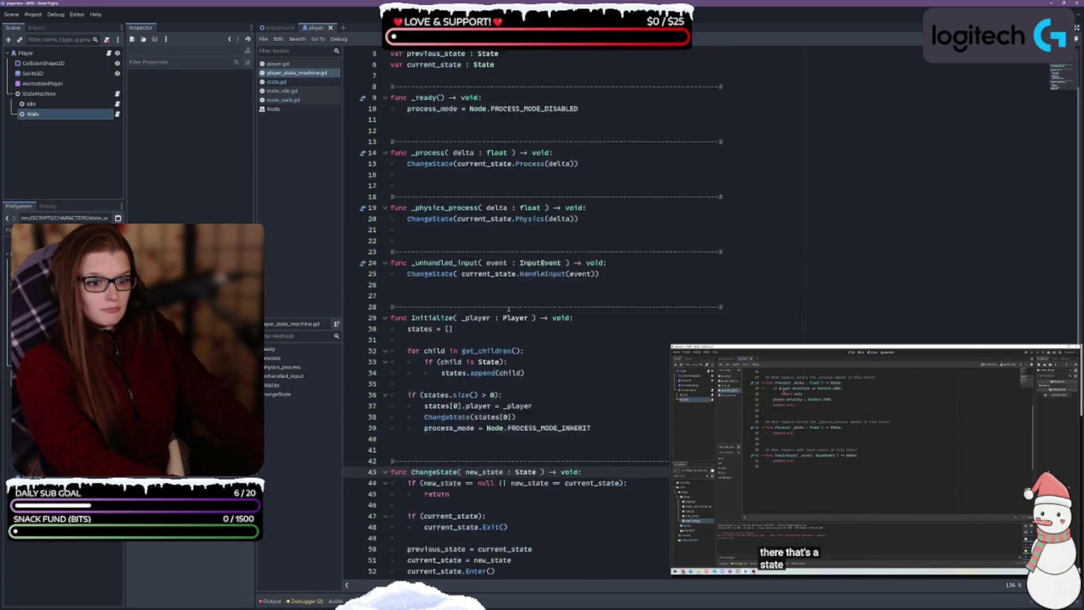
pyautogui.hotkey('ctrl', 's')
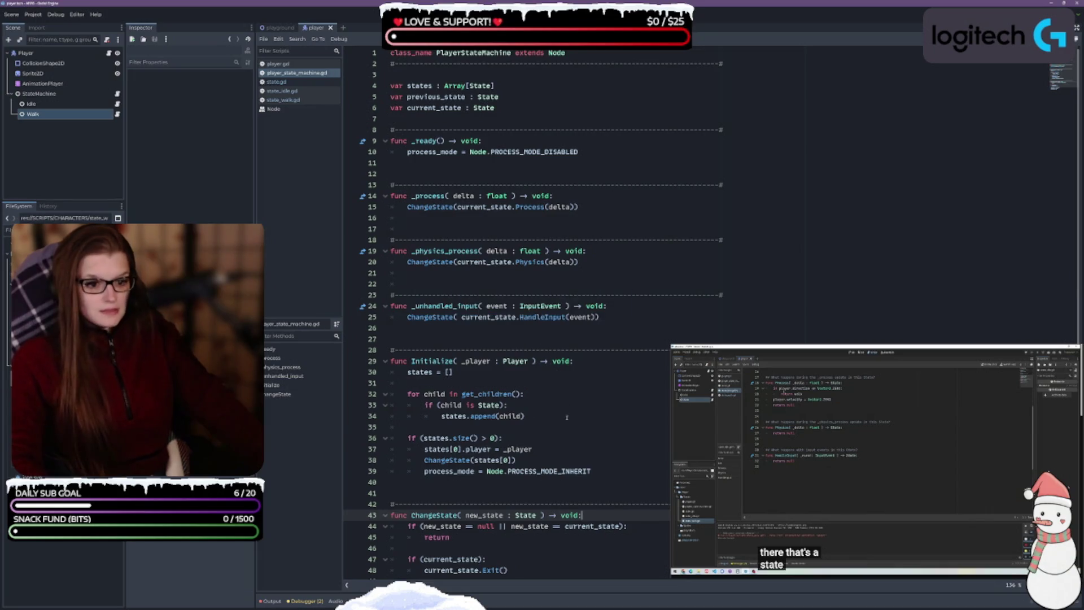
pyautogui.scroll(-2, 592, 420)
pyautogui.scroll(2, 592, 420)
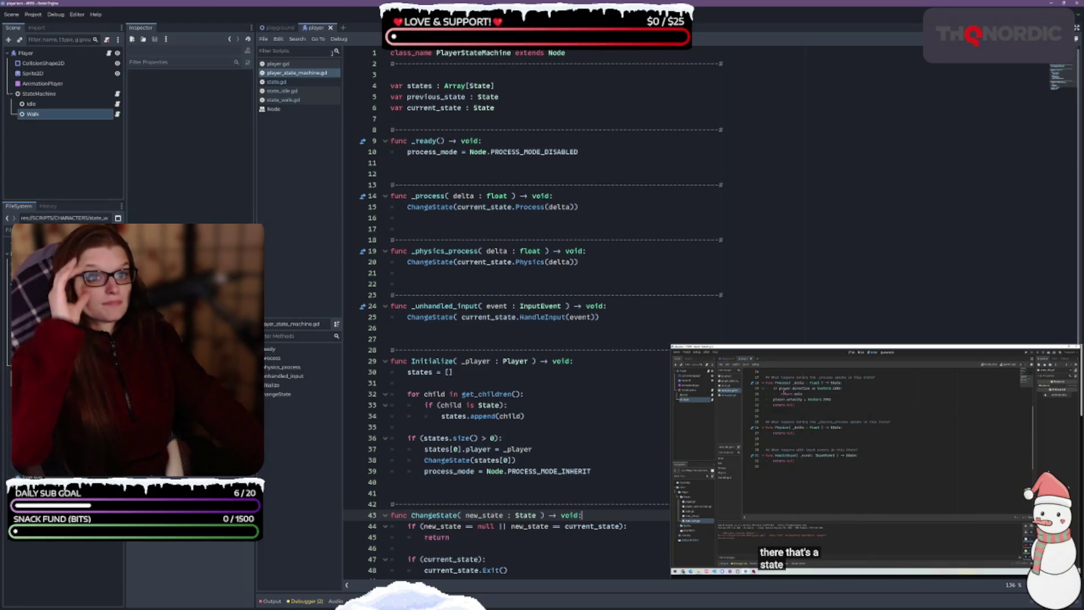
# Step: In player.gd, add opening parentheses to the conditions on lines 33, 37, 41 and 44, then save
pyautogui.click(288, 64)
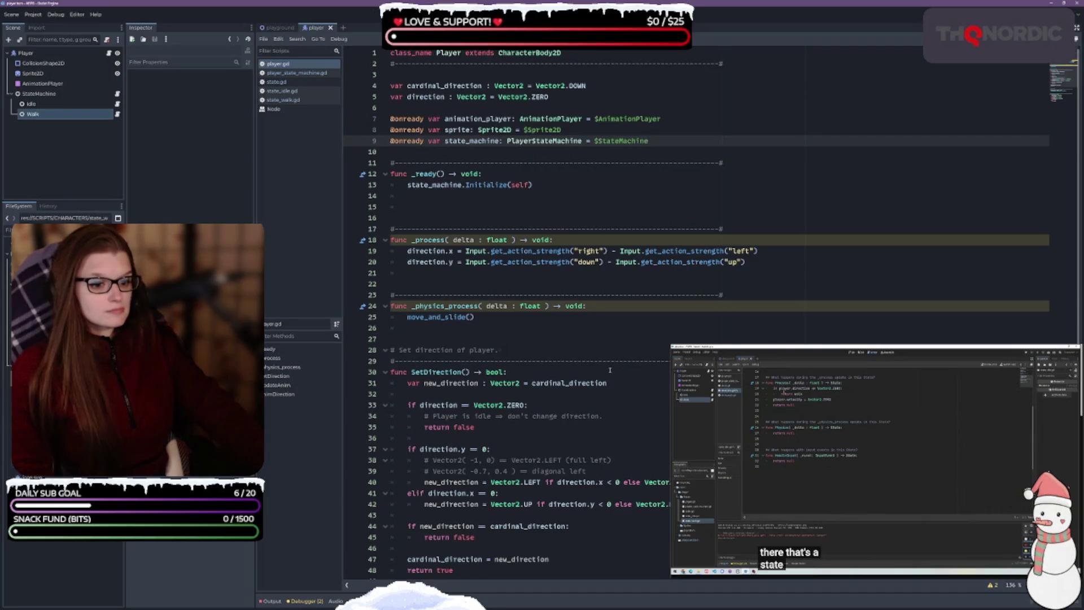
pyautogui.scroll(-2, 609, 369)
pyautogui.click(419, 338)
pyautogui.write('(')
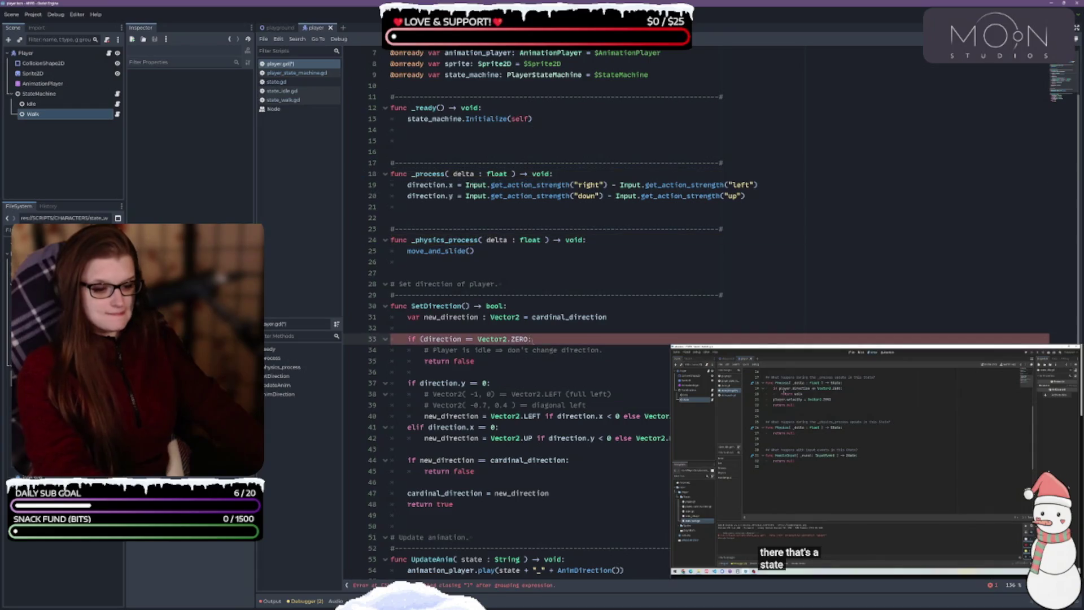
pyautogui.click(419, 383)
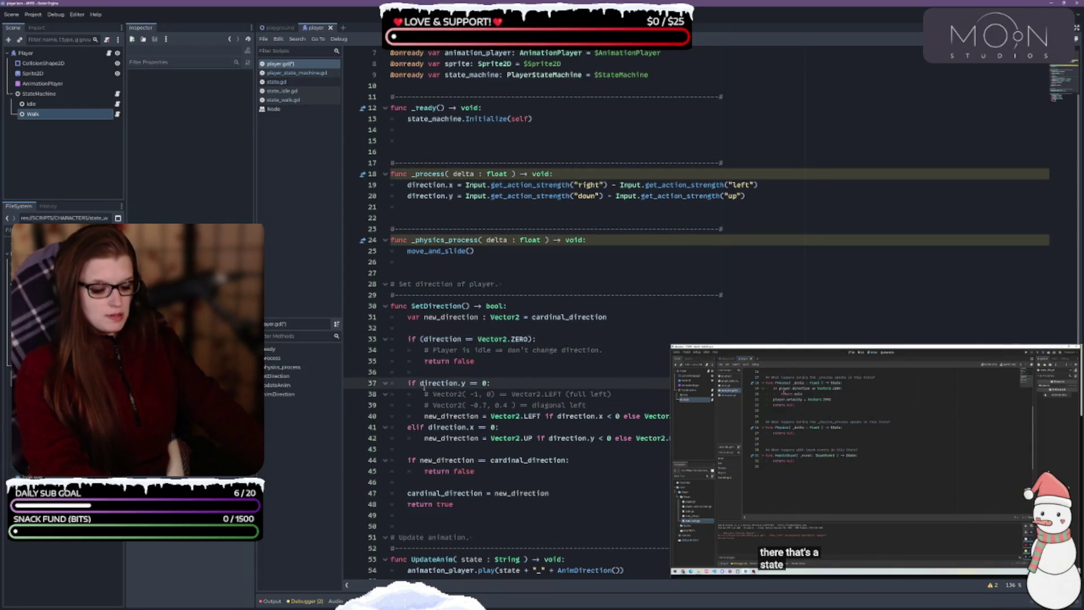
pyautogui.write('(')
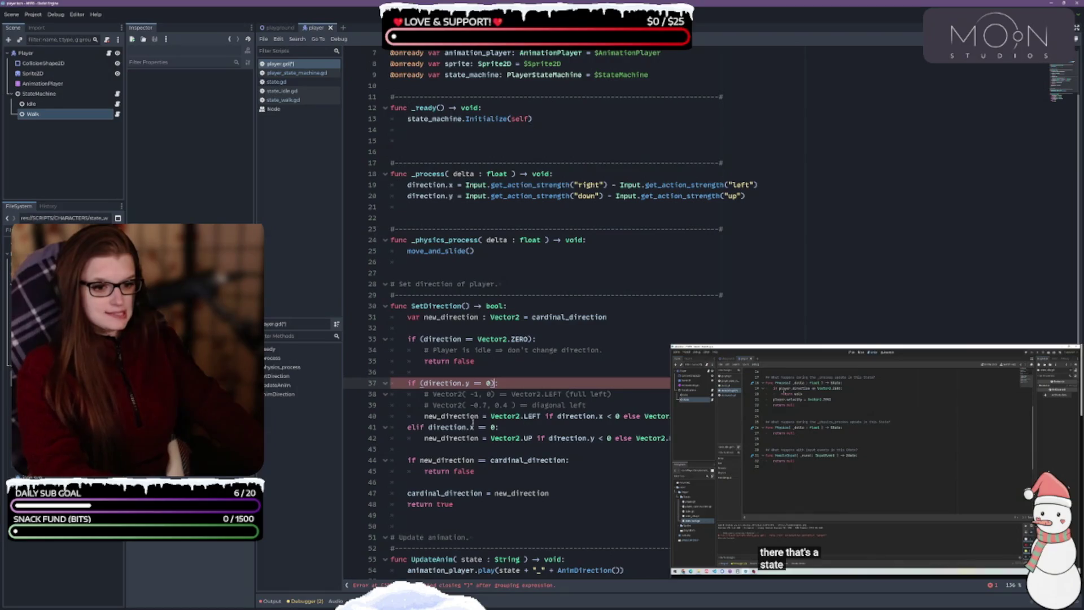
pyautogui.write(')')
pyautogui.click(428, 427)
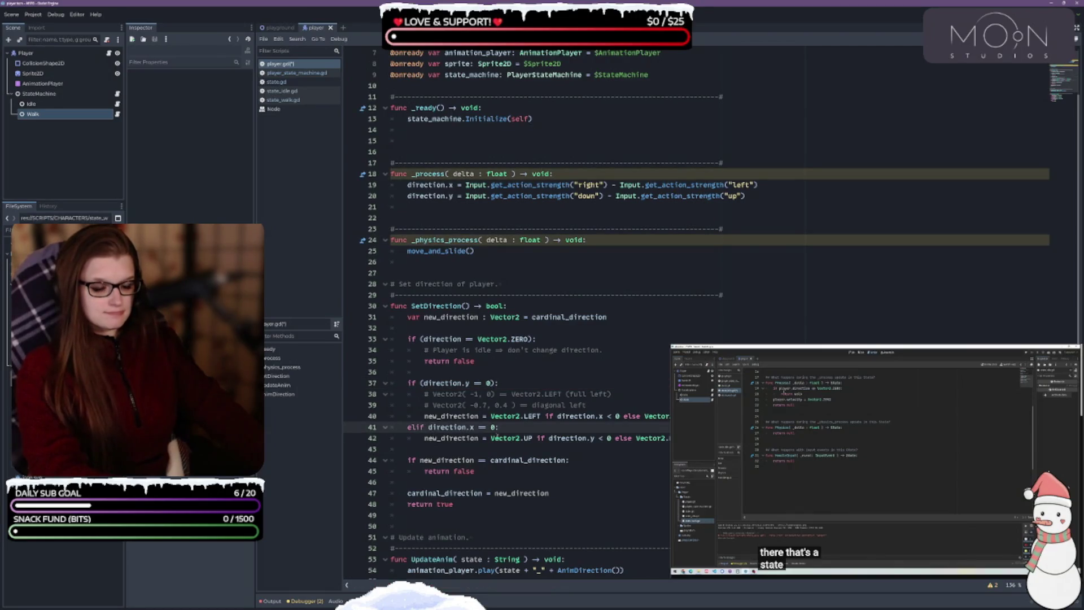
pyautogui.write('(')
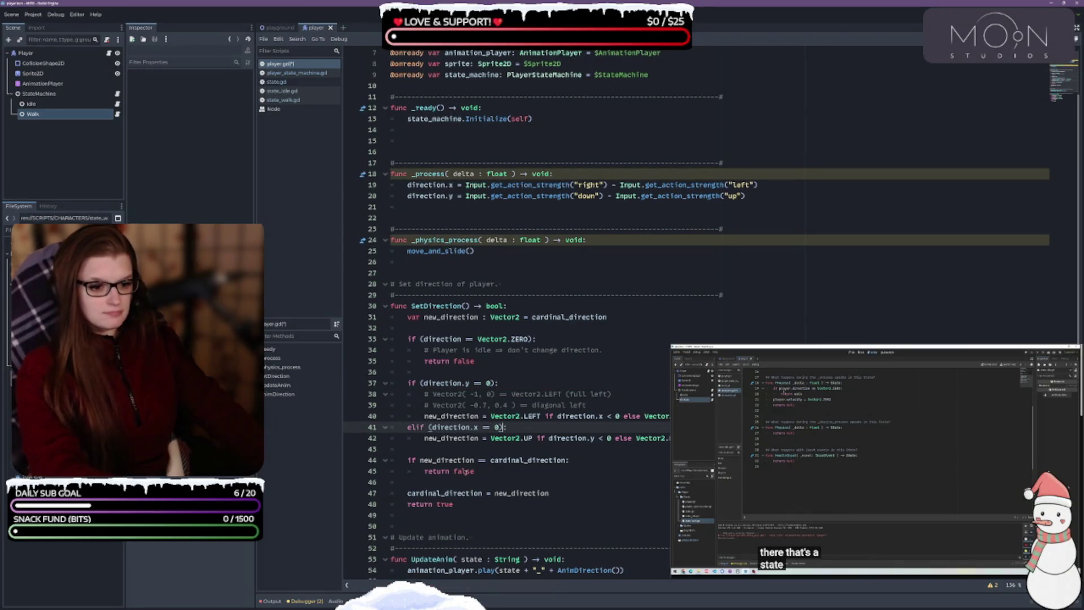
pyautogui.click(421, 459)
pyautogui.write('(')
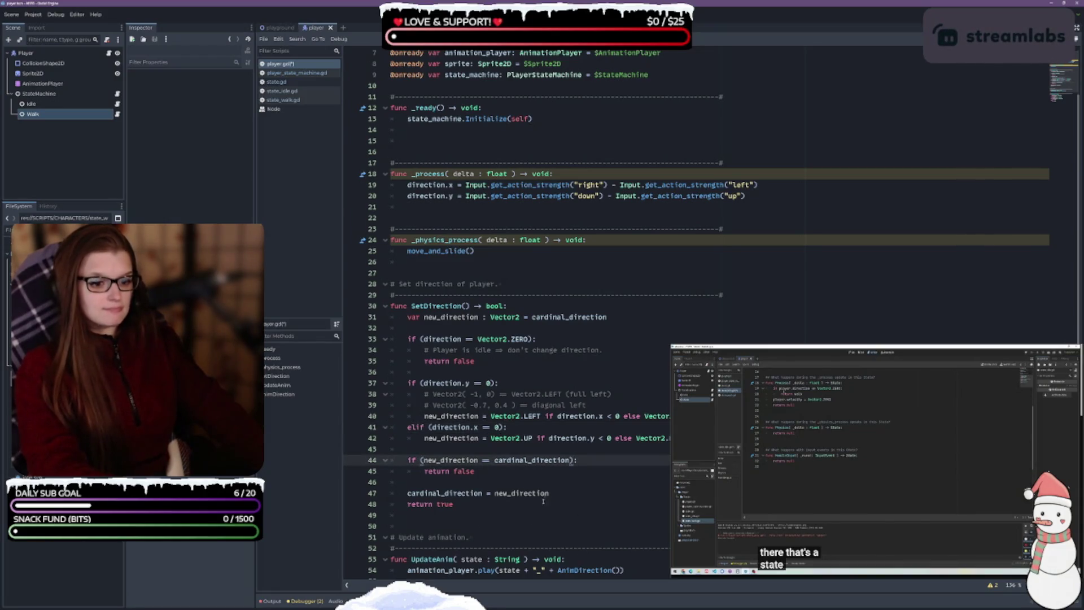
pyautogui.scroll(-3, 562, 442)
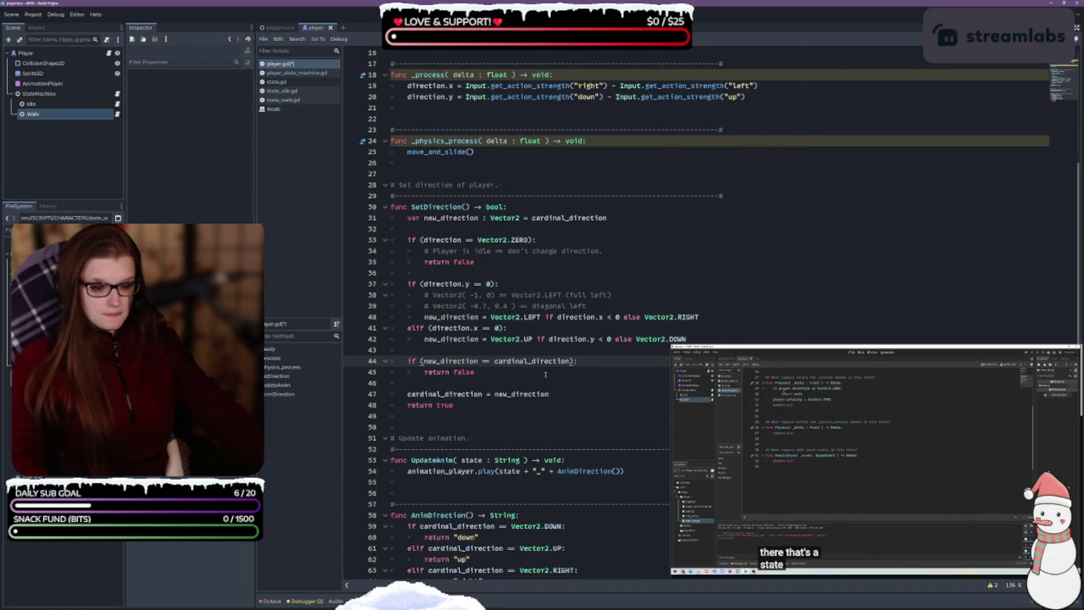
pyautogui.hotkey('ctrl', 's')
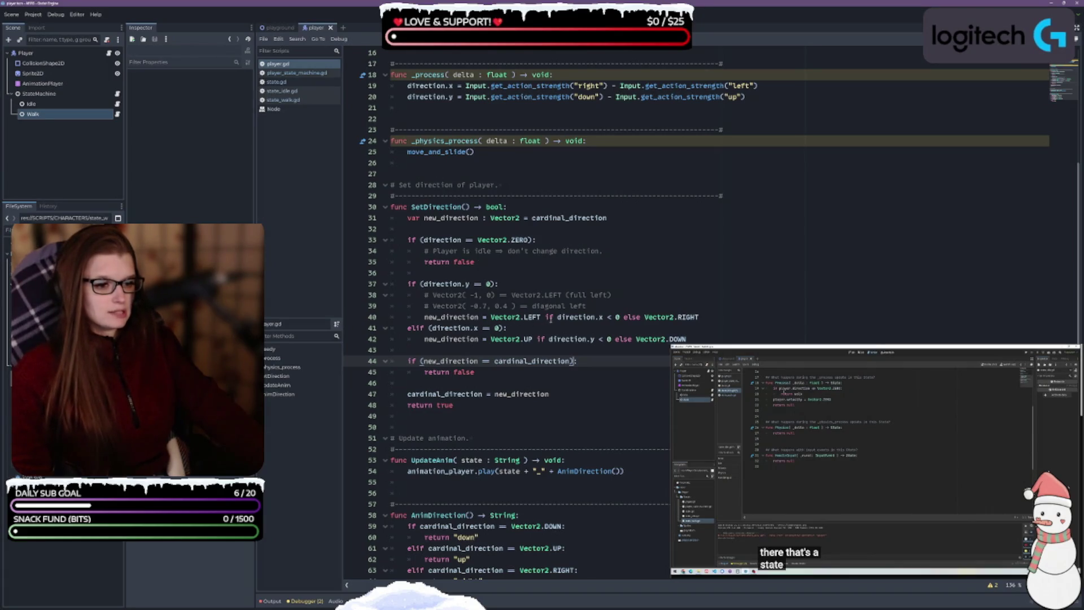
# Step: Wrap the direction.y < 0 condition on line 42 in parentheses and save player.gd
pyautogui.click(610, 316)
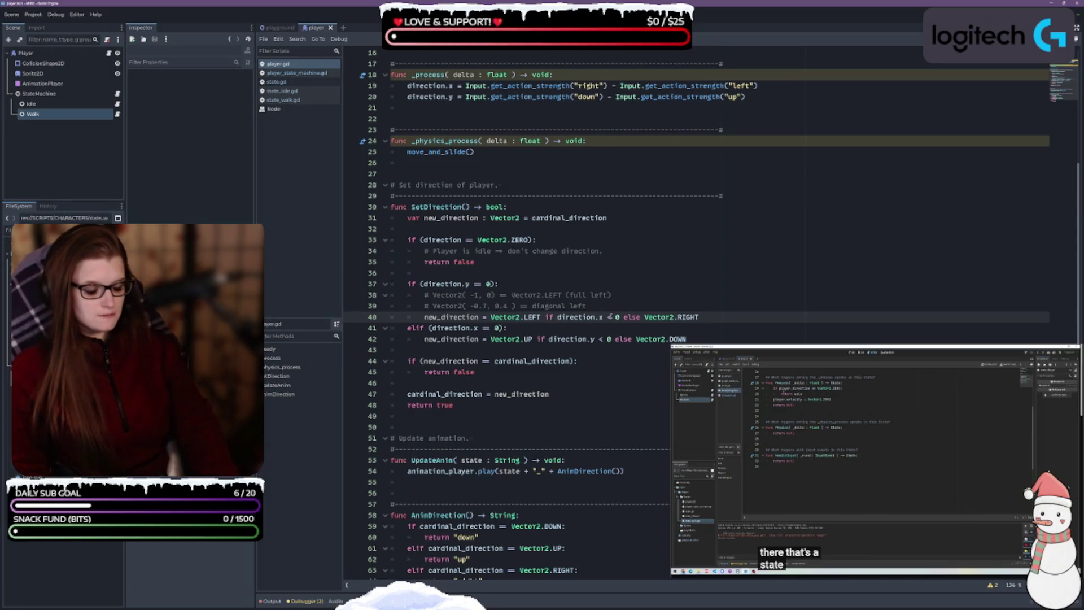
pyautogui.write('(')
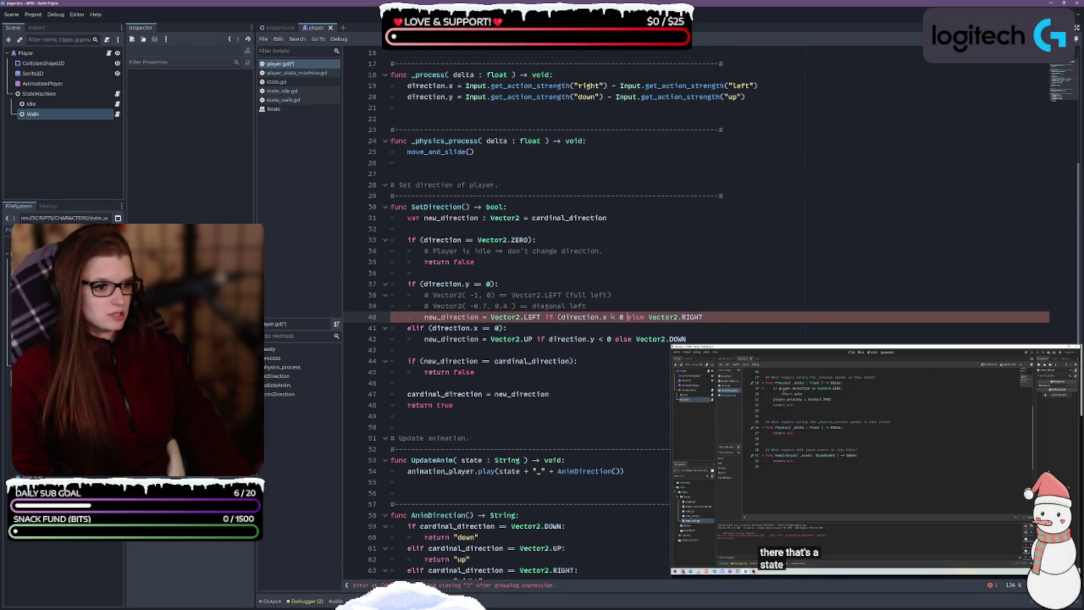
pyautogui.write(')')
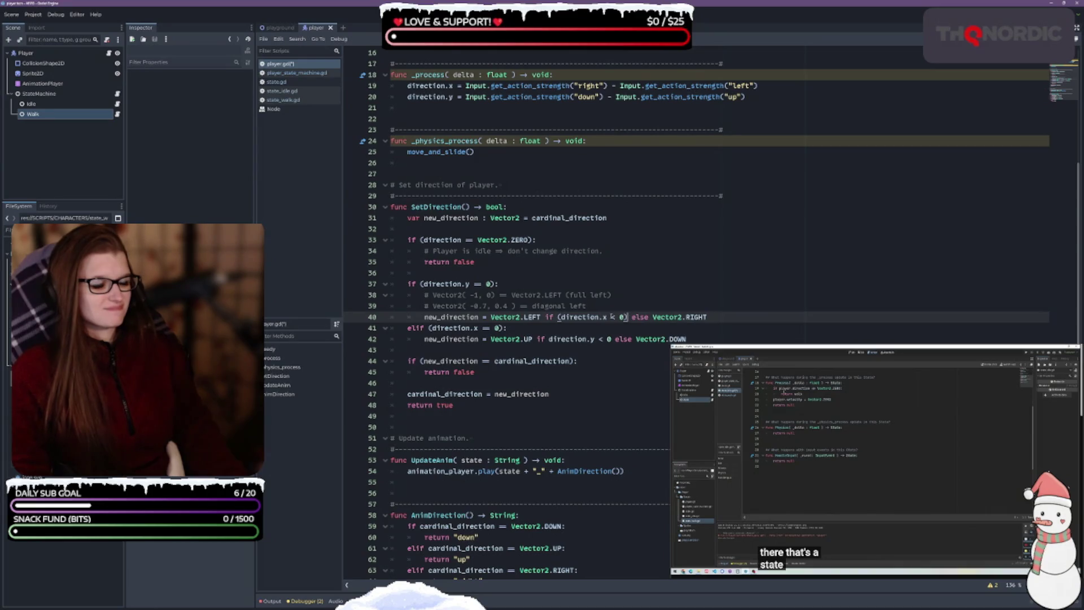
pyautogui.press('Down')
pyautogui.click(513, 339)
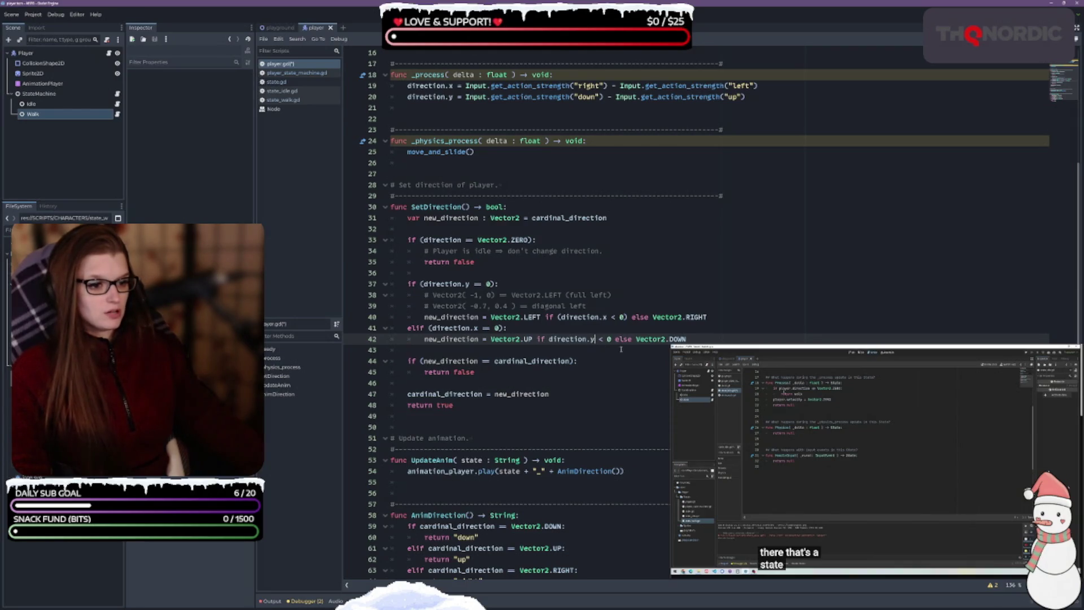
pyautogui.moveTo(611, 339); pyautogui.dragTo(549, 339)
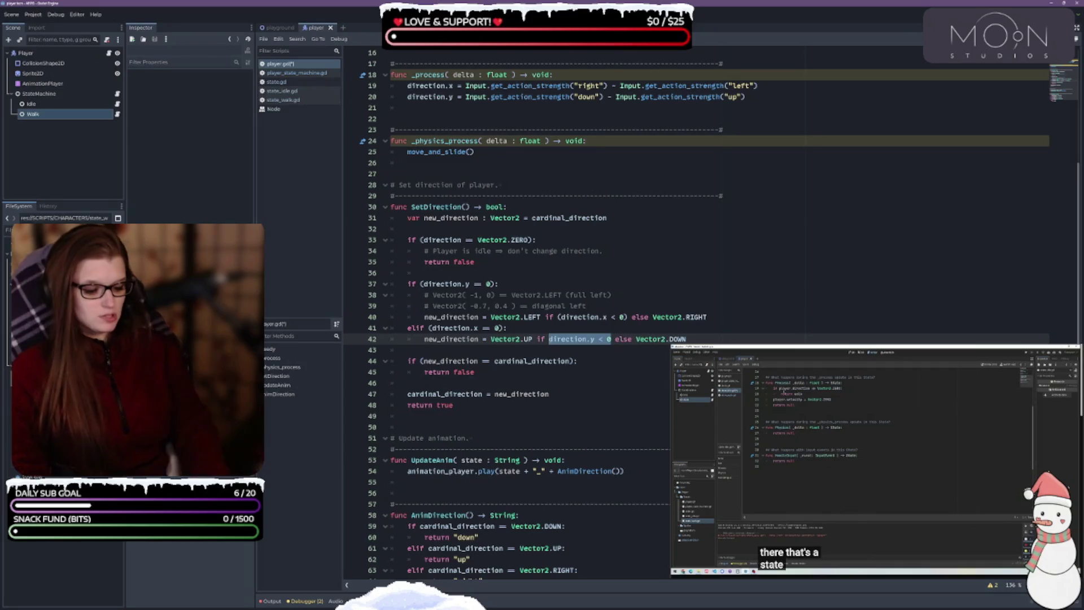
pyautogui.write('(')
pyautogui.hotkey('ctrl', 's')
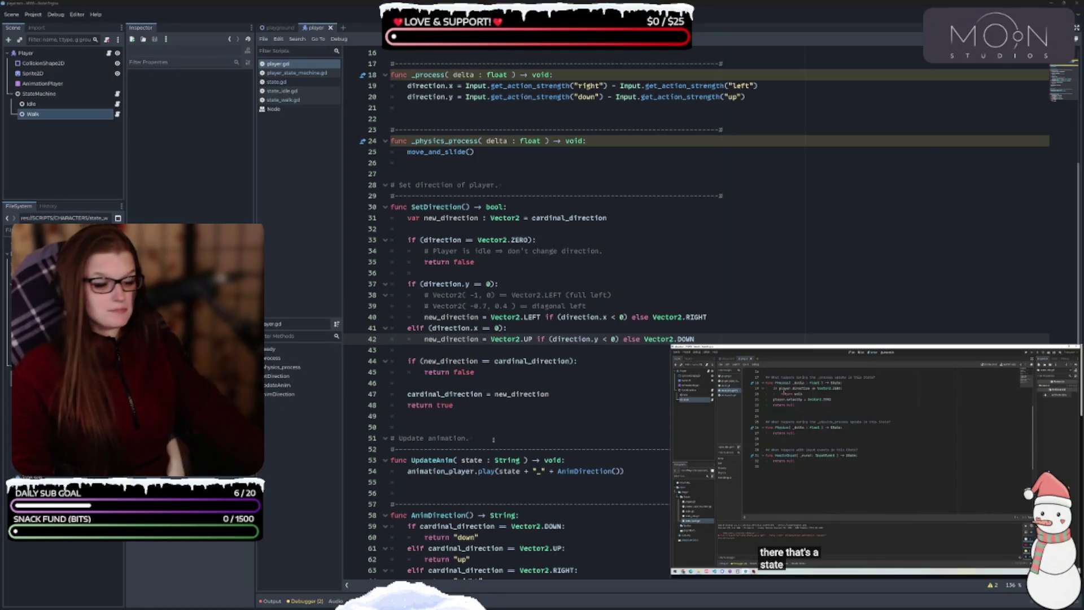
pyautogui.click(570, 361)
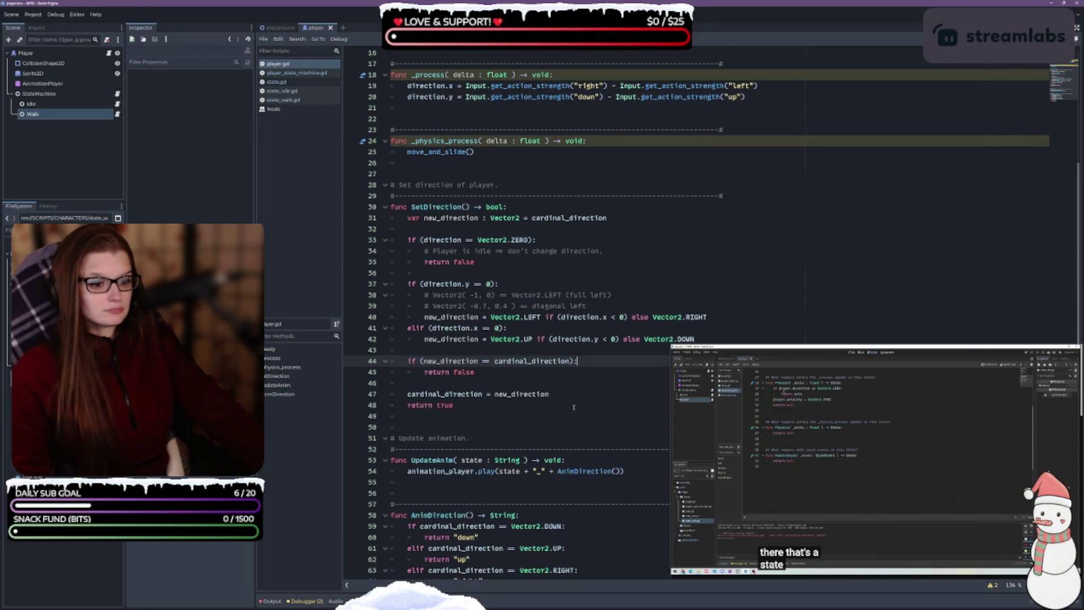
pyautogui.scroll(-1, 575, 402)
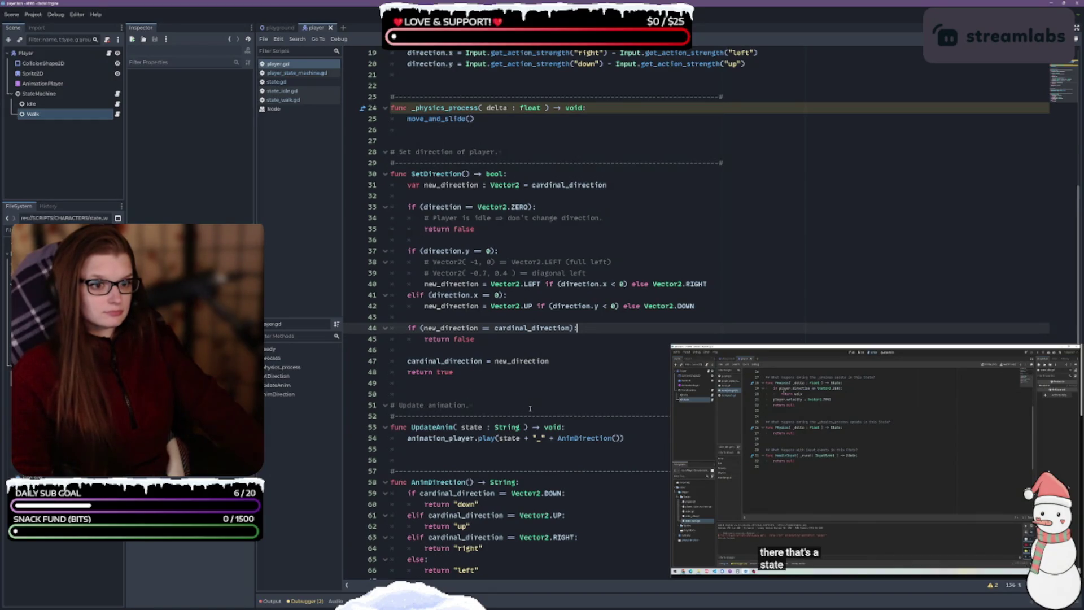
pyautogui.scroll(1, 537, 414)
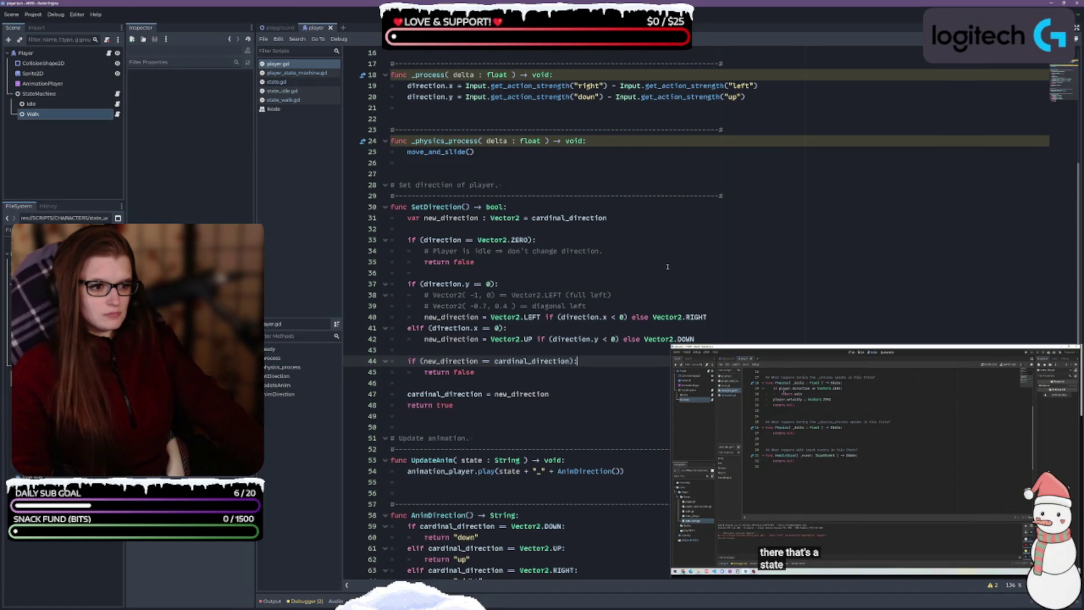
pyautogui.scroll(-2, 665, 268)
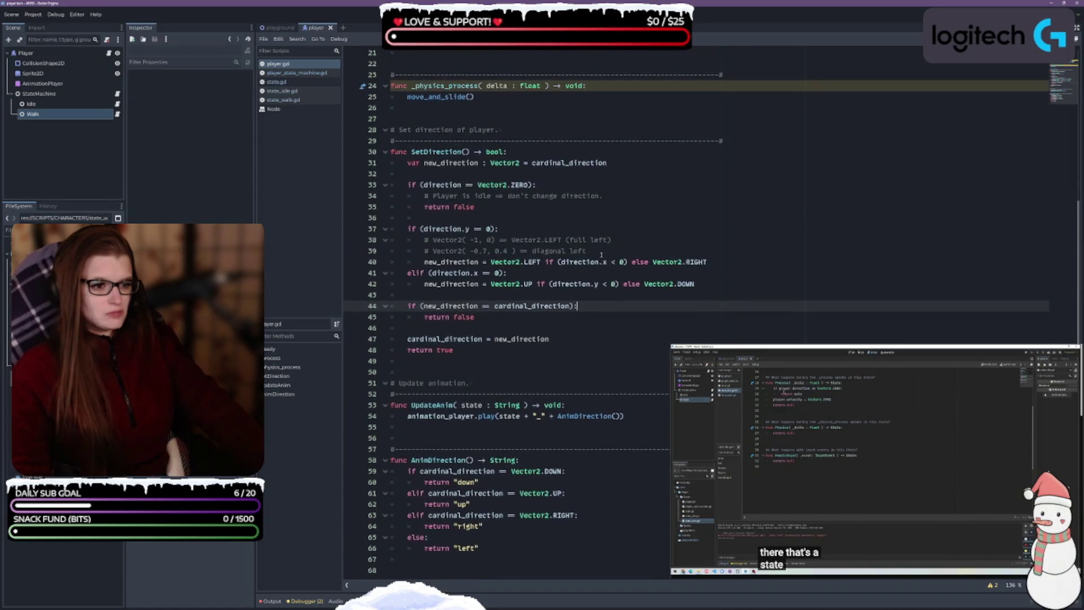
# Step: Under the diagonal-left comment, add 'if (direction.x < 0):' setting new_direction = Vector2.LEFT
pyautogui.click(601, 253)
pyautogui.press('Return')
pyautogui.press('Return')
pyautogui.press('Return')
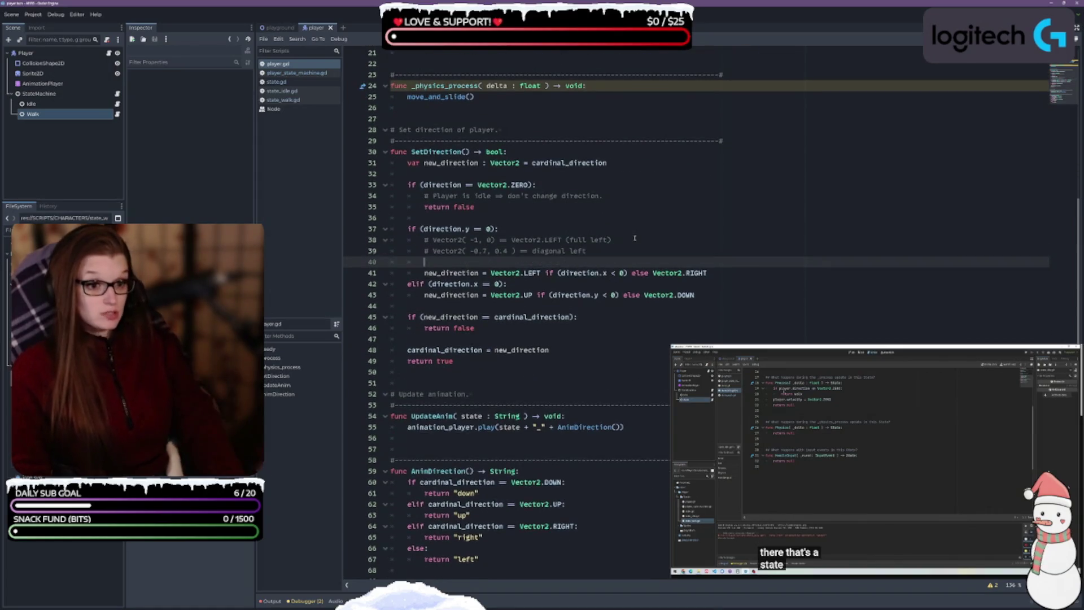
pyautogui.press('Up')
pyautogui.press('Up')
pyautogui.press('Tab')
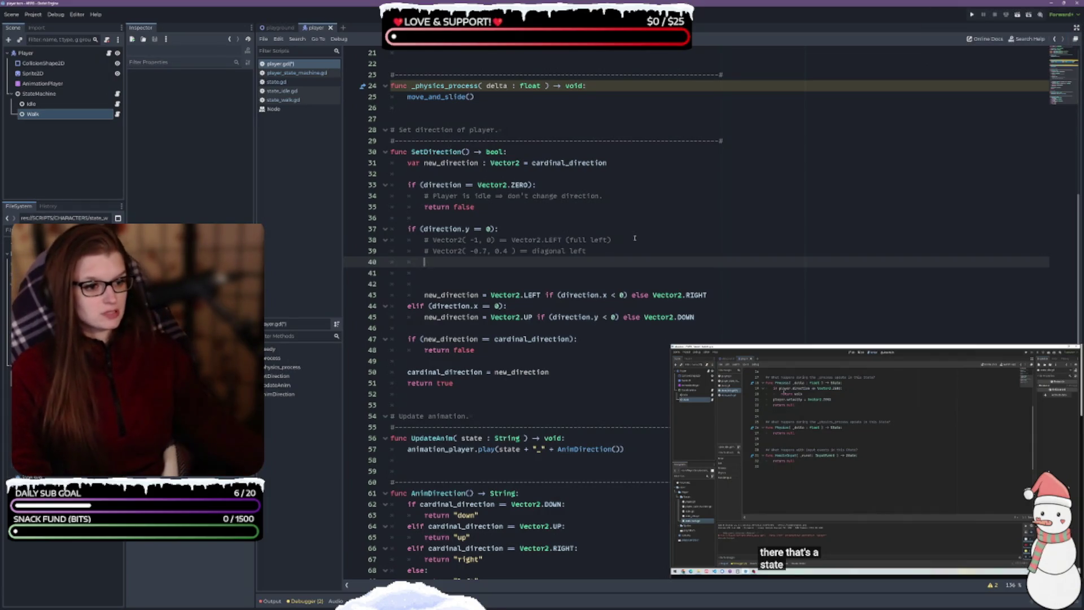
pyautogui.moveTo(627, 294); pyautogui.dragTo(544, 294)
pyautogui.click(439, 263)
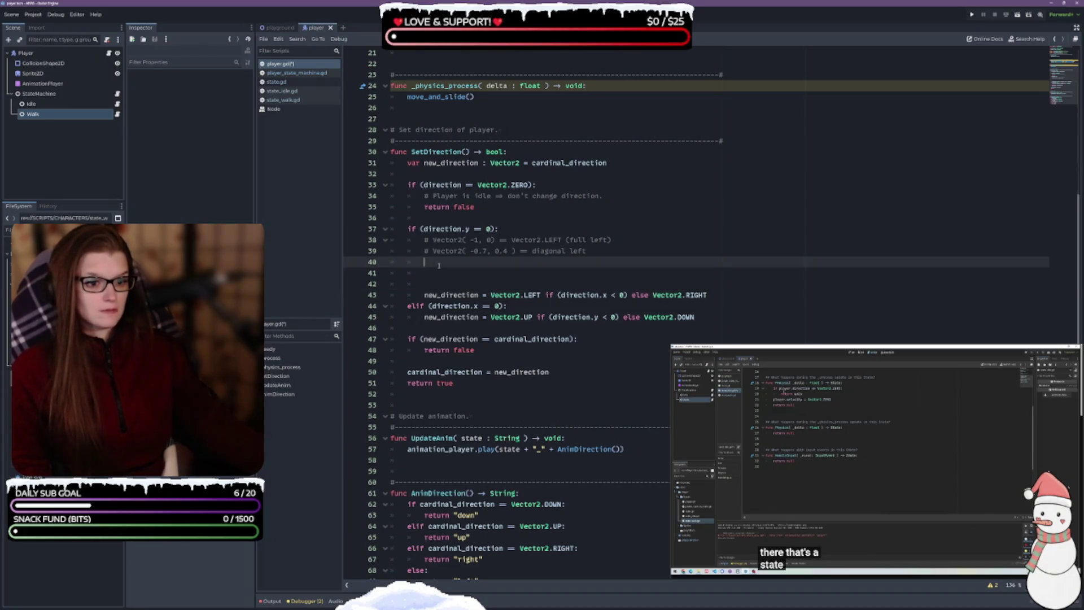
pyautogui.write('if (direction.x < 0)')
pyautogui.write(':')
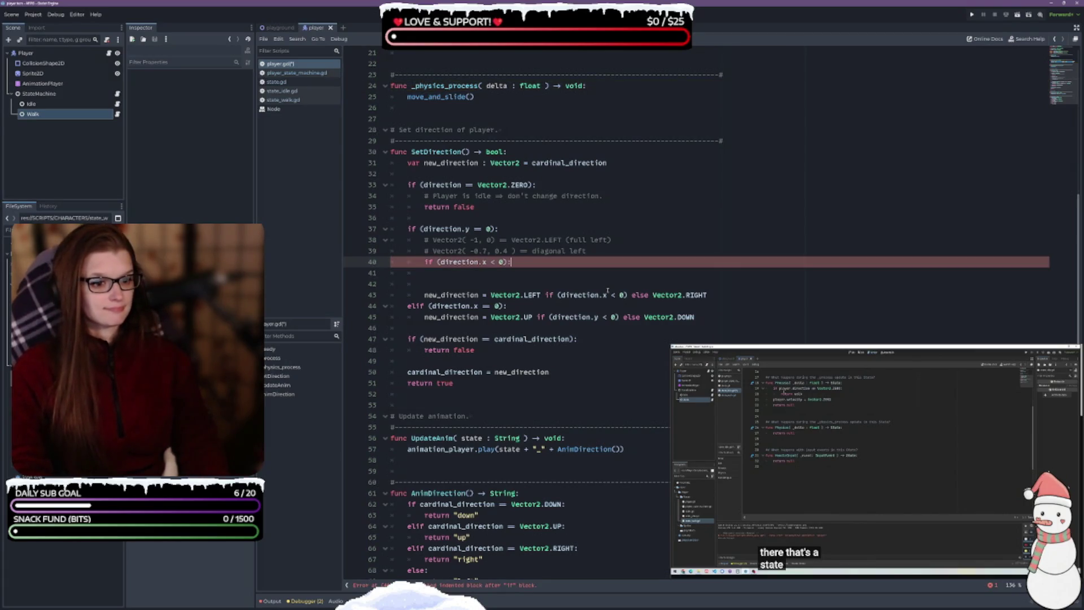
pyautogui.press('Return')
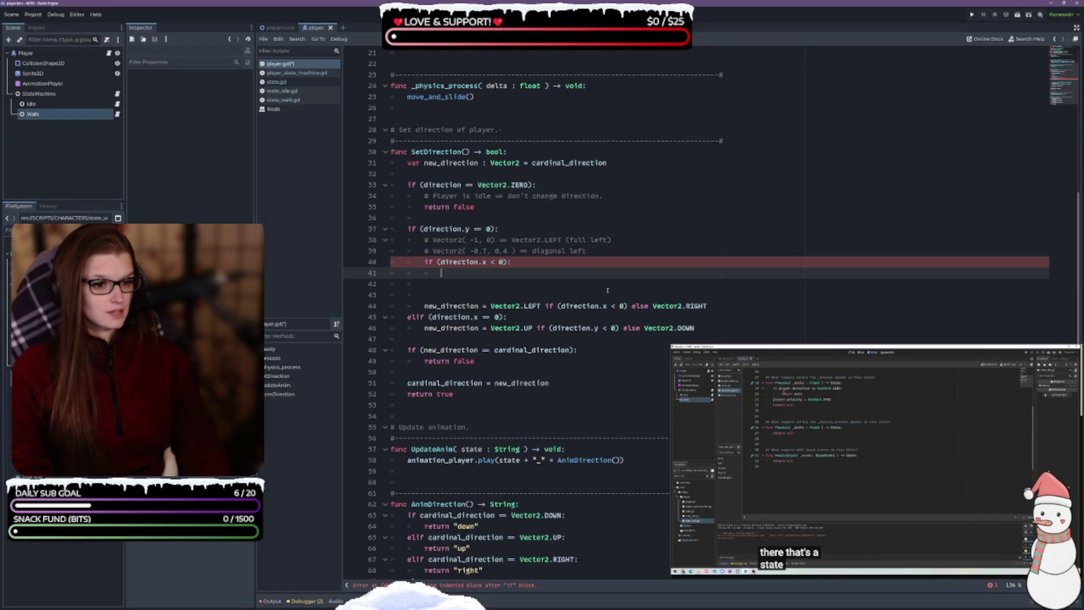
pyautogui.press('Tab')
pyautogui.write('new_direction =')
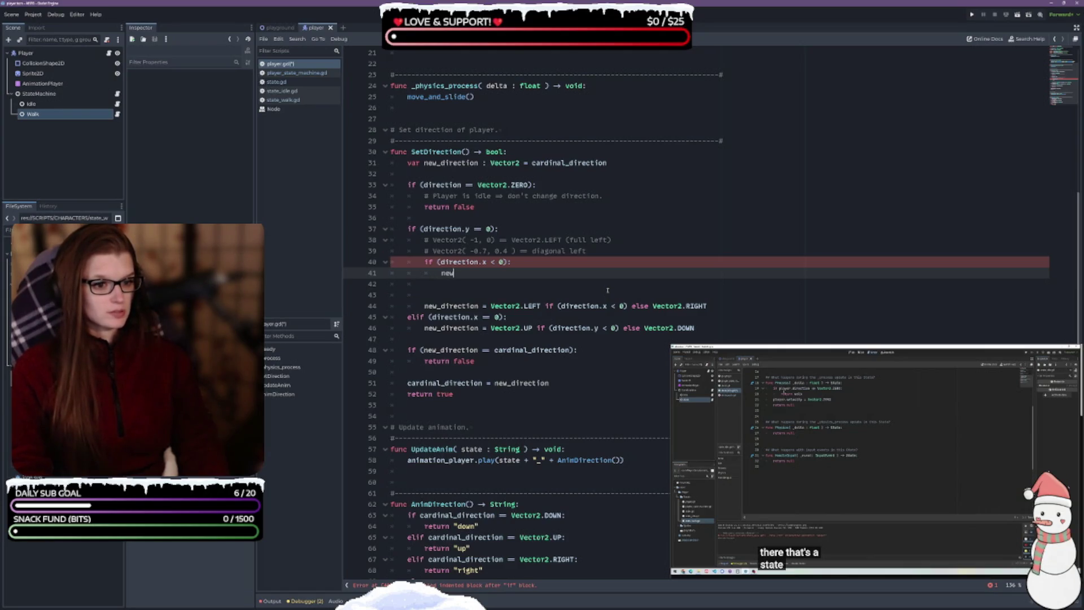
pyautogui.write(' Vector2.')
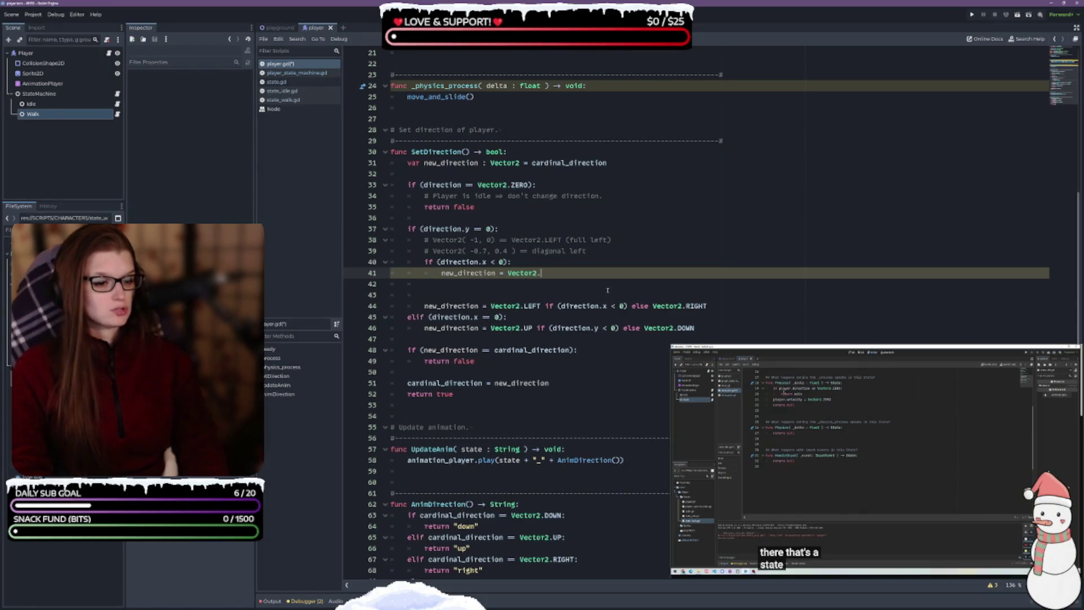
pyautogui.write('LEFT')
# Step: Add an 'else:' branch setting new_direction = Vector2.RIGHT and comment out the old one-line assignment
pyautogui.press('Return')
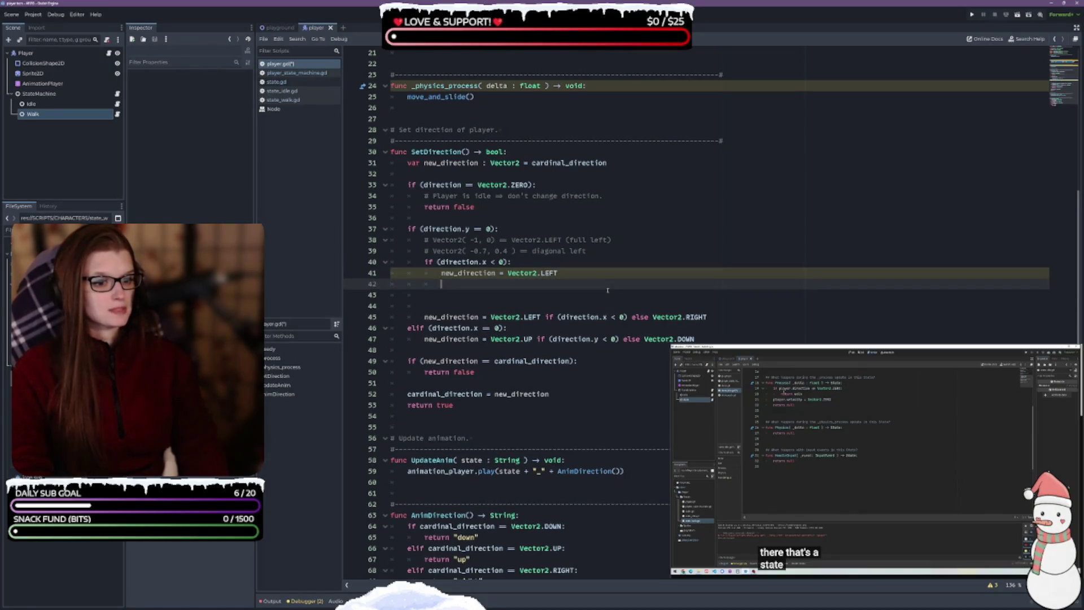
pyautogui.press('BackSpace')
pyautogui.write('else')
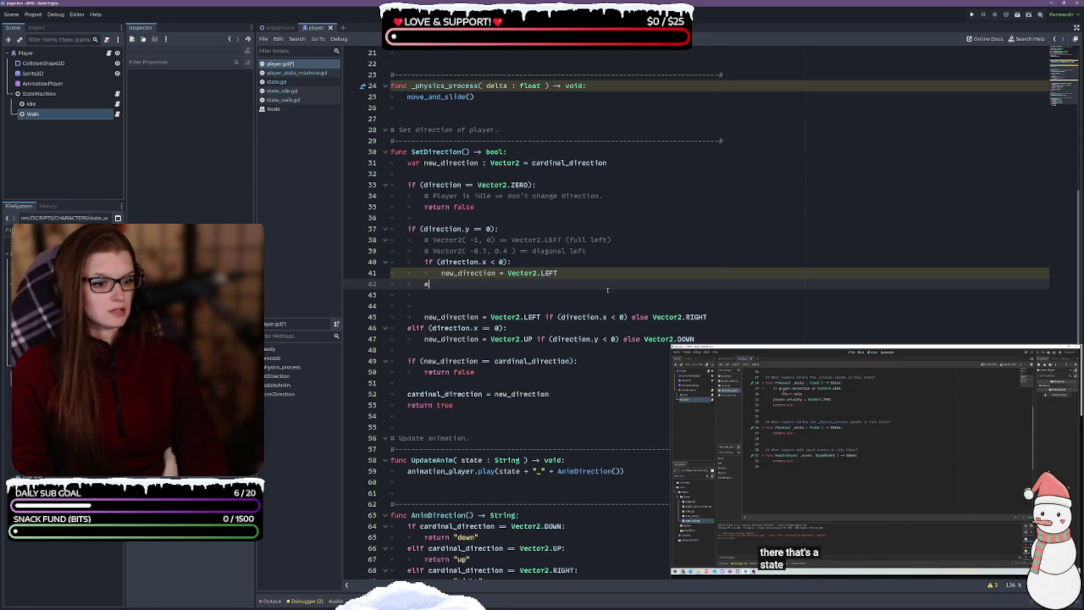
pyautogui.press('Return')
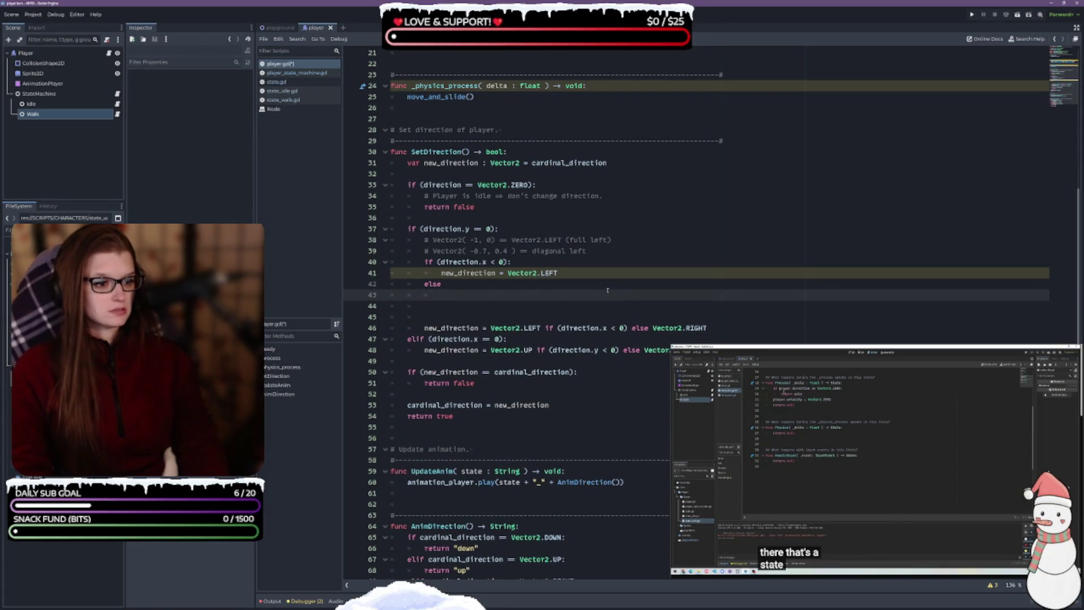
pyautogui.write('new_direction')
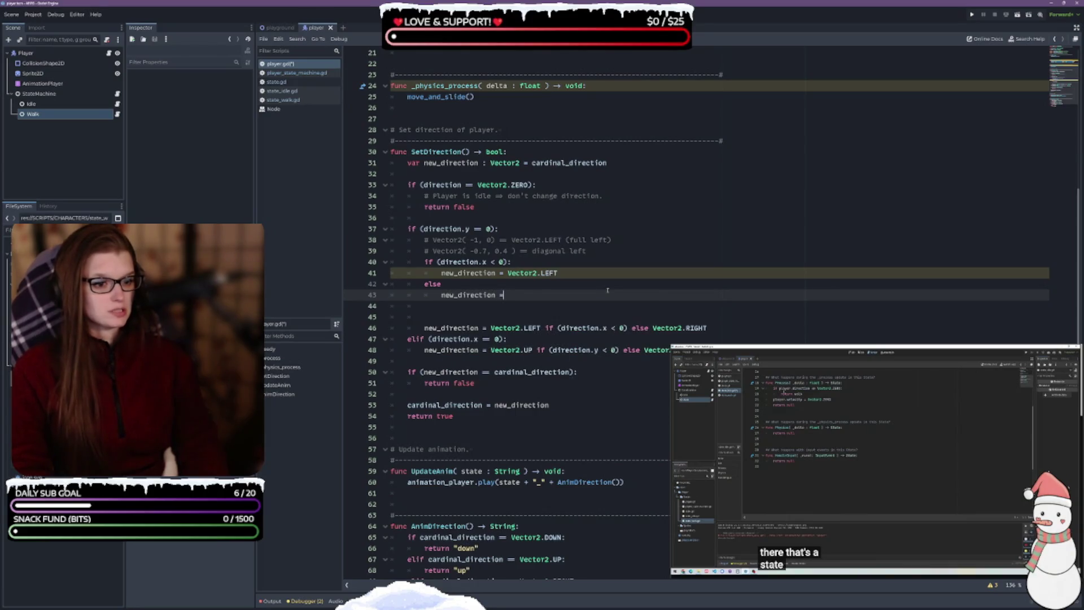
pyautogui.write(' = Vector2.RIGHT')
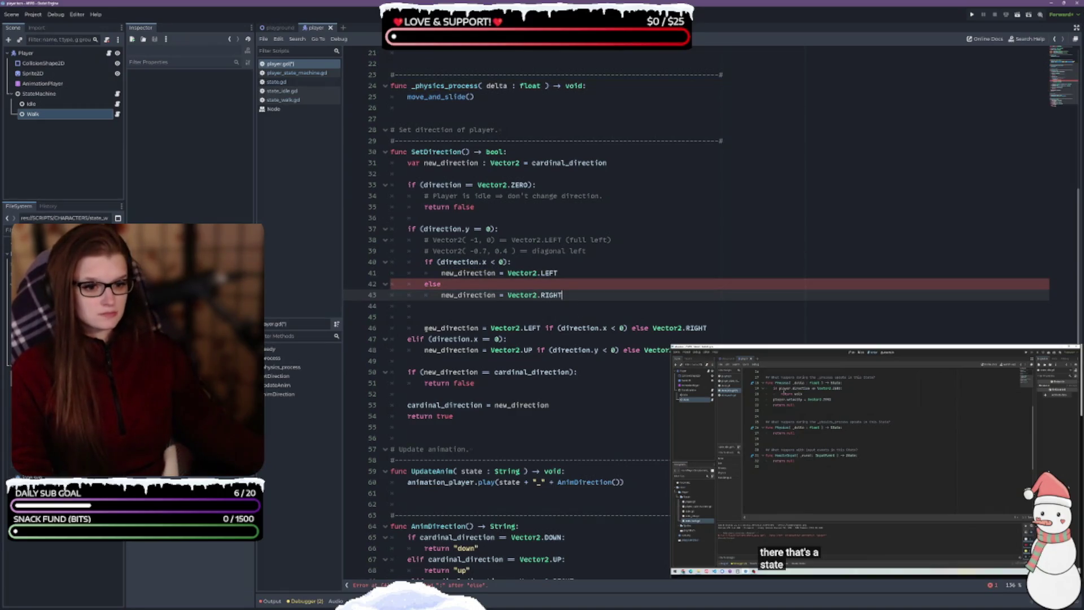
pyautogui.click(425, 327)
pyautogui.write('#')
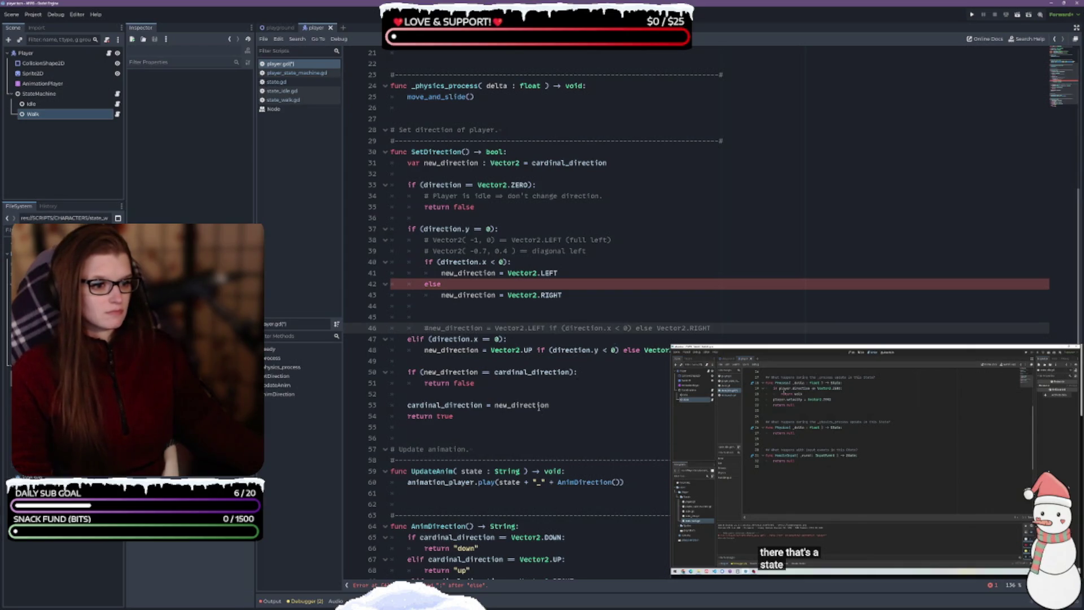
pyautogui.click(475, 306)
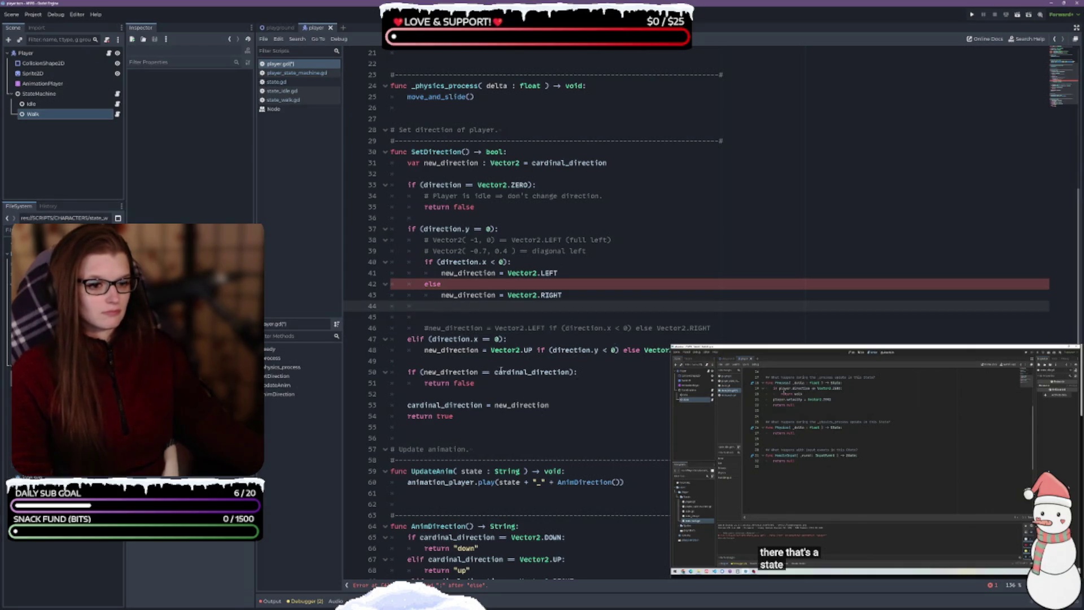
pyautogui.moveTo(507, 352)
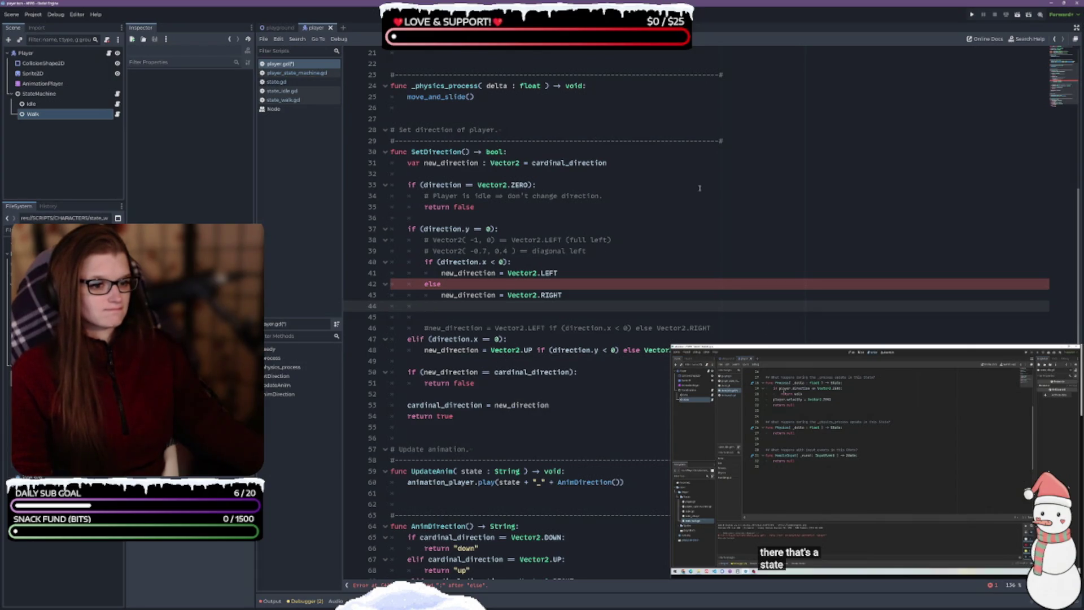
pyautogui.click(464, 282)
pyautogui.write(':')
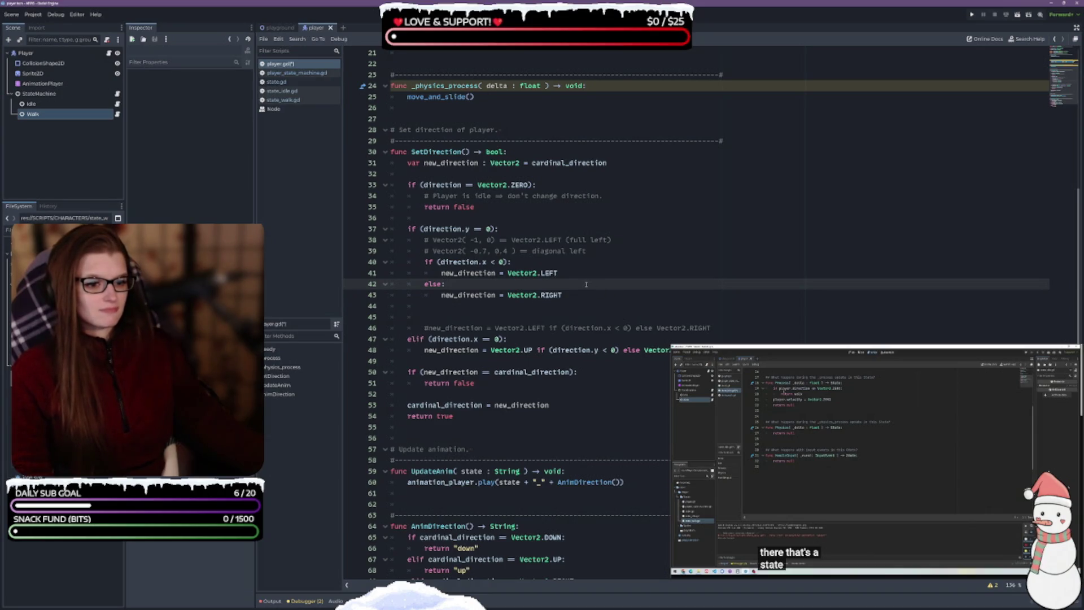
# Step: Delete the commented-out left/right one-liner and comment out the up/down one-line assignment
pyautogui.scroll(-1, 586, 284)
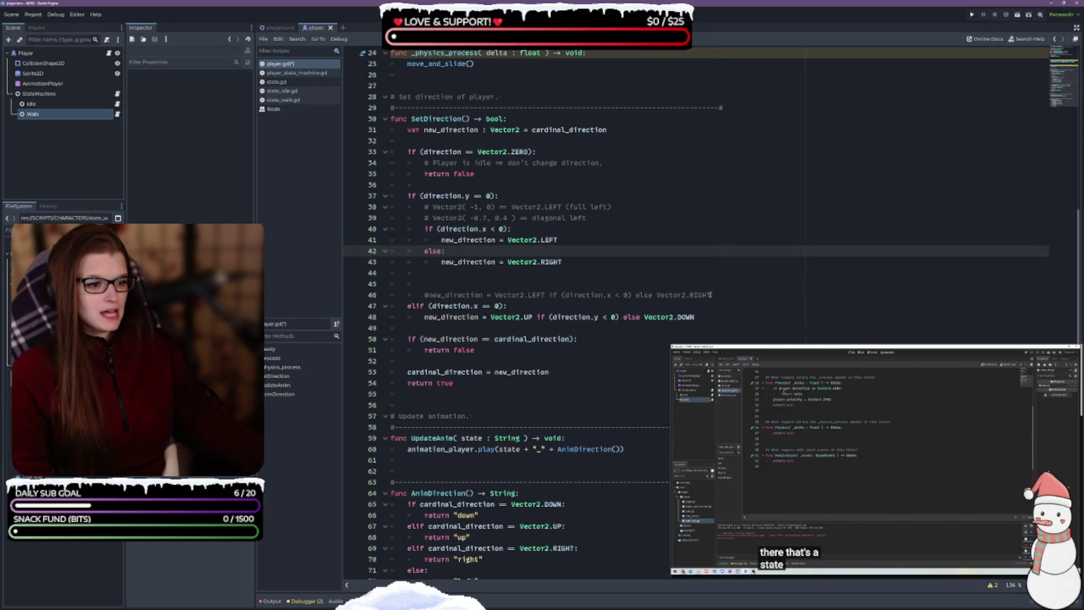
pyautogui.moveTo(711, 294); pyautogui.dragTo(424, 294)
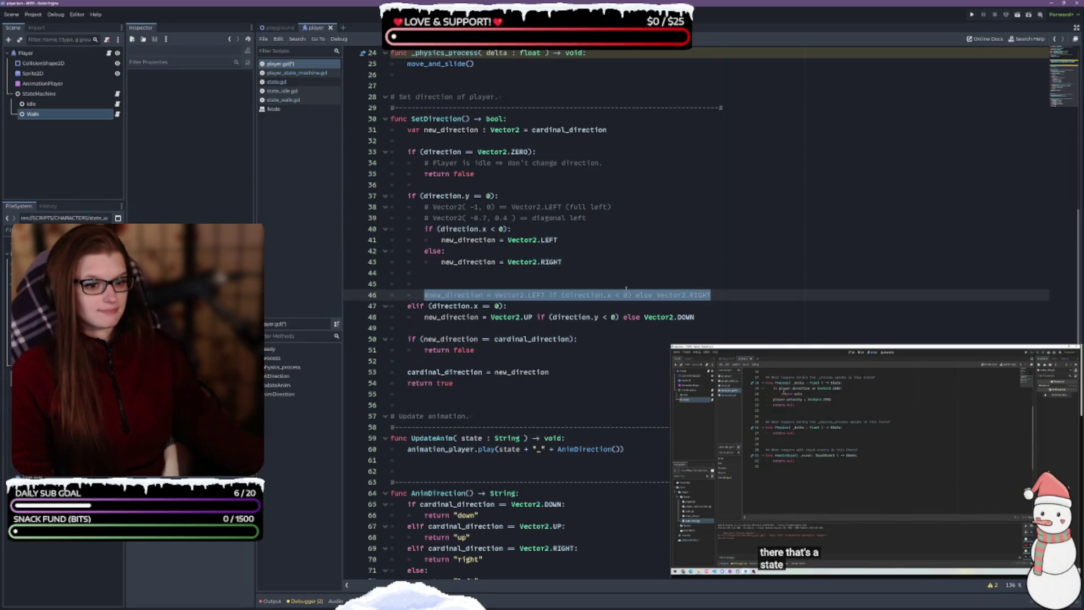
pyautogui.press('BackSpace')
pyautogui.press('BackSpace')
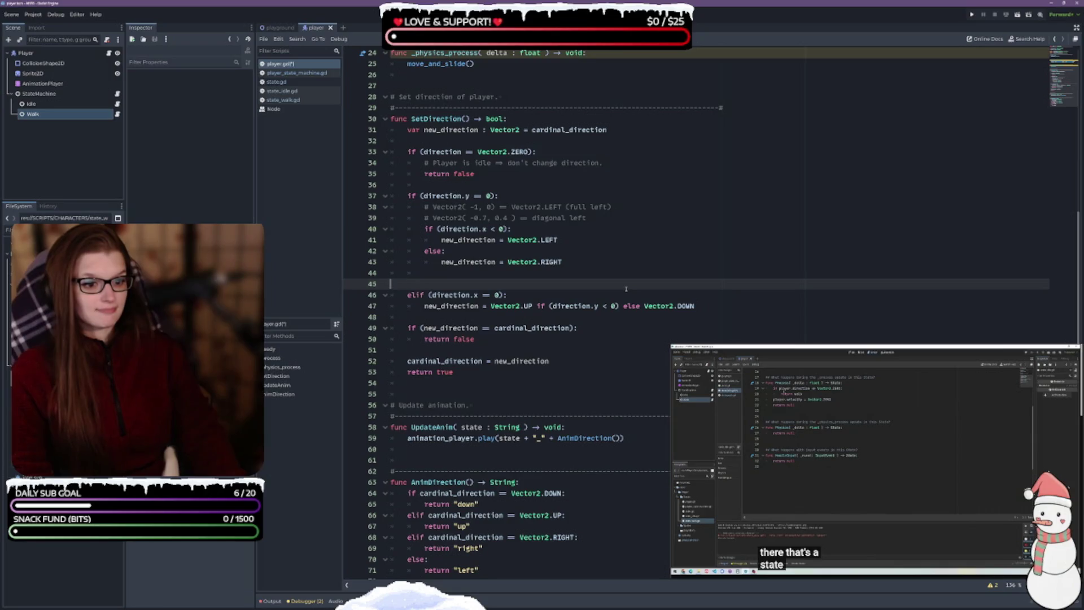
pyautogui.press('BackSpace')
pyautogui.press('BackSpace')
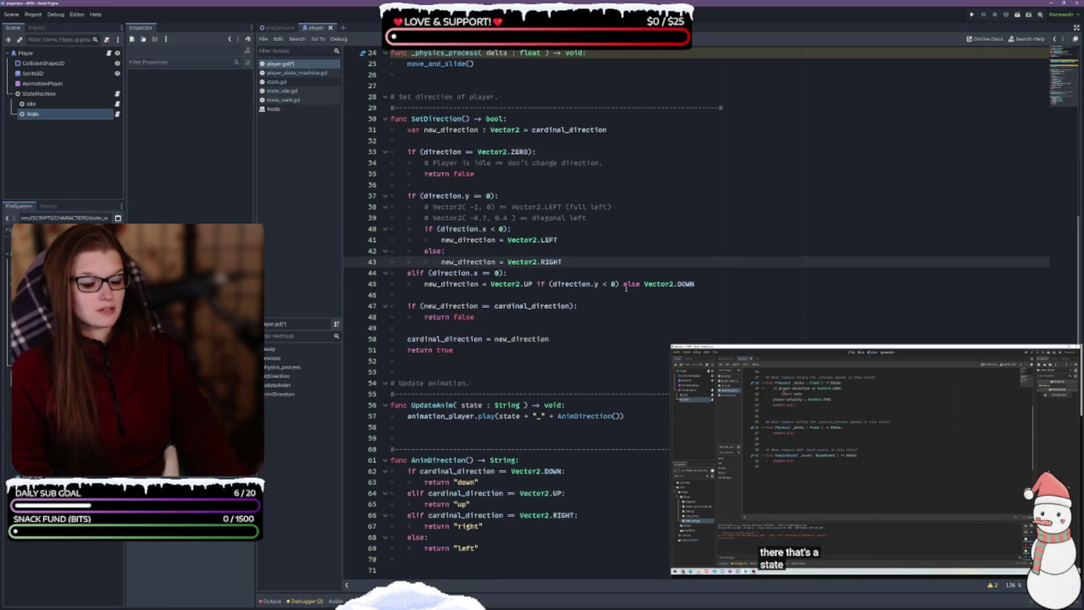
pyautogui.click(524, 272)
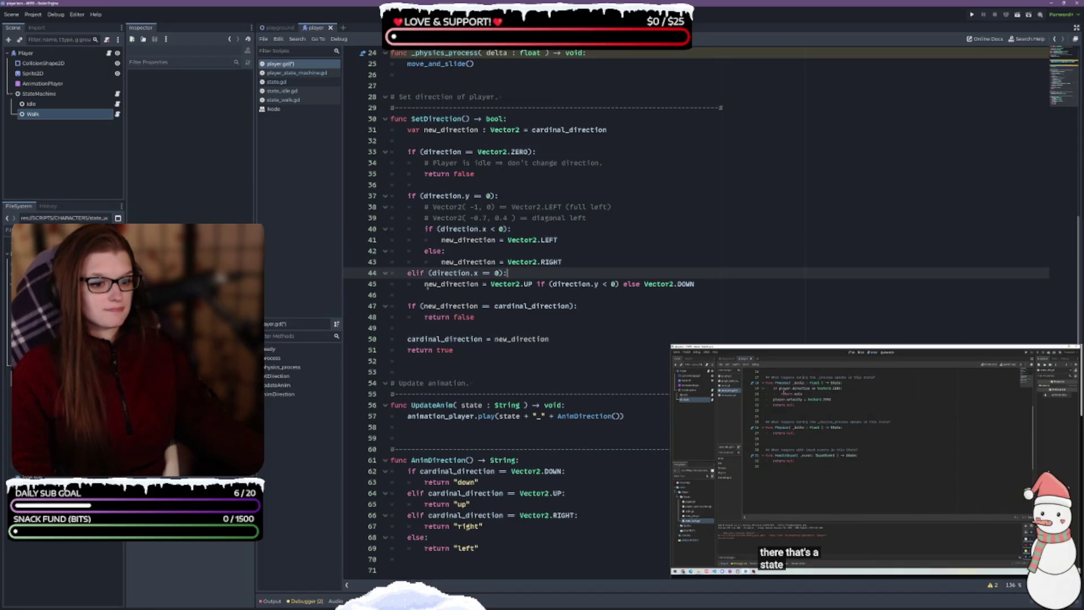
pyautogui.click(425, 284)
pyautogui.write('#')
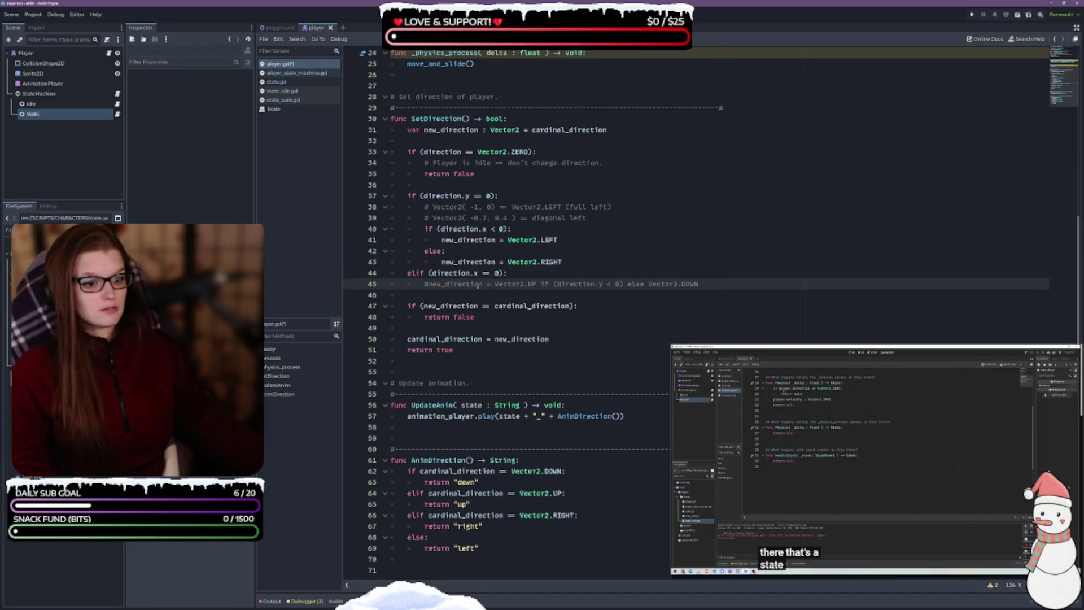
# Step: Under the elif, add 'if (direction.y < 0):' setting new_direction = Vector2.UP
pyautogui.click(523, 274)
pyautogui.press('Return')
pyautogui.press('Return')
pyautogui.press('Up')
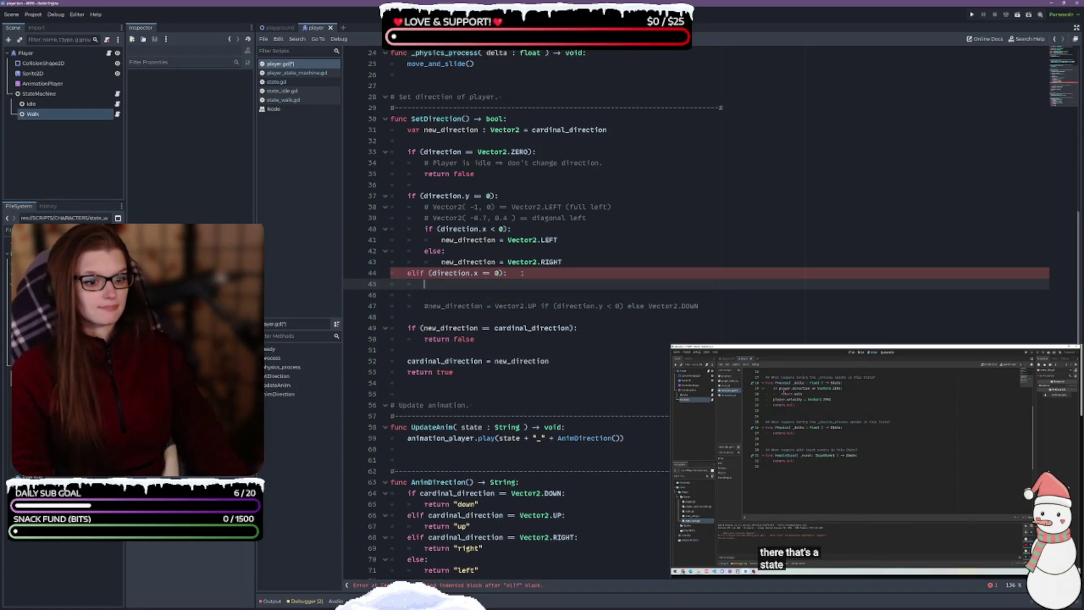
pyautogui.write('if ')
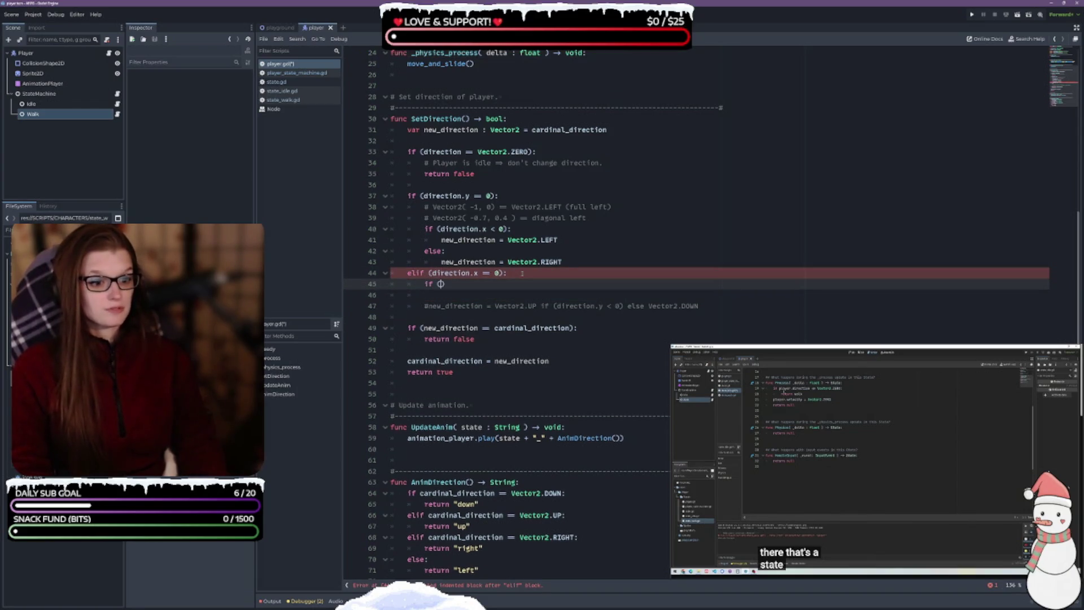
pyautogui.write('(')
pyautogui.write('dir')
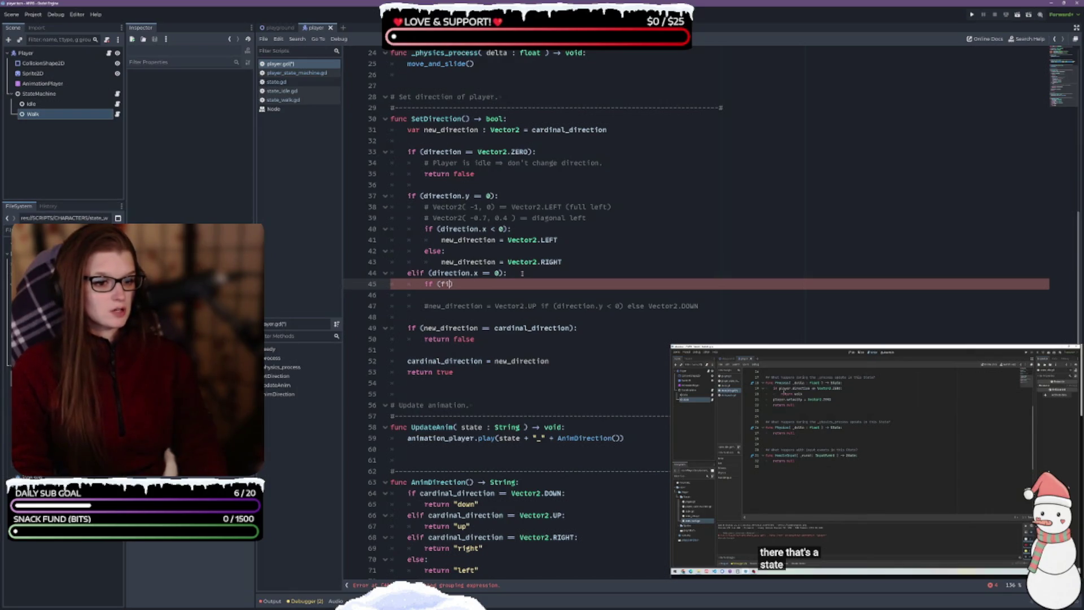
pyautogui.press('Escape')
pyautogui.write('e')
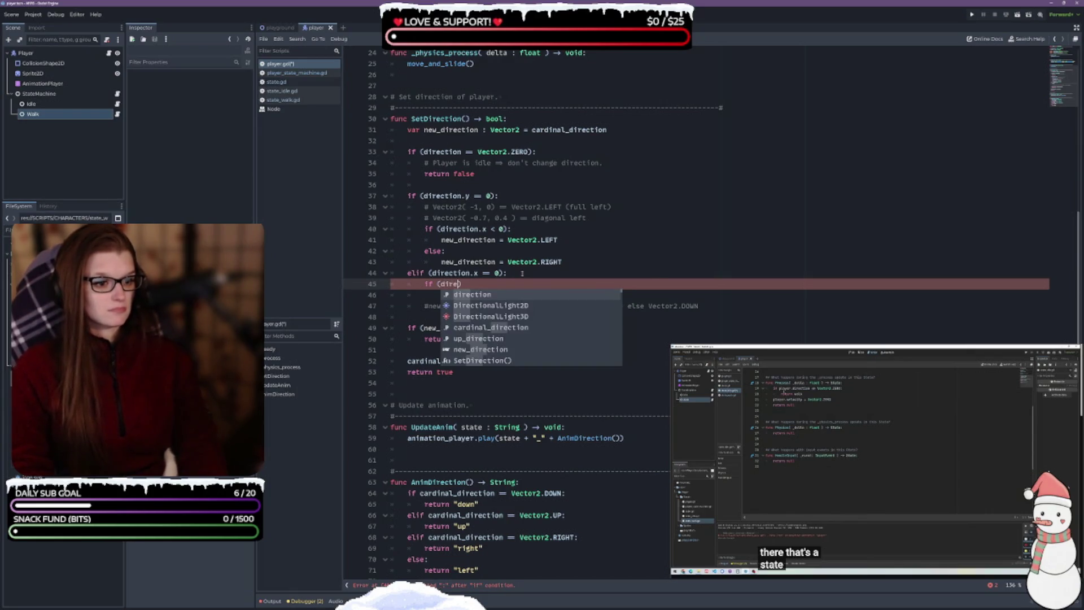
pyautogui.press('Return')
pyautogui.write('.y < 0')
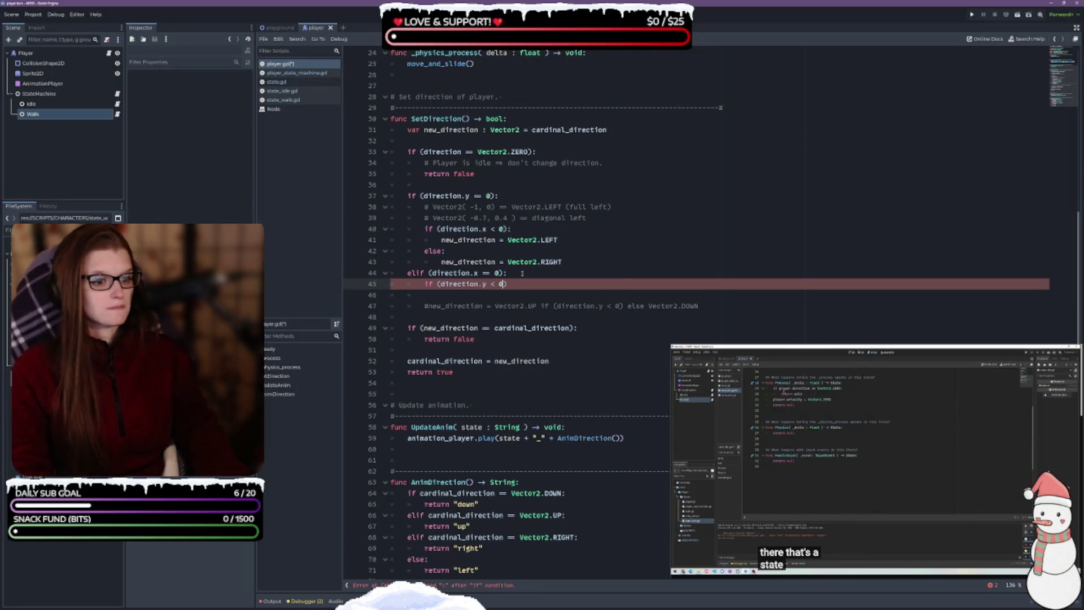
pyautogui.press('End')
pyautogui.write(':')
pyautogui.press('Return')
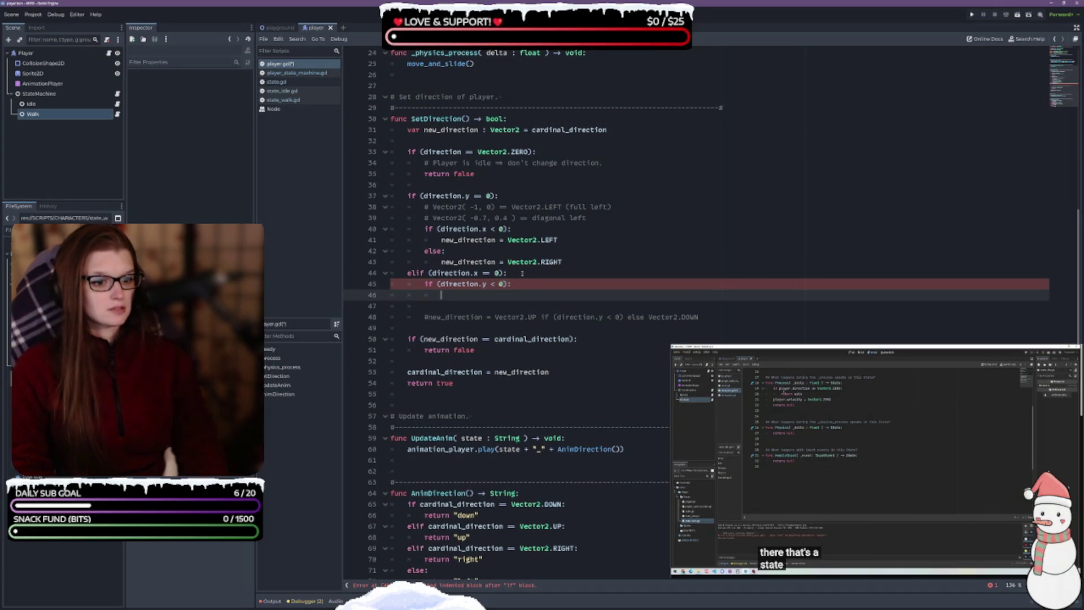
pyautogui.write('new_direction')
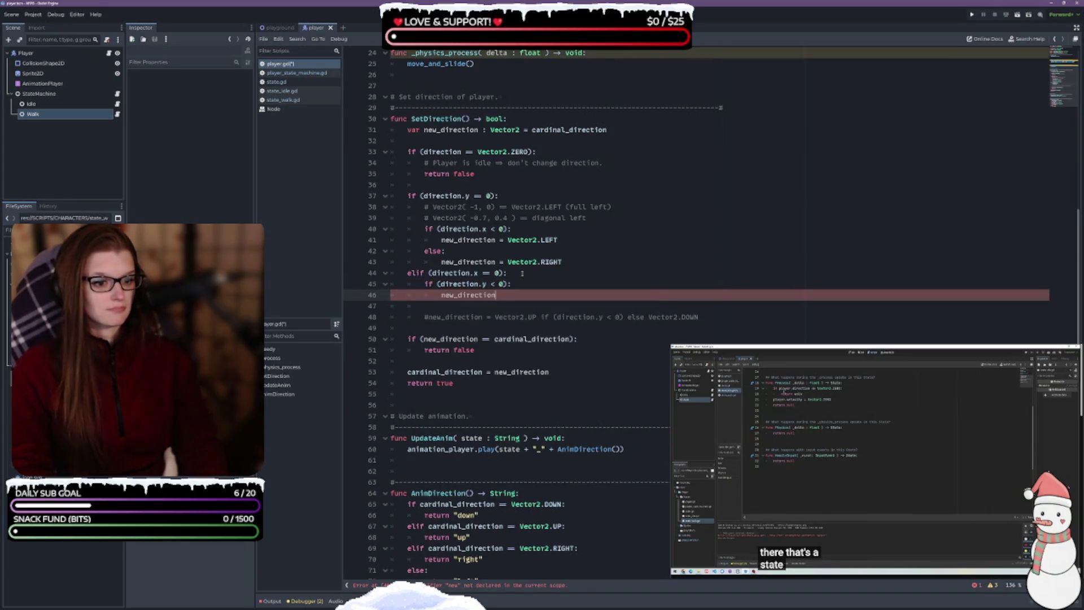
pyautogui.write(' = ')
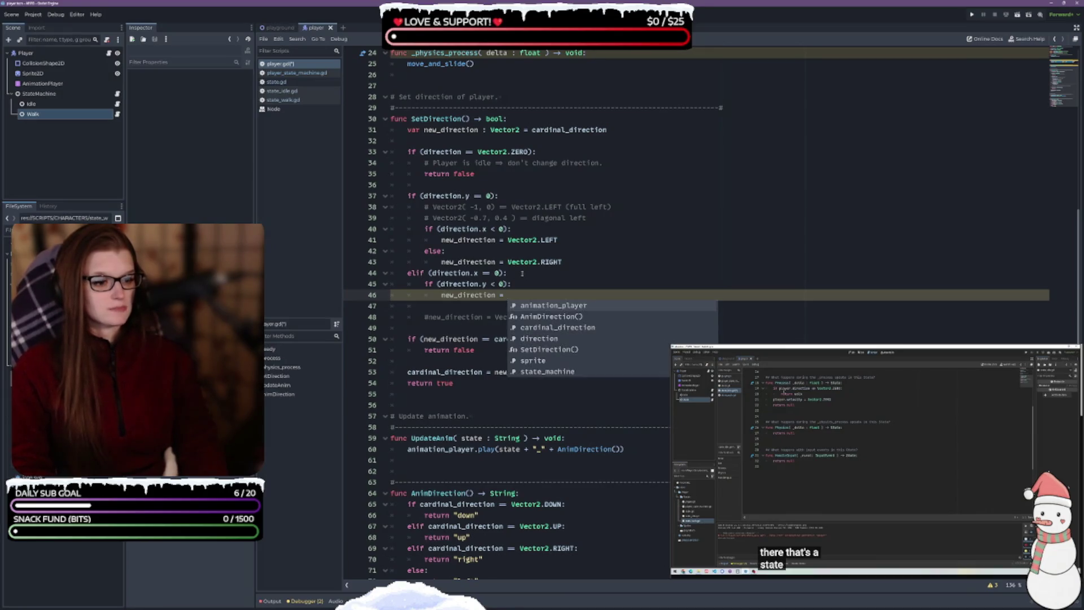
pyautogui.write('Vector2')
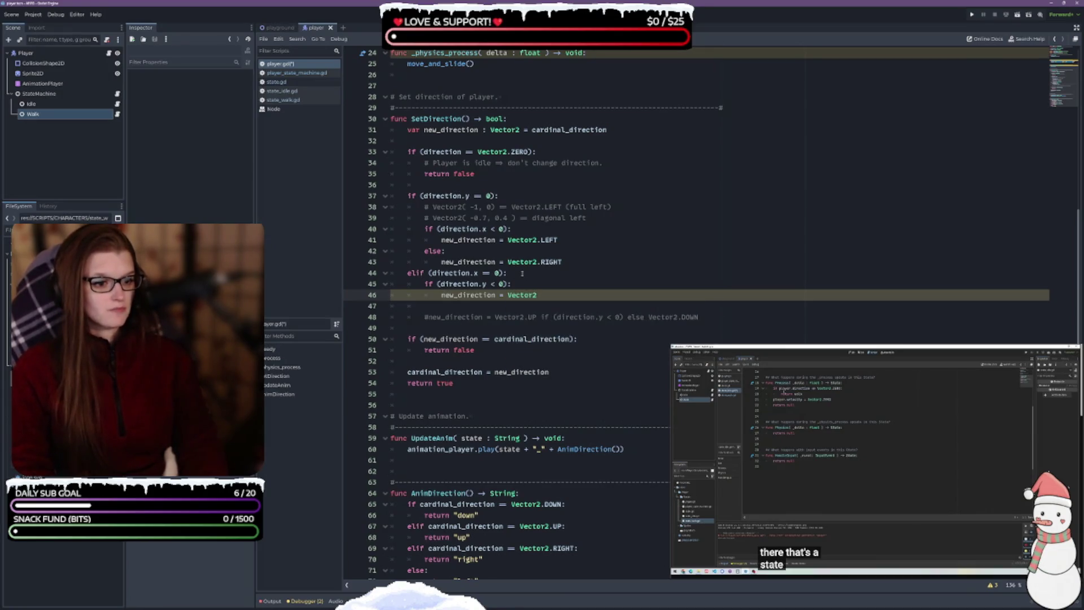
pyautogui.write('.UP')
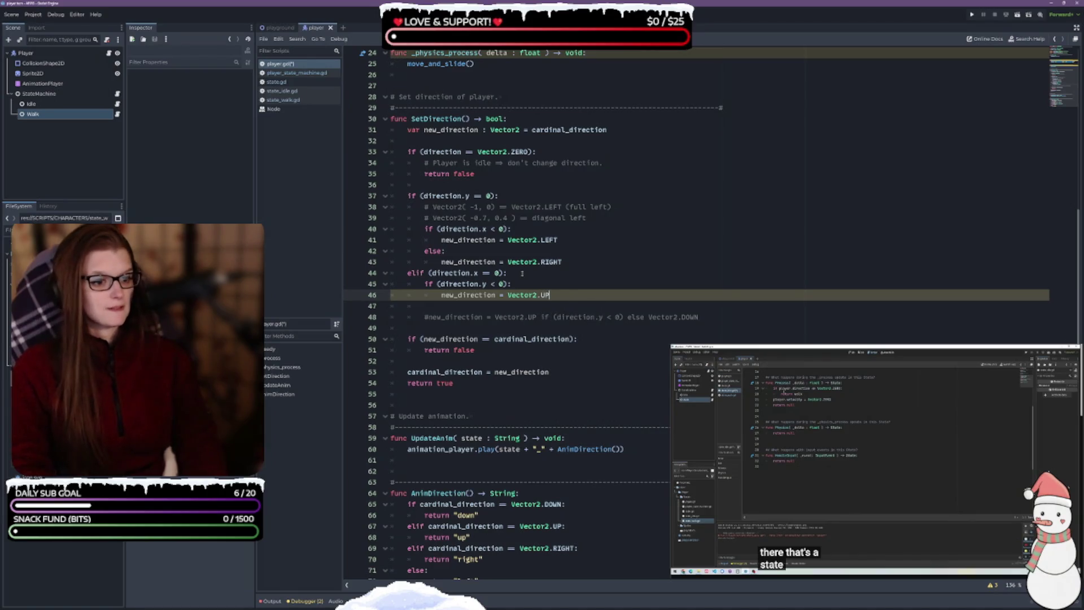
# Step: Add 'else:' setting new_direction = Vector2.DOWN and delete the old commented up/down one-liner
pyautogui.press('Return')
pyautogui.write('else:')
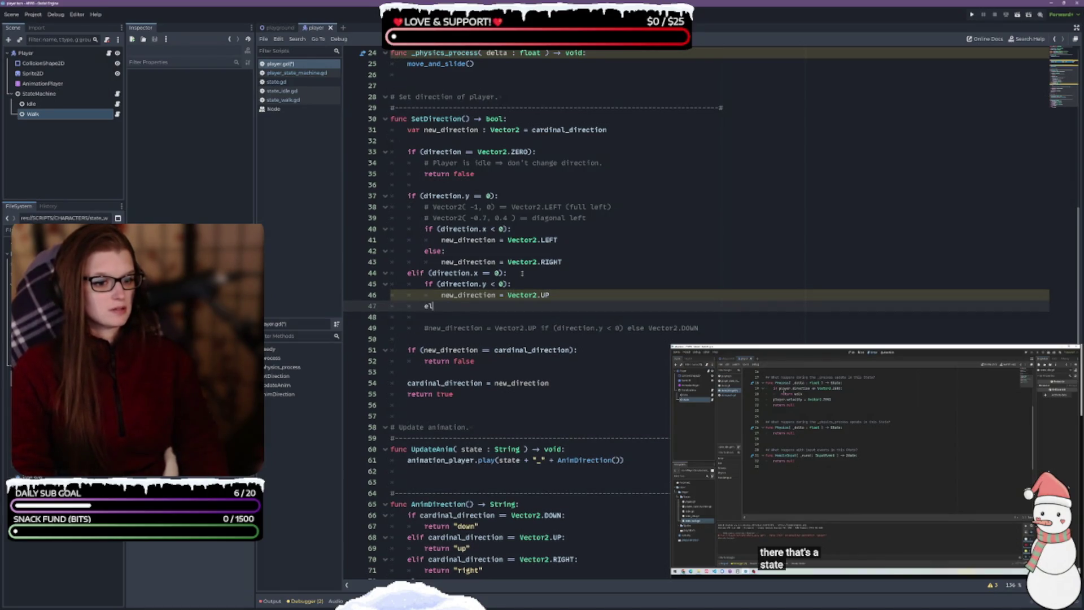
pyautogui.press('Return')
pyautogui.write('new_direction')
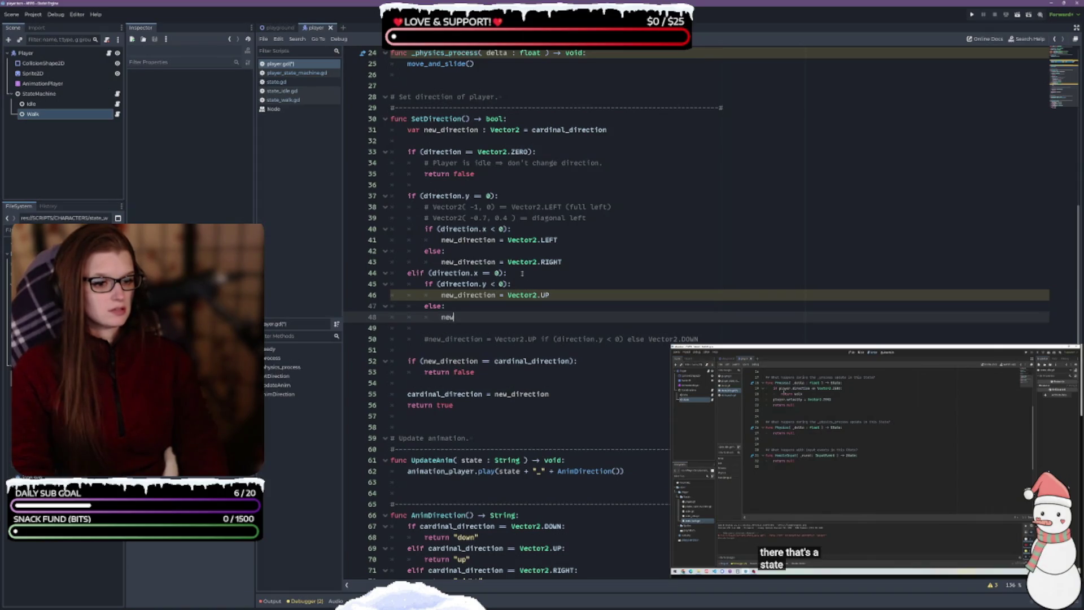
pyautogui.write(' = Vector2.DOW')
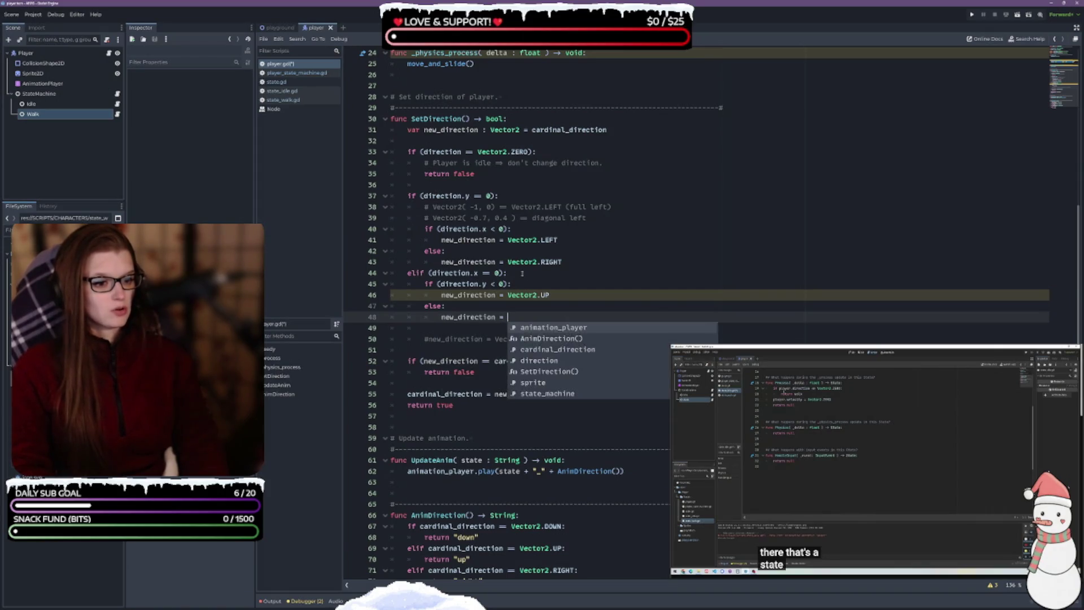
pyautogui.write('N')
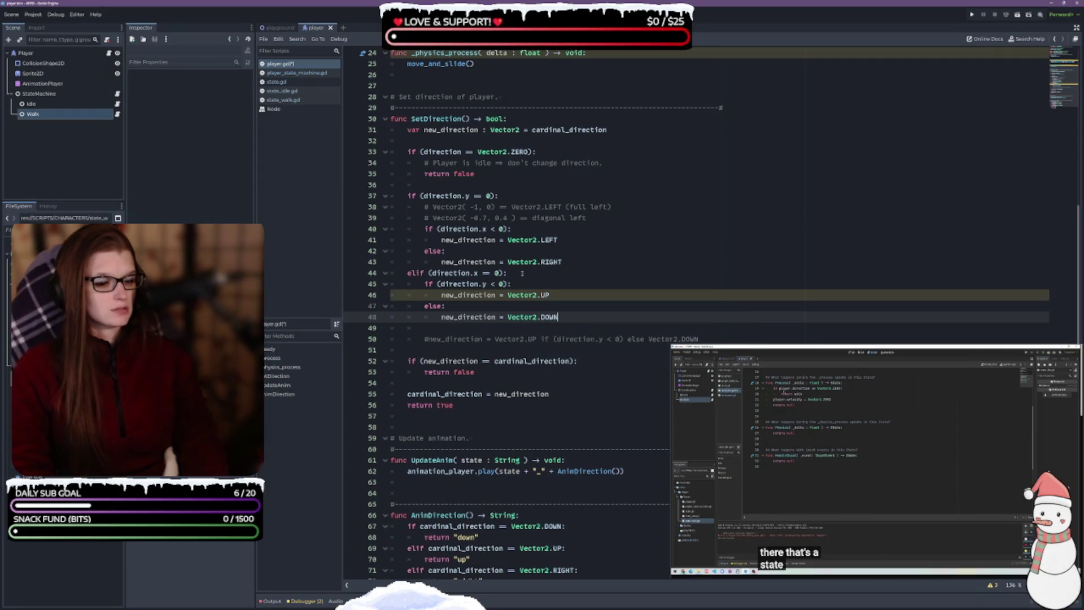
pyautogui.click(714, 335)
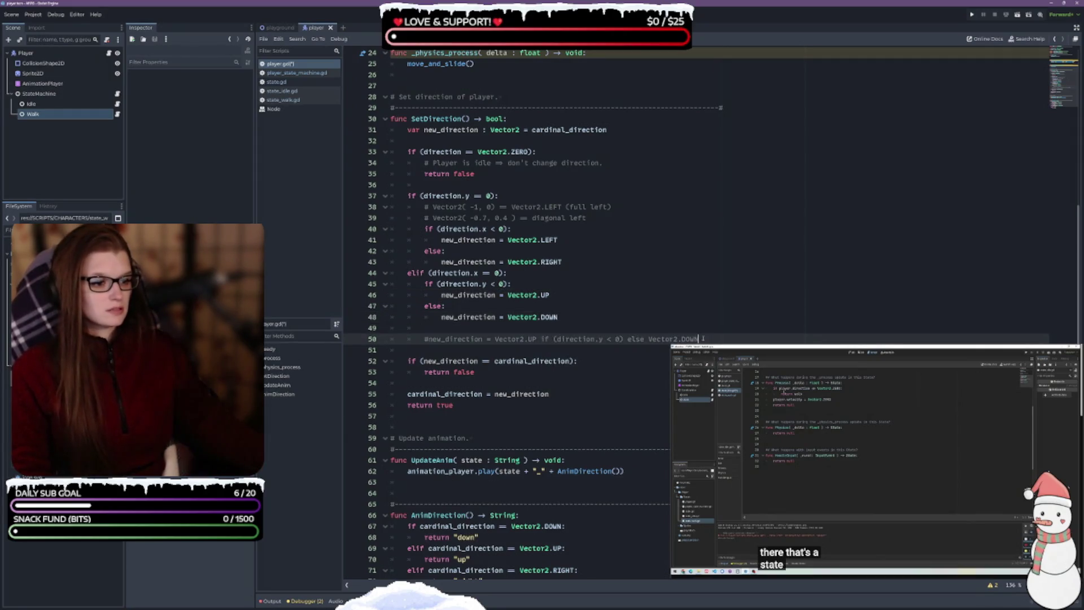
pyautogui.hotkey('shift', 'Home')
pyautogui.hotkey('shift', 'Home')
pyautogui.press('BackSpace')
pyautogui.press('BackSpace')
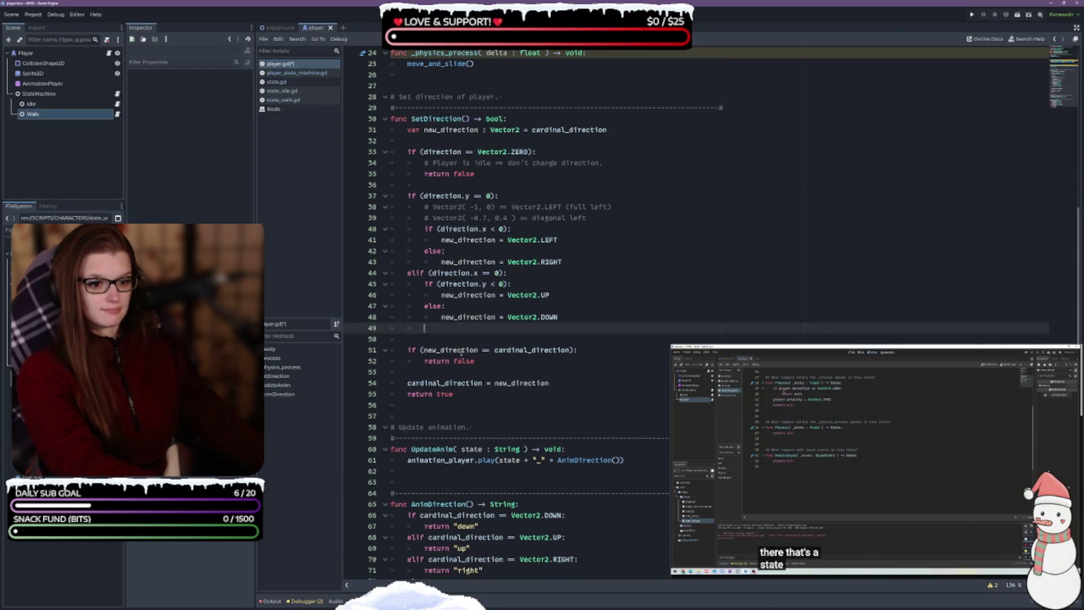
pyautogui.press('BackSpace')
pyautogui.click(582, 398)
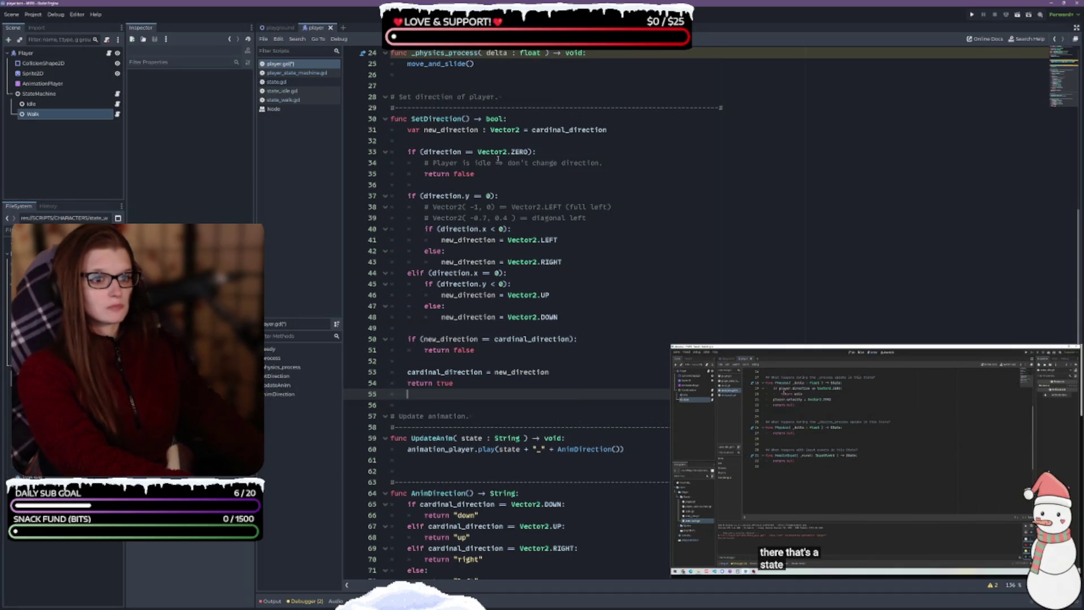
# Step: Move the 'Player is idle' comment onto a new line above the zero-direction check
pyautogui.click(488, 142)
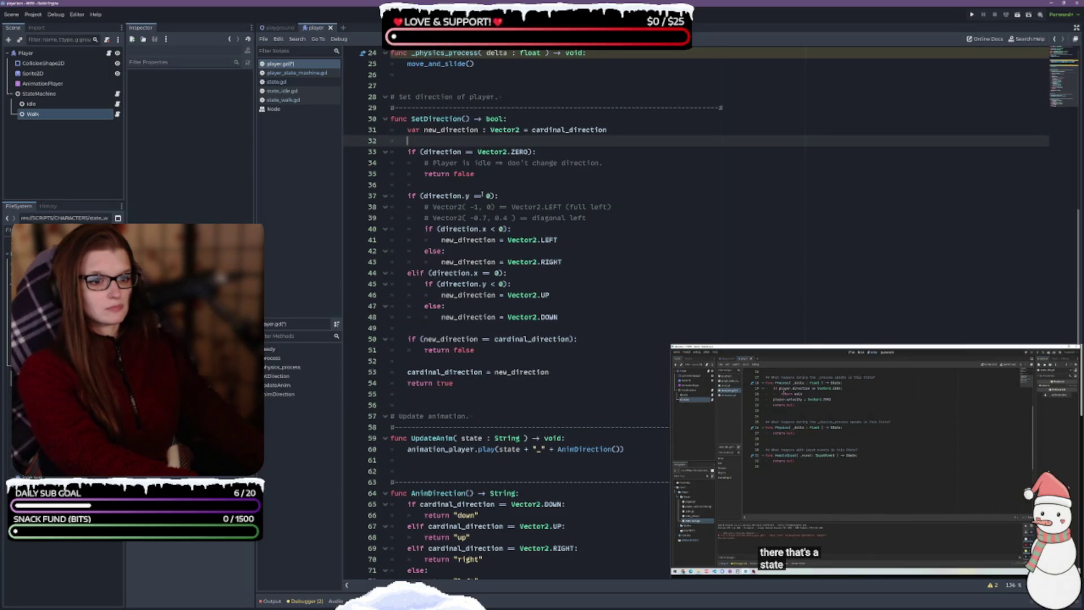
pyautogui.press('Return')
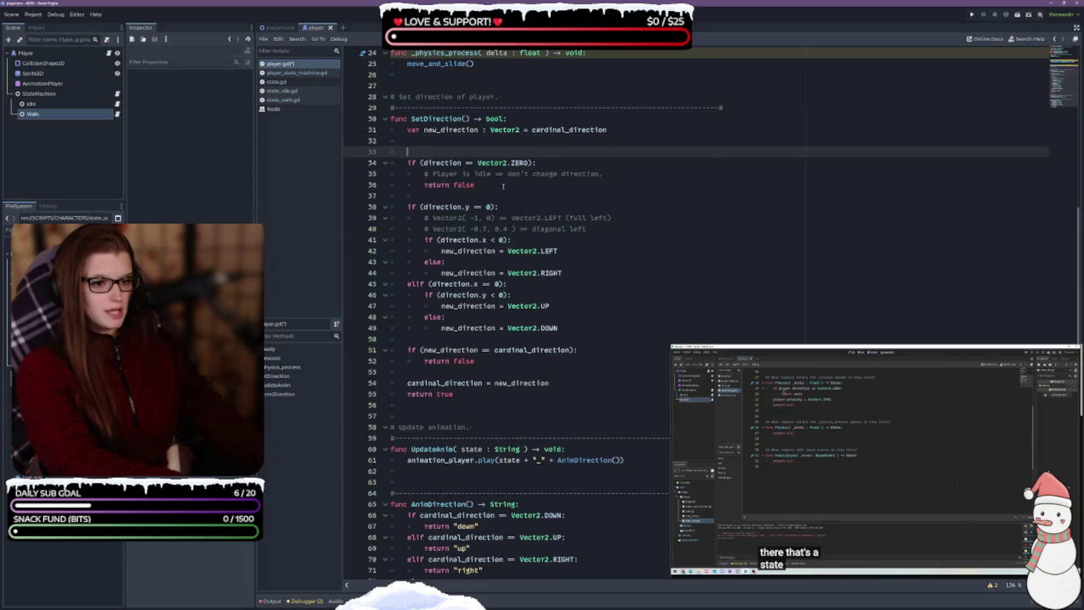
pyautogui.moveTo(623, 172); pyautogui.dragTo(418, 170)
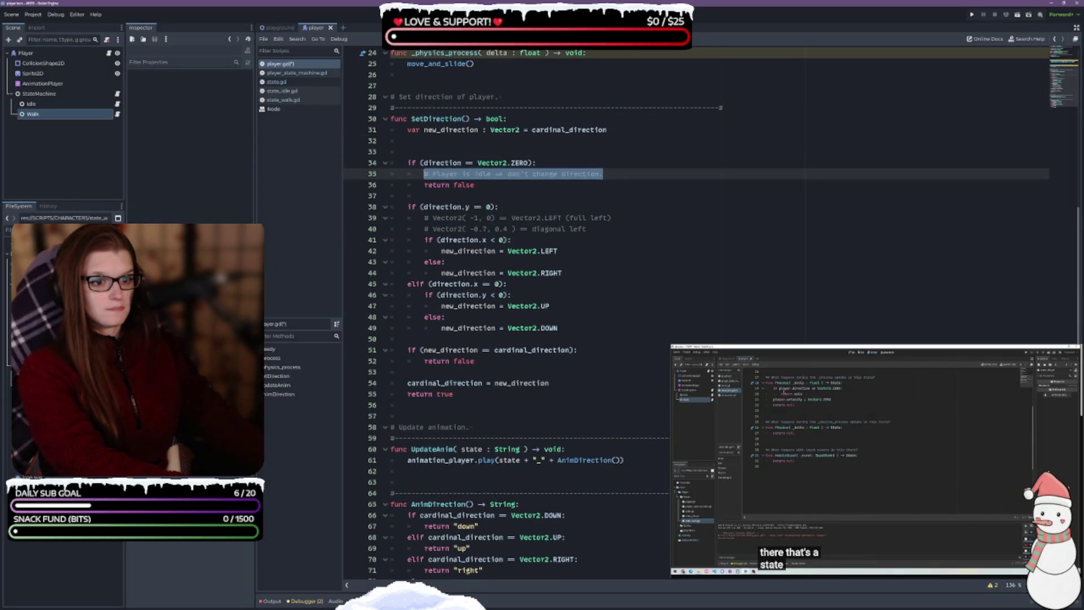
pyautogui.moveTo(508, 173); pyautogui.dragTo(479, 151)
pyautogui.click(460, 176)
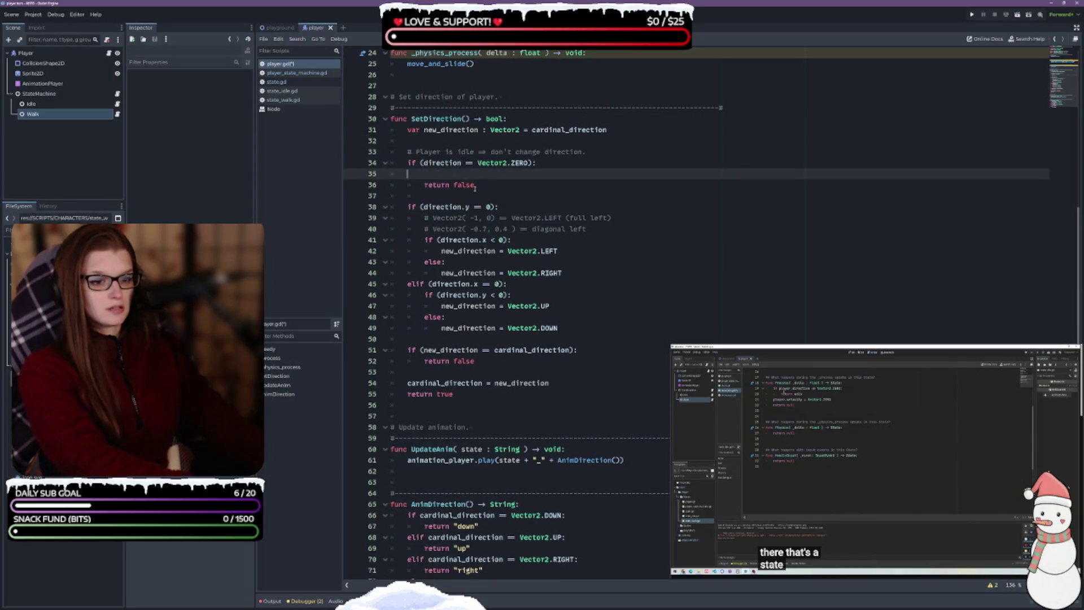
pyautogui.press('BackSpace')
pyautogui.press('BackSpace')
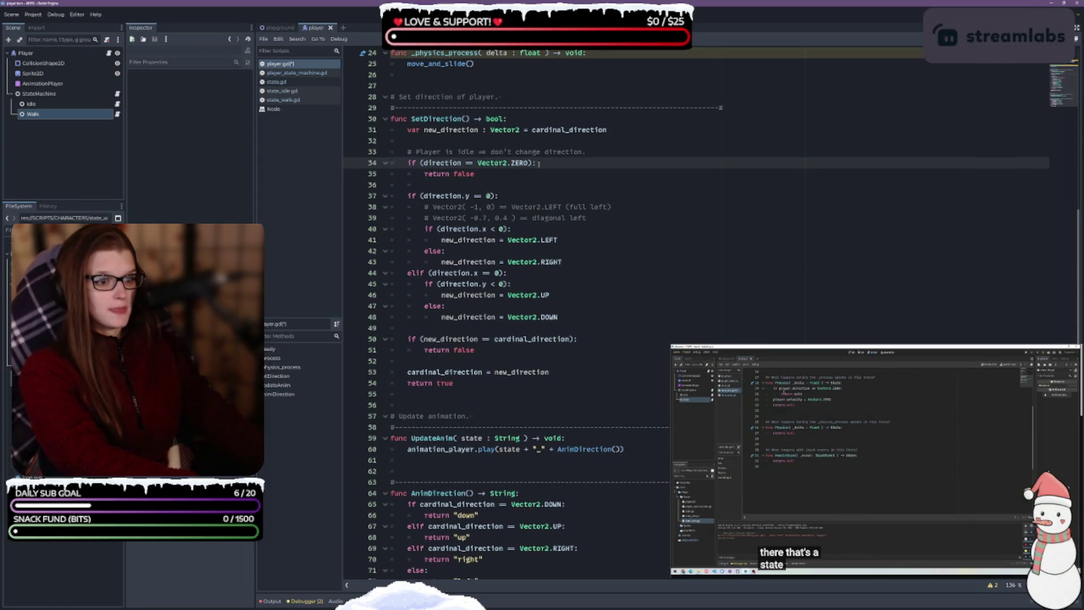
# Step: End the full-left and diagonal-left Vector2 comments with periods
pyautogui.click(622, 210)
pyautogui.write('.')
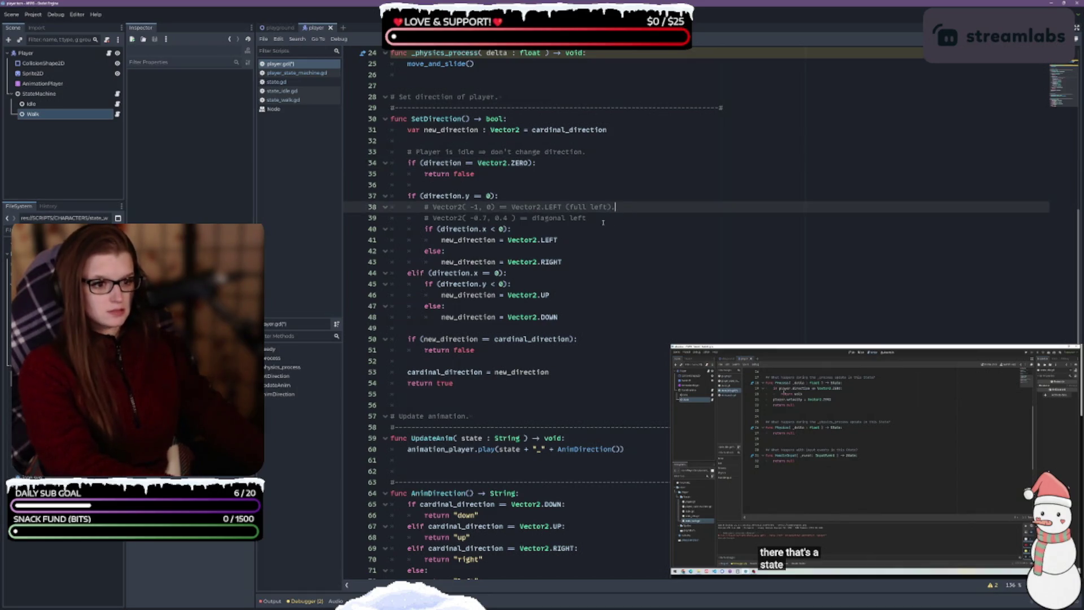
pyautogui.click(608, 219)
pyautogui.write('.')
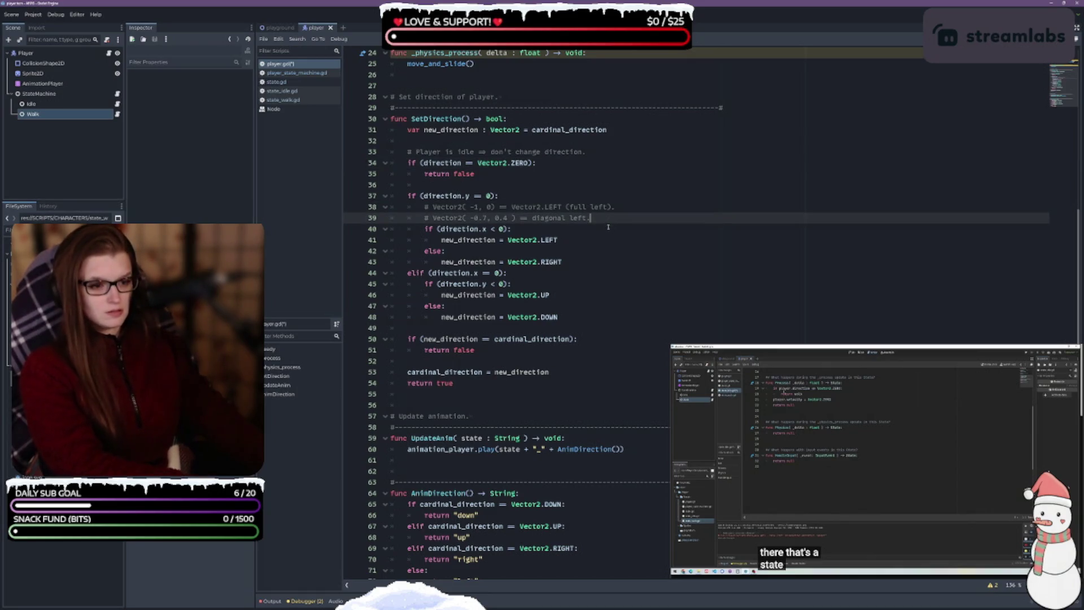
pyautogui.click(513, 186)
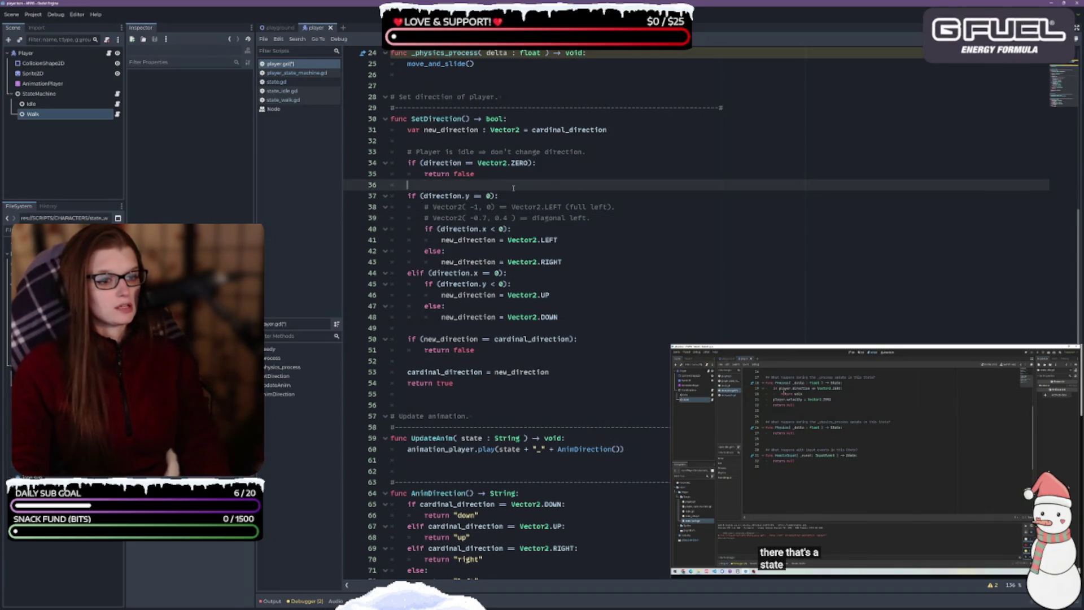
pyautogui.press('Return')
# Step: Write the comment '# Player is NOT moving up/down.' above the direction.y == 0 check
pyautogui.write('# Play')
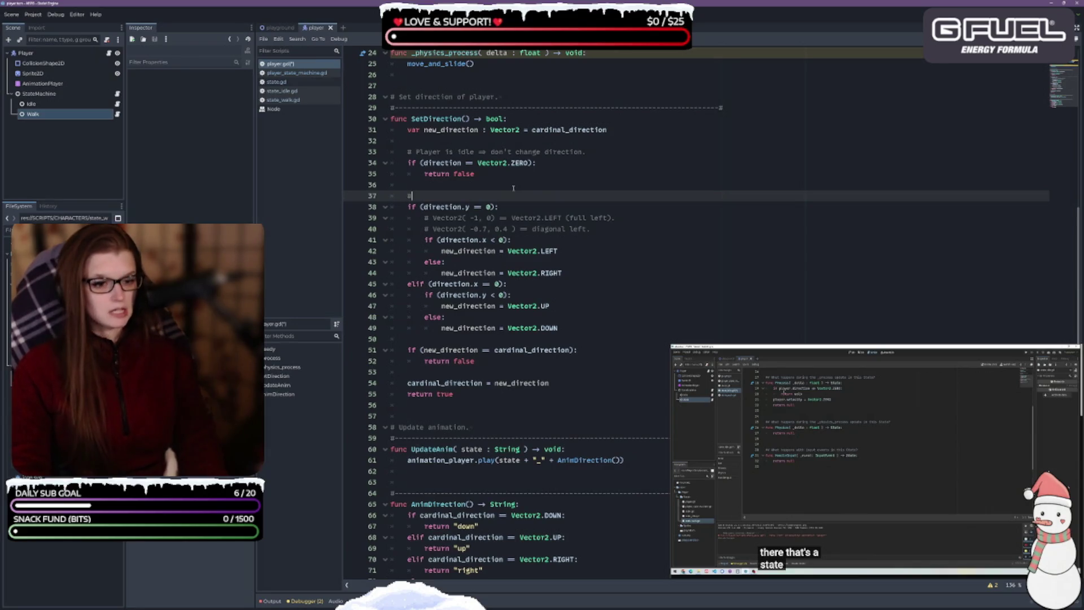
pyautogui.write('er is ')
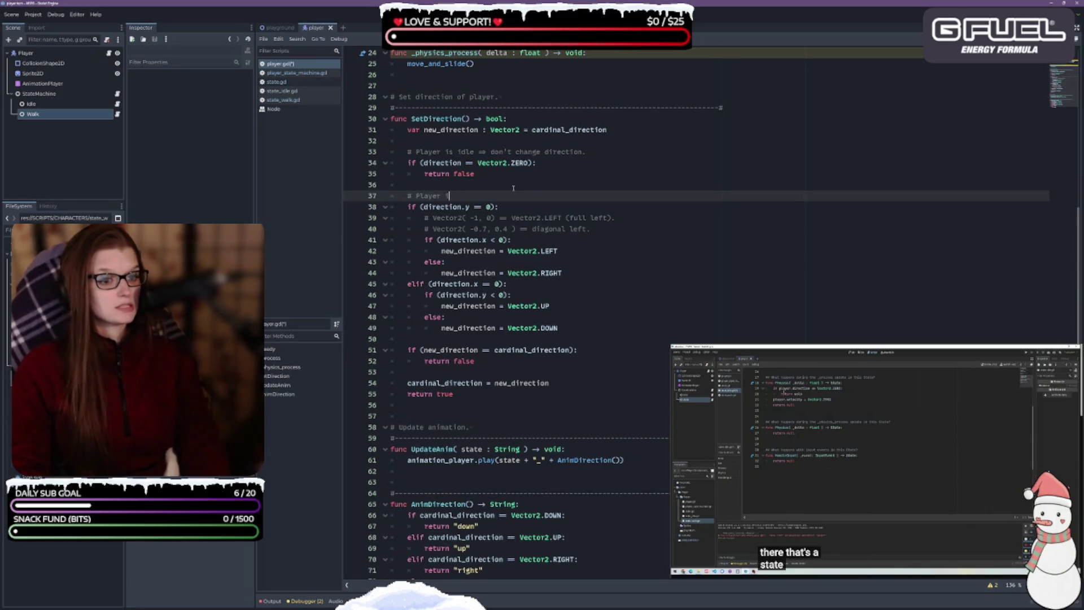
pyautogui.write('only')
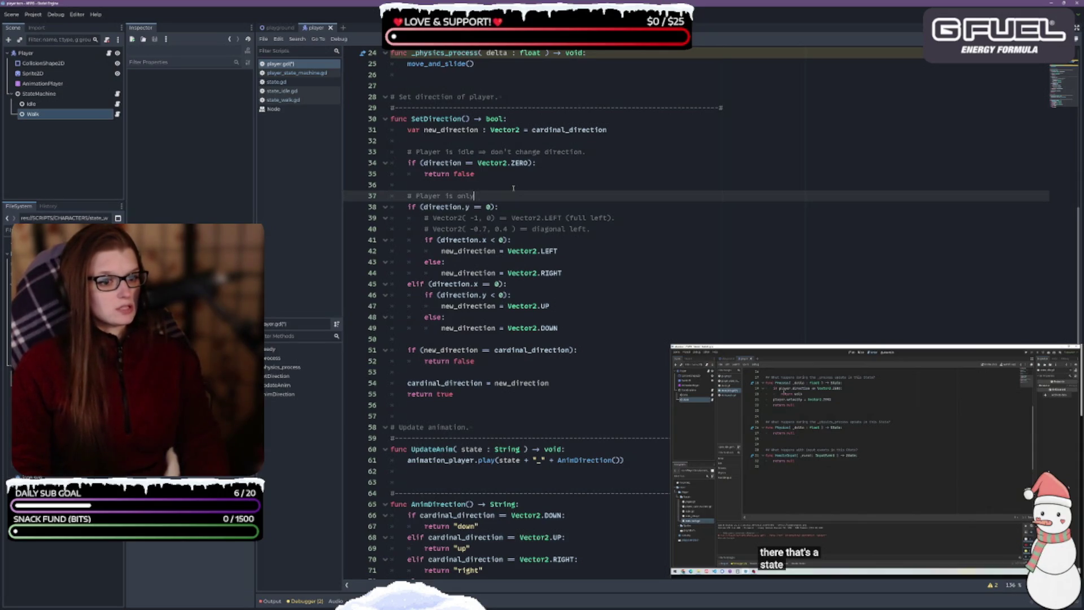
pyautogui.press('BackSpace')
pyautogui.press('BackSpace')
pyautogui.press('BackSpace')
pyautogui.write('NOT moving')
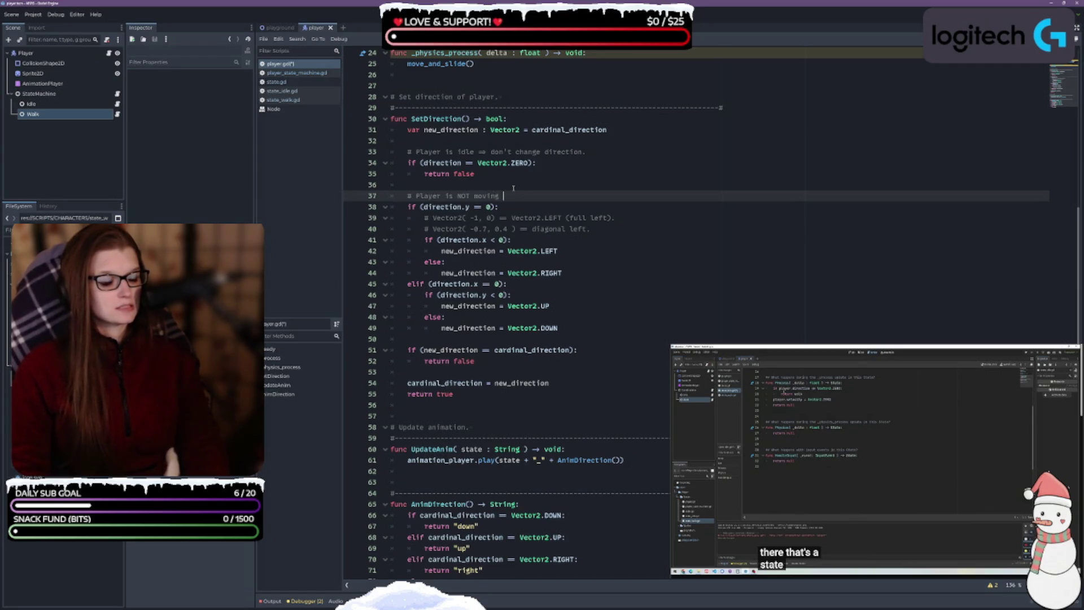
pyautogui.write('up')
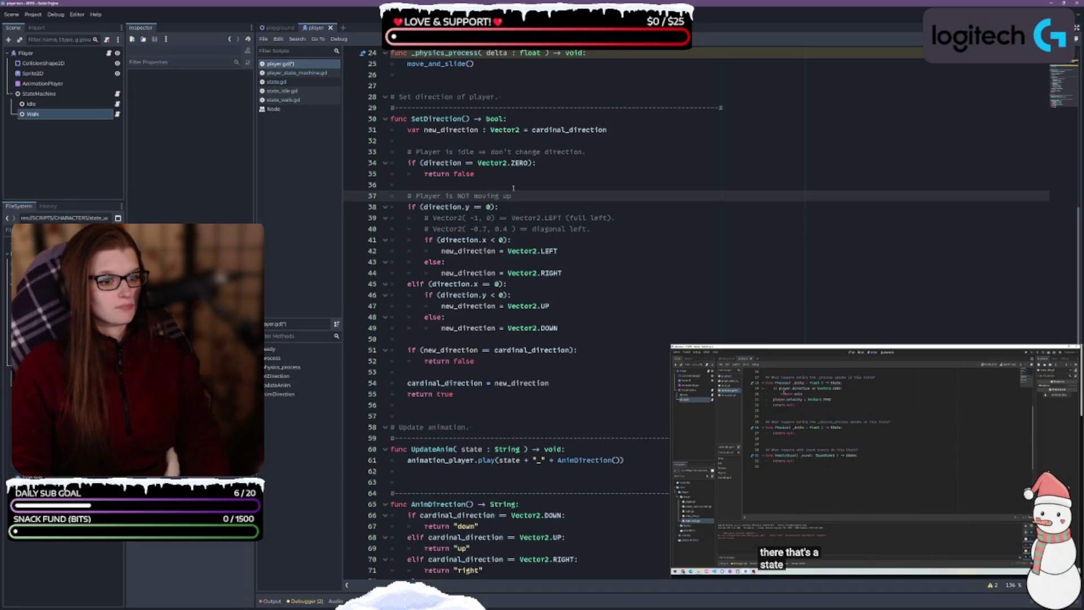
pyautogui.write('/down.')
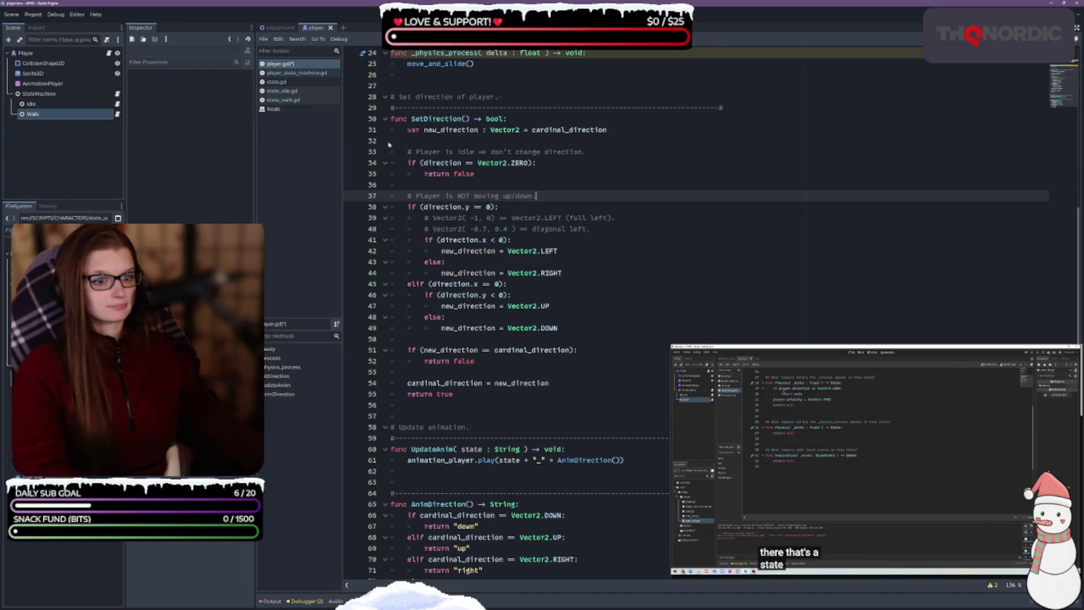
pyautogui.press('Up')
pyautogui.press('Up')
pyautogui.press('Up')
# Step: Remove the space after # in the idle and Vector2 example comments
pyautogui.press('BackSpace')
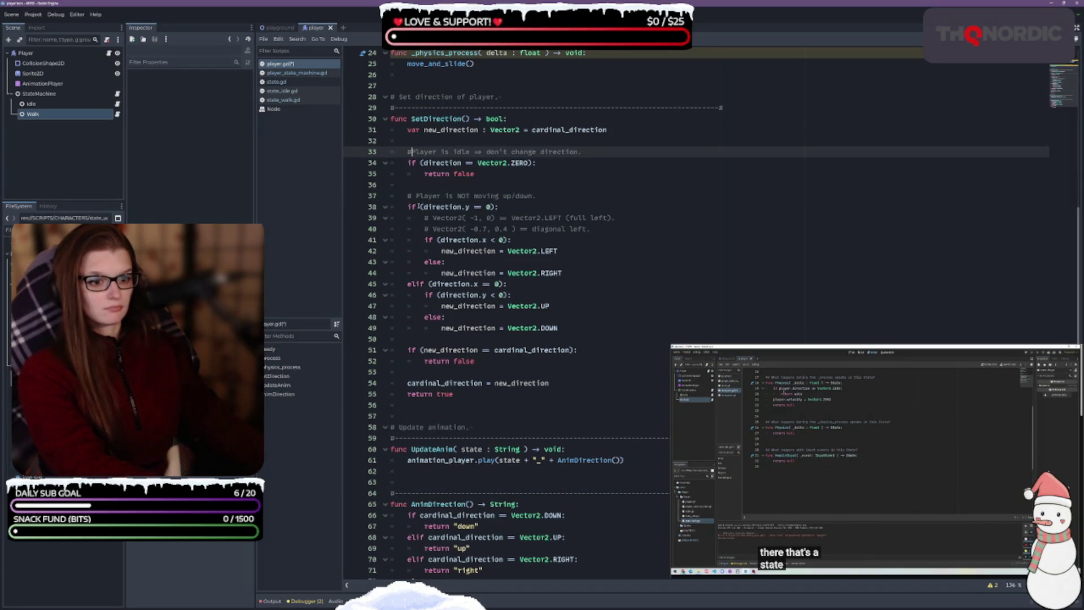
pyautogui.press('Down')
pyautogui.press('Down')
pyautogui.press('Down')
pyautogui.press('Delete')
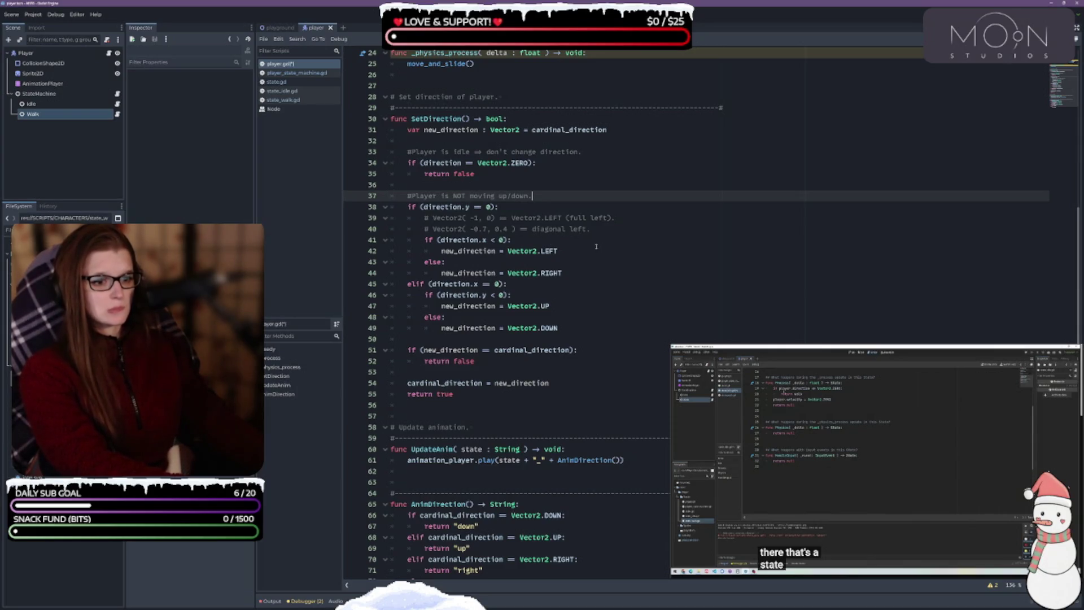
pyautogui.click(434, 218)
pyautogui.press('BackSpace')
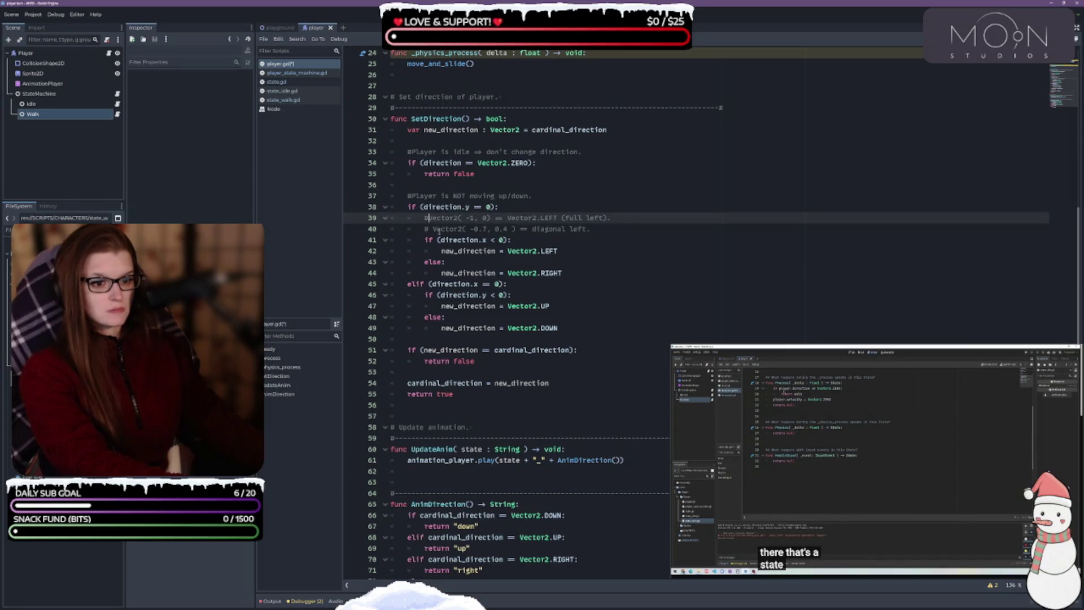
pyautogui.click(429, 228)
pyautogui.press('BackSpace')
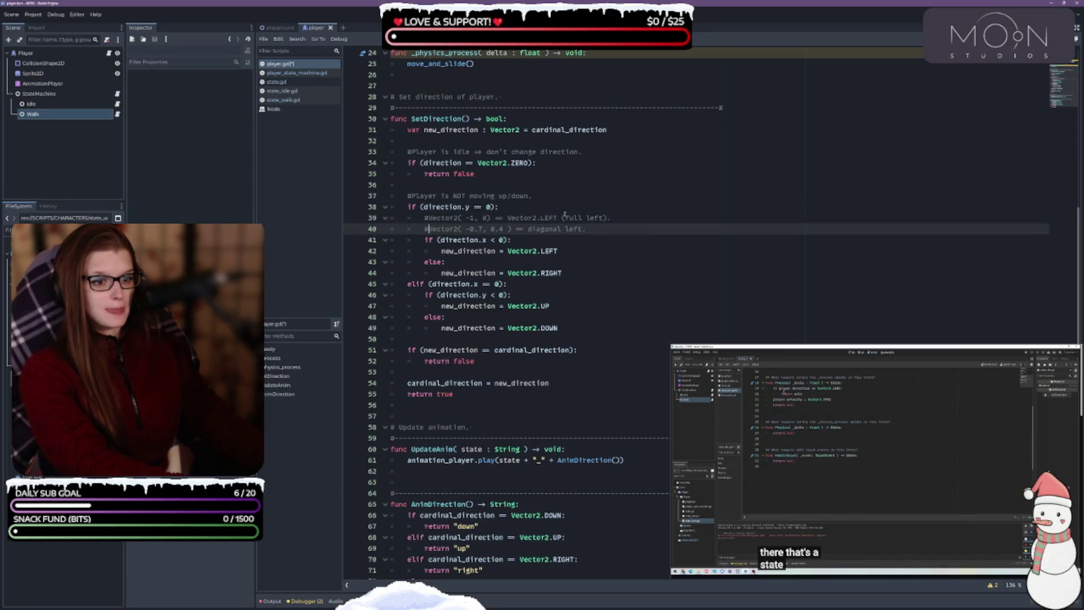
# Step: Move the two Vector2 example comments beneath the up/down comment and indent them to match
pyautogui.hotkey('shift', 'Home')
pyautogui.hotkey('shift', 'Up')
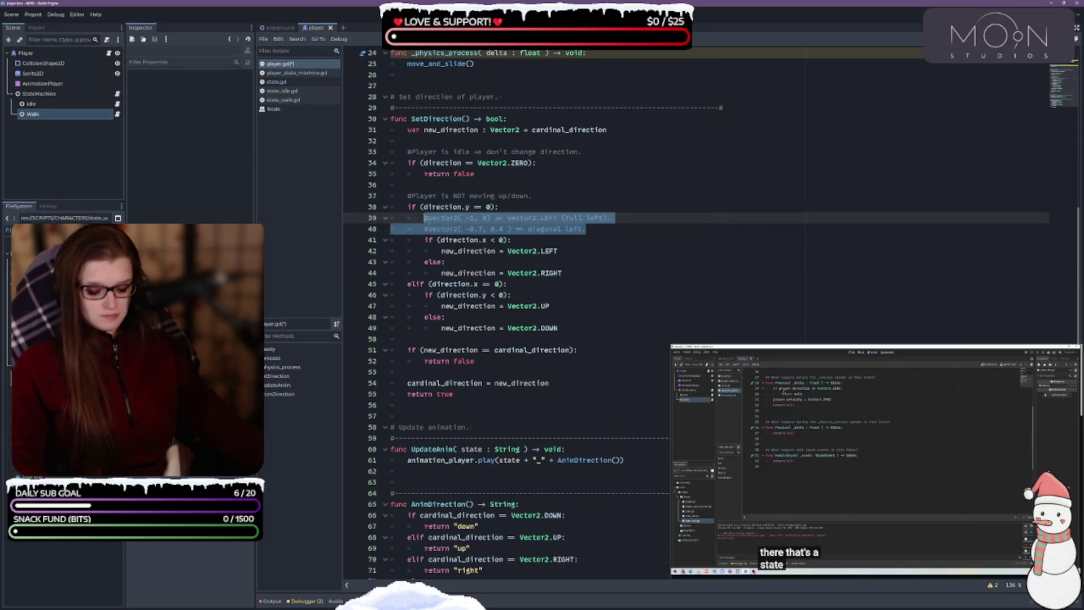
pyautogui.hotkey('ctrl', 'x')
pyautogui.click(544, 196)
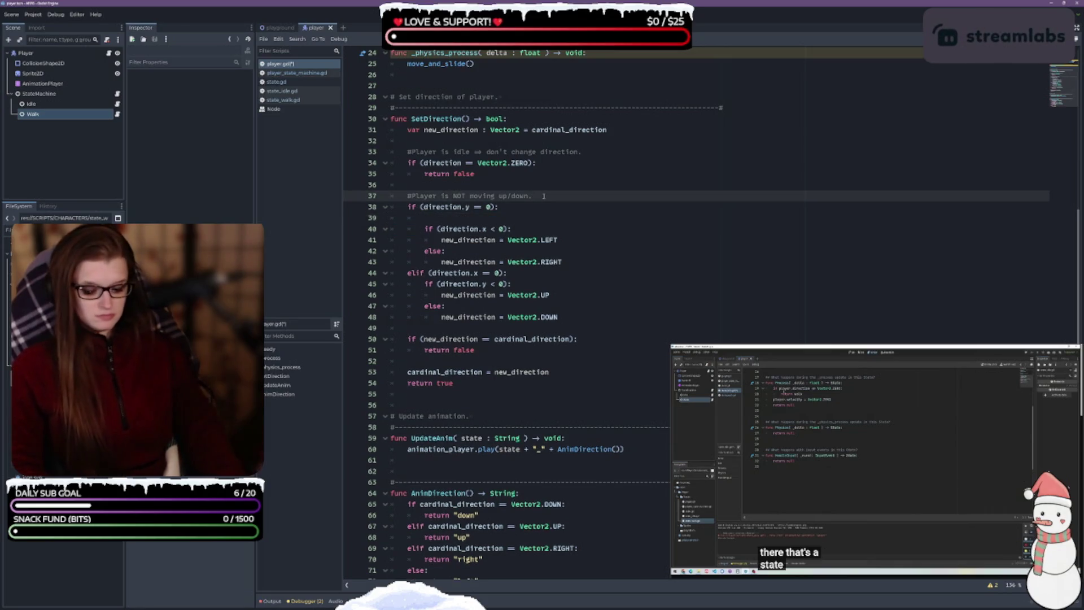
pyautogui.press('Return')
pyautogui.hotkey('ctrl', 'v')
pyautogui.press('Home')
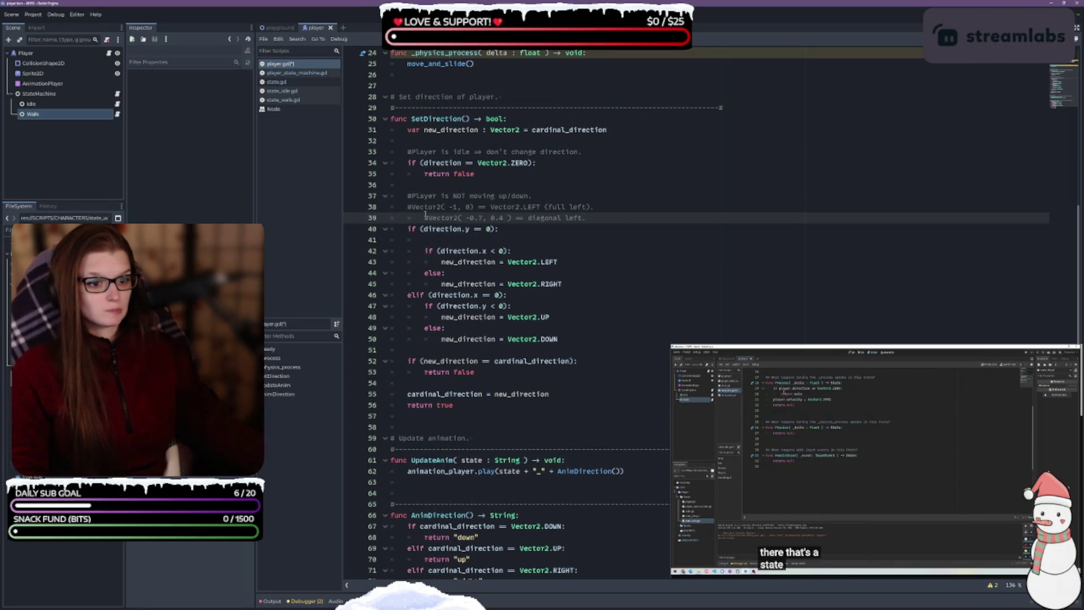
pyautogui.hotkey('shift', 'Tab')
pyautogui.press('Up')
pyautogui.press('Tab')
pyautogui.press('Down')
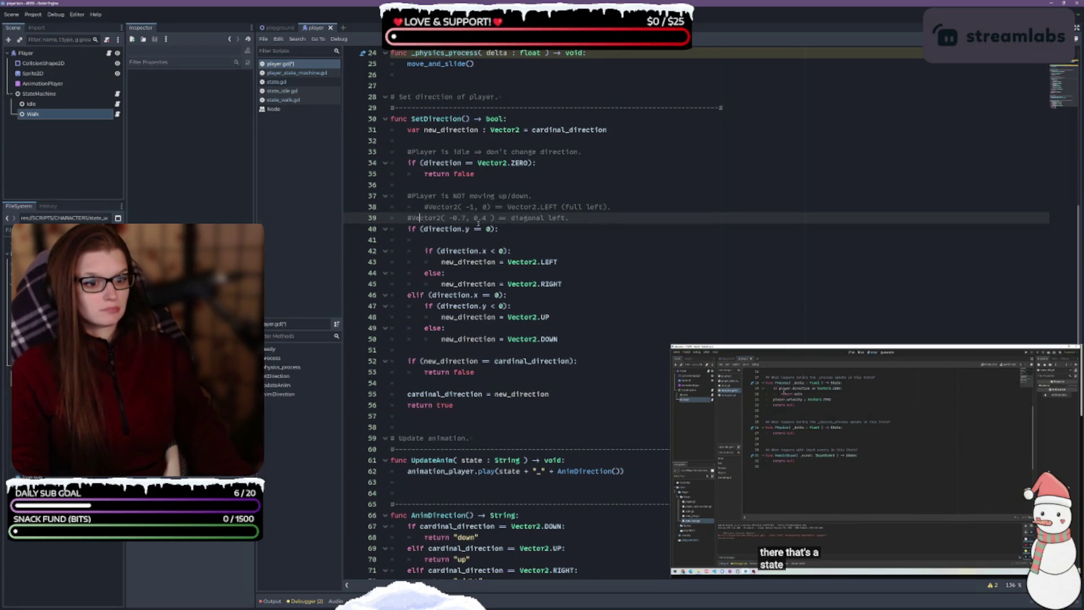
pyautogui.press('Tab')
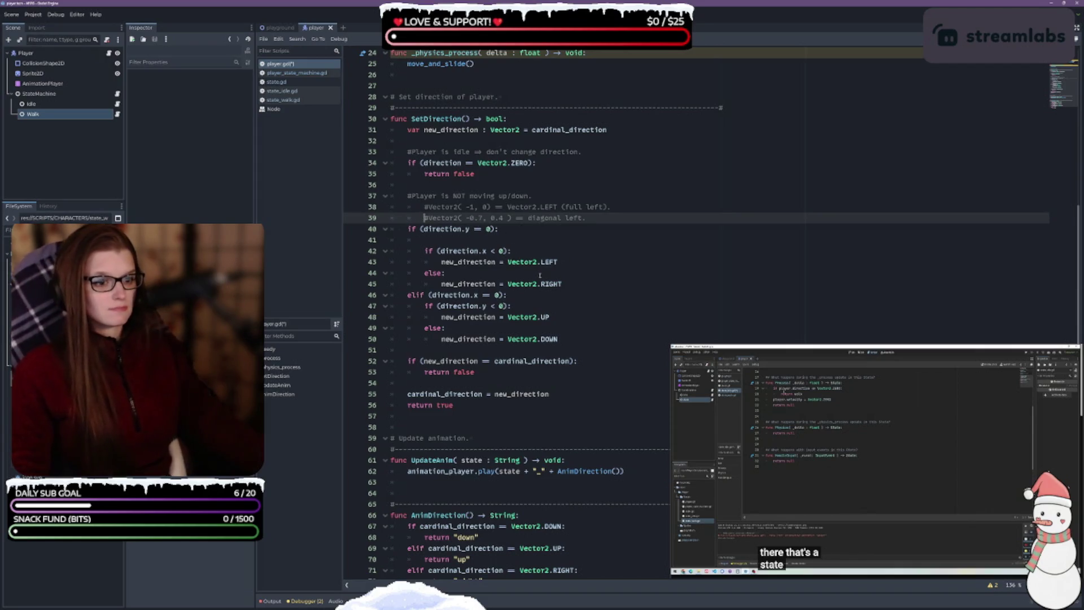
pyautogui.click(562, 250)
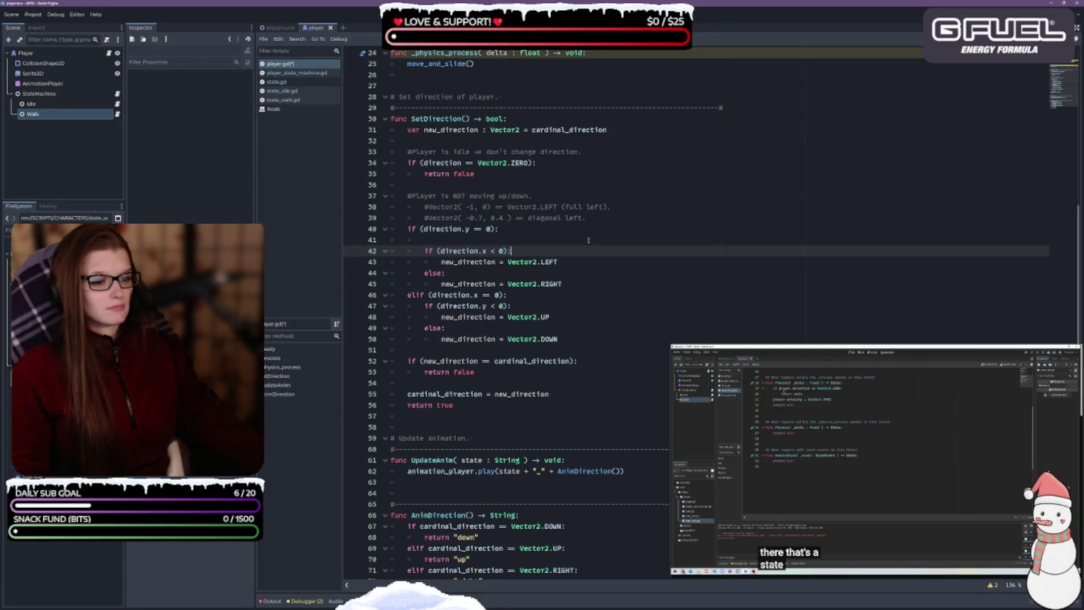
# Step: Reword the diagonal comment to 'Vector2.LEFT (diagonal, moving up/down & left)' and delete the blank line below the if
pyautogui.press('Up')
pyautogui.press('Up')
pyautogui.press('Up')
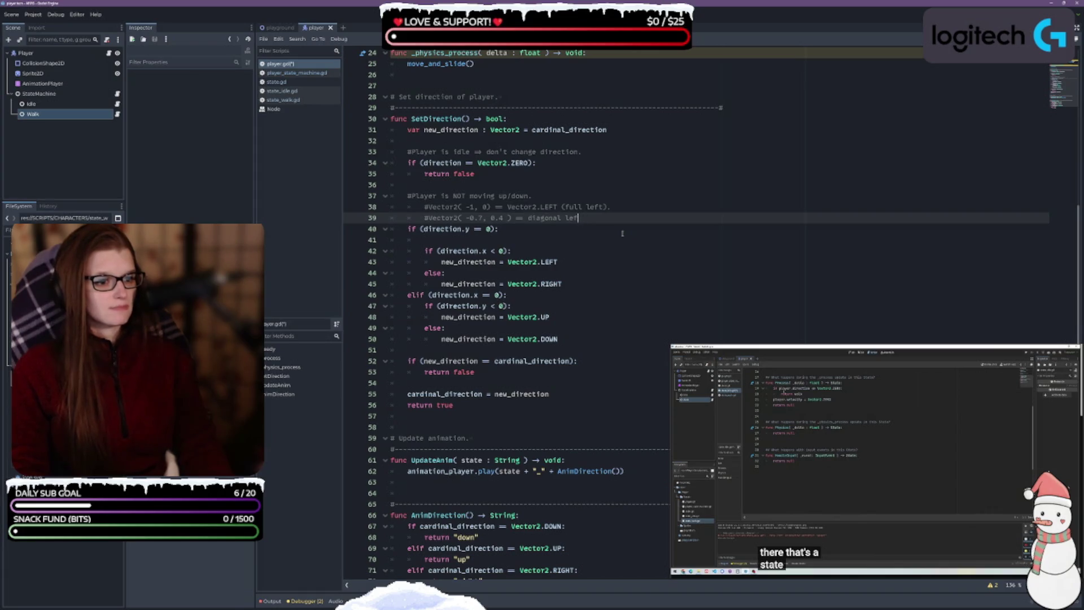
pyautogui.press('BackSpace')
pyautogui.press('BackSpace')
pyautogui.press('BackSpace')
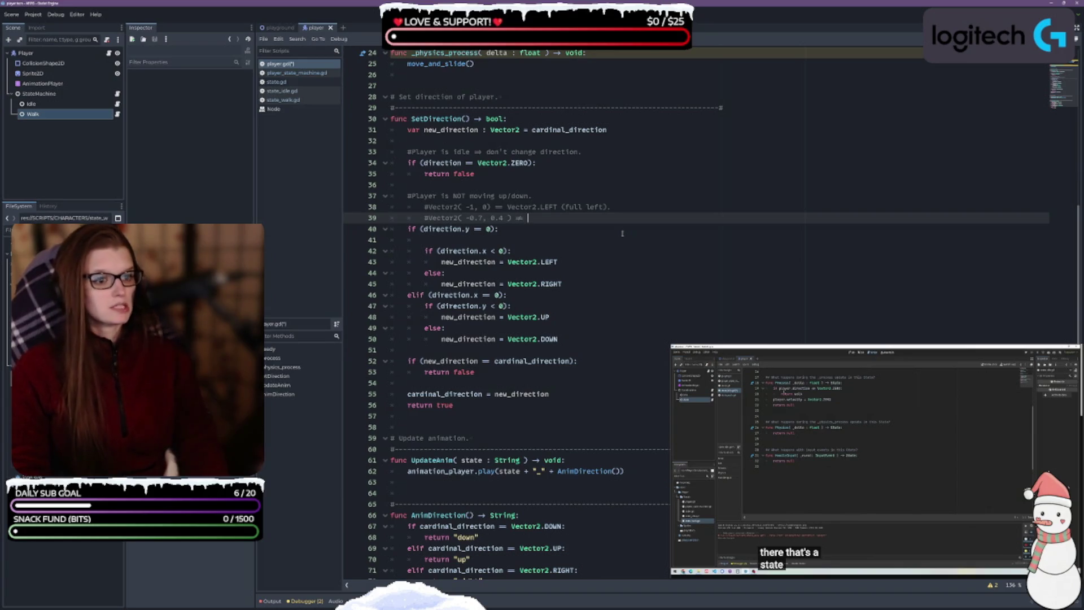
pyautogui.write('Vector2')
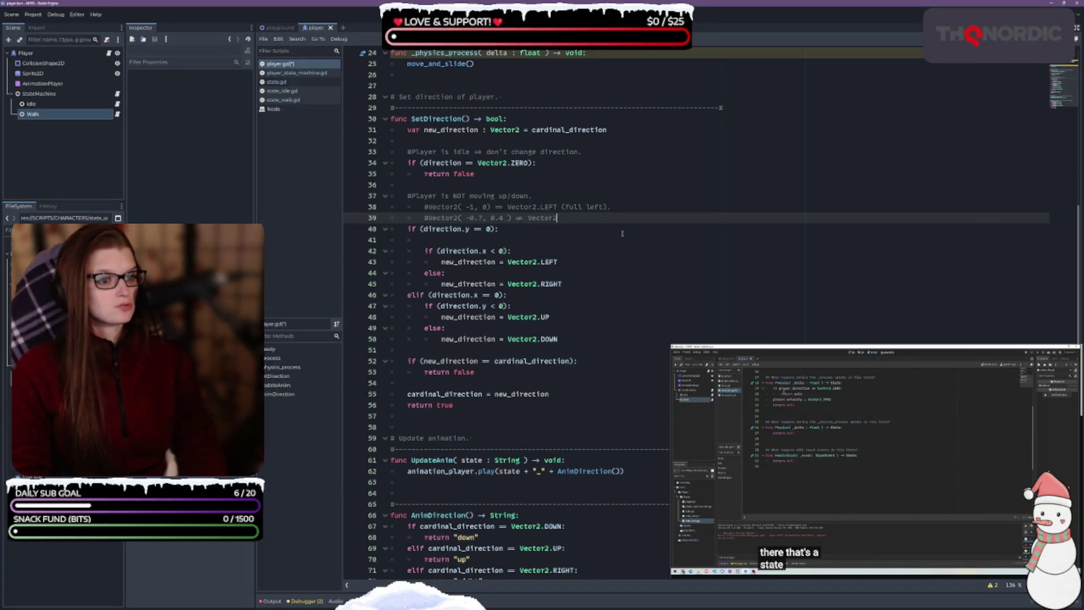
pyautogui.write('.LEFT')
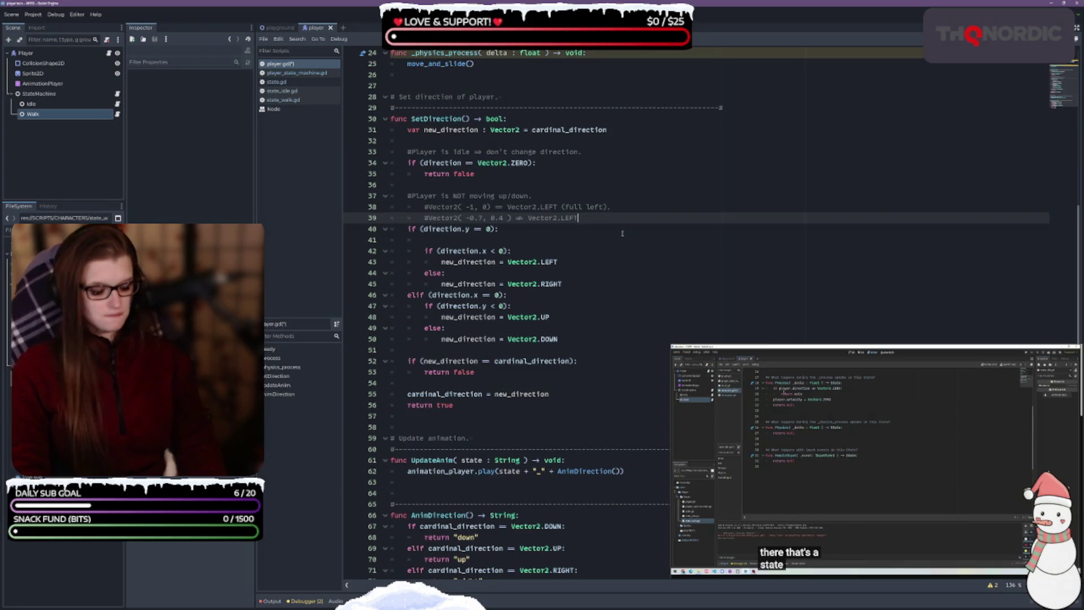
pyautogui.write(' (diagonal,')
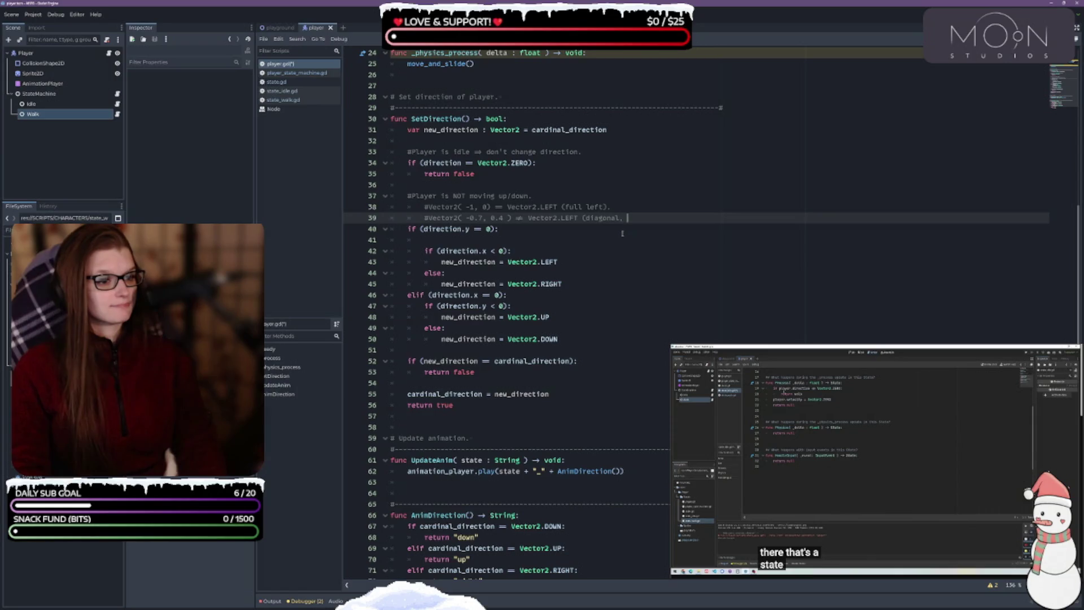
pyautogui.write('moving up/d')
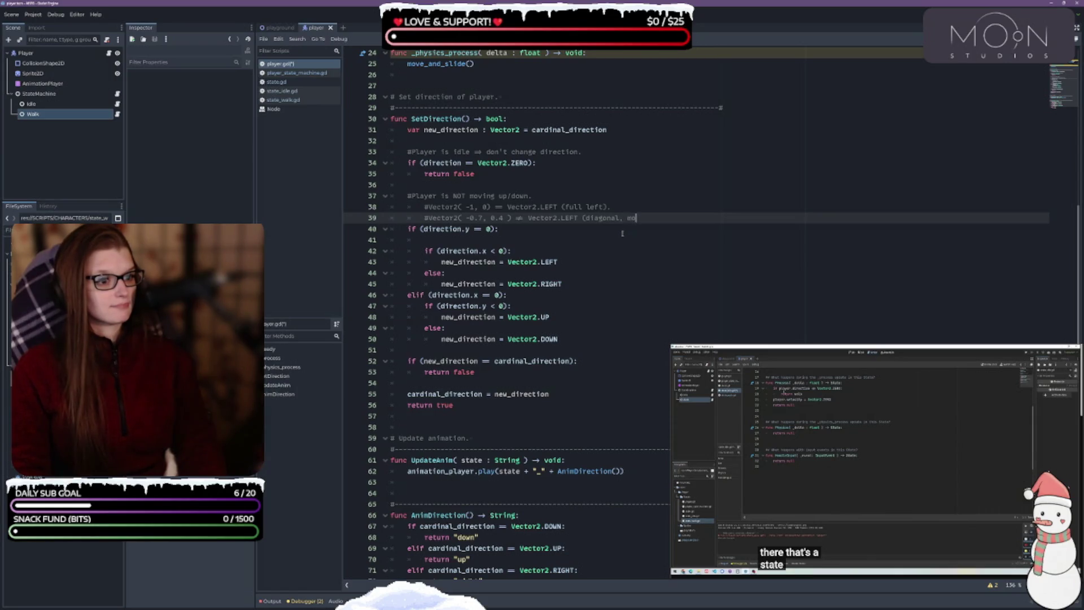
pyautogui.press('BackSpace')
pyautogui.press('BackSpace')
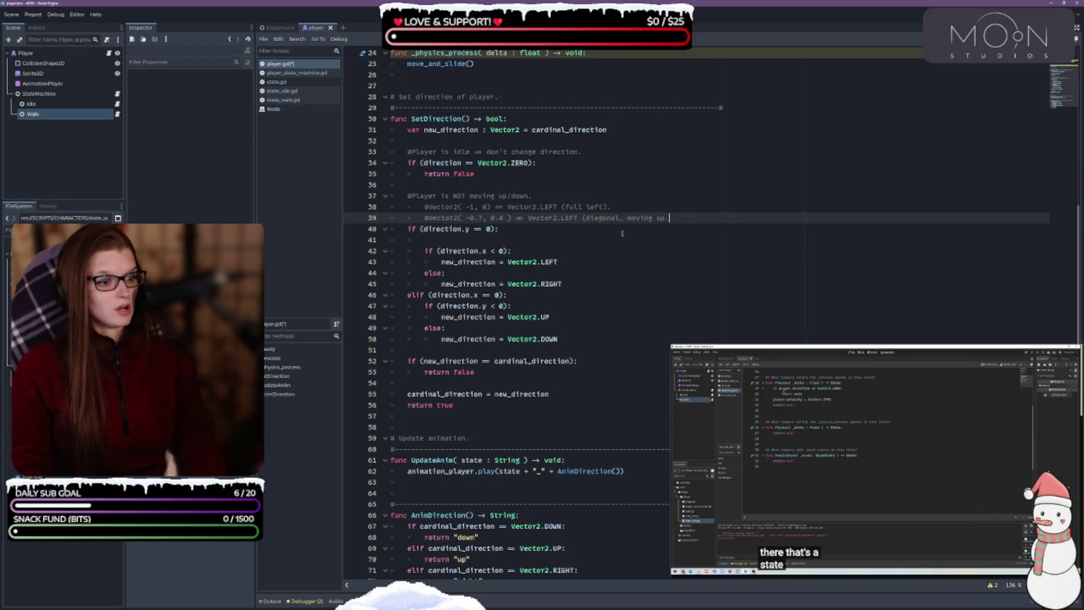
pyautogui.write('/down ')
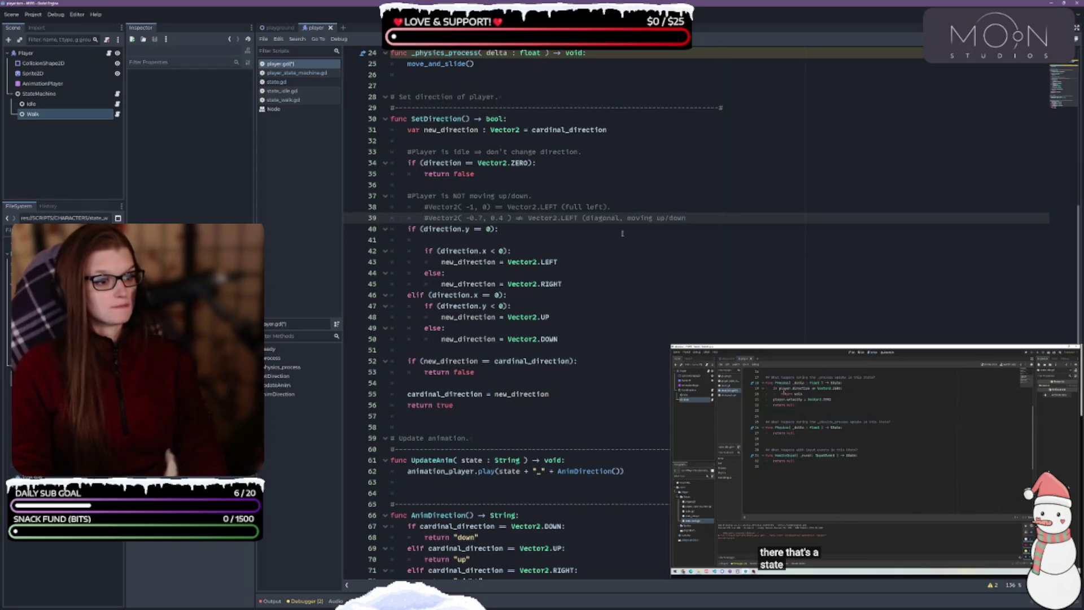
pyautogui.write('&')
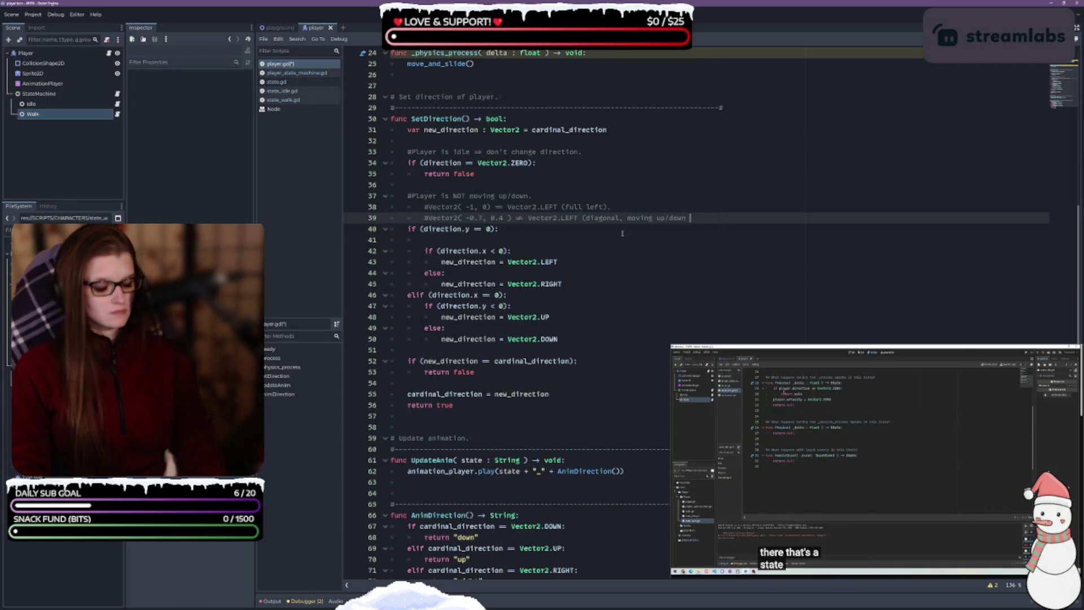
pyautogui.write('& left')
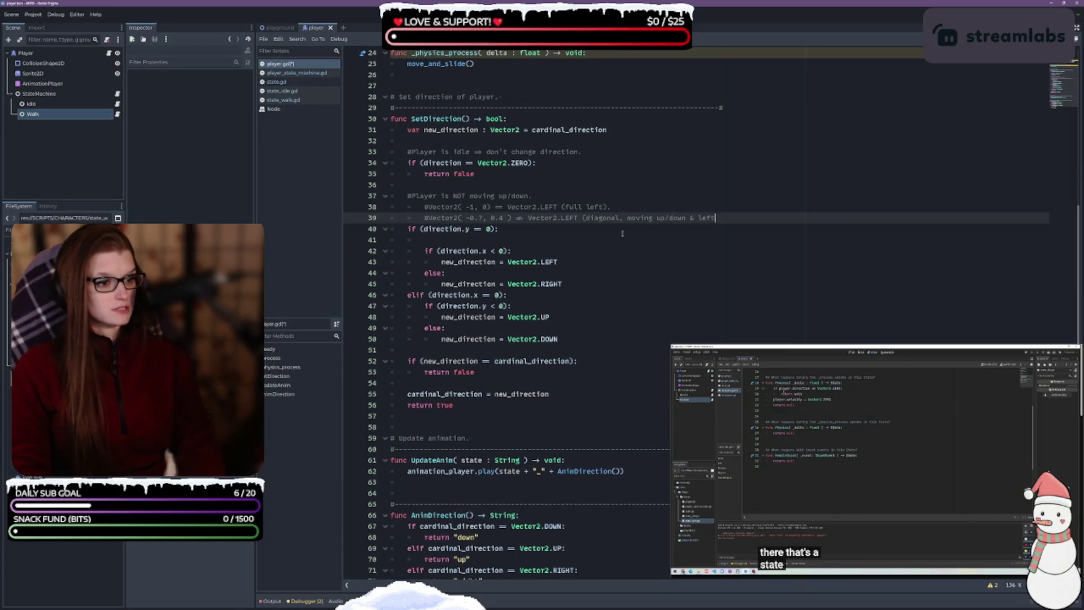
pyautogui.press('BackSpace')
pyautogui.press('BackSpace')
pyautogui.press('BackSpace')
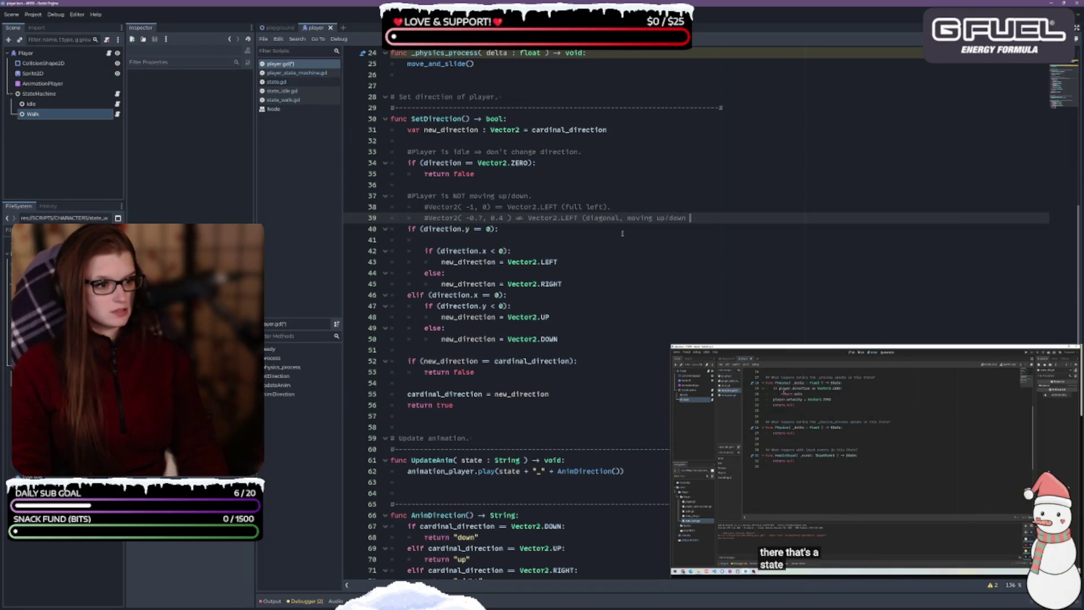
pyautogui.write('left)')
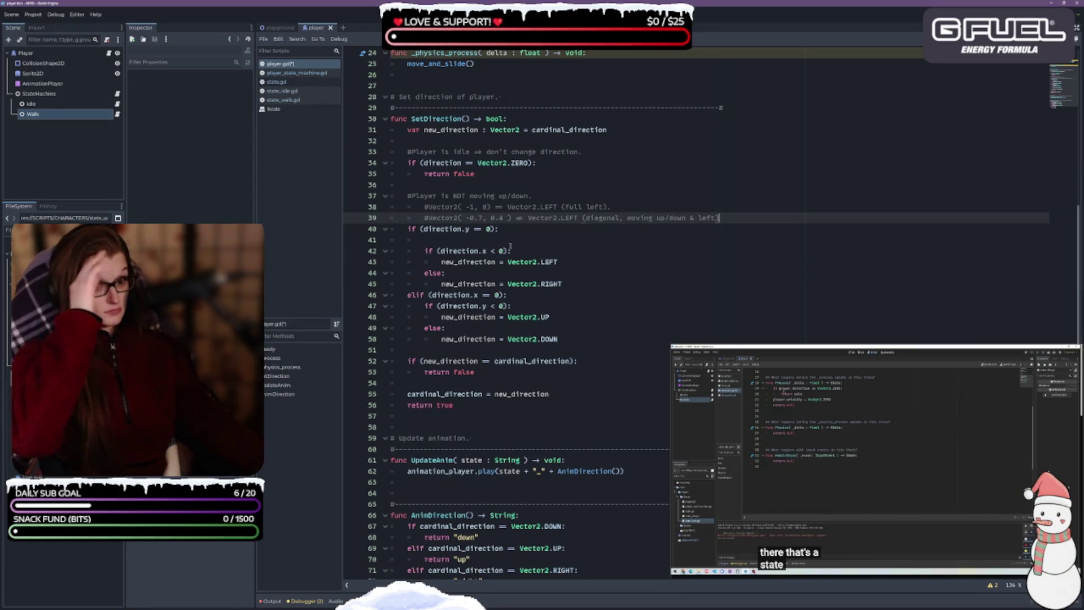
pyautogui.click(478, 240)
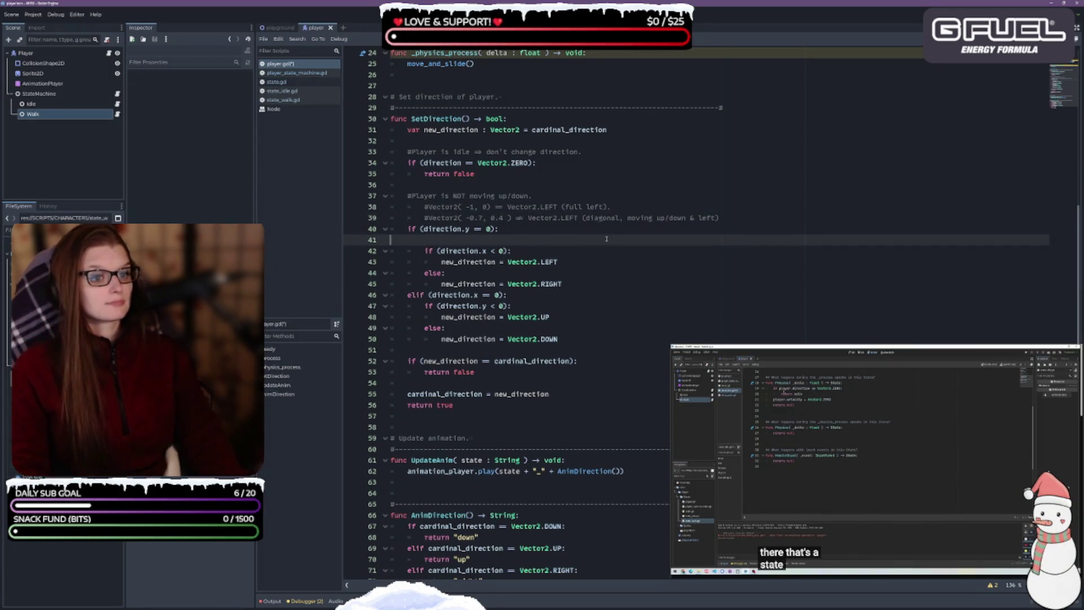
pyautogui.press('BackSpace')
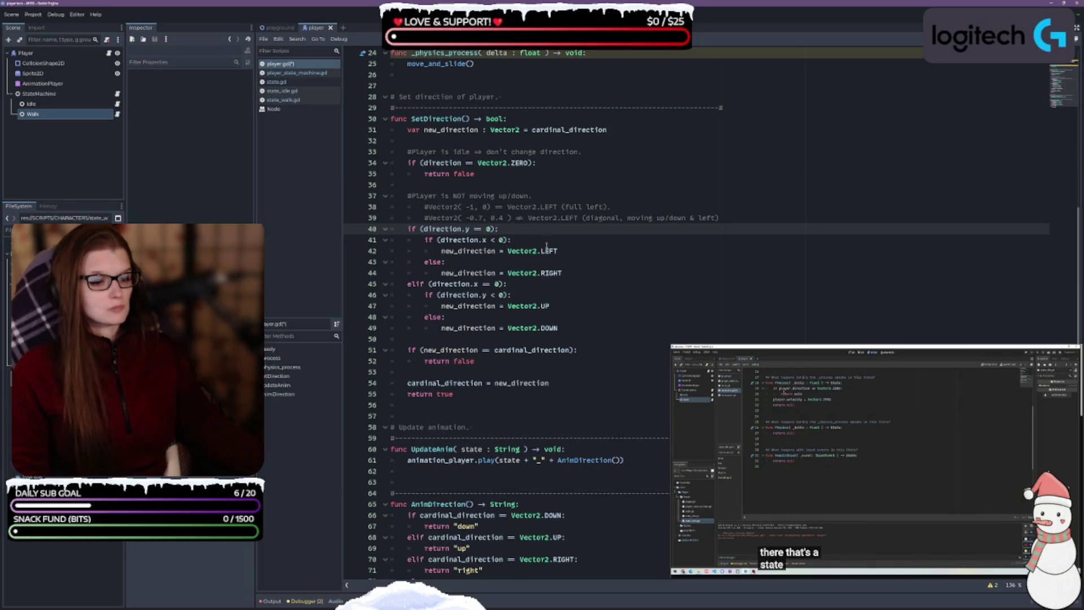
# Step: Change the header comment to 'Check if player is moving up/down or not.'
pyautogui.click(427, 197)
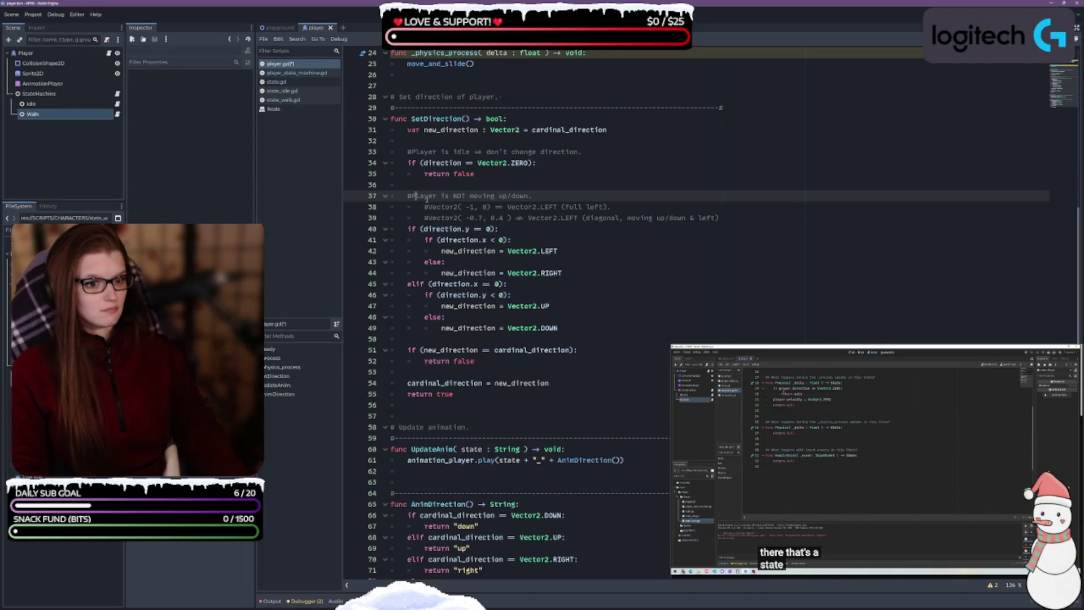
pyautogui.write('Check ')
pyautogui.write('if p')
pyautogui.press('Delete')
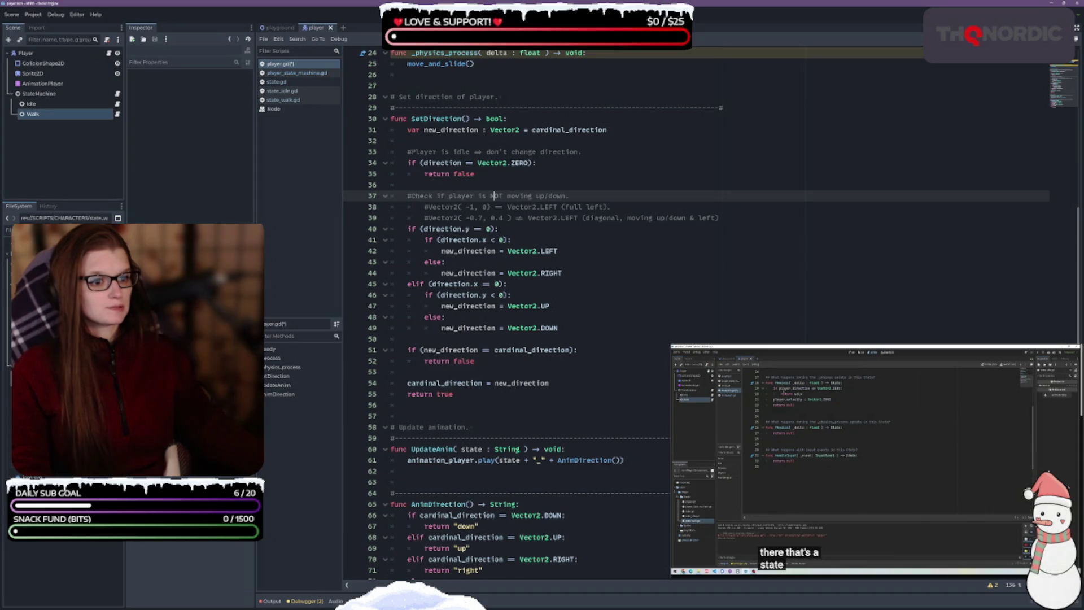
pyautogui.press('Delete')
pyautogui.press('Delete')
pyautogui.press('Delete')
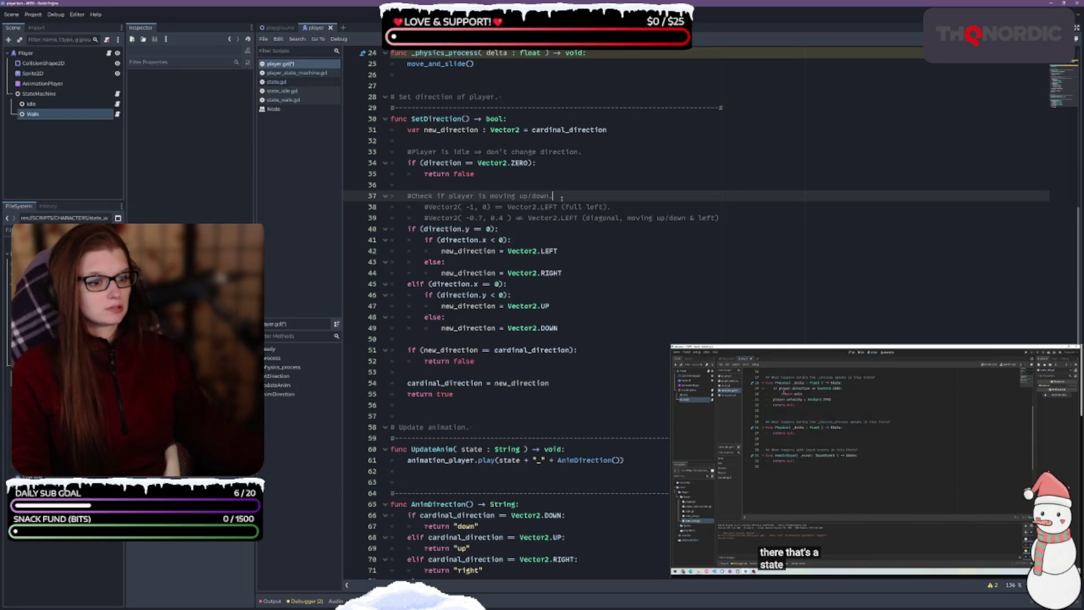
pyautogui.write('or not')
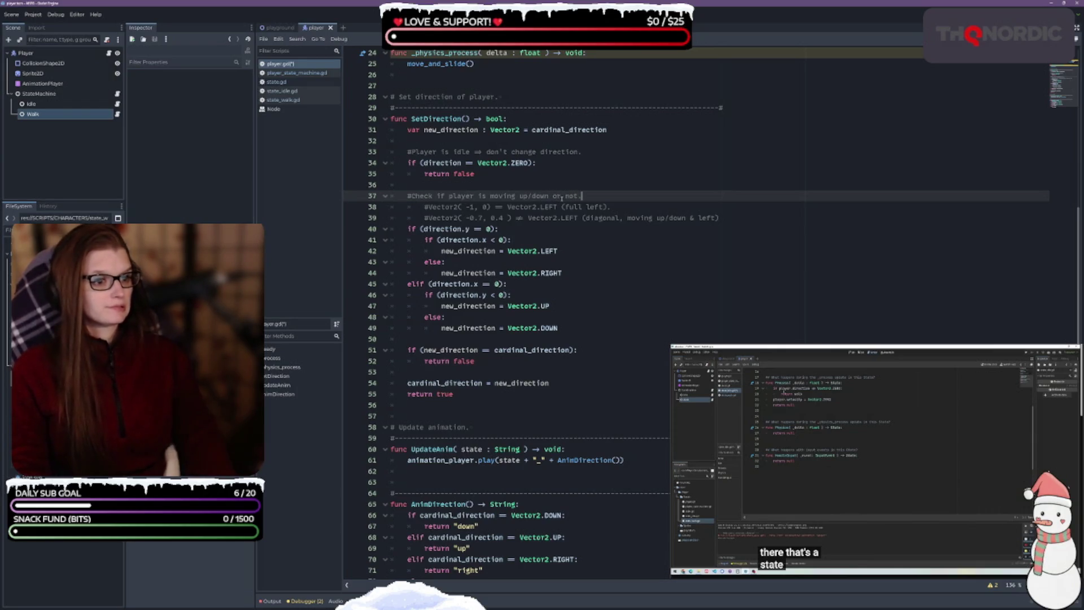
# Step: Check SetDirection's nested LEFT/RIGHT and UP/DOWN if/else blocks and the return false line, then save player.gd
pyautogui.click(520, 232)
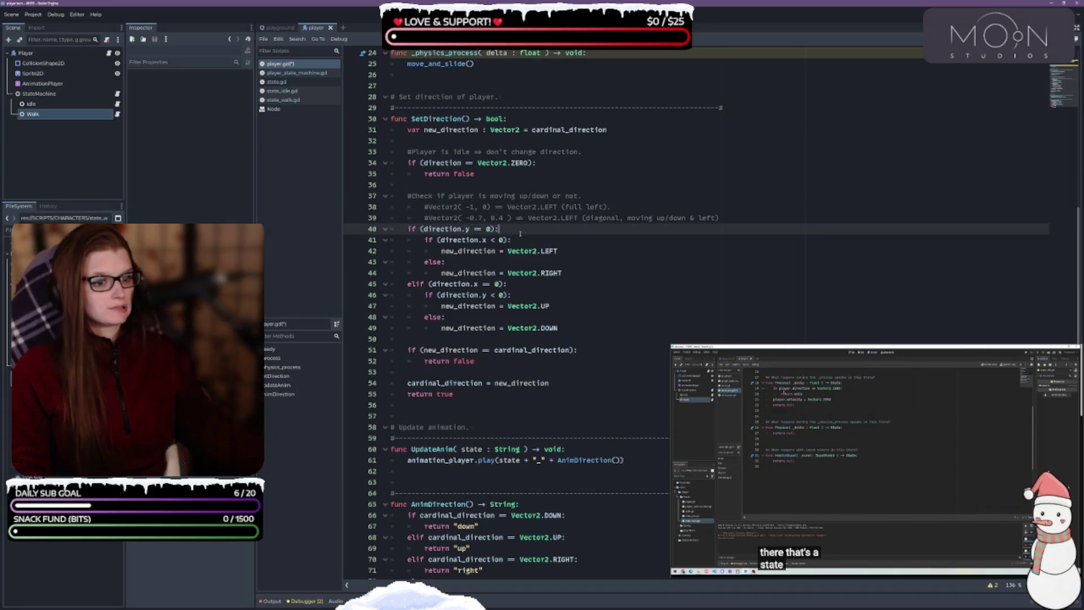
pyautogui.click(525, 240)
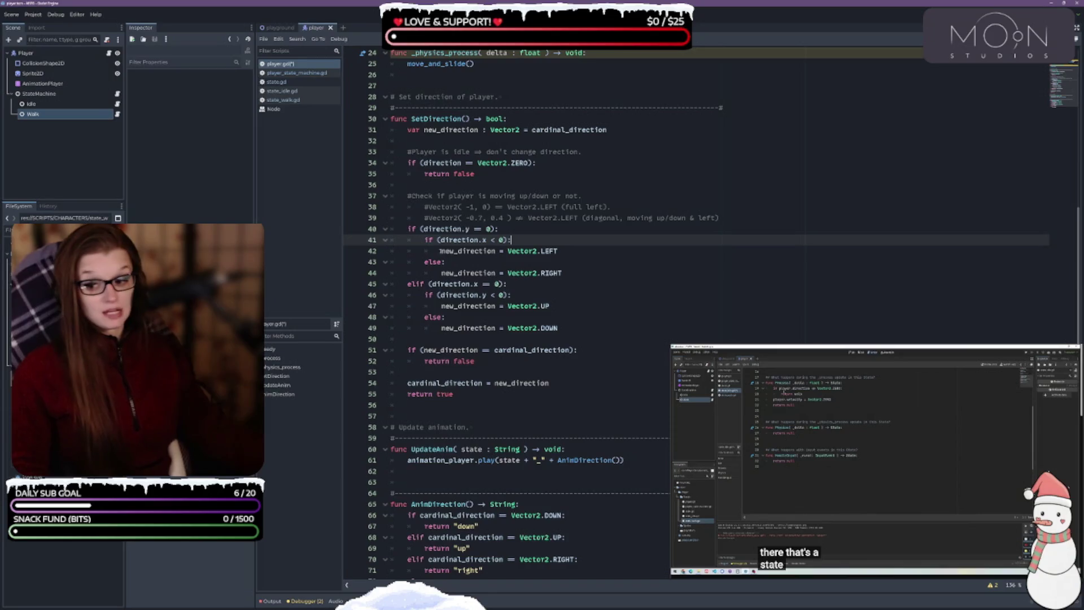
pyautogui.click(580, 253)
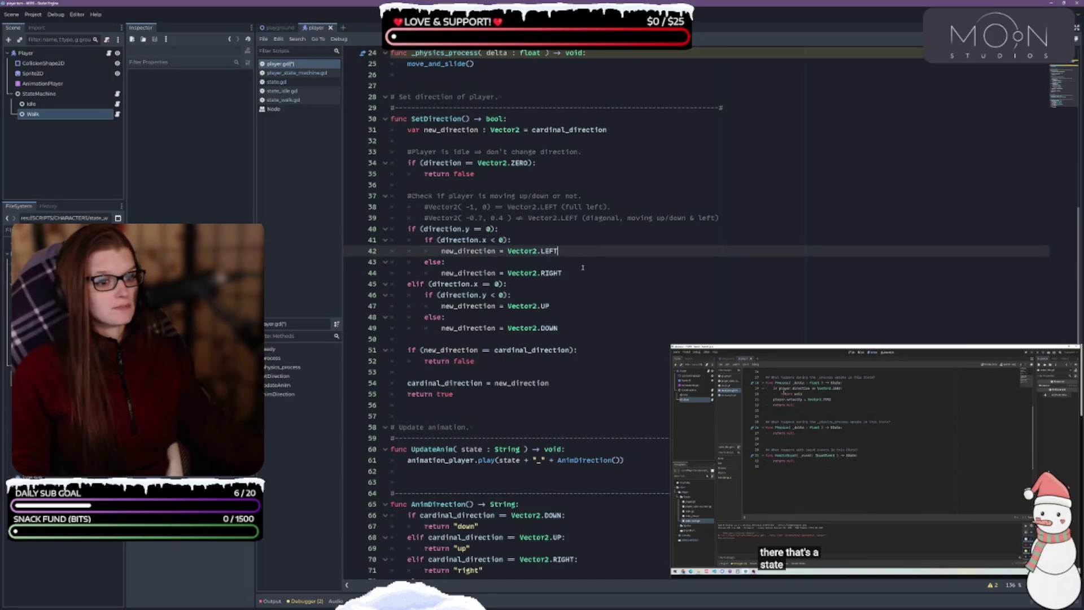
pyautogui.scroll(-1, 582, 267)
pyautogui.click(575, 241)
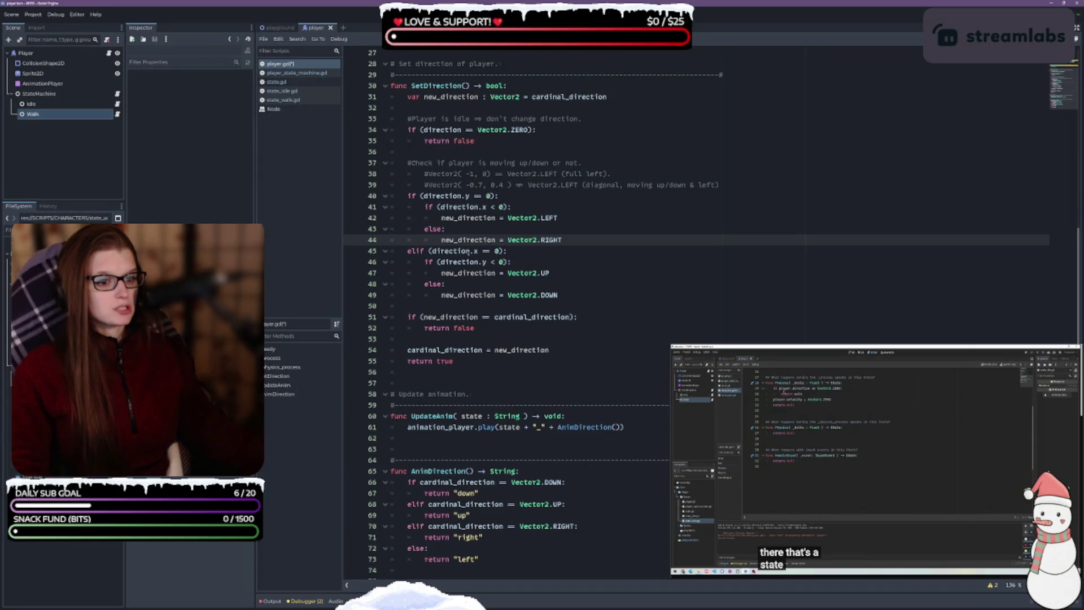
pyautogui.click(531, 261)
pyautogui.click(559, 277)
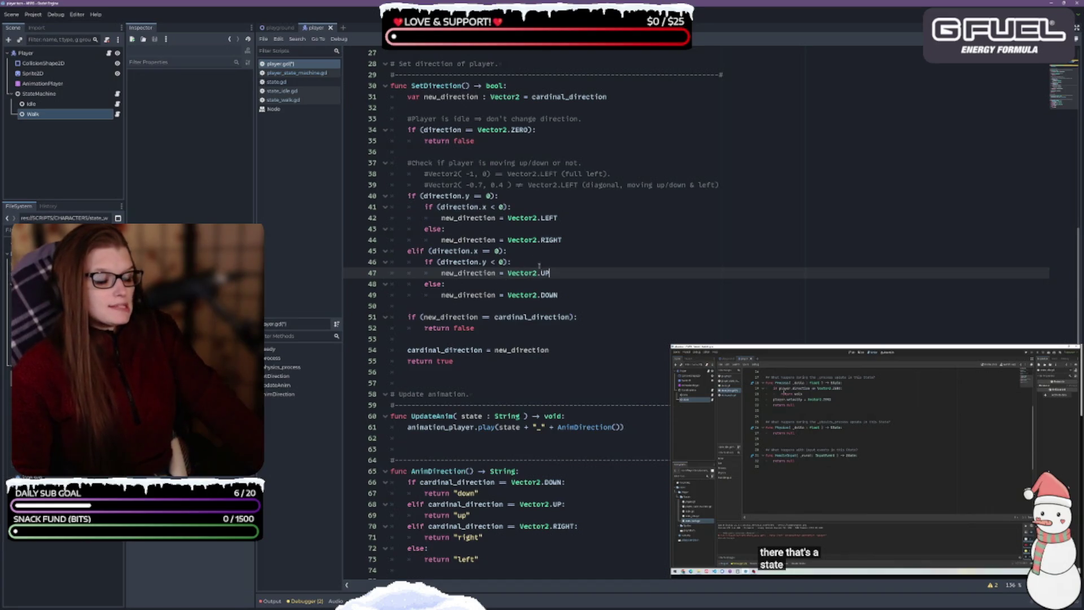
pyautogui.scroll(-1, 565, 284)
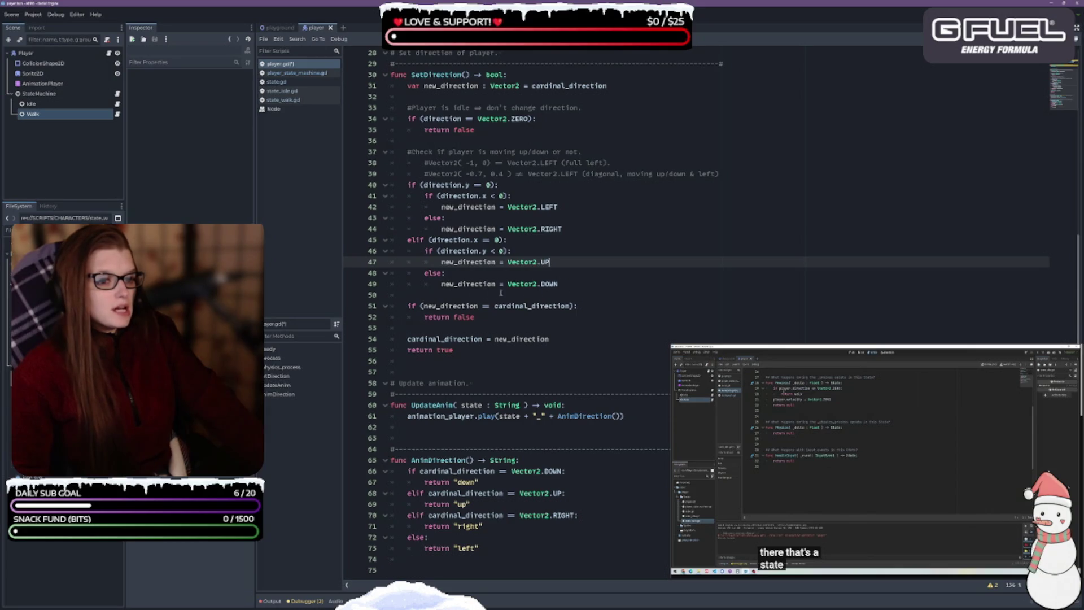
pyautogui.click(467, 293)
pyautogui.click(477, 318)
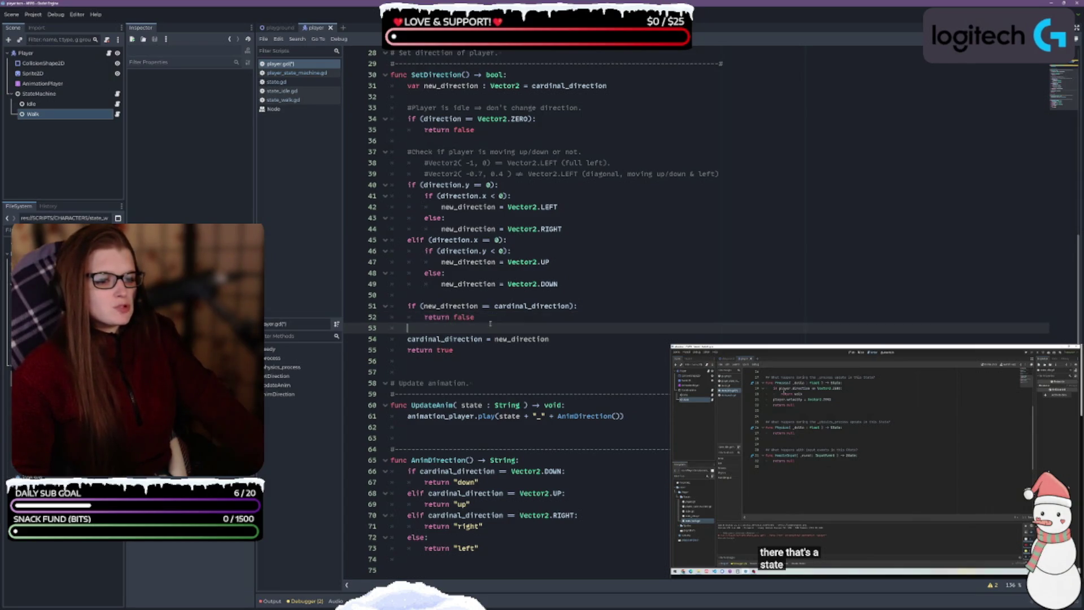
pyautogui.click(486, 297)
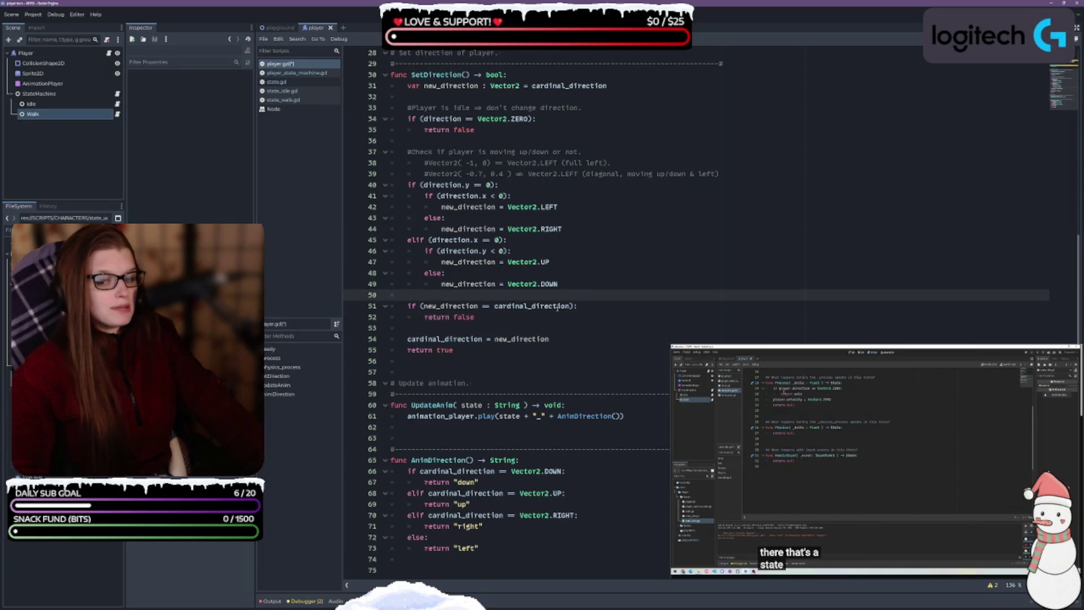
pyautogui.hotkey('ctrl', 's')
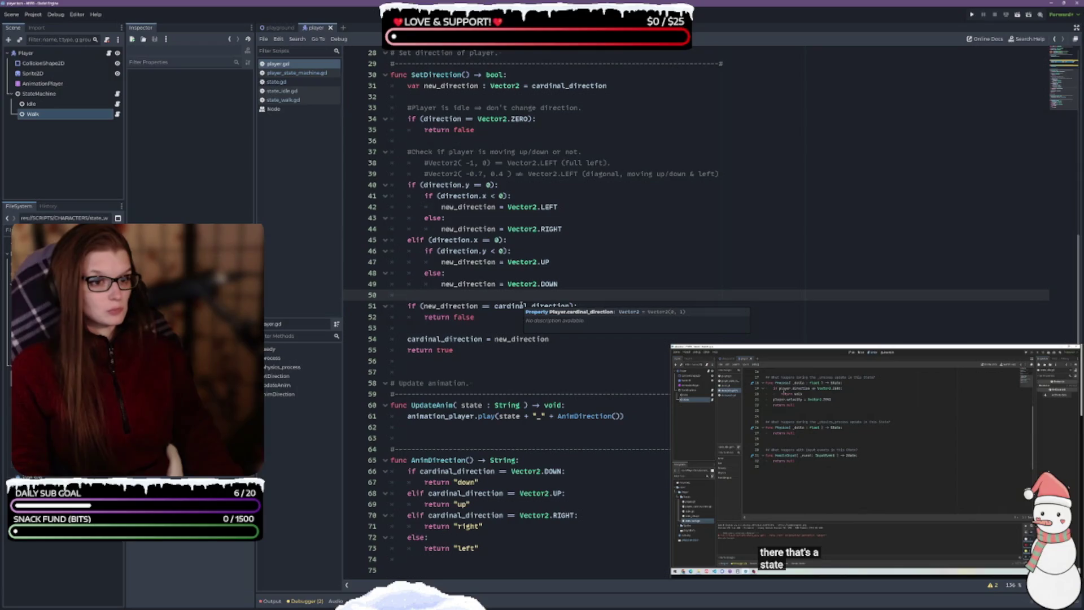
# Step: Insert the comment "#Player didn't change direction." above SetDirection's unchanged-direction check
pyautogui.press('Return')
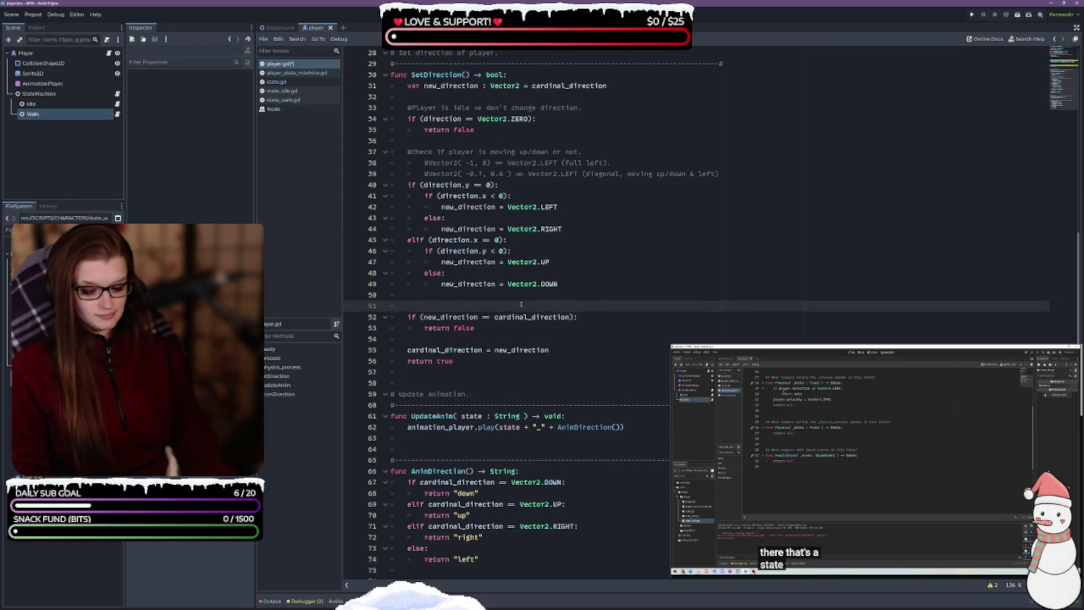
pyautogui.write('#')
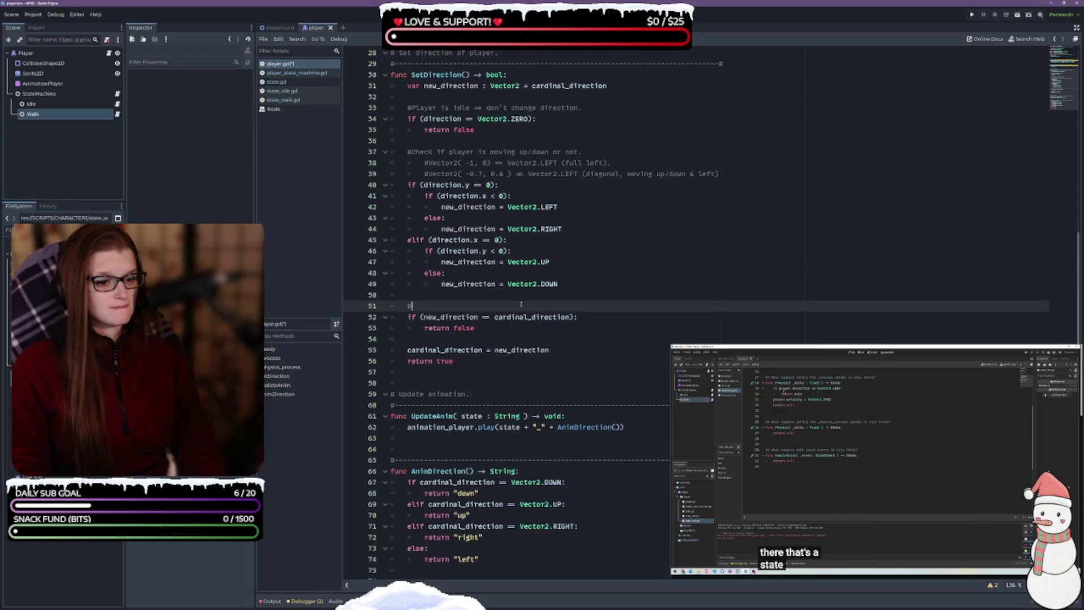
pyautogui.write("layer didn't ac")
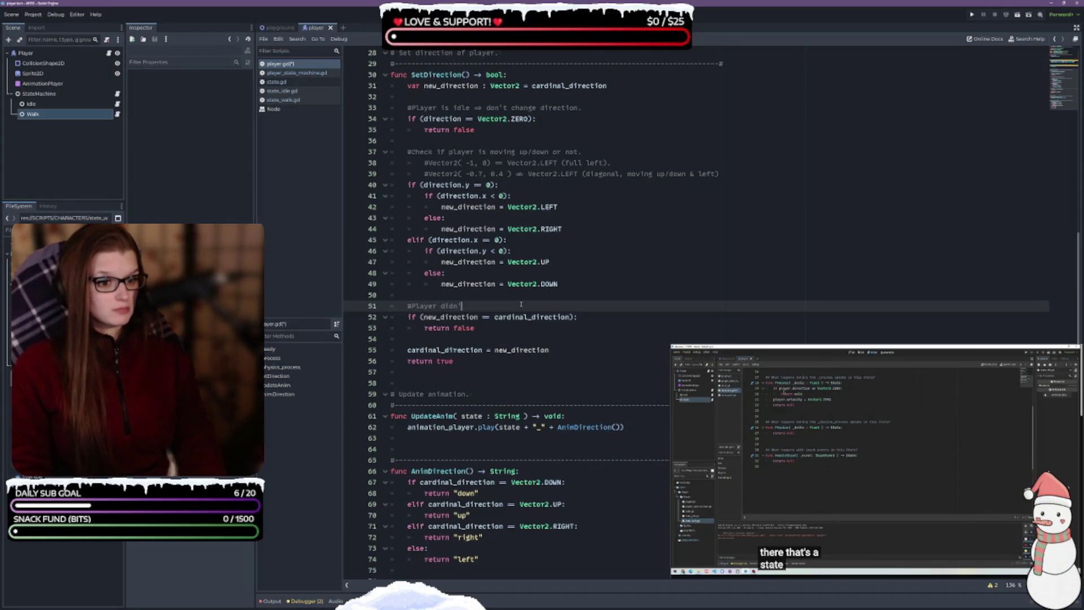
pyautogui.write('tually change dire')
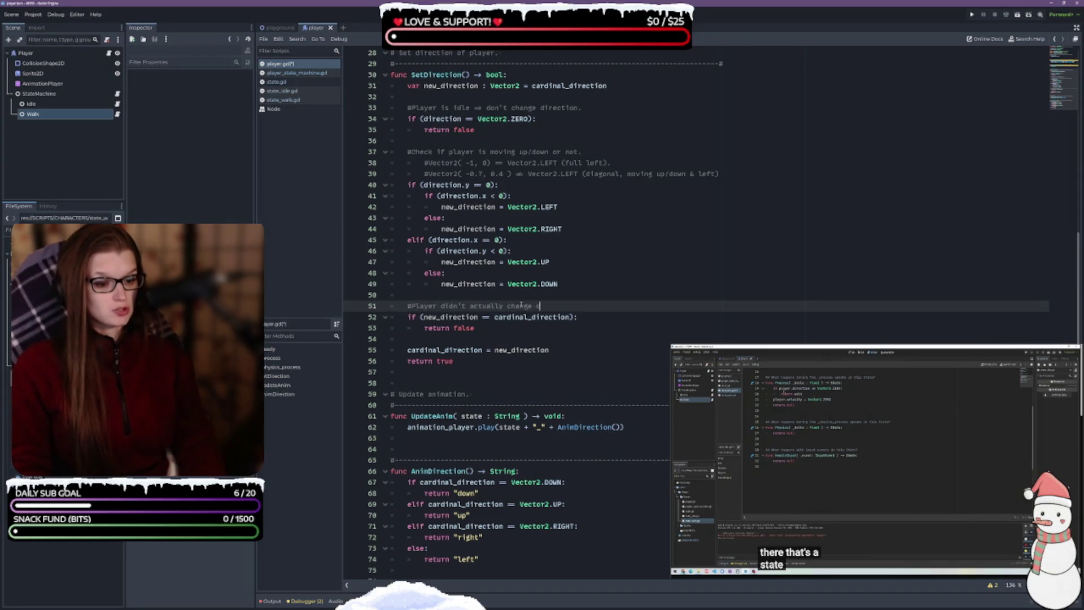
pyautogui.write('ctions.')
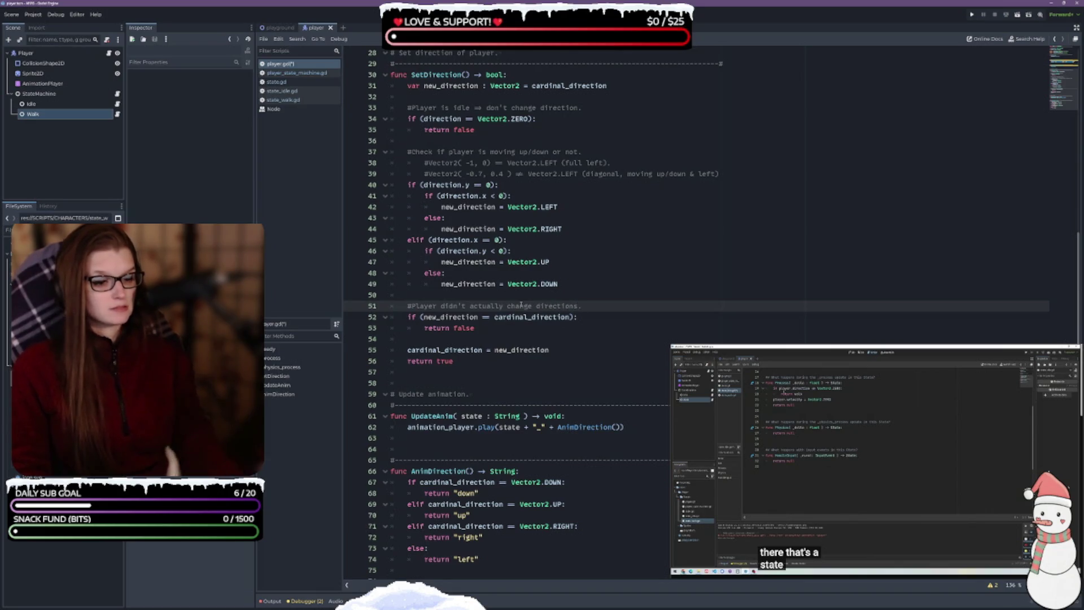
pyautogui.doubleClick(485, 306)
pyautogui.press('BackSpace')
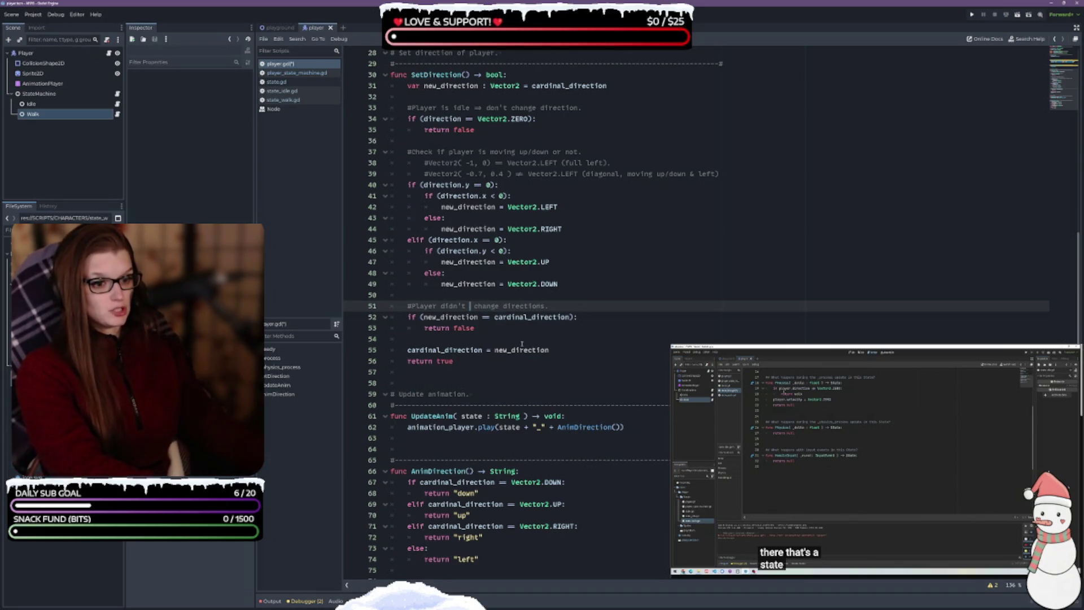
pyautogui.press('BackSpace')
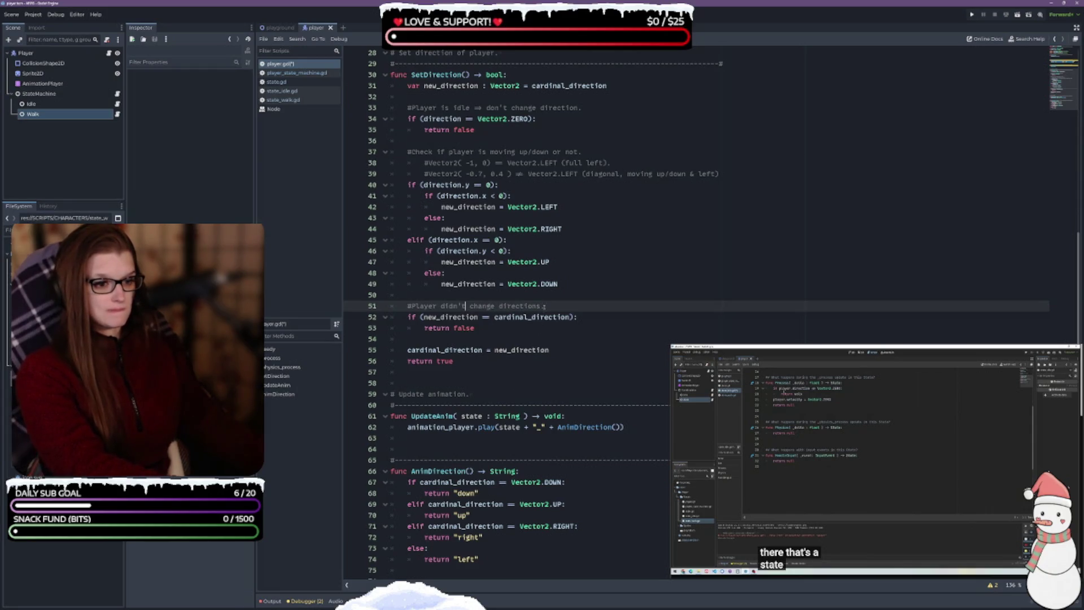
pyautogui.press('BackSpace')
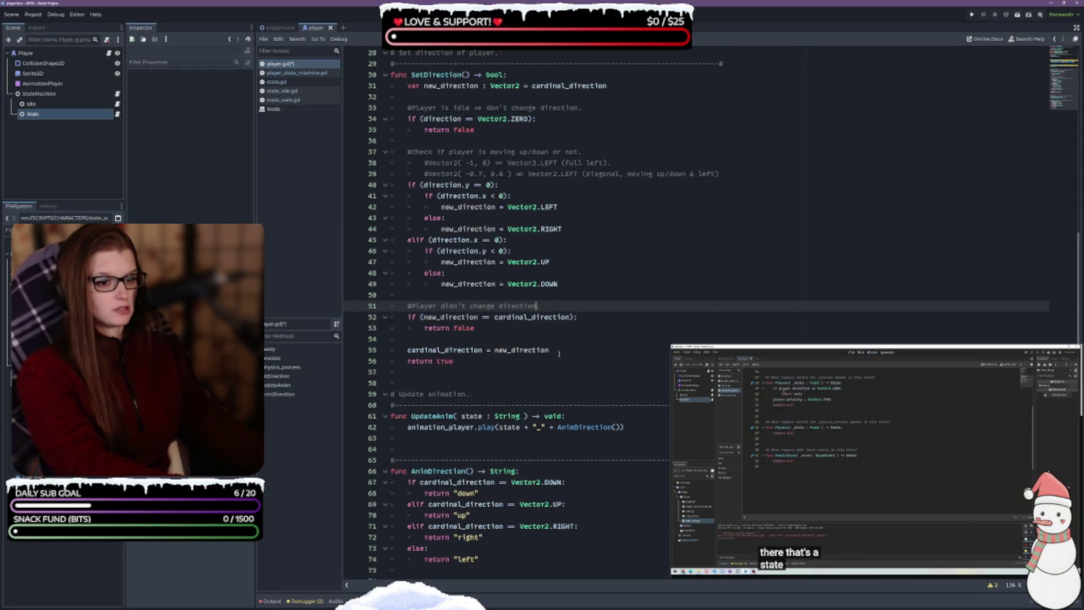
# Step: Save player.gd and move to the blank line after SetDirection
pyautogui.press('Down')
pyautogui.press('Down')
pyautogui.hotkey('ctrl', 's')
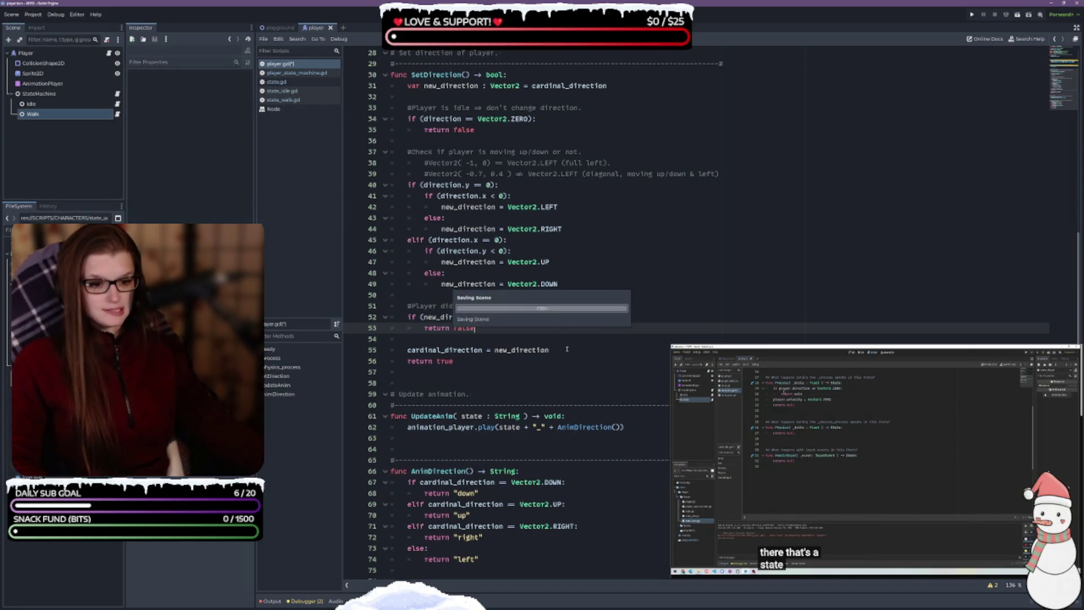
pyautogui.press('Down')
pyautogui.press('Down')
pyautogui.press('Down')
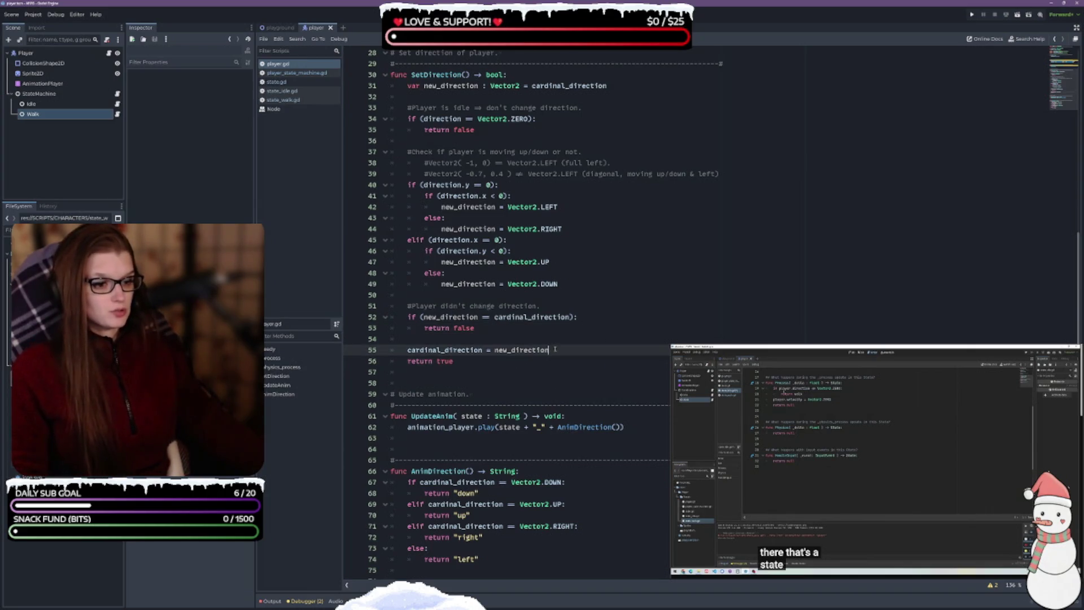
pyautogui.click(461, 370)
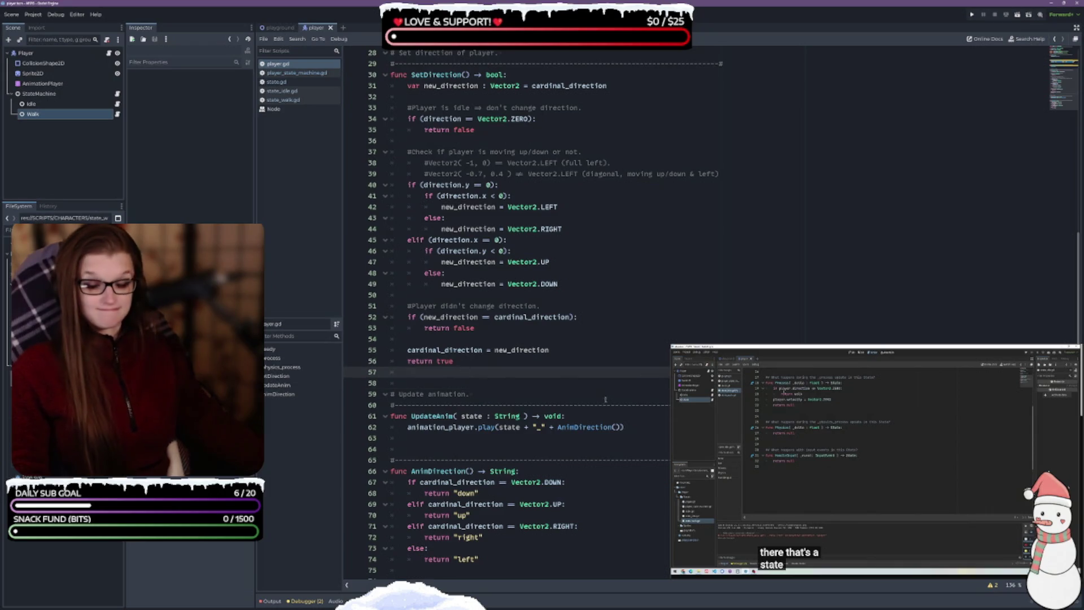
# Step: Wrap AnimDirection's DOWN, UP and RIGHT cardinal_direction comparisons on lines 67, 69 and 71 in parentheses
pyautogui.scroll(-1, 575, 440)
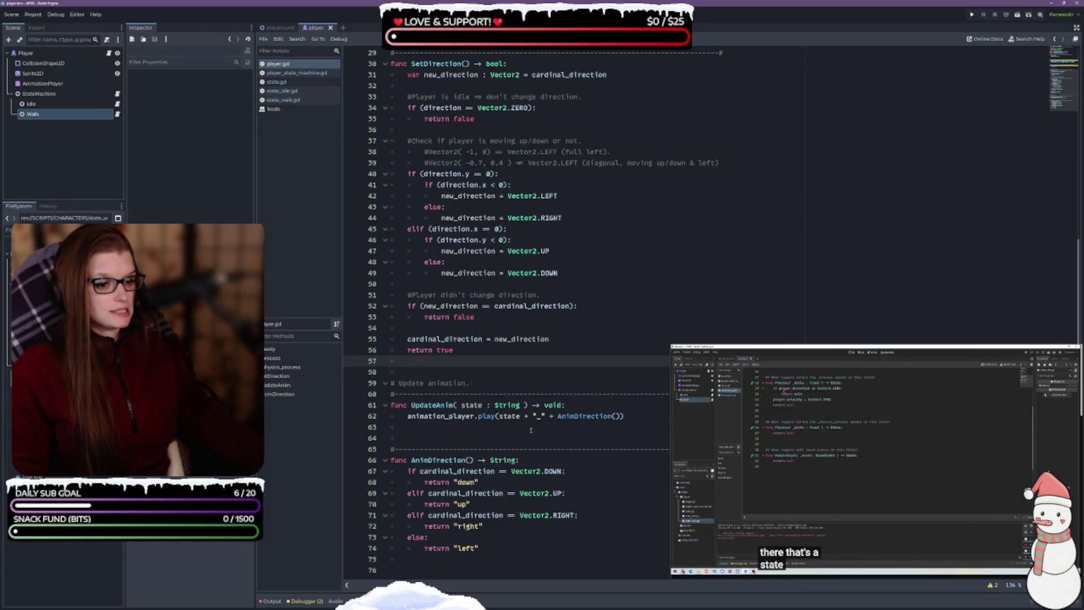
pyautogui.click(646, 418)
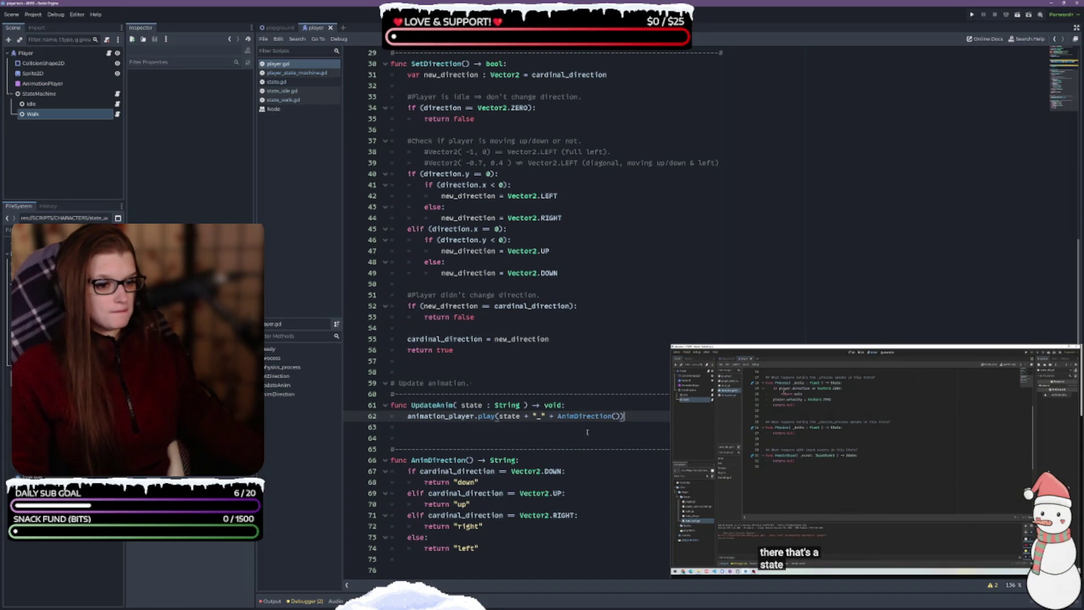
pyautogui.click(553, 462)
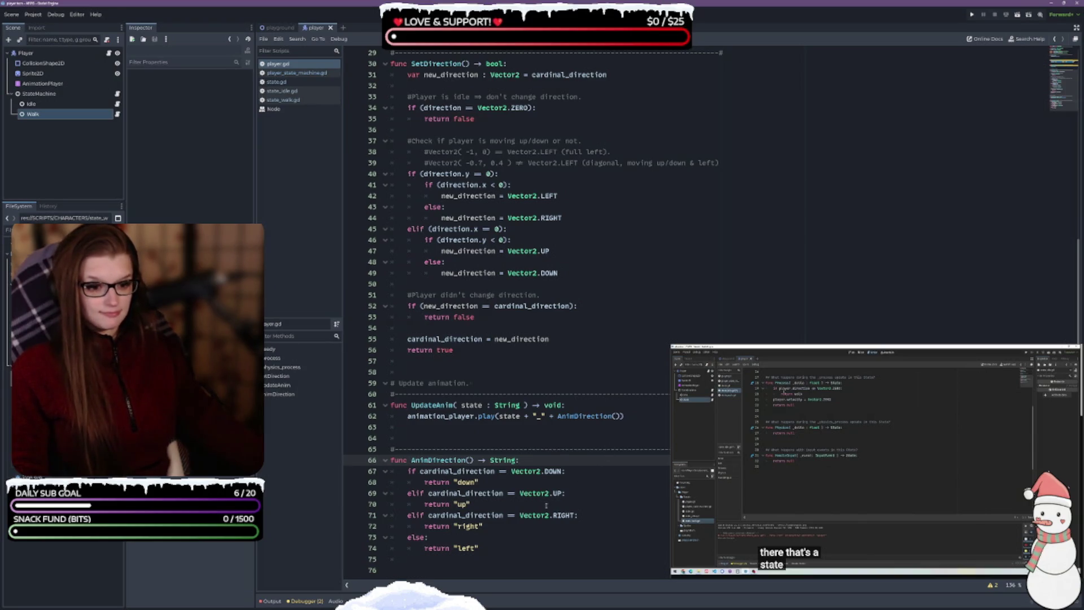
pyautogui.click(425, 473)
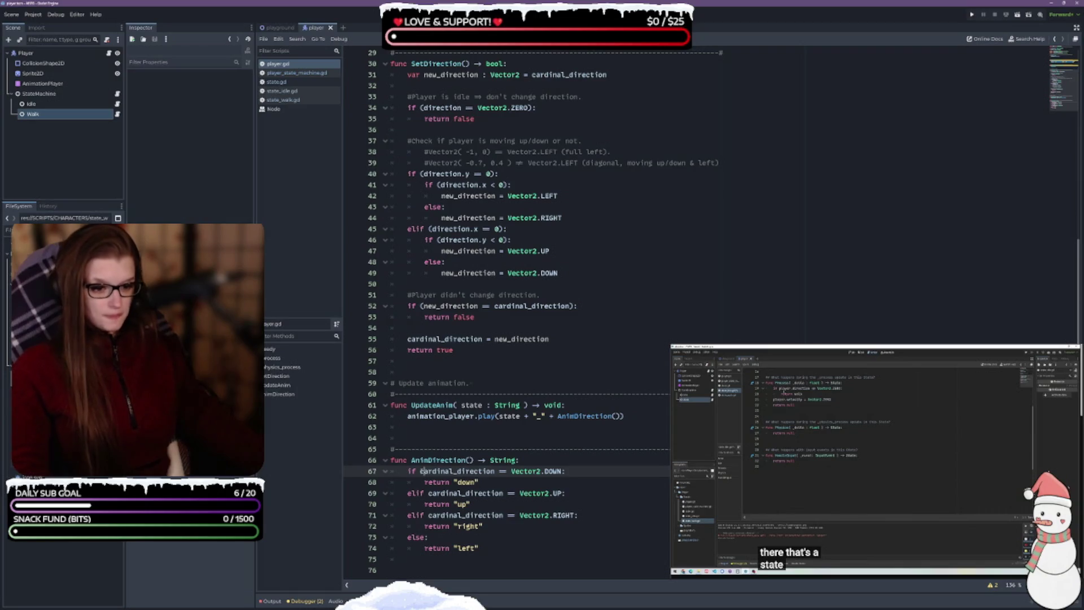
pyautogui.moveTo(562, 473); pyautogui.dragTo(419, 473)
pyautogui.write('(')
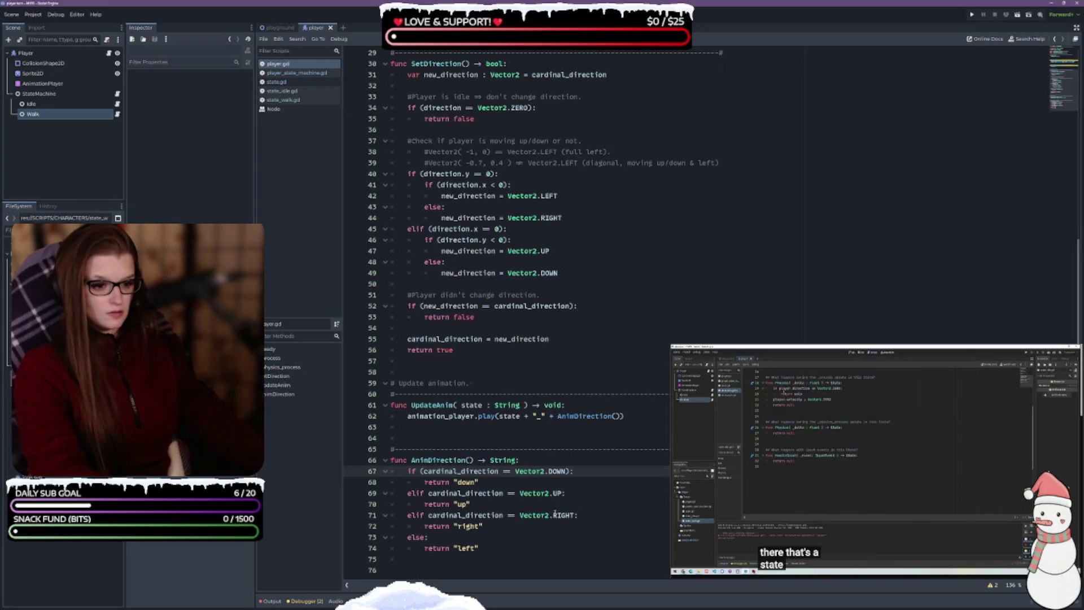
pyautogui.moveTo(562, 495); pyautogui.dragTo(427, 494)
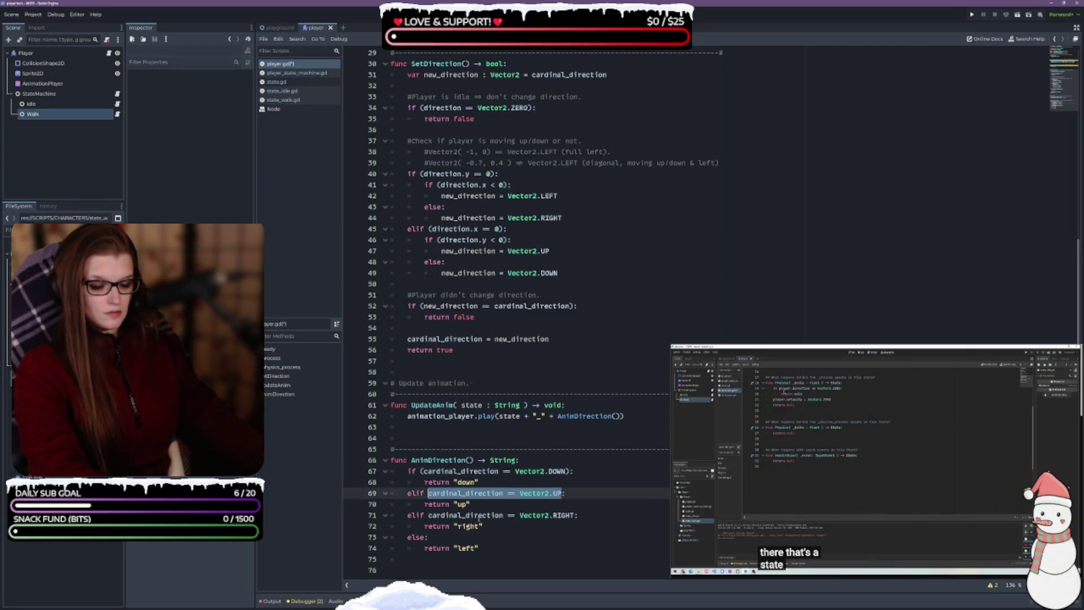
pyautogui.write('(')
pyautogui.moveTo(573, 516); pyautogui.dragTo(427, 515)
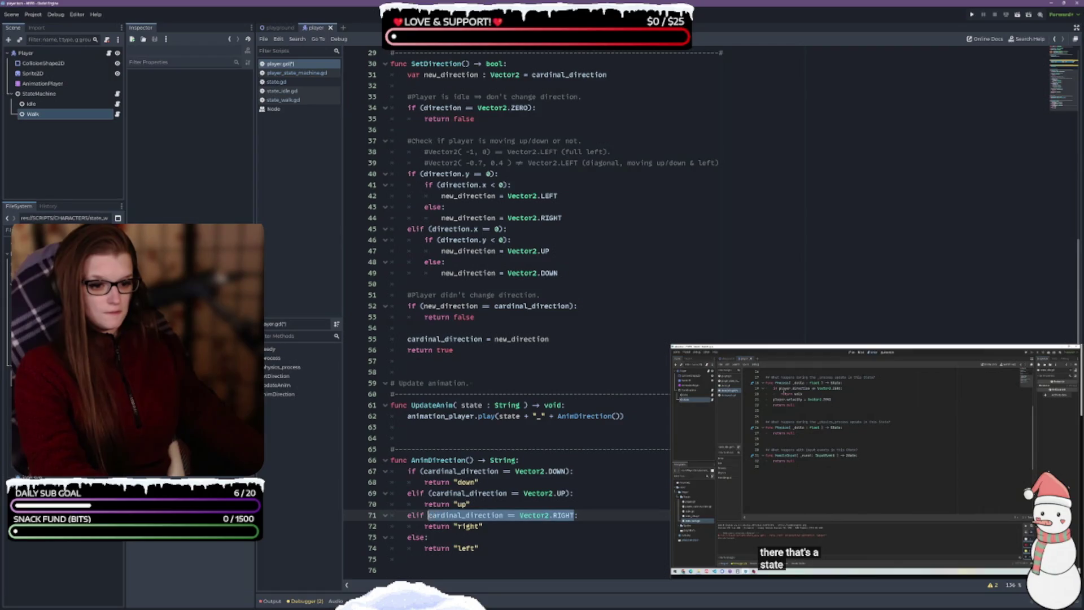
pyautogui.write('(')
# Step: Save the script and review AnimDirection's "down", "up" and "left" return lines
pyautogui.click(507, 548)
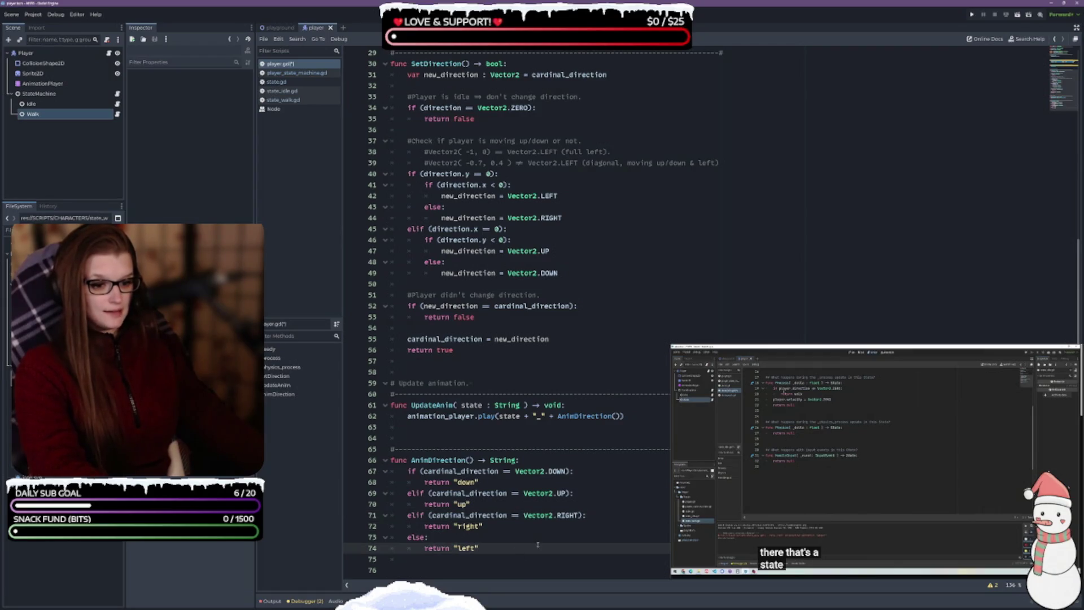
pyautogui.hotkey('ctrl', 's')
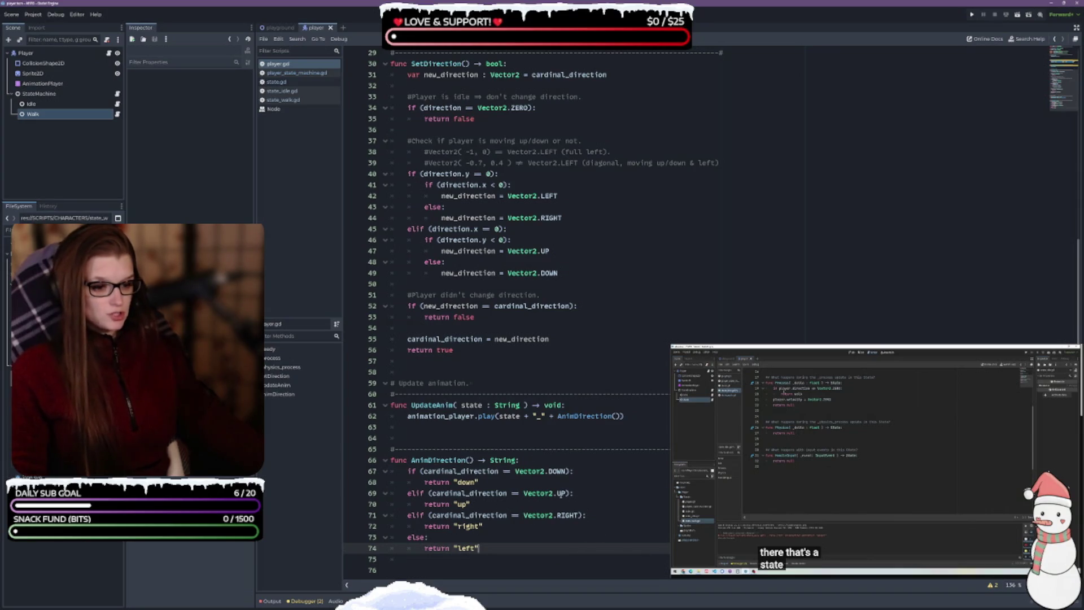
pyautogui.click(479, 482)
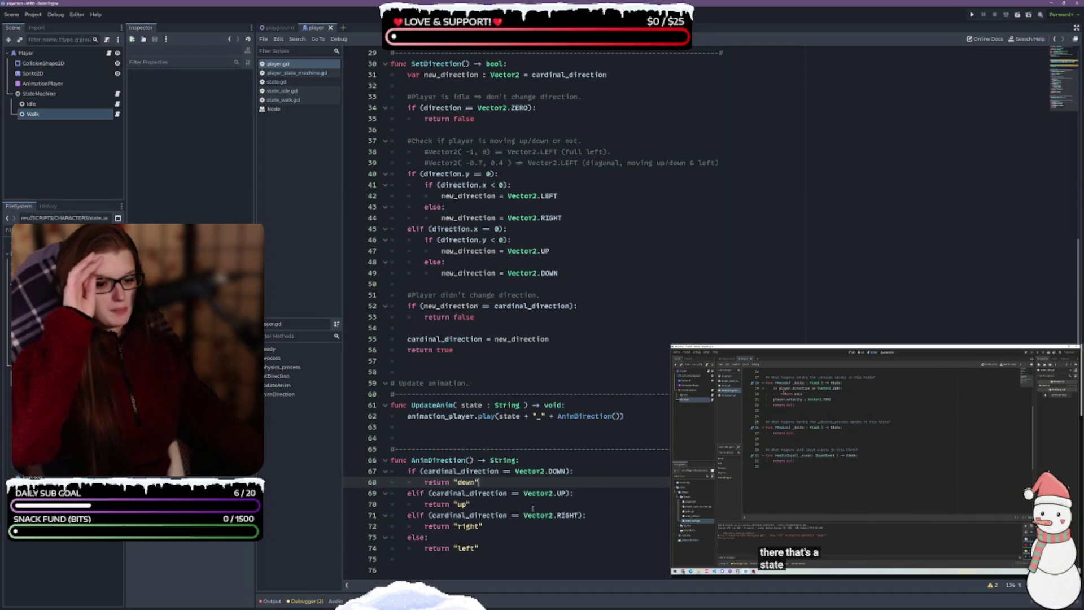
pyautogui.click(515, 507)
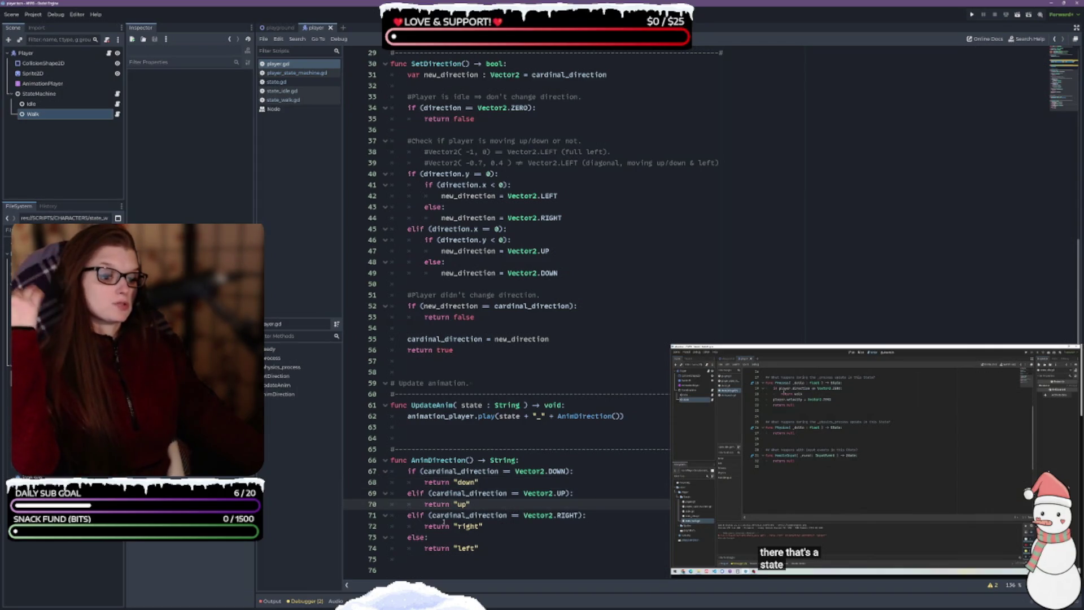
pyautogui.click(548, 543)
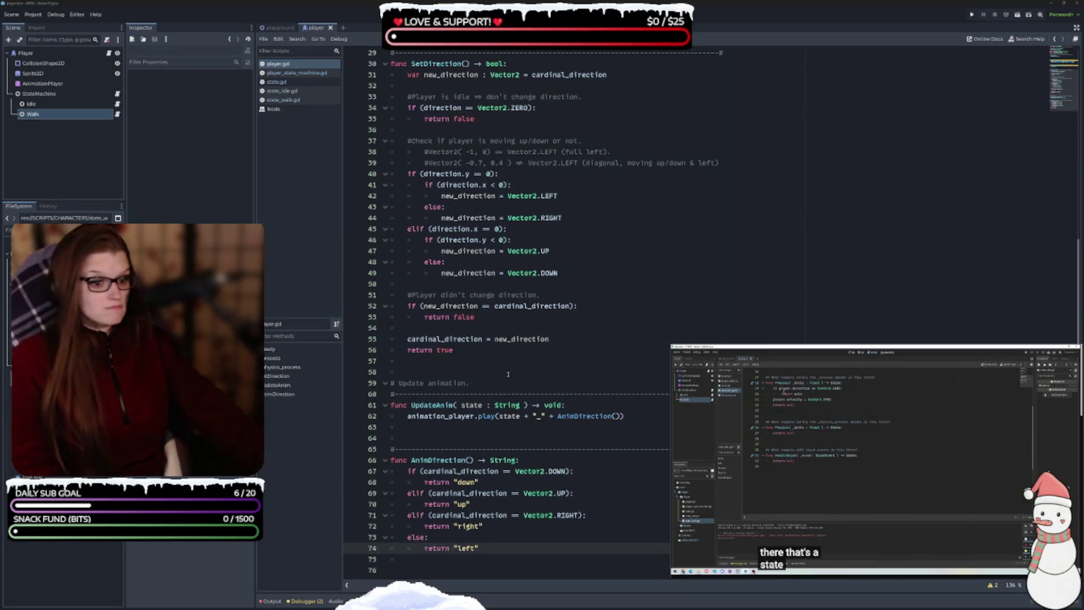
pyautogui.click(475, 382)
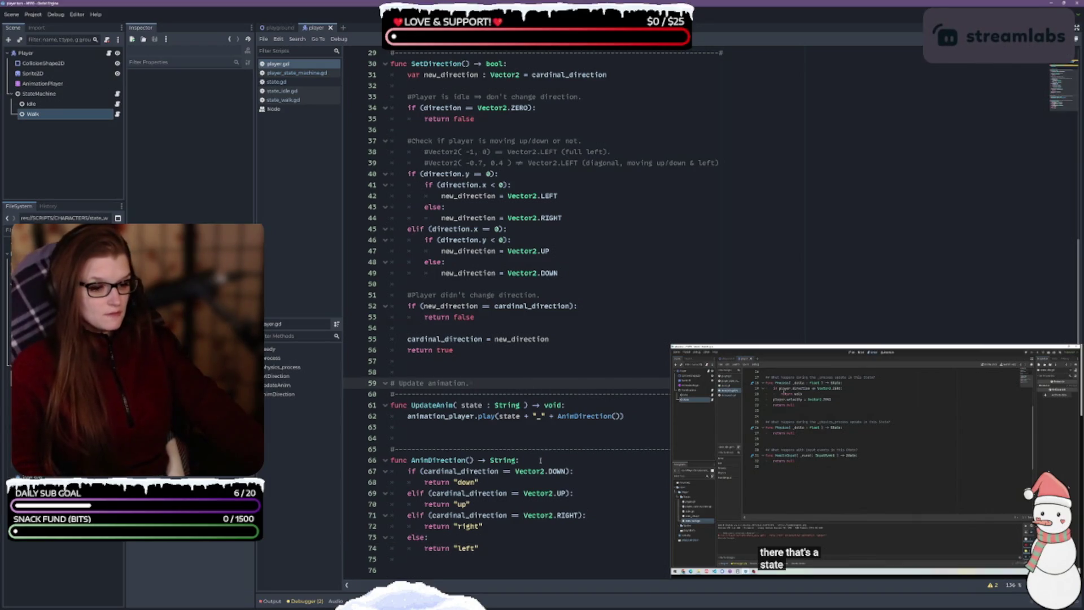
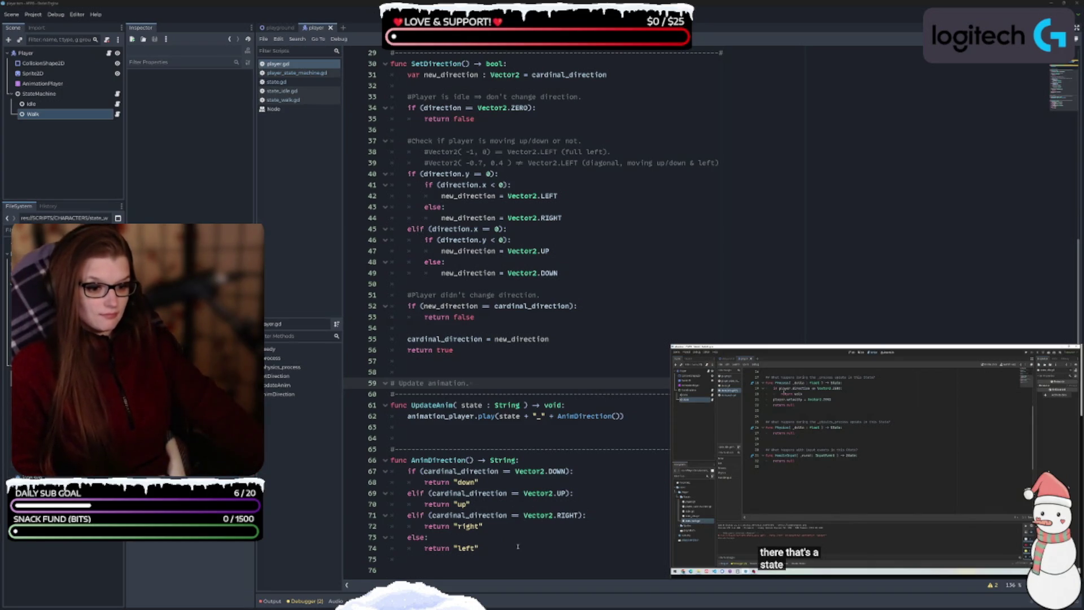
# Step: Break line 1 of player.gd so 'extends CharacterBody2D' sits below 'class_name Player'
pyautogui.scroll(6, 517, 481)
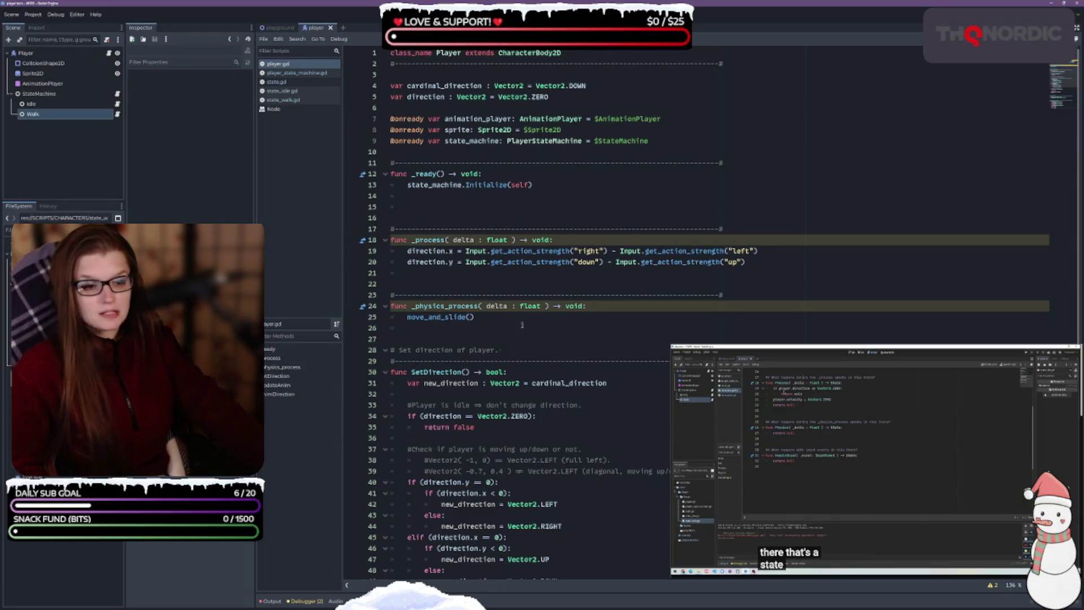
pyautogui.scroll(-7, 509, 274)
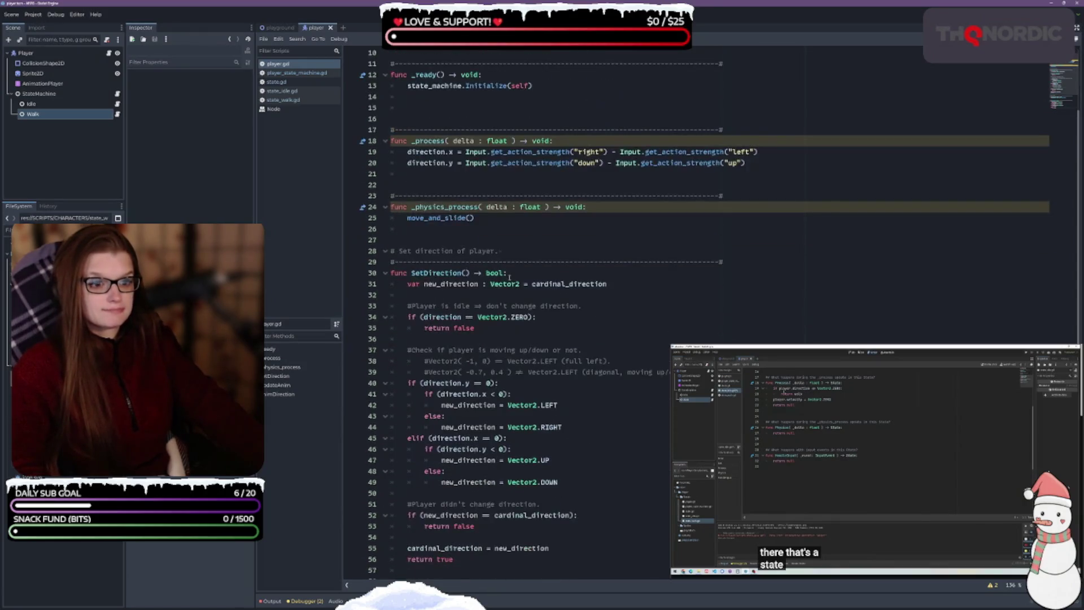
pyautogui.click(557, 184)
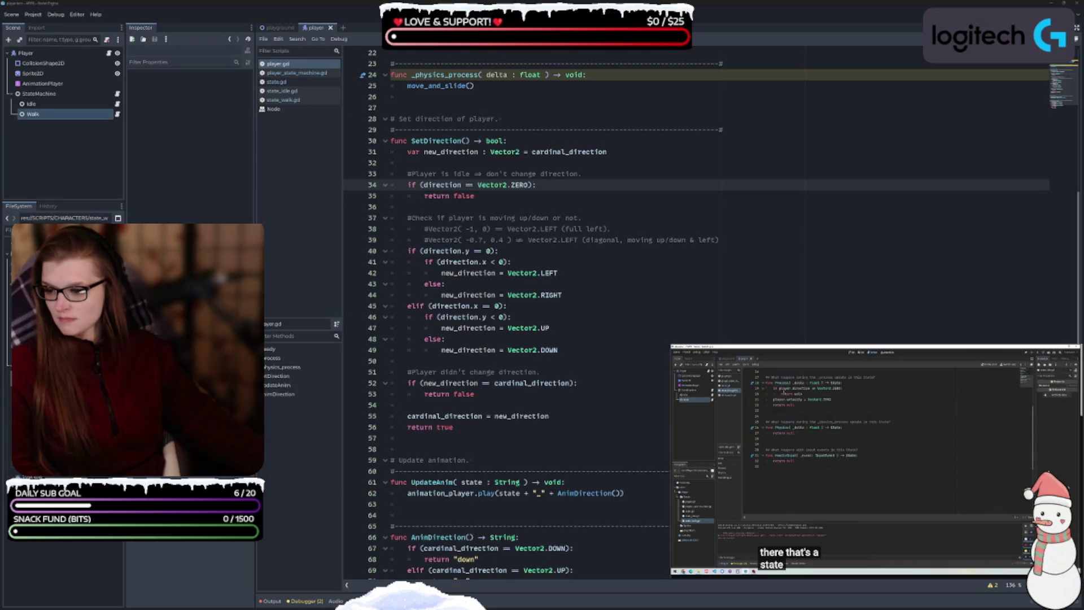
pyautogui.scroll(7, 564, 282)
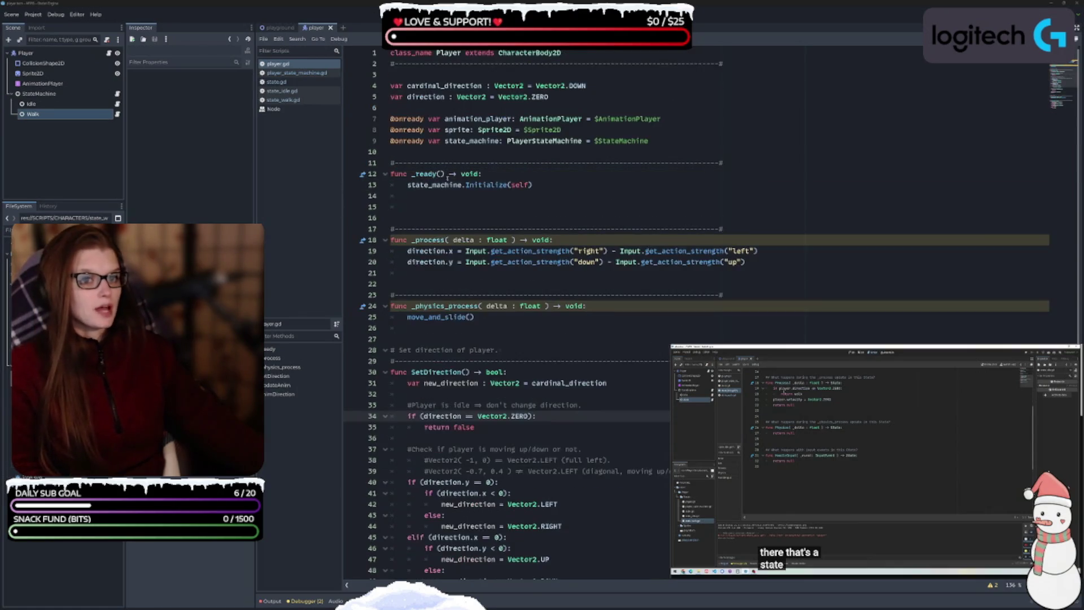
pyautogui.click(299, 64)
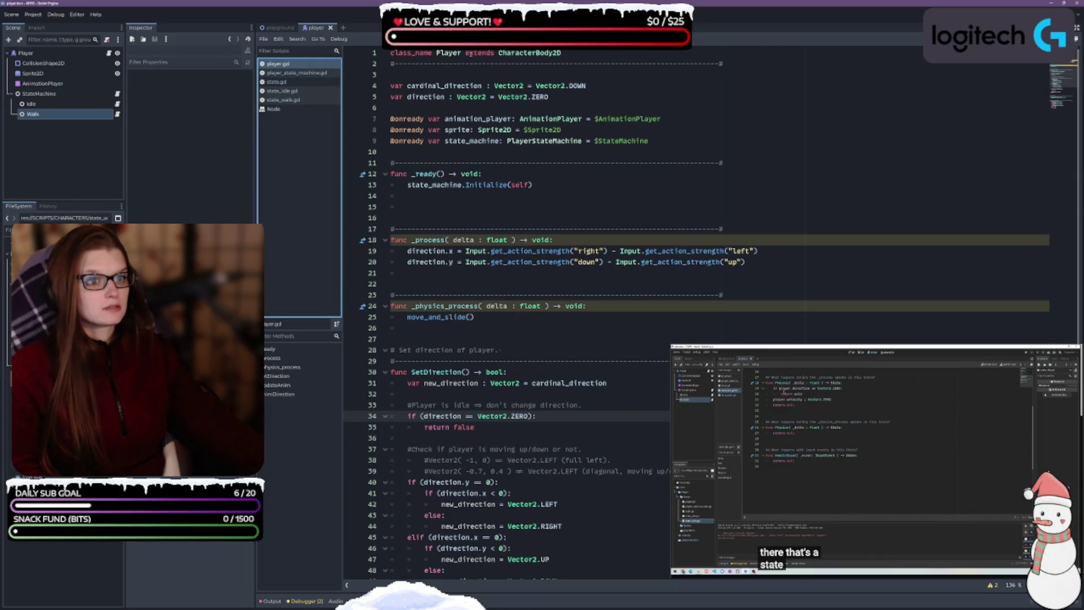
pyautogui.click(467, 53)
pyautogui.moveTo(525, 52)
pyautogui.press('Return')
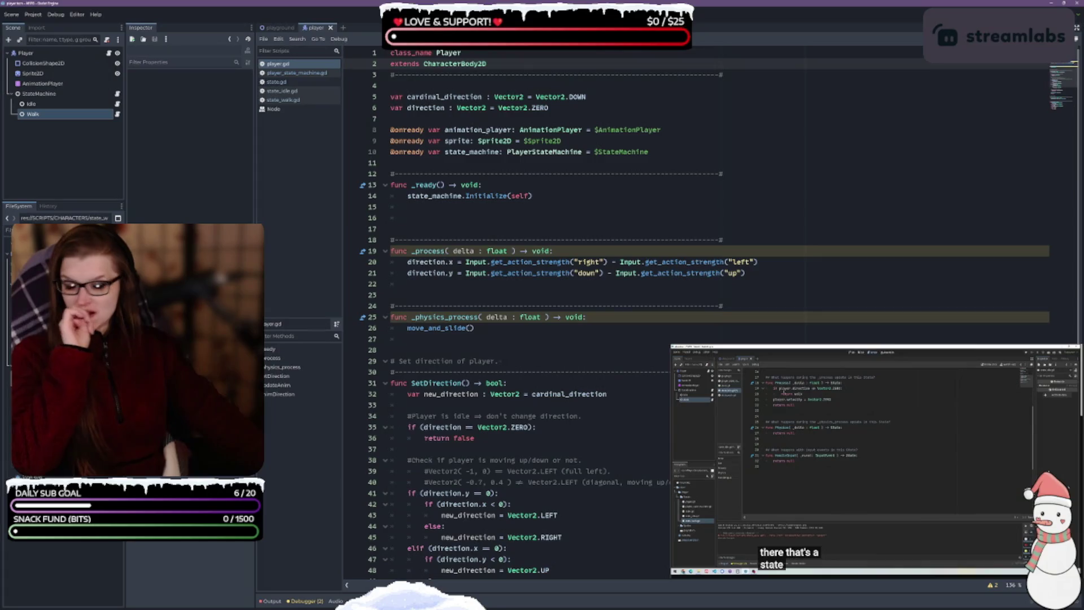
pyautogui.moveTo(537, 140)
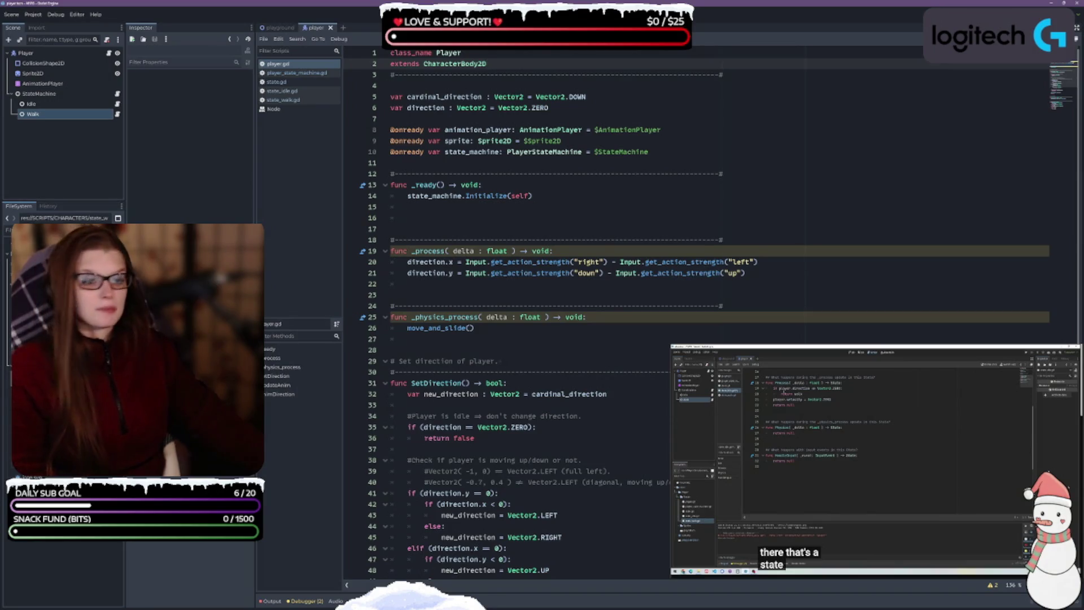
pyautogui.click(575, 196)
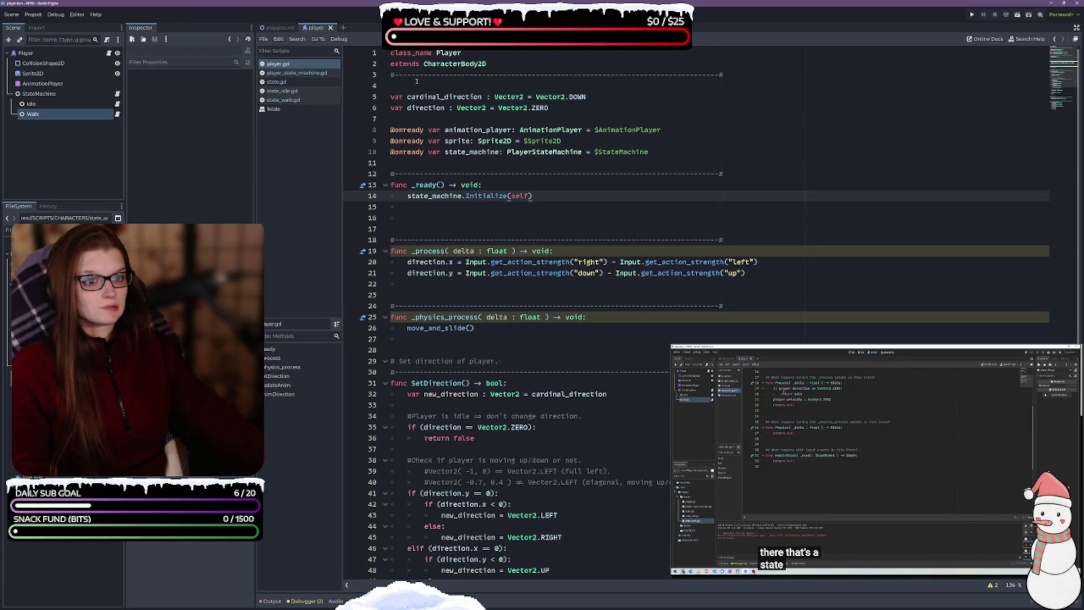
# Step: Revert the line 3 separator comment to '#----#' and save player.gd
pyautogui.click(396, 75)
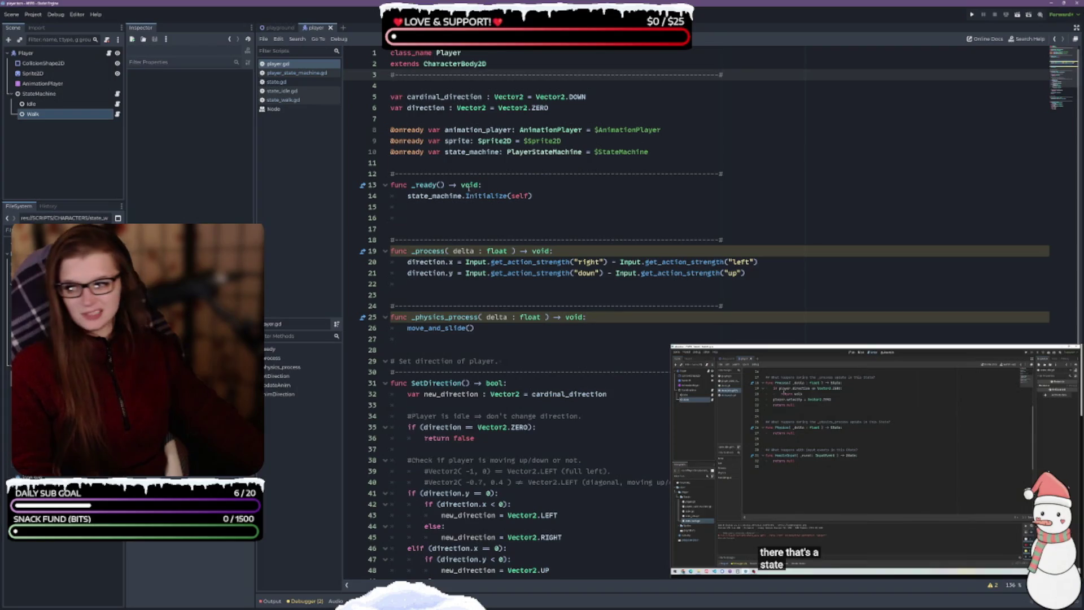
pyautogui.write('#')
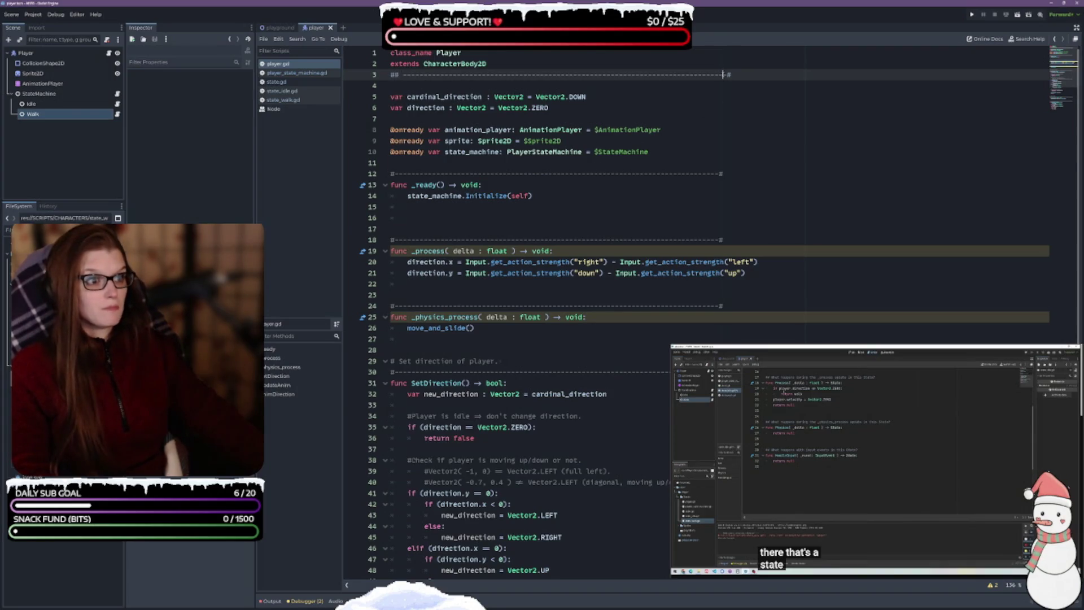
pyautogui.press('BackSpace')
pyautogui.press('BackSpace')
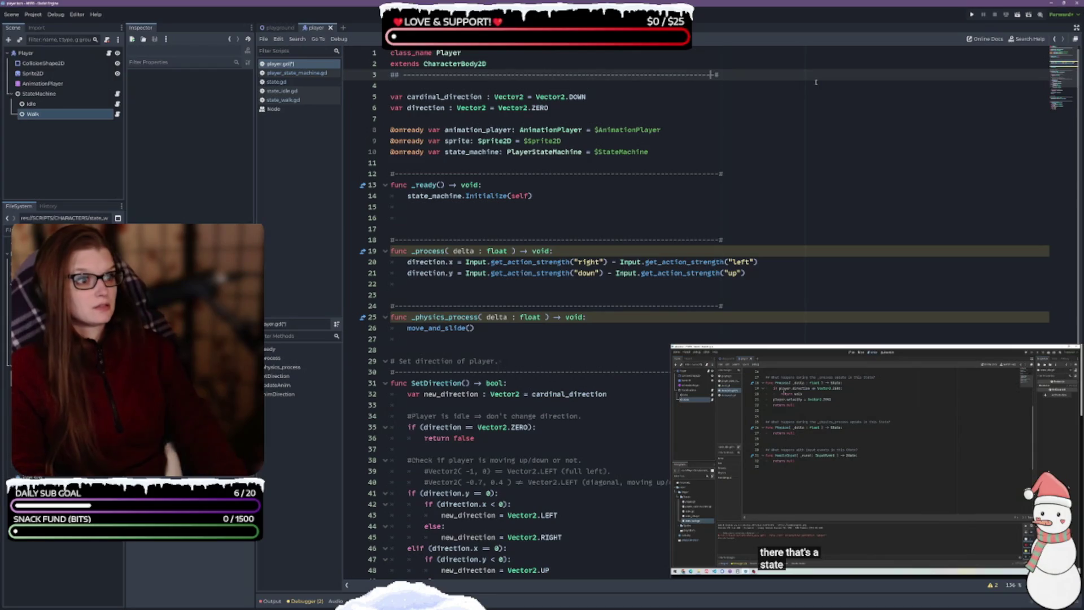
pyautogui.write('-')
pyautogui.press('Right')
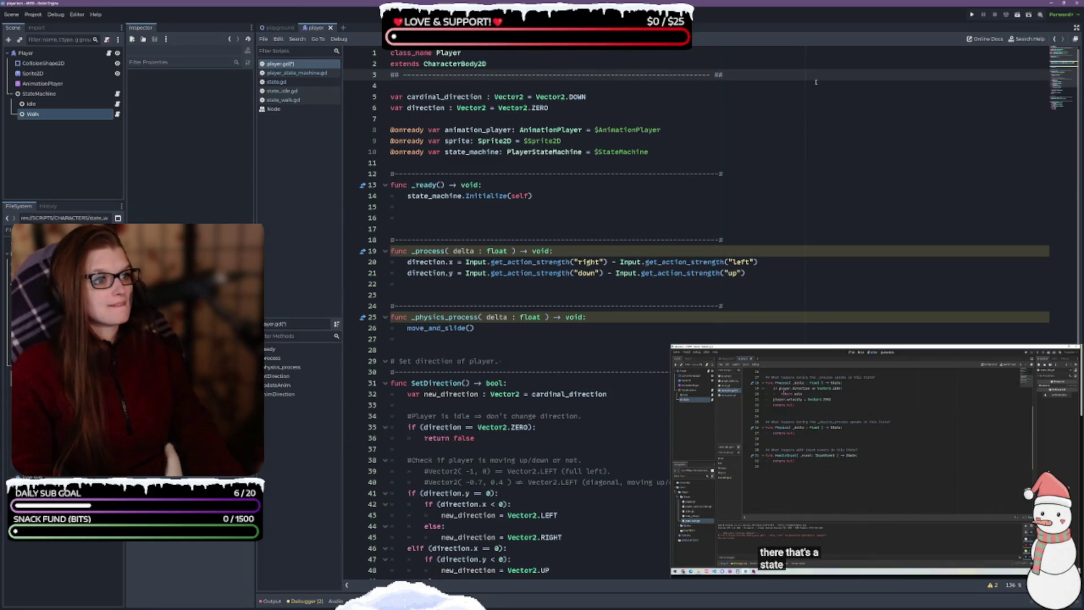
pyautogui.press('BackSpace')
pyautogui.write('---')
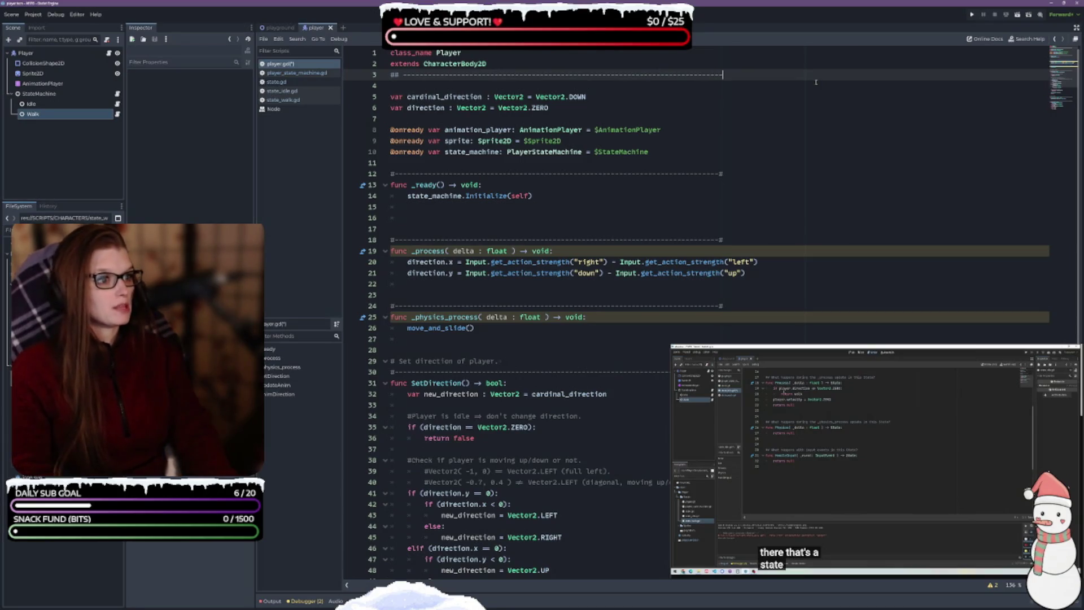
pyautogui.write('#')
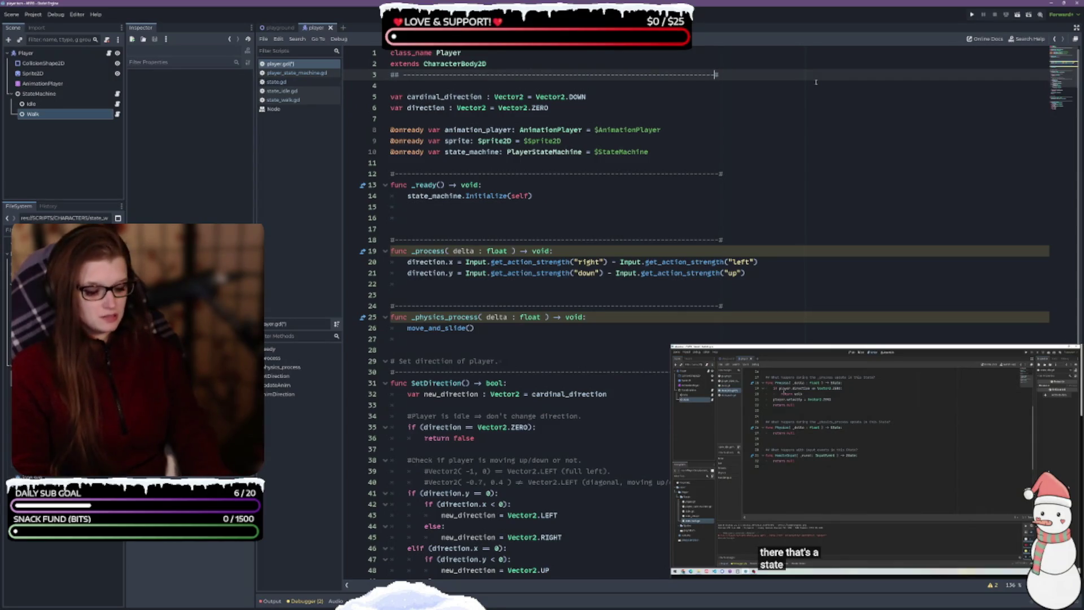
pyautogui.press('Left')
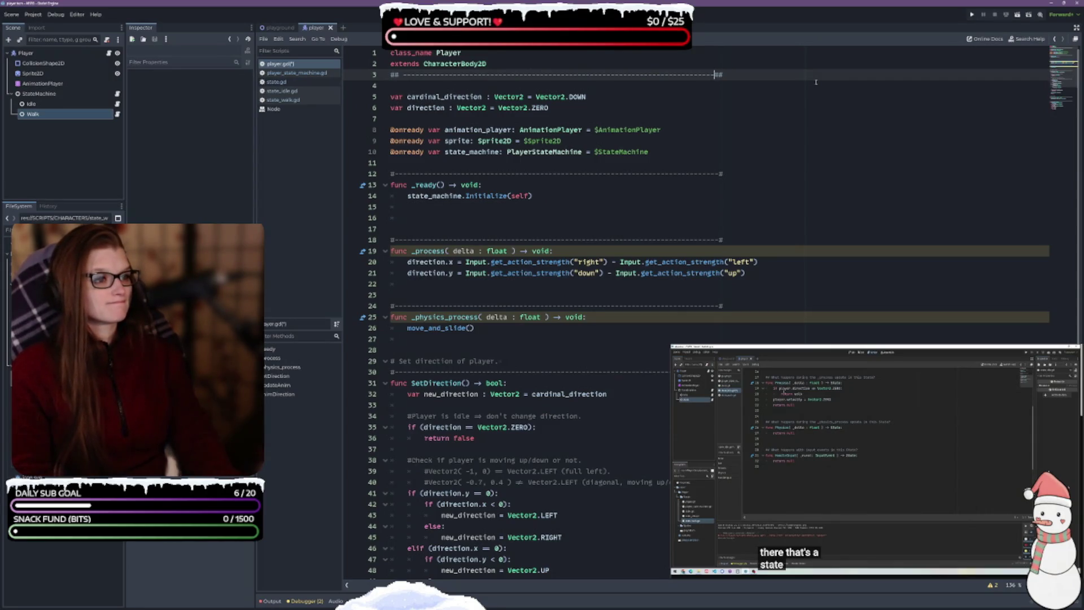
pyautogui.press('Delete')
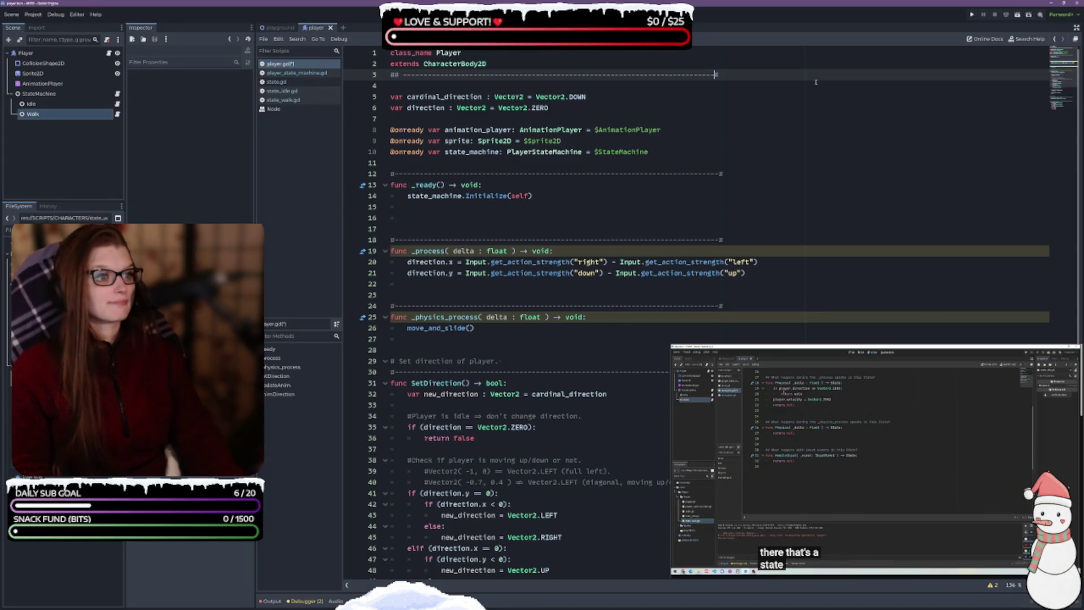
pyautogui.hotkey('ctrl', 'Left')
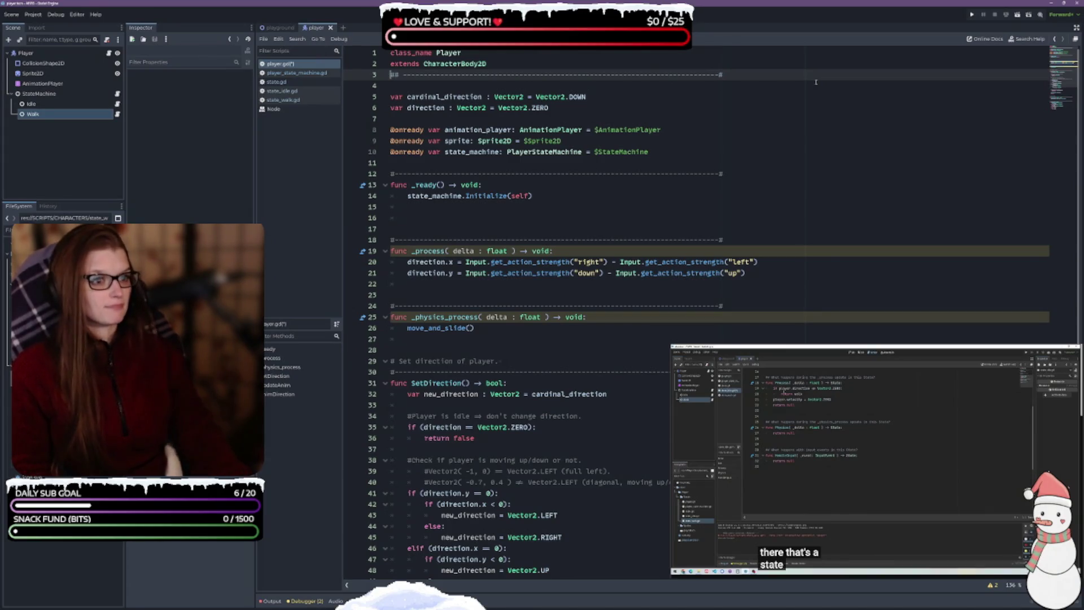
pyautogui.press('BackSpace')
pyautogui.press('BackSpace')
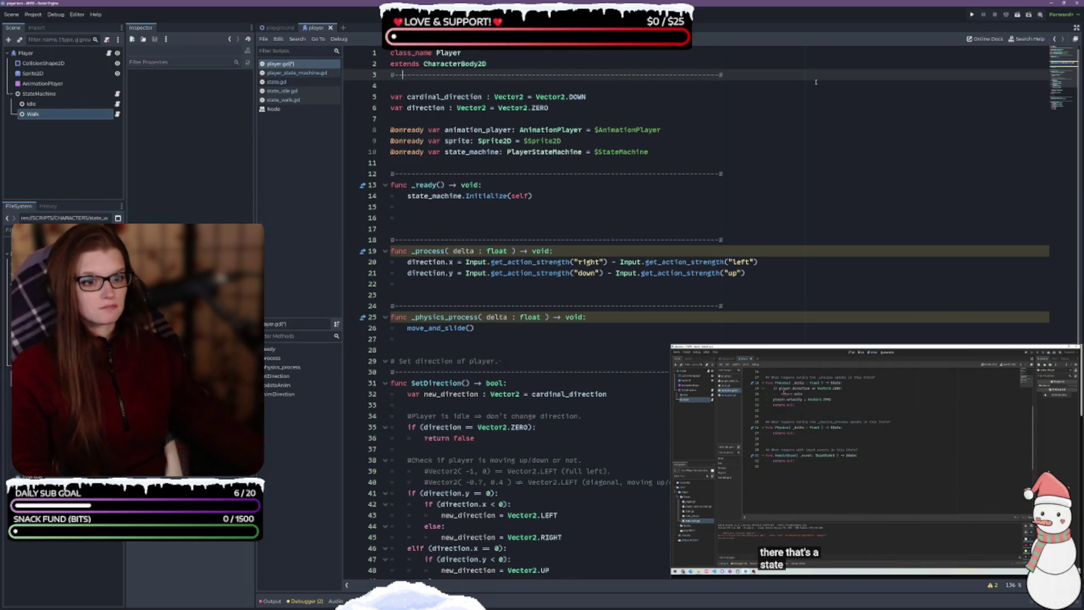
pyautogui.hotkey('ctrl', 's')
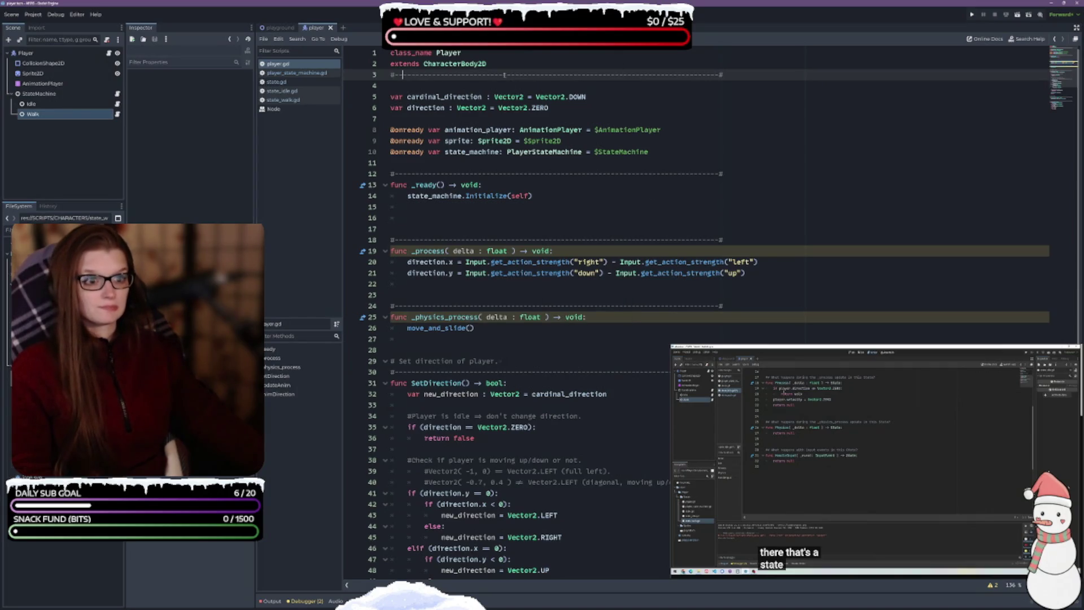
pyautogui.click(501, 65)
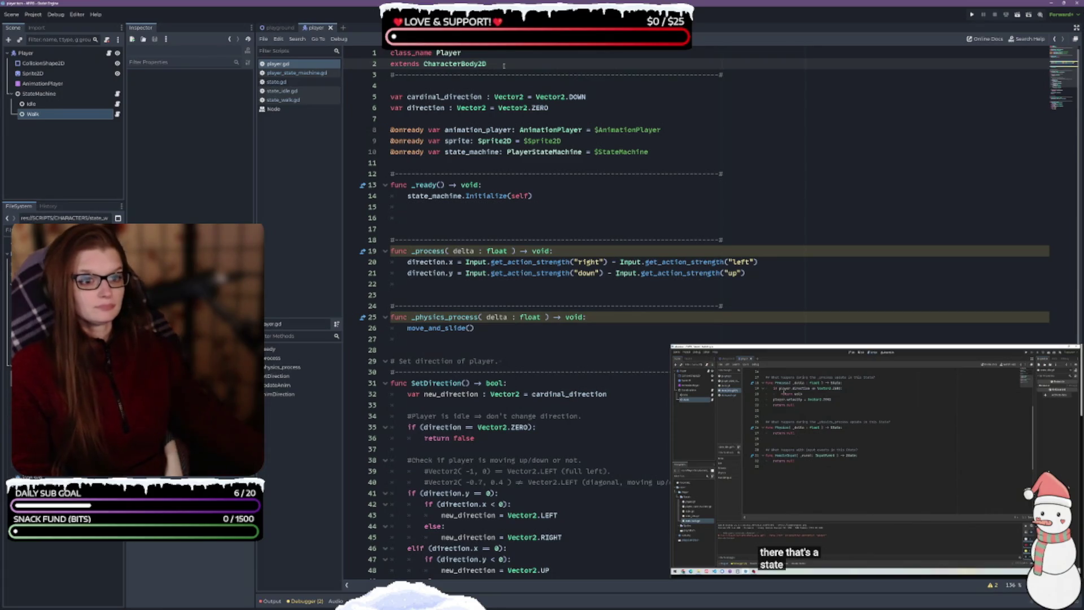
# Step: Add a '## Player Class' line under extends, followed by two empty '##' lines
pyautogui.press('Return')
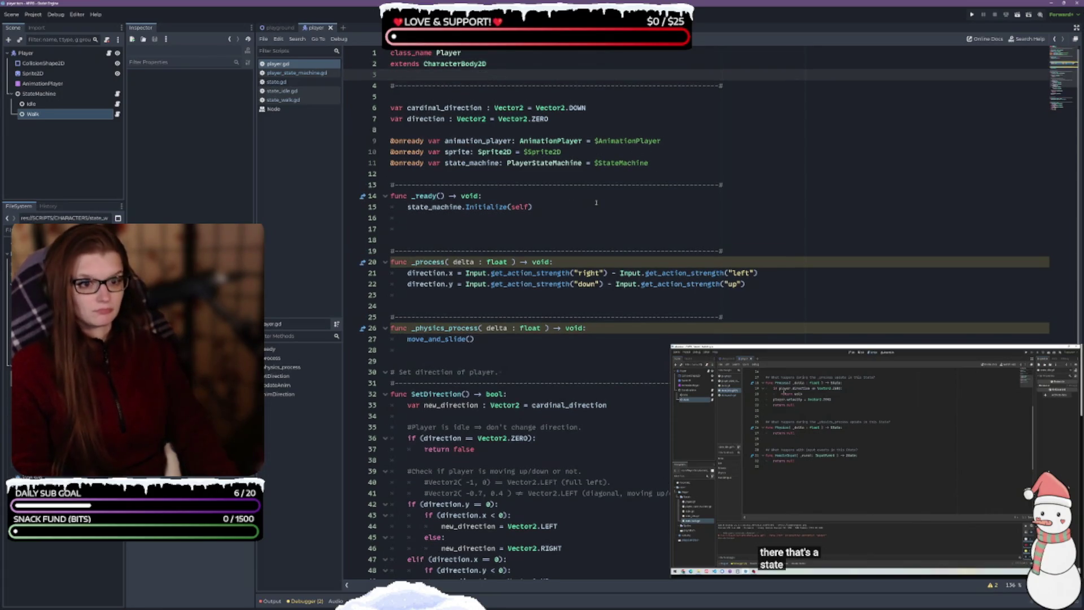
pyautogui.write('##')
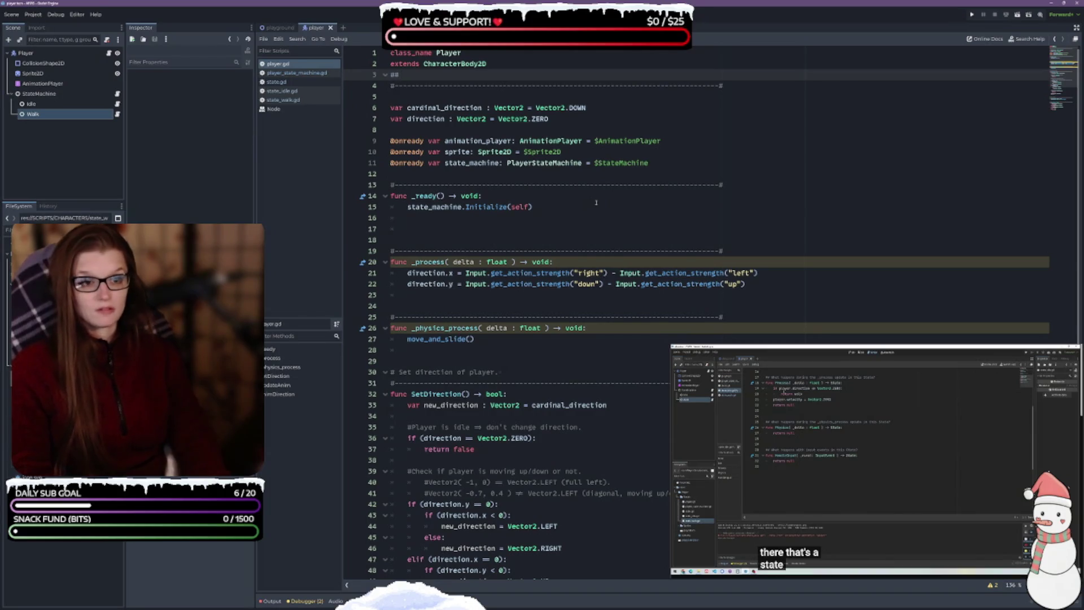
pyautogui.write(' Player ')
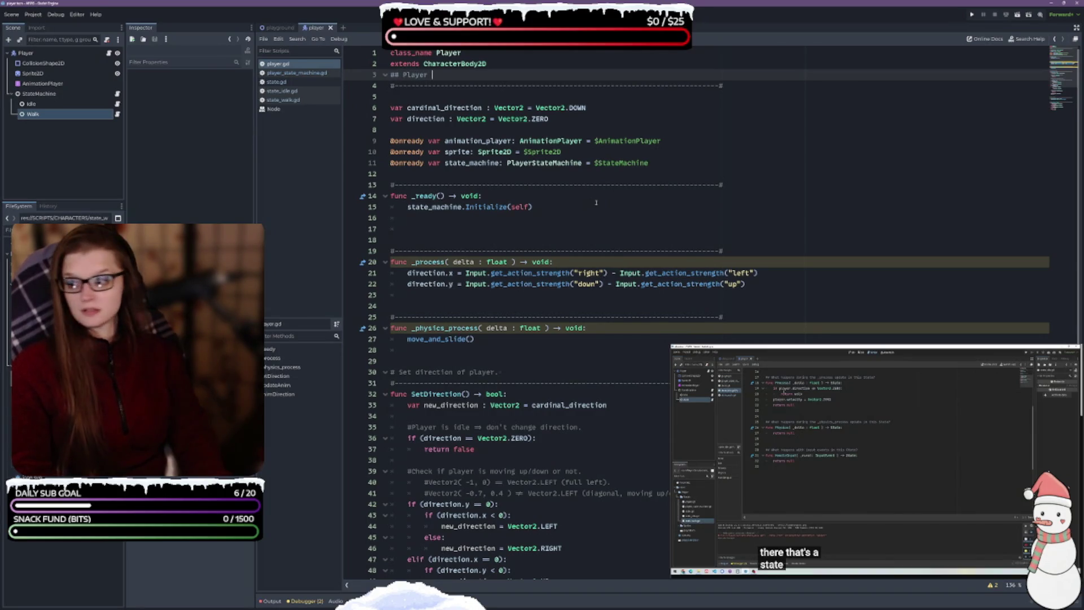
pyautogui.write('Clas')
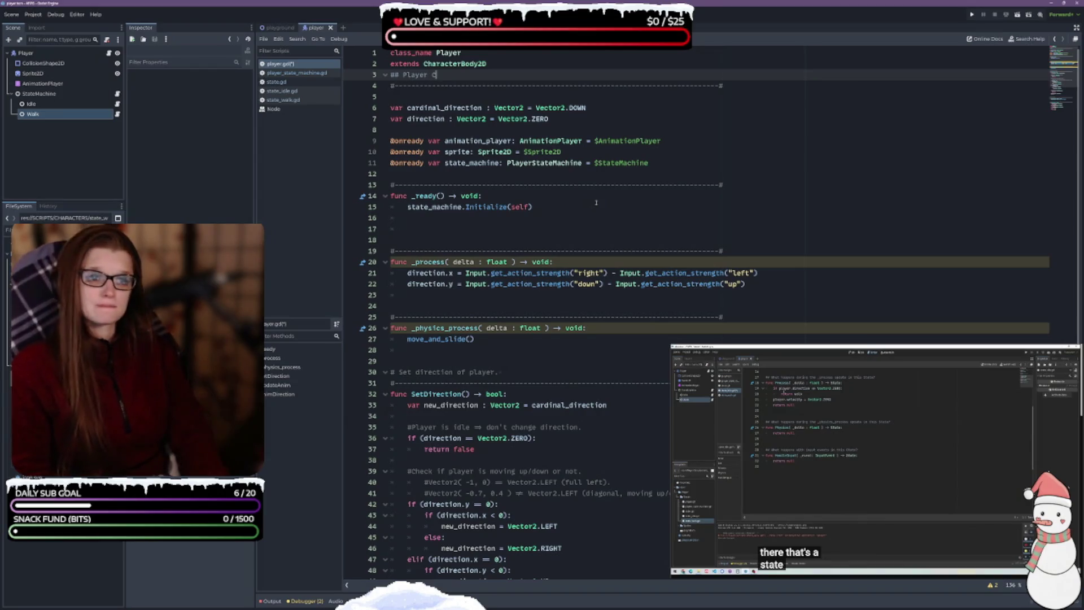
pyautogui.write('s')
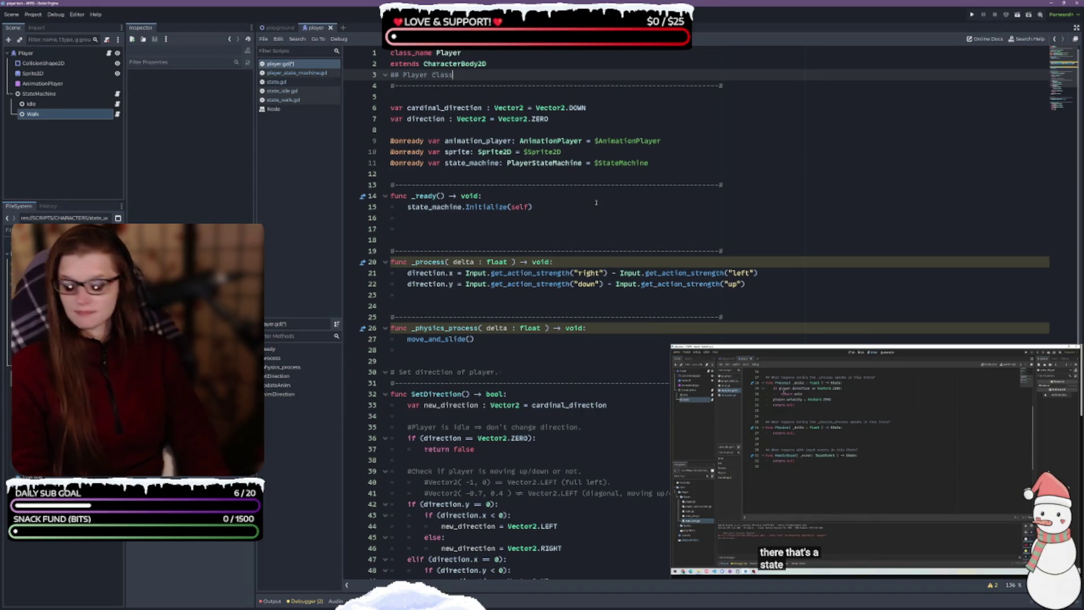
pyautogui.press('Return')
pyautogui.write('##')
pyautogui.press('Return')
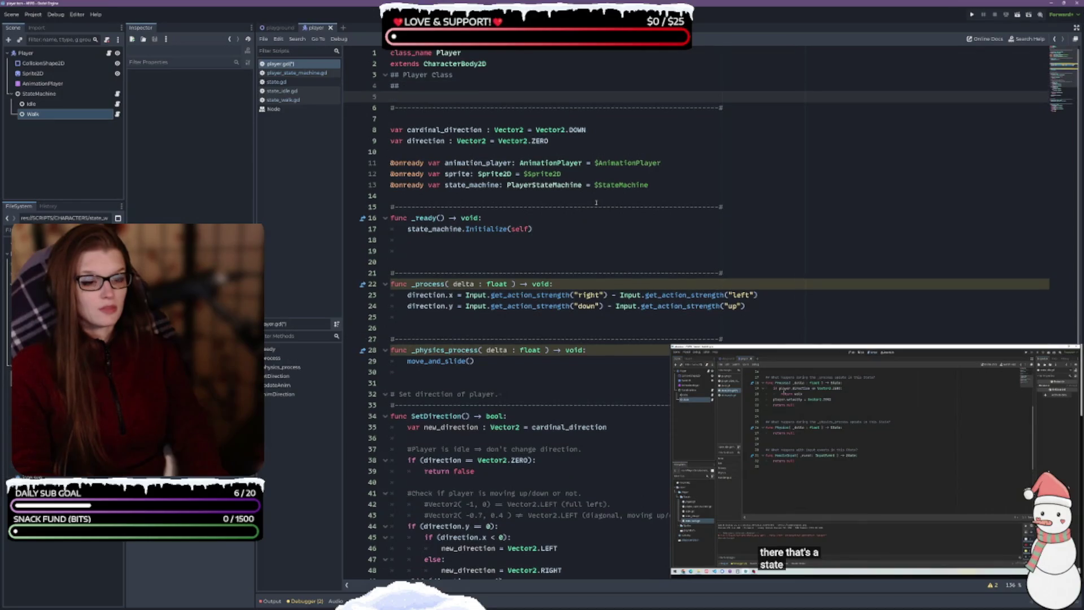
pyautogui.write('##')
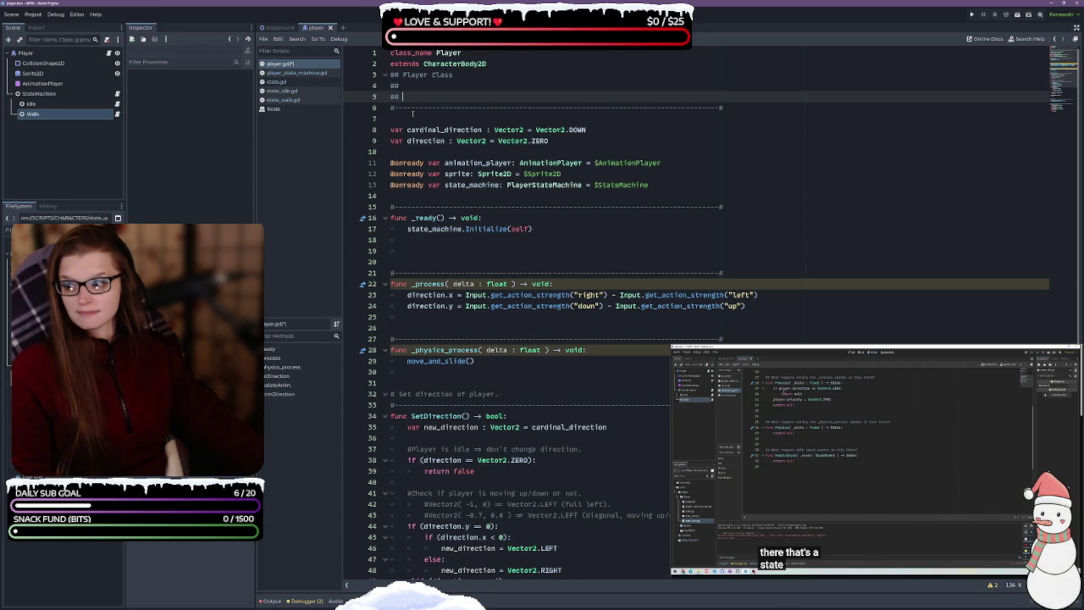
pyautogui.click(412, 114)
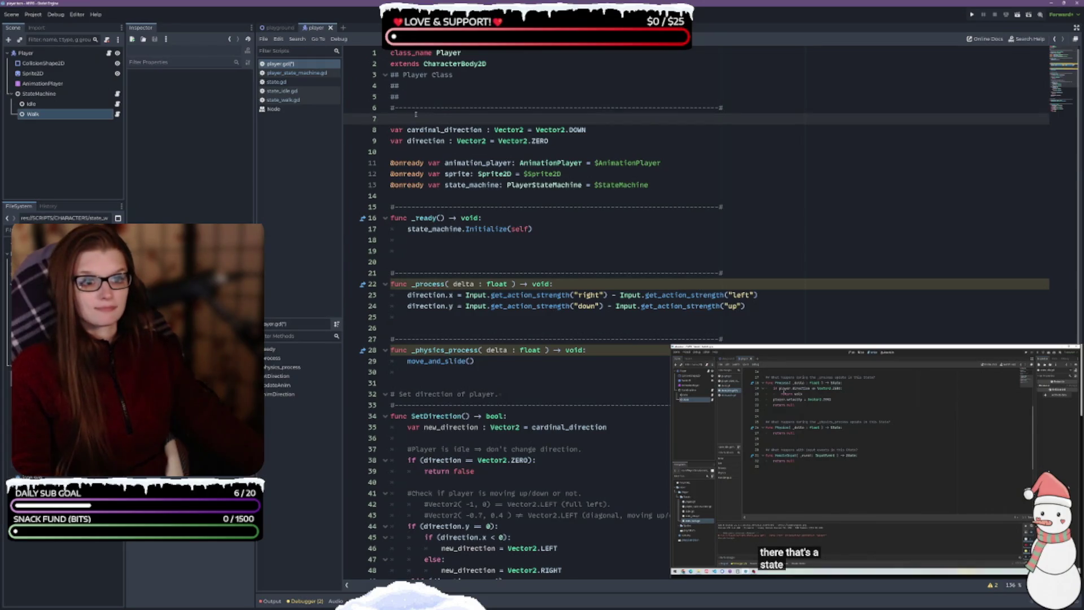
# Step: Delete the separator under the header, write '## /description/' on line 5, and save
pyautogui.press('Up')
pyautogui.hotkey('ctrl', 'shift', 'k')
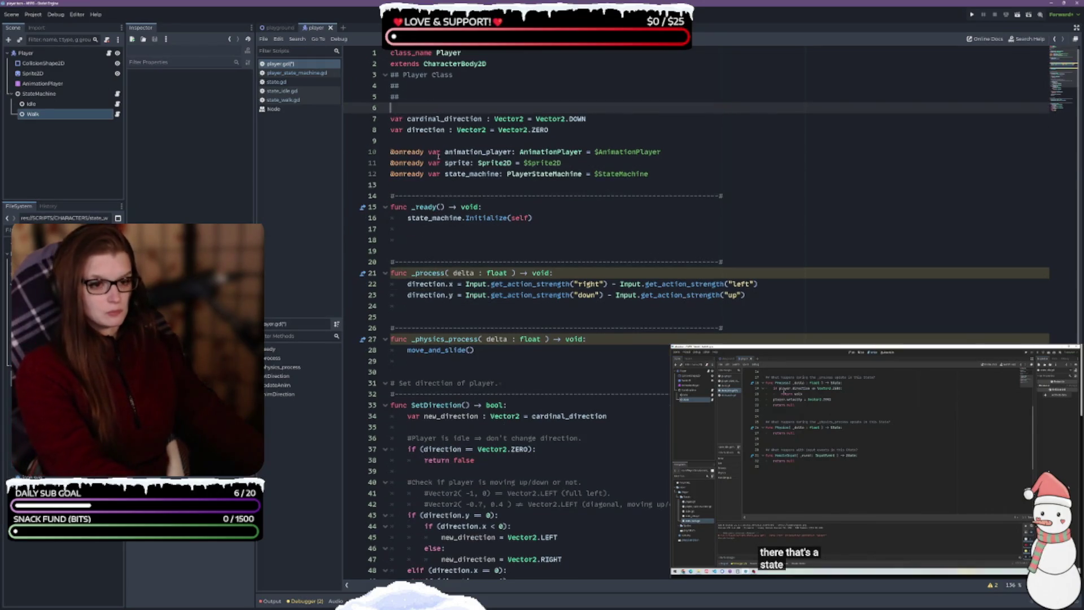
pyautogui.click(444, 96)
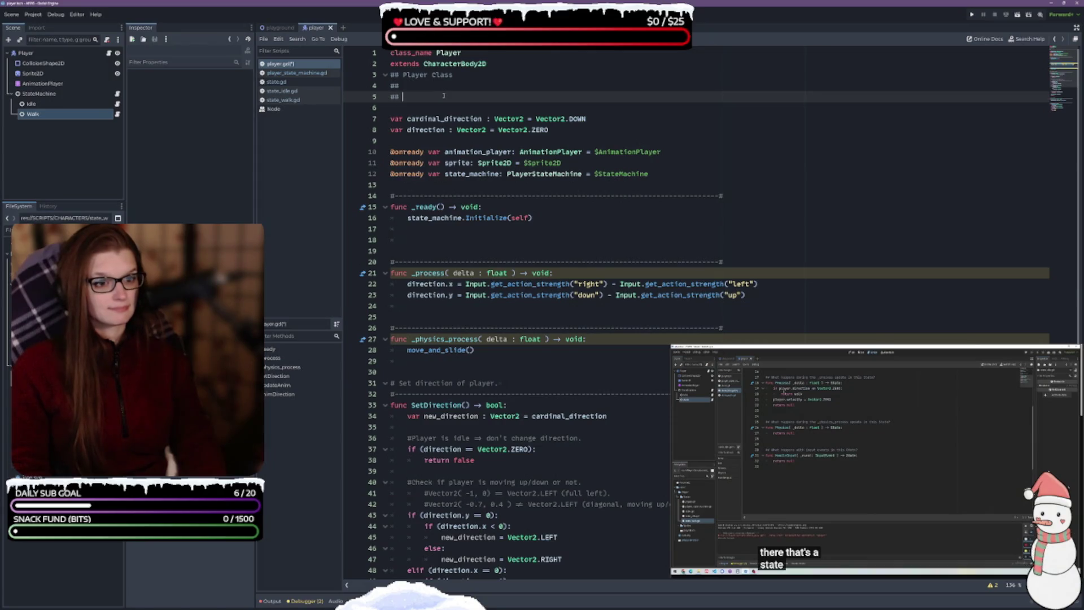
pyautogui.write('Player charac')
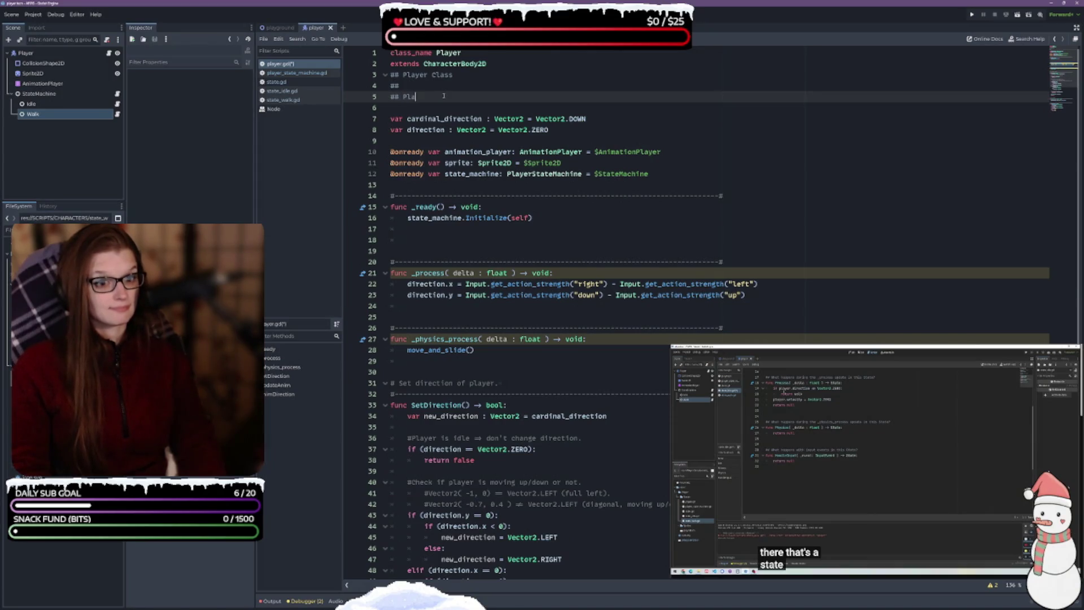
pyautogui.write('ter')
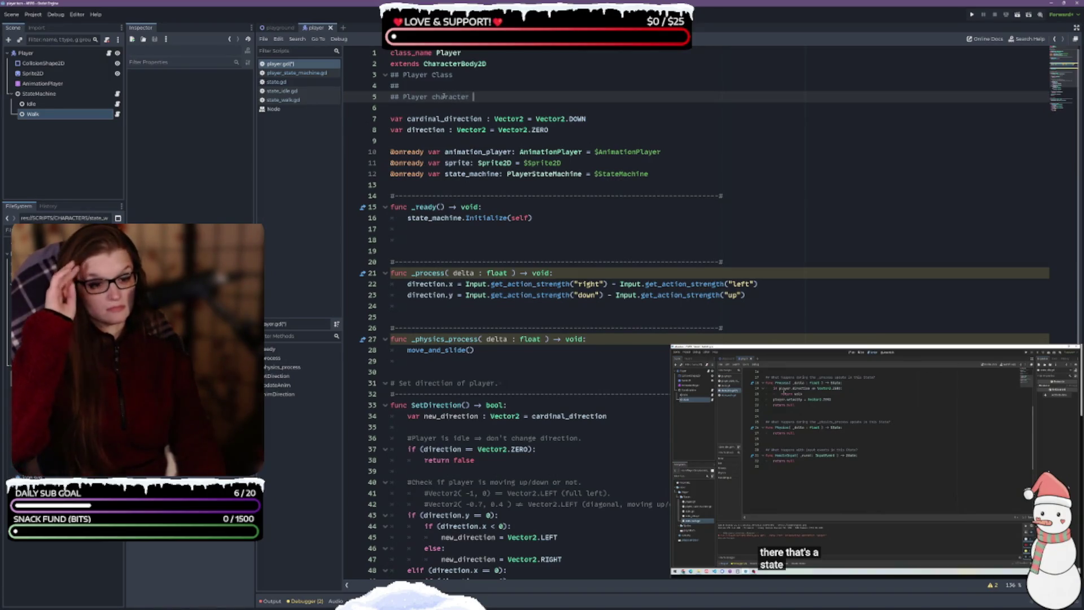
pyautogui.press('BackSpace')
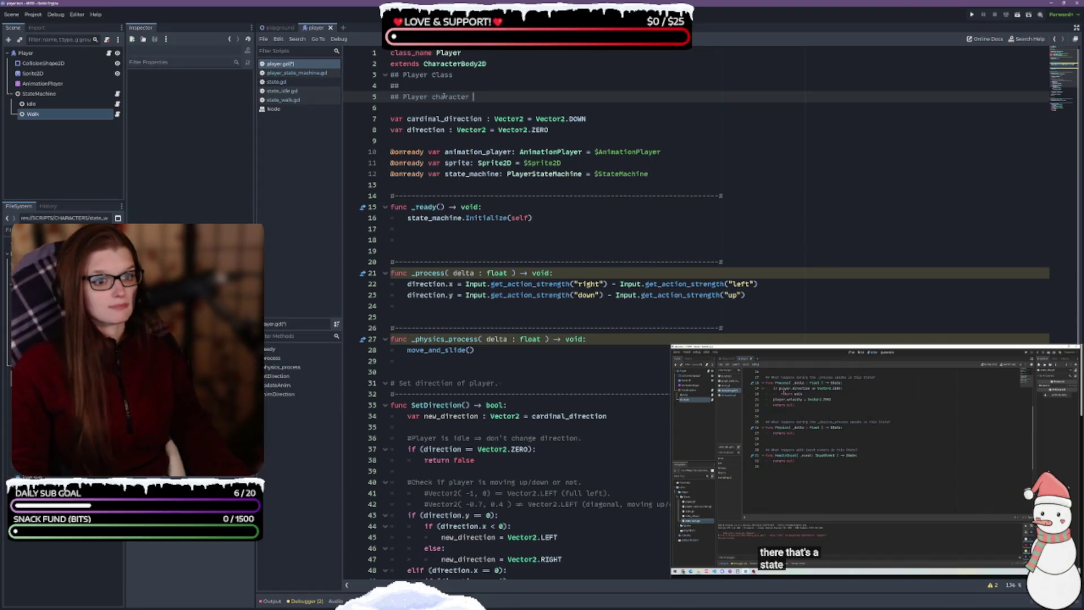
pyautogui.press('BackSpace')
pyautogui.press('BackSpace')
pyautogui.press('BackSpace')
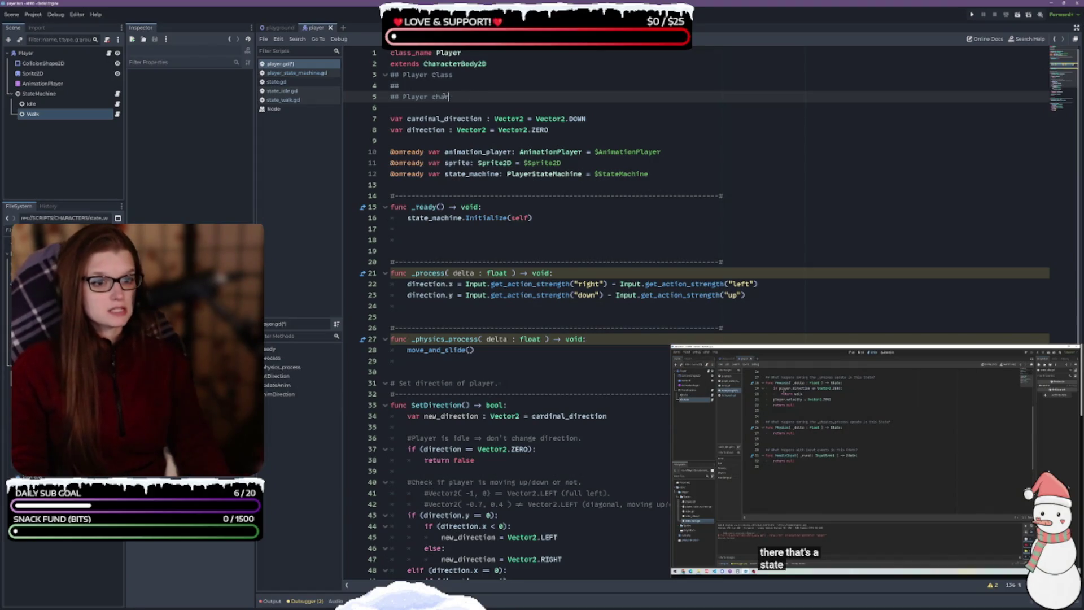
pyautogui.write('(')
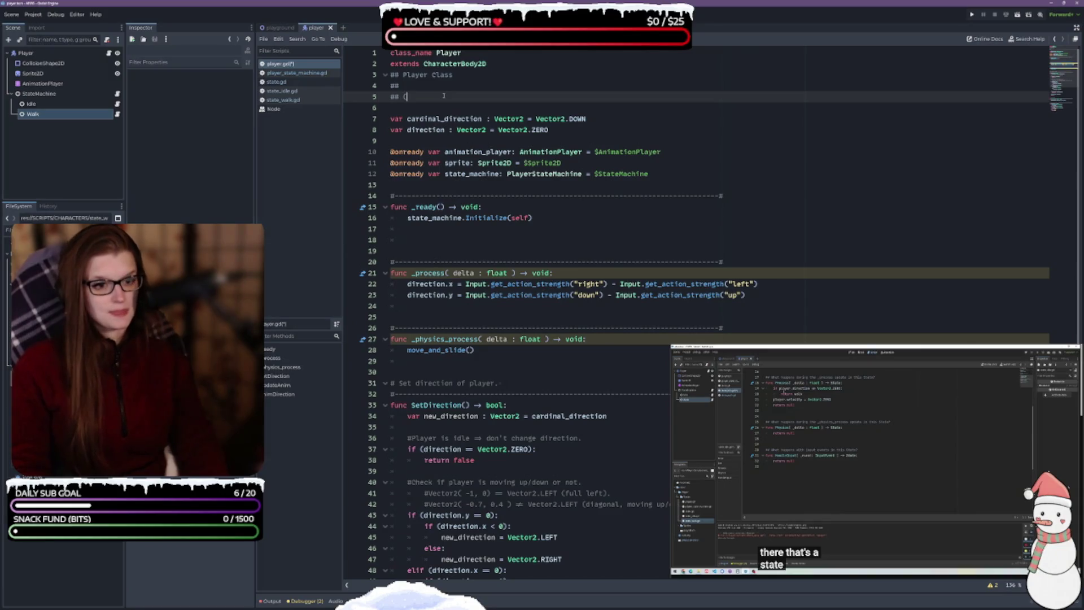
pyautogui.press('BackSpace')
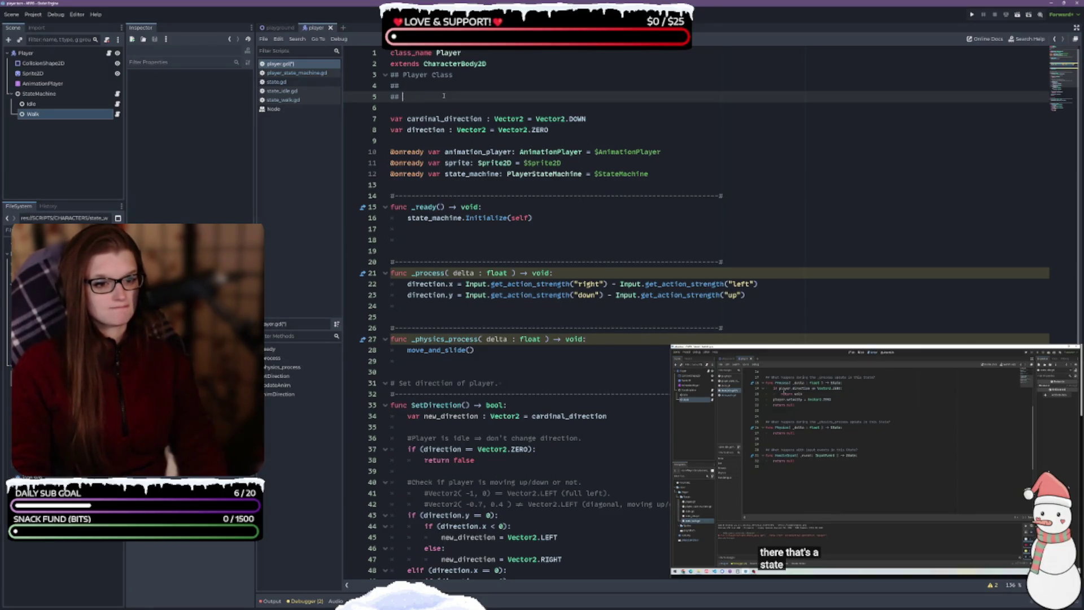
pyautogui.write('/description')
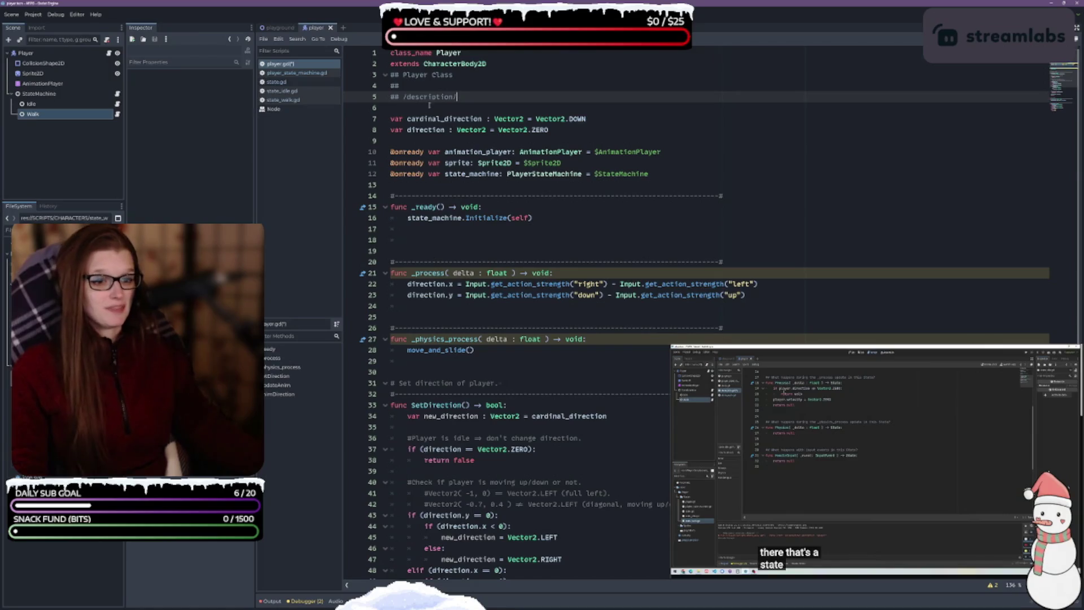
pyautogui.write('//')
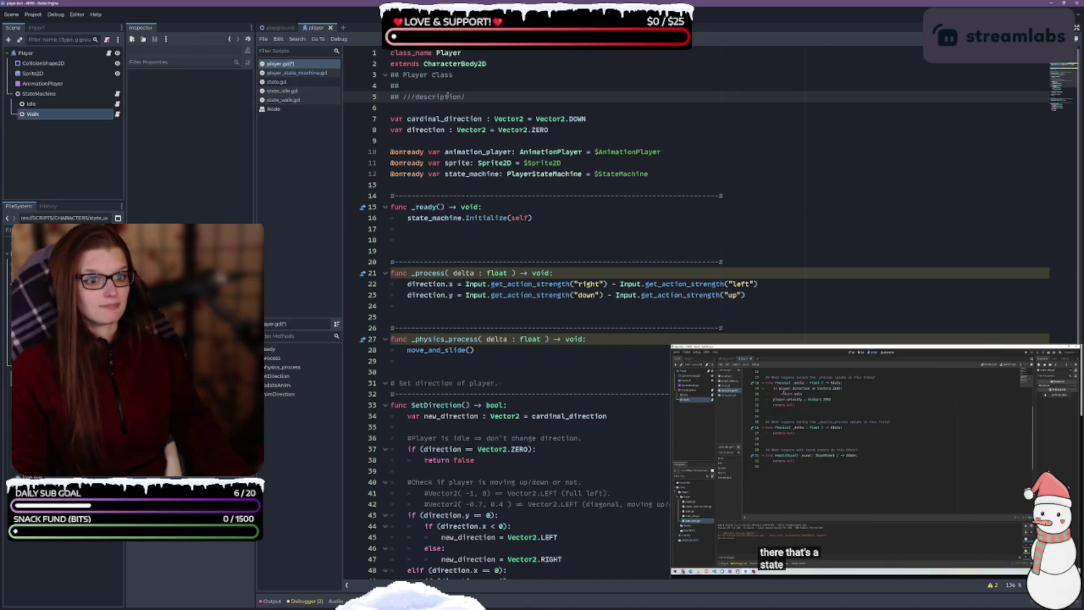
pyautogui.press('BackSpace')
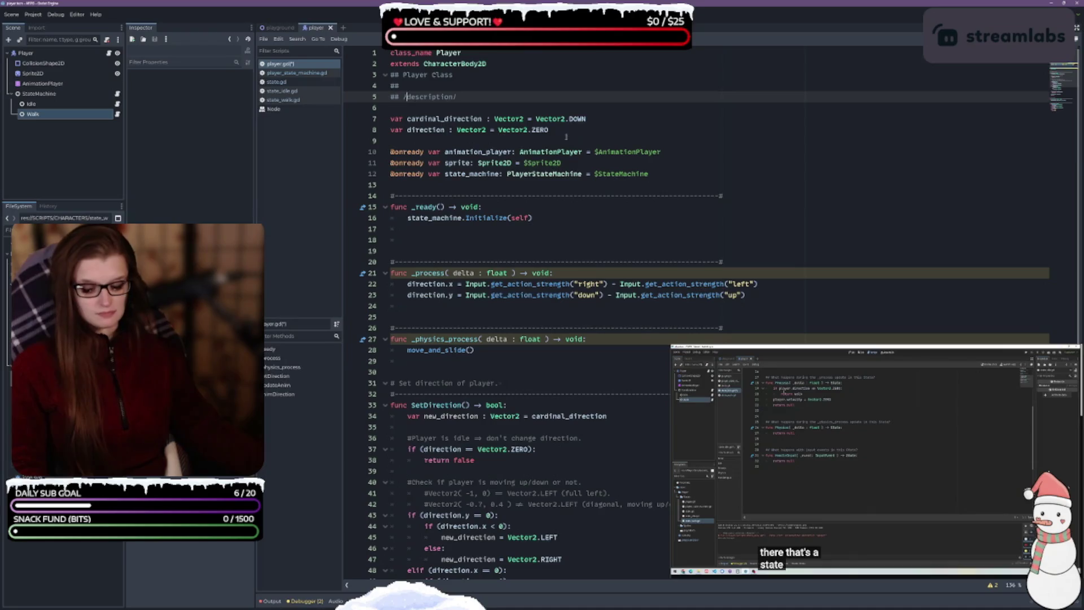
pyautogui.hotkey('ctrl', 's')
pyautogui.click(455, 111)
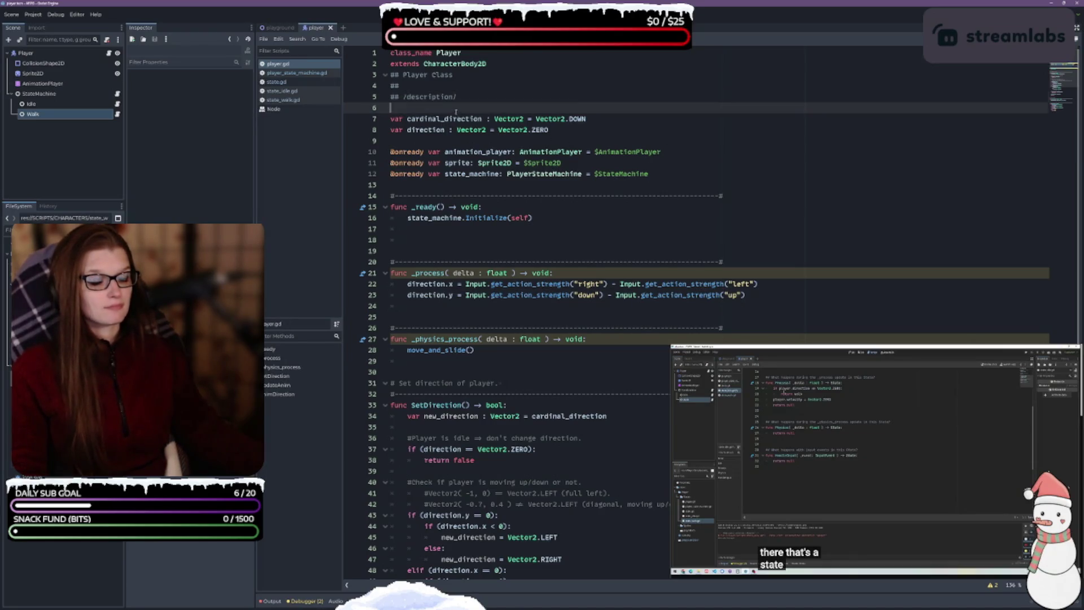
pyautogui.moveTo(500, 131)
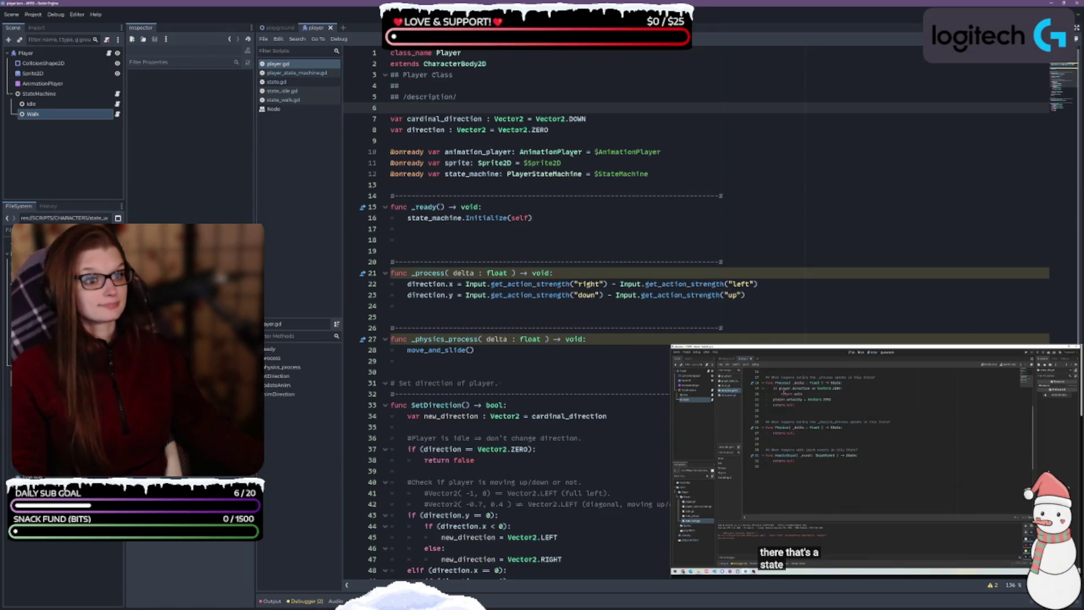
# Step: Copy the line 15 dashed separator and paste it on line 7 under the description
pyautogui.click(568, 130)
pyautogui.click(436, 112)
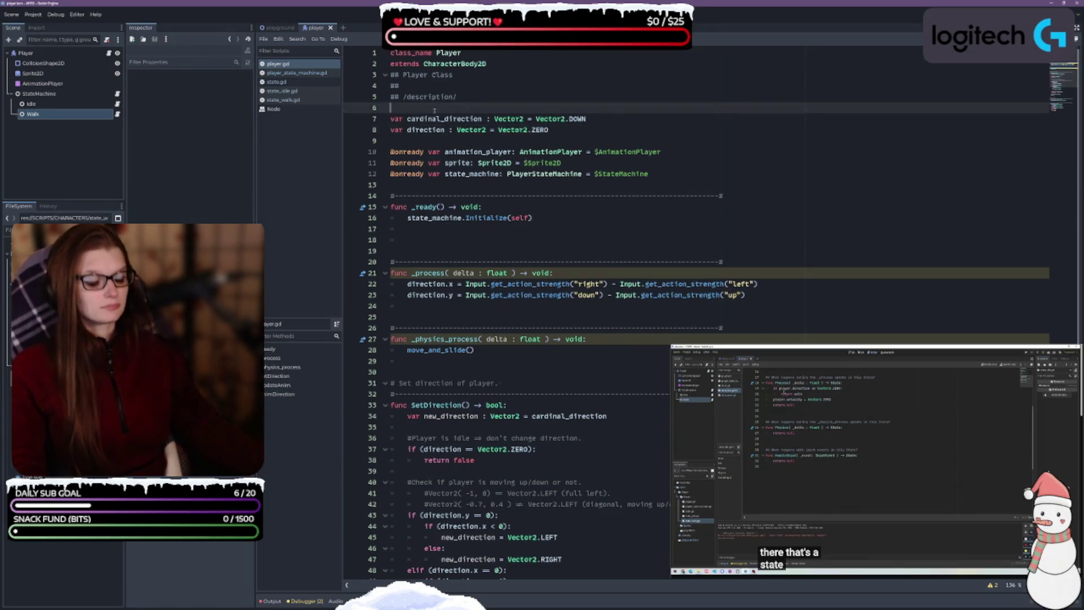
pyautogui.press('Return')
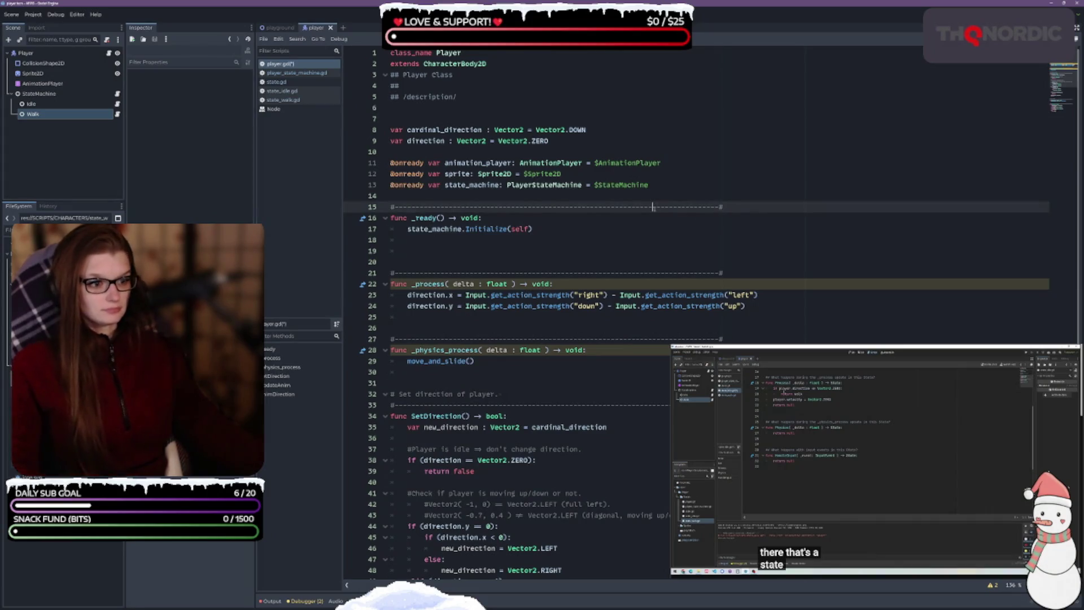
pyautogui.tripleClick(642, 206)
pyautogui.click(744, 209)
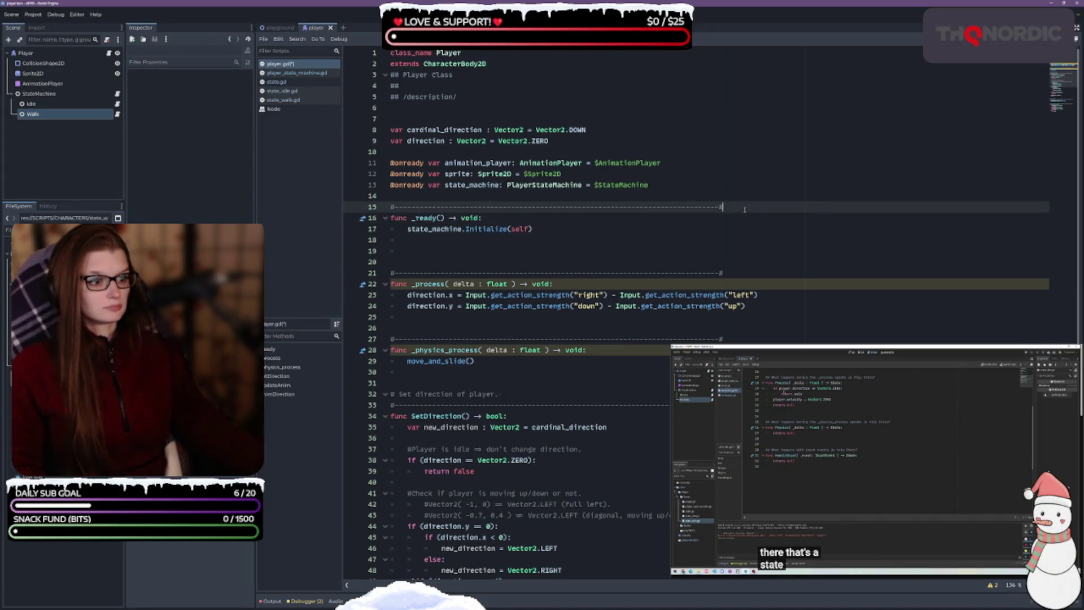
pyautogui.hotkey('shift', 'Home')
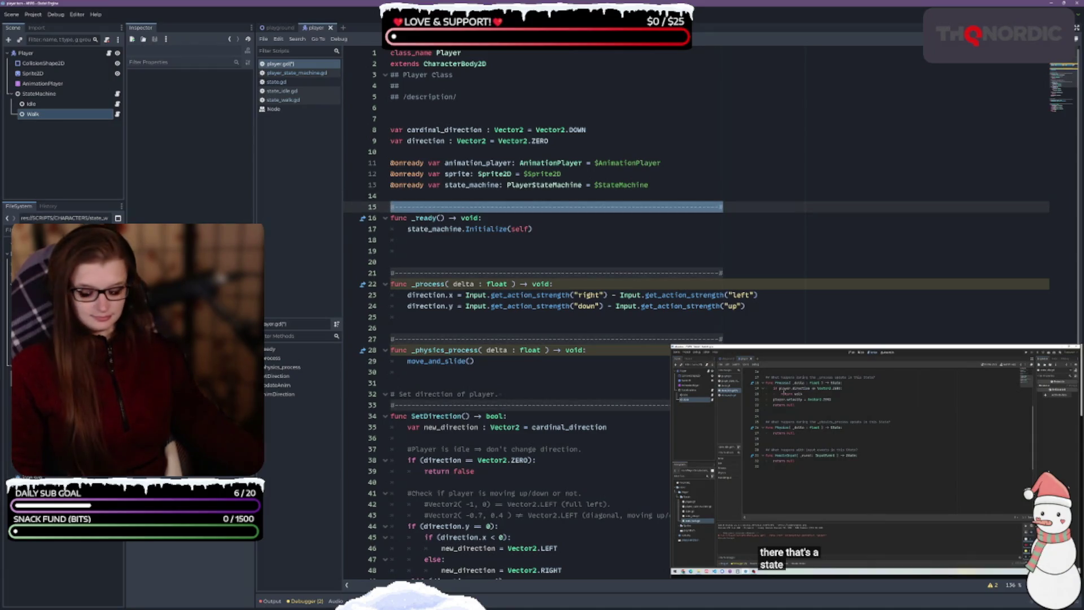
pyautogui.hotkey('ctrl', 'c')
pyautogui.press('Up')
pyautogui.press('Up')
pyautogui.press('Up')
pyautogui.hotkey('ctrl', 'v')
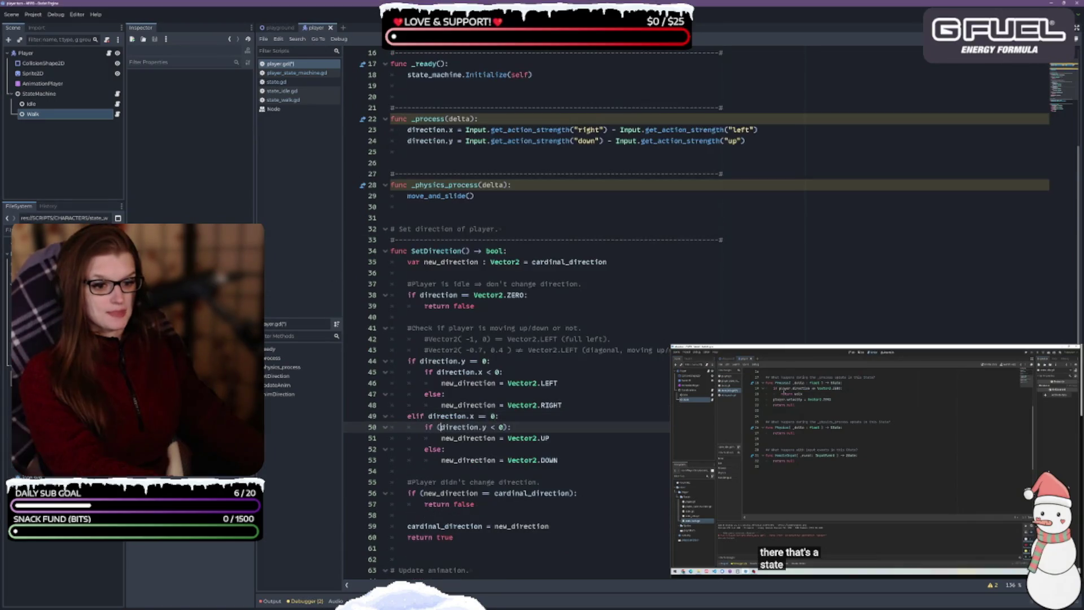
# Step: Remove the parentheses around the conditions on lines 50 and 56
pyautogui.hotkey('ctrl', 'z')
pyautogui.scroll(-1, 529, 457)
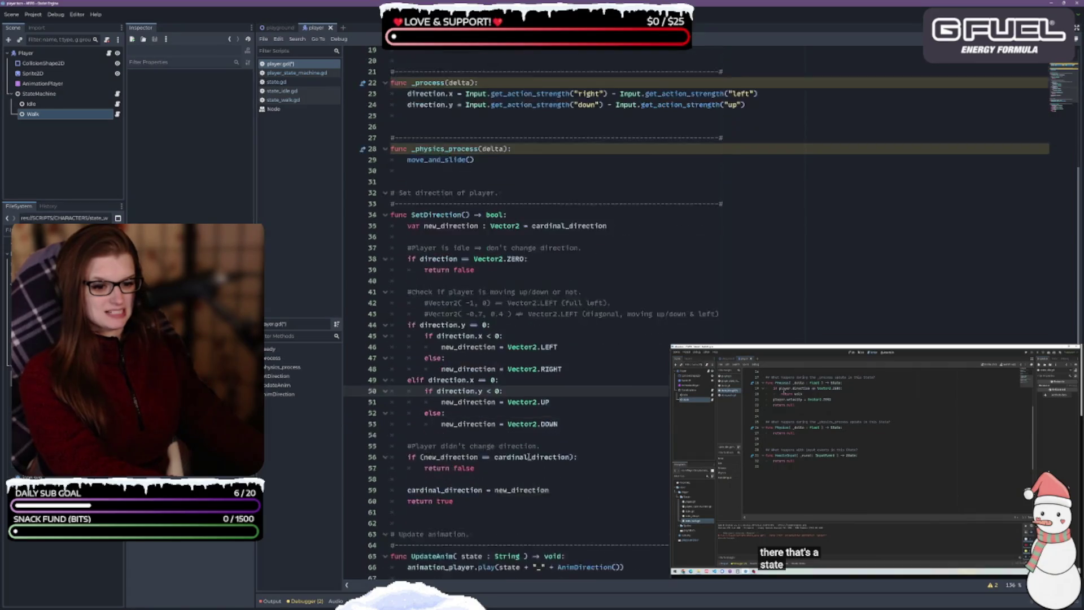
pyautogui.scroll(-1, 529, 457)
pyautogui.hotkey('ctrl', 'z')
pyautogui.hotkey('ctrl', 'z')
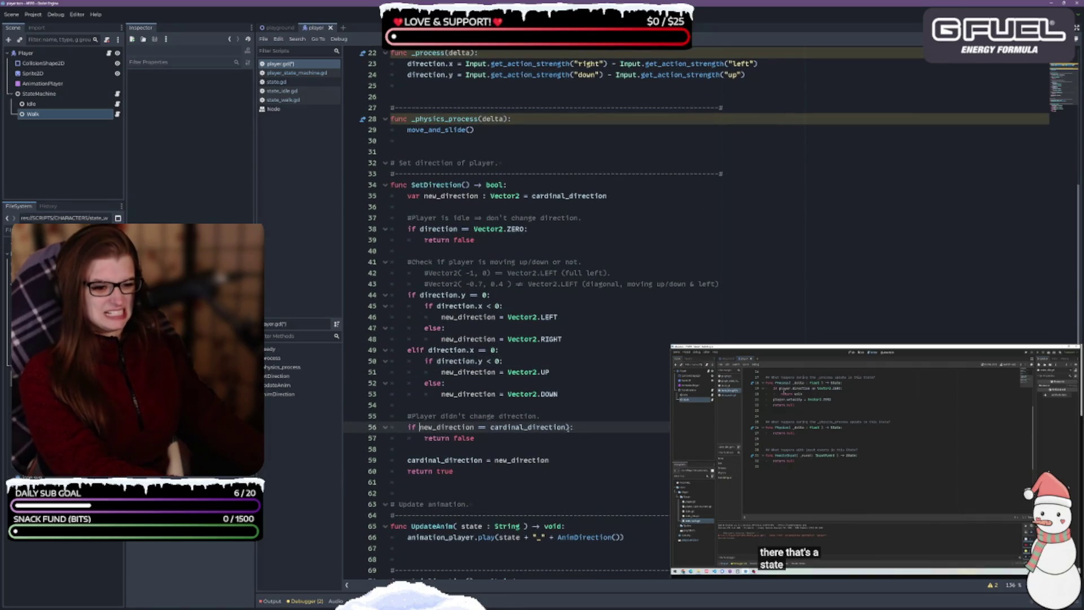
pyautogui.scroll(-3, 505, 448)
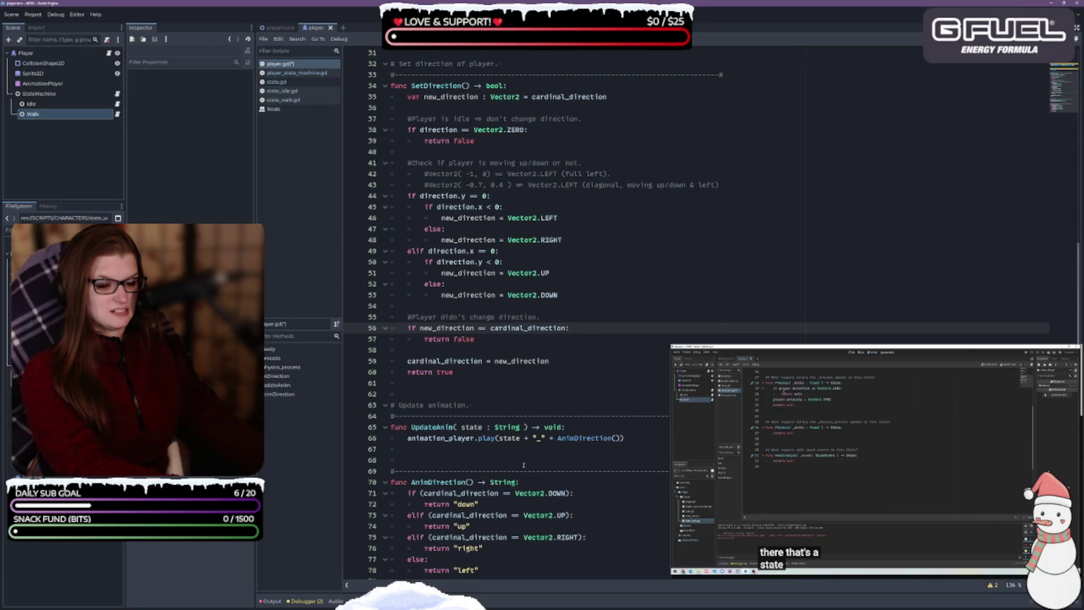
pyautogui.scroll(-1, 523, 464)
# Step: Strip the parentheses from the conditions on lines 71, 73 and 75, then save
pyautogui.click(419, 471)
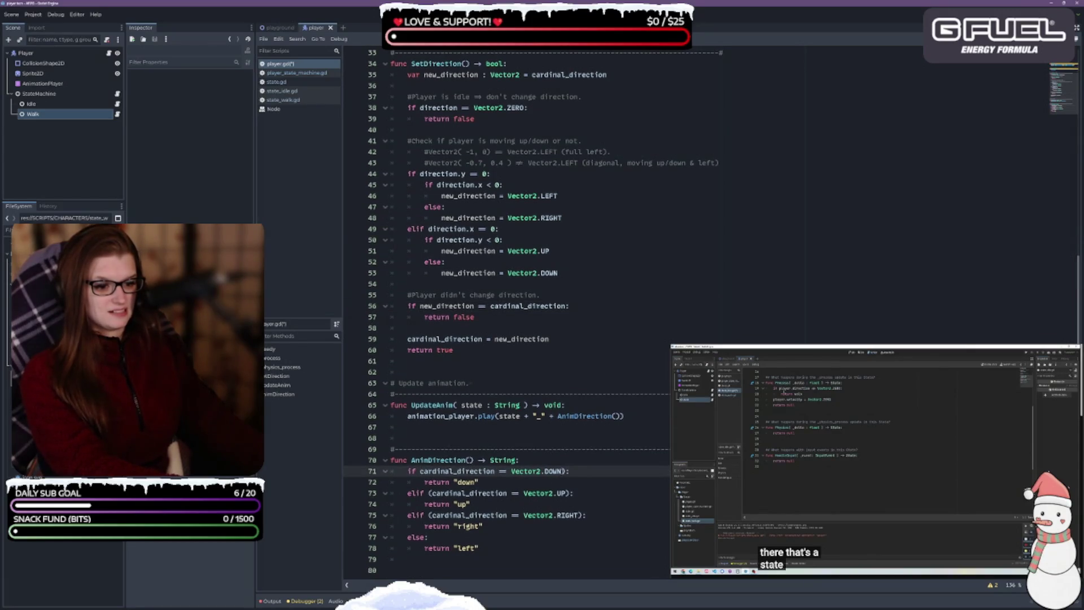
pyautogui.click(569, 470)
pyautogui.press('BackSpace')
pyautogui.click(428, 493)
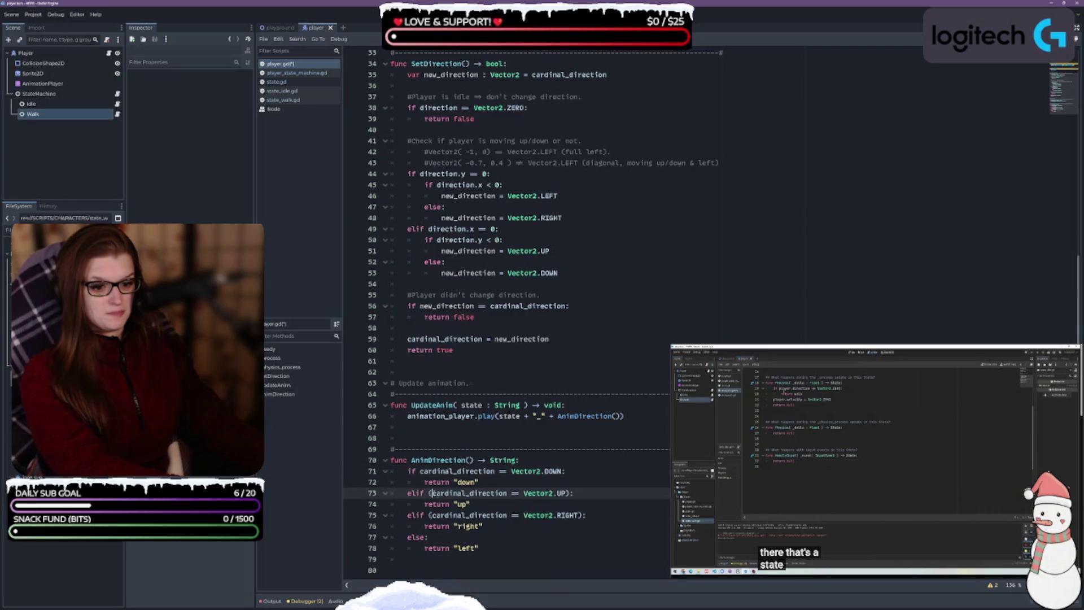
pyautogui.press('BackSpace')
pyautogui.click(565, 493)
pyautogui.press('BackSpace')
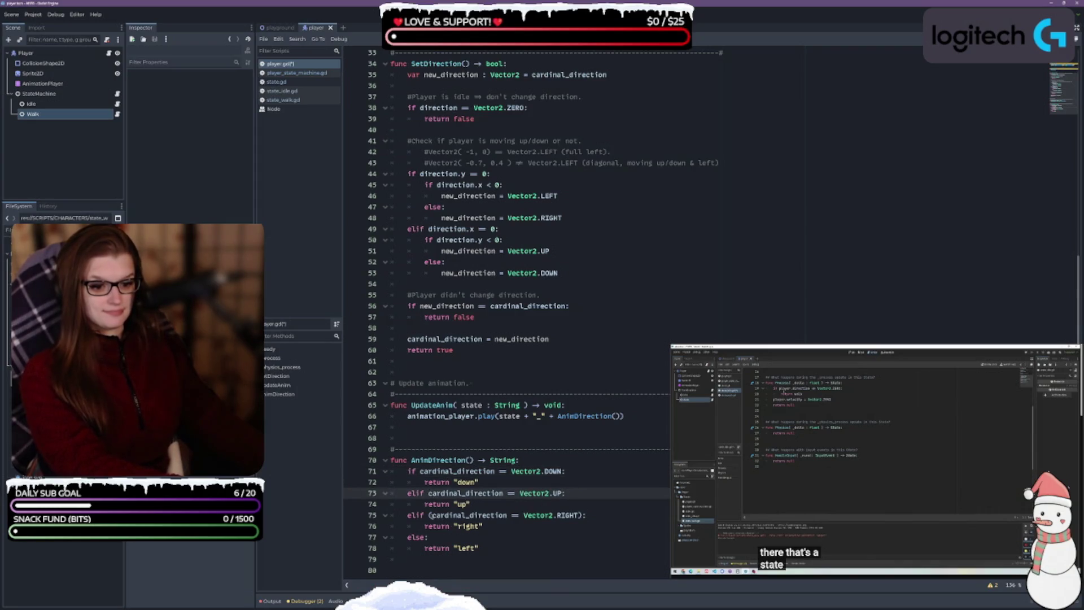
pyautogui.click(432, 514)
pyautogui.press('BackSpace')
pyautogui.click(578, 514)
pyautogui.press('BackSpace')
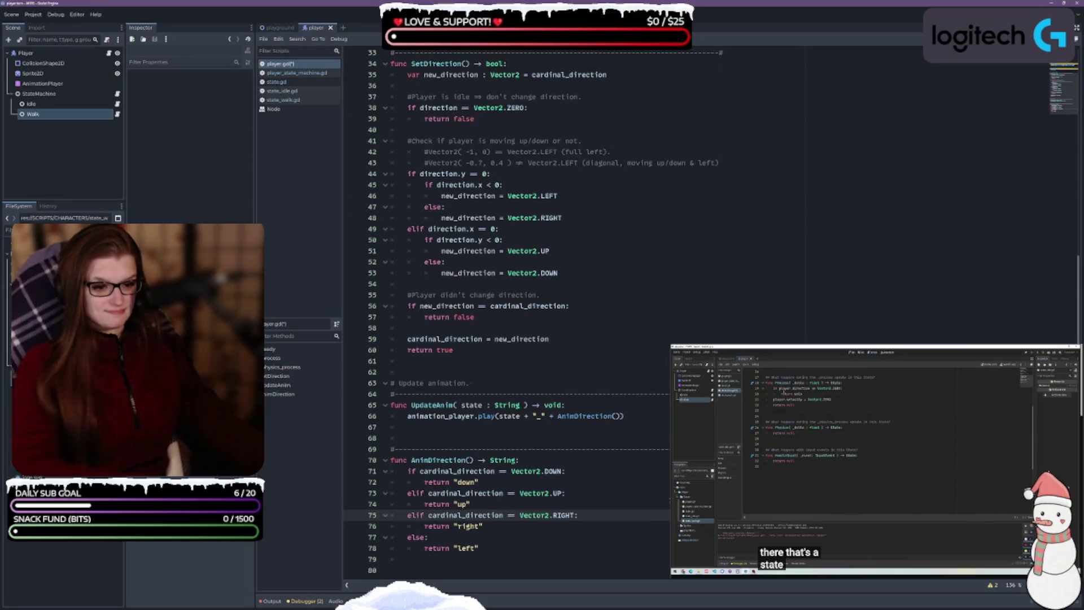
pyautogui.hotkey('ctrl', 's')
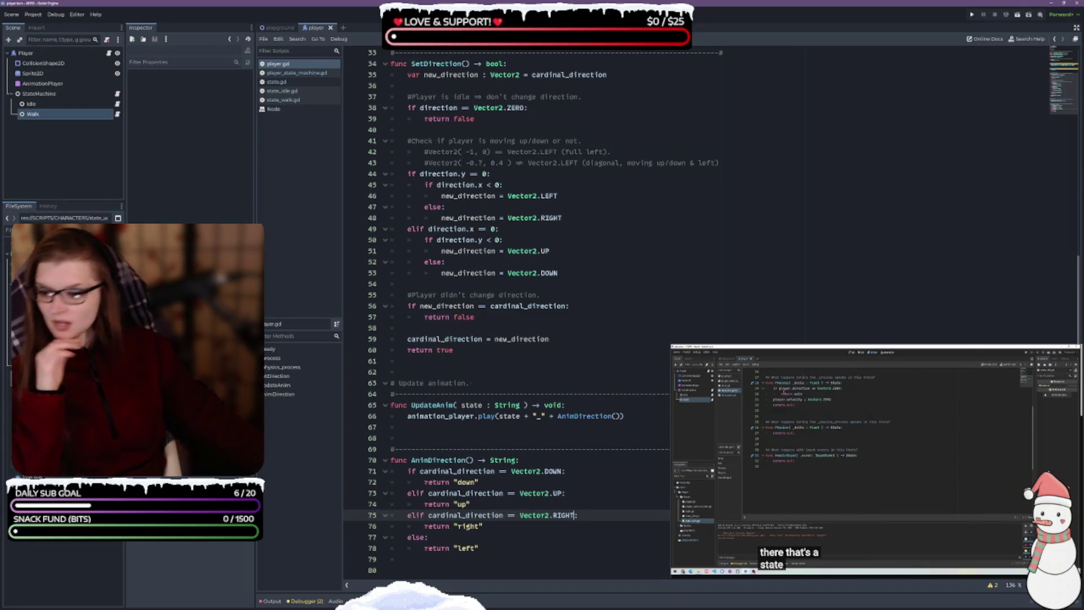
# Step: Turn the line 7 separator into a '#region VARIABLES' header
pyautogui.scroll(10, 539, 275)
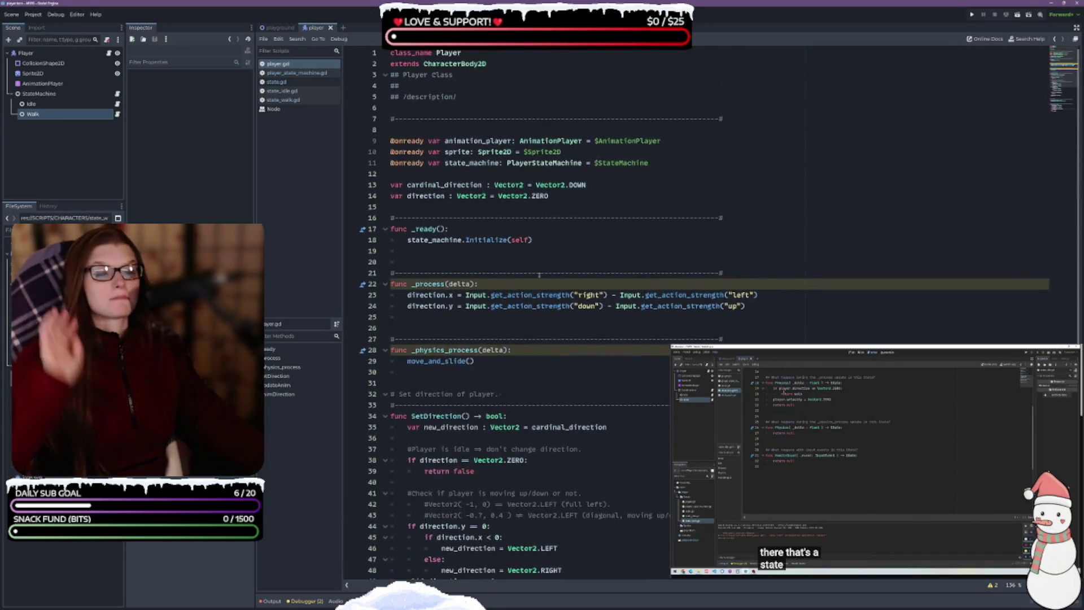
pyautogui.click(414, 128)
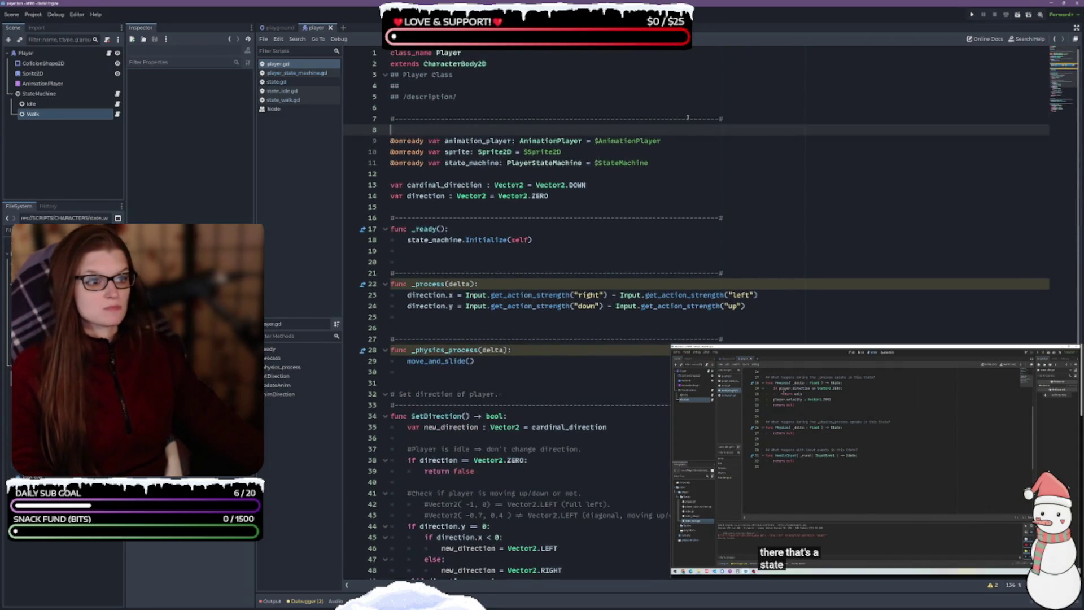
pyautogui.moveTo(724, 118); pyautogui.dragTo(390, 119)
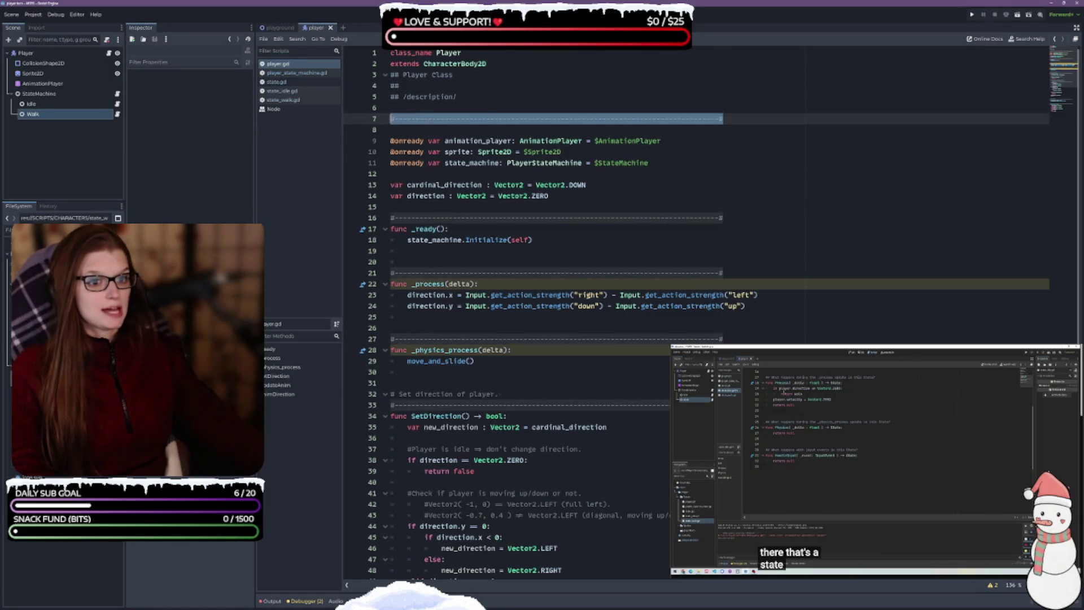
pyautogui.press('BackSpace')
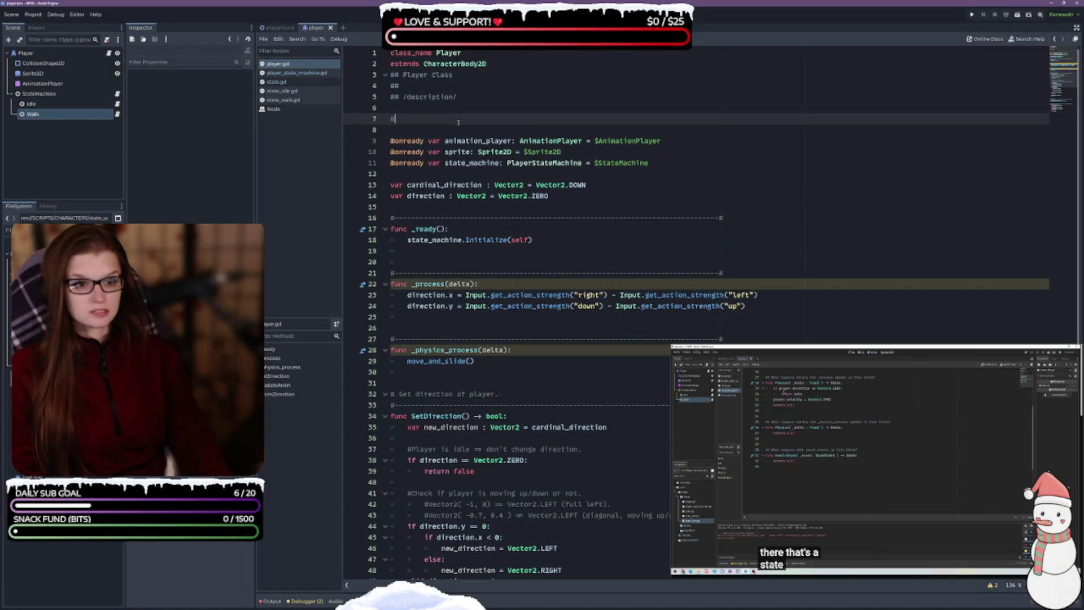
pyautogui.write('region')
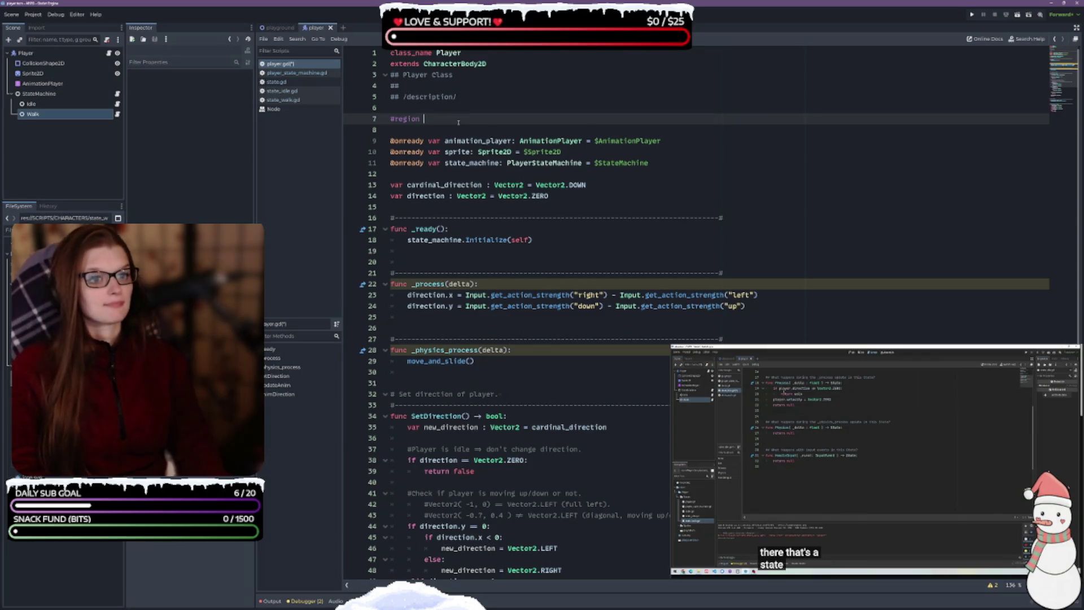
pyautogui.write('Var')
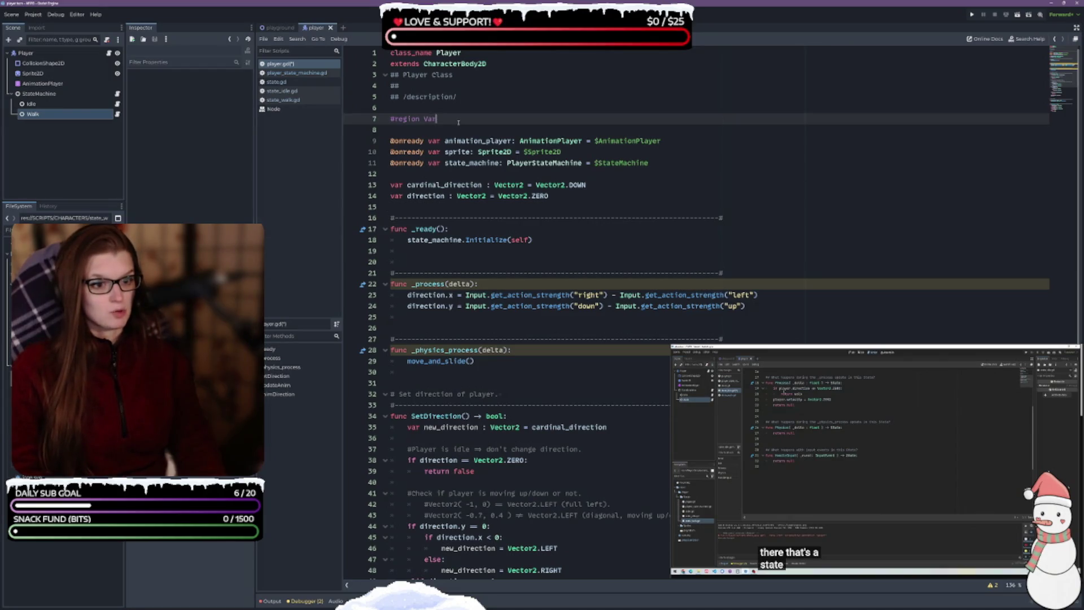
pyautogui.press('BackSpace')
pyautogui.press('BackSpace')
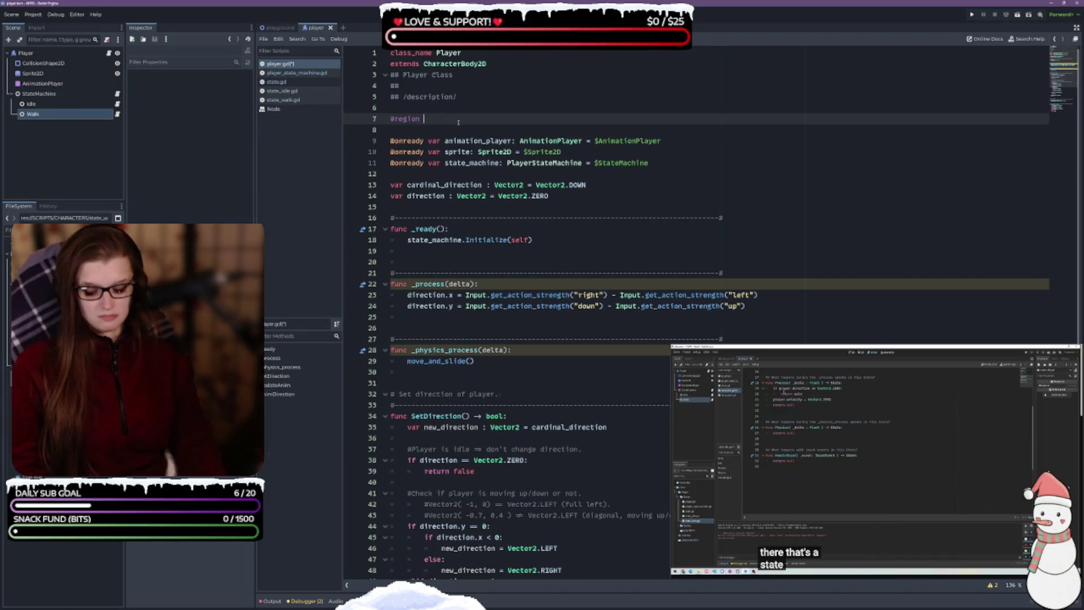
pyautogui.write('ARIABLES')
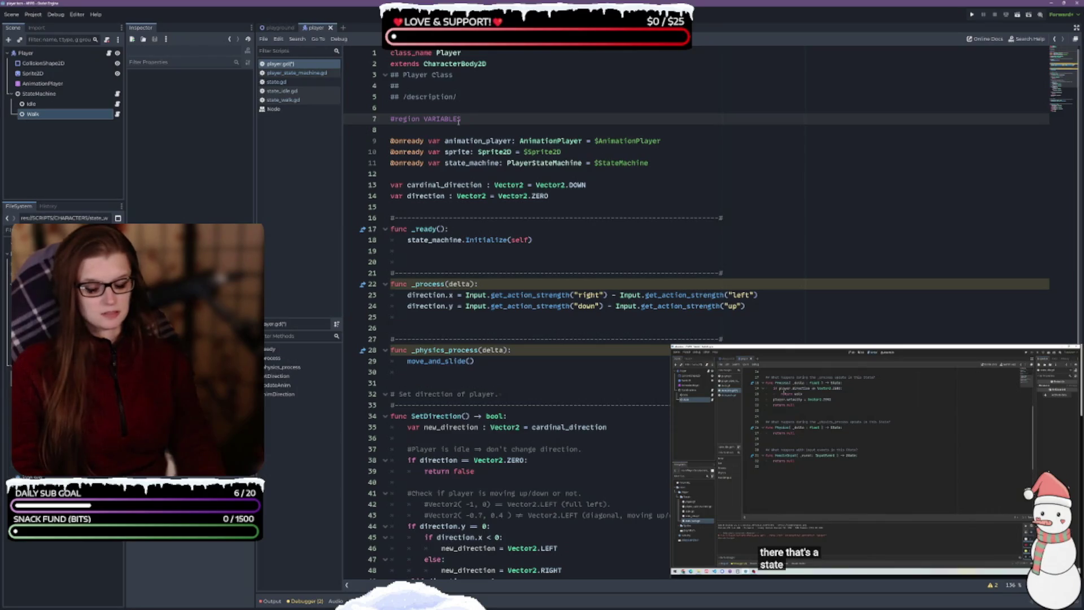
# Step: Delete the blank line under the header and add '#endregion' after the direction variable
pyautogui.click(452, 132)
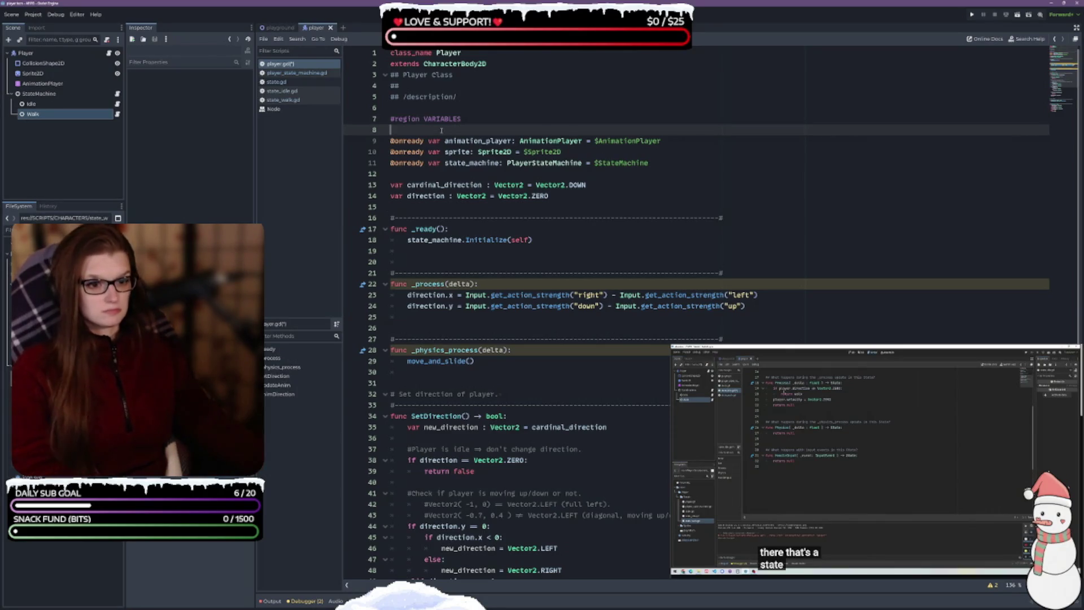
pyautogui.press('BackSpace')
pyautogui.click(444, 199)
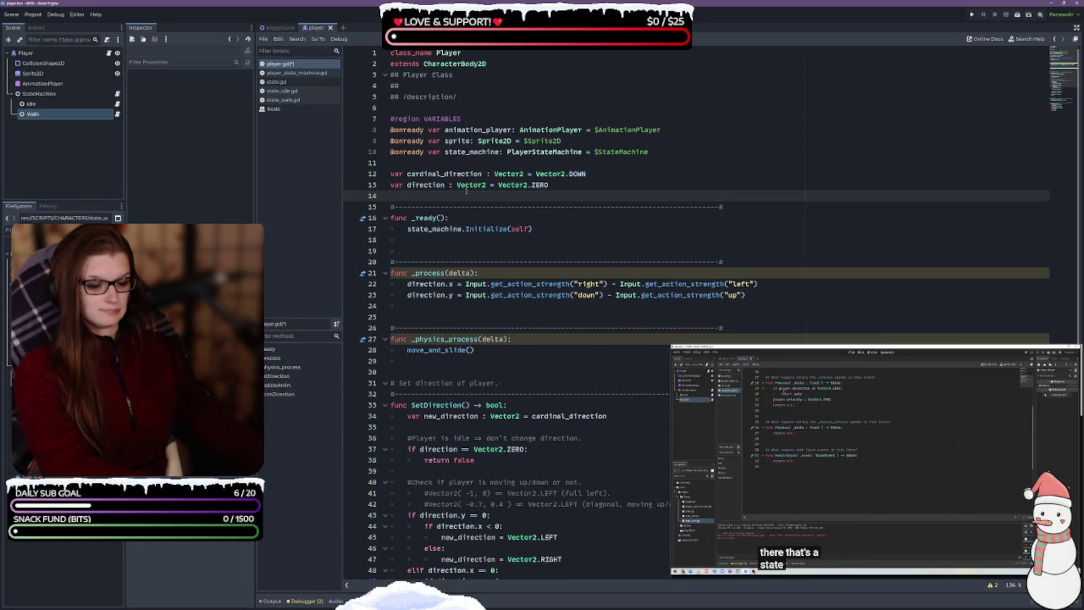
pyautogui.write('#end')
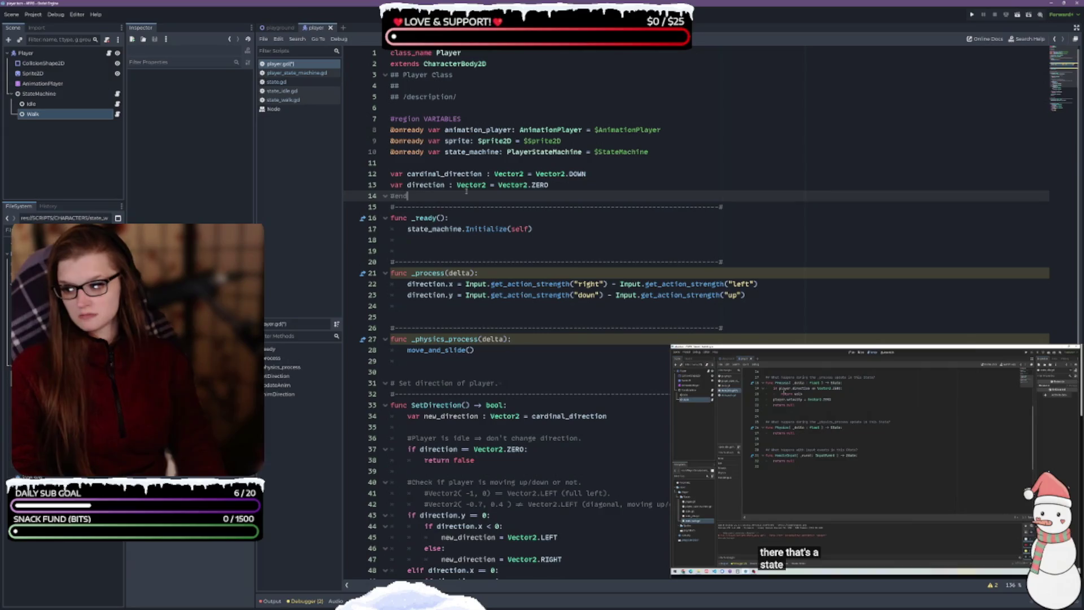
pyautogui.write('region')
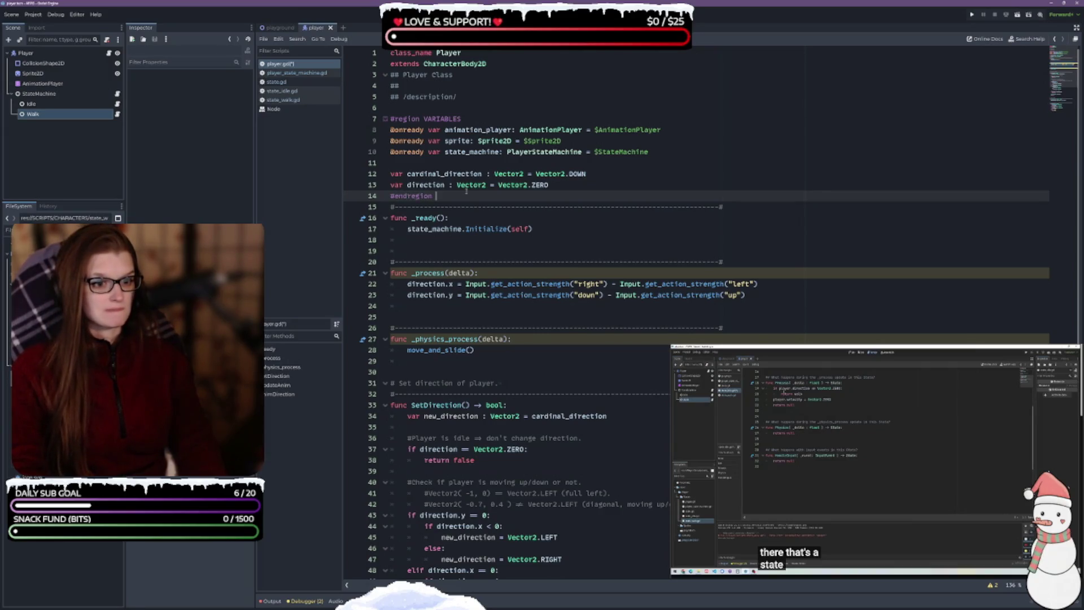
pyautogui.press('BackSpace')
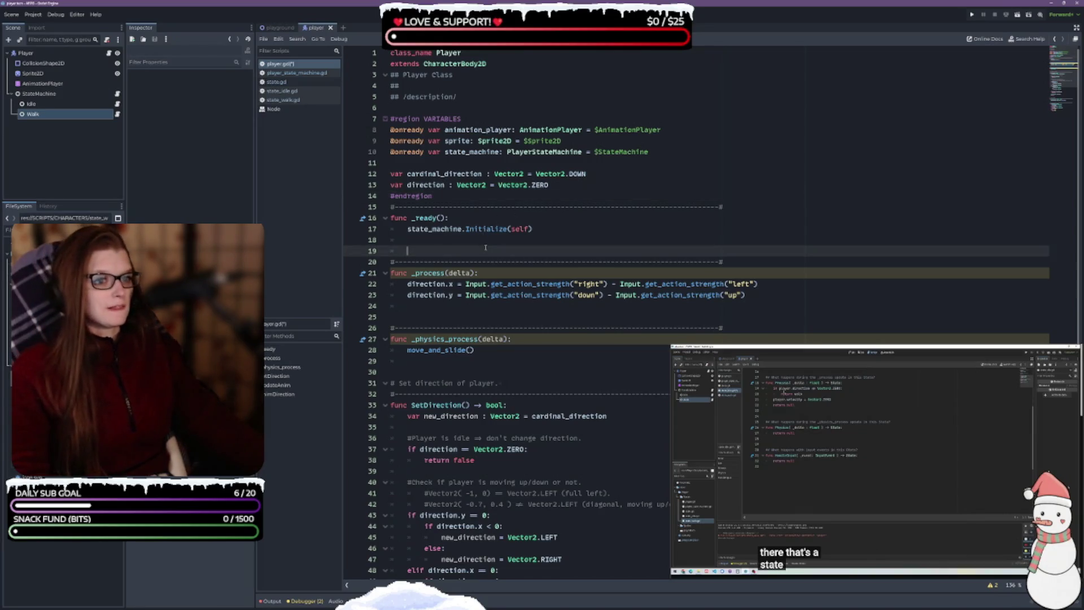
# Step: Check that the VARIABLES region folds, then add a blank line after #endregion
pyautogui.click(429, 251)
pyautogui.click(385, 120)
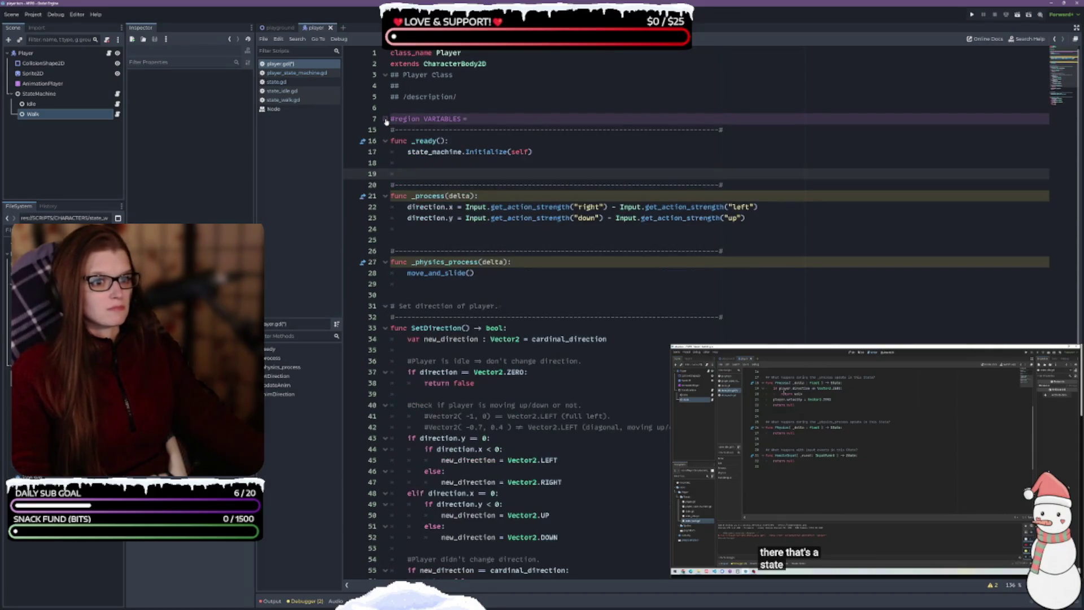
pyautogui.click(386, 119)
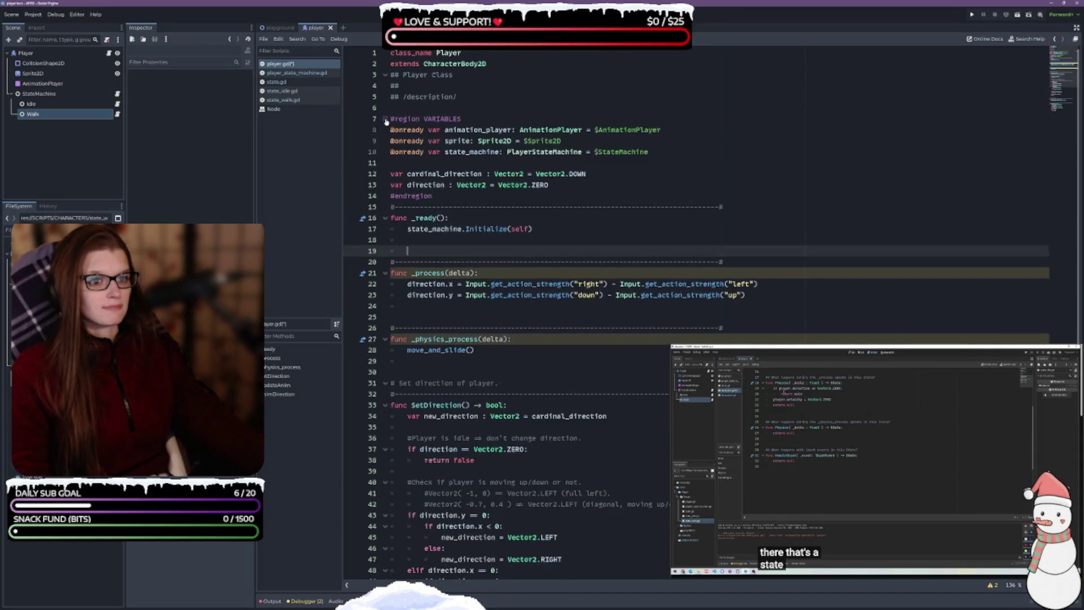
pyautogui.click(454, 196)
pyautogui.press('Return')
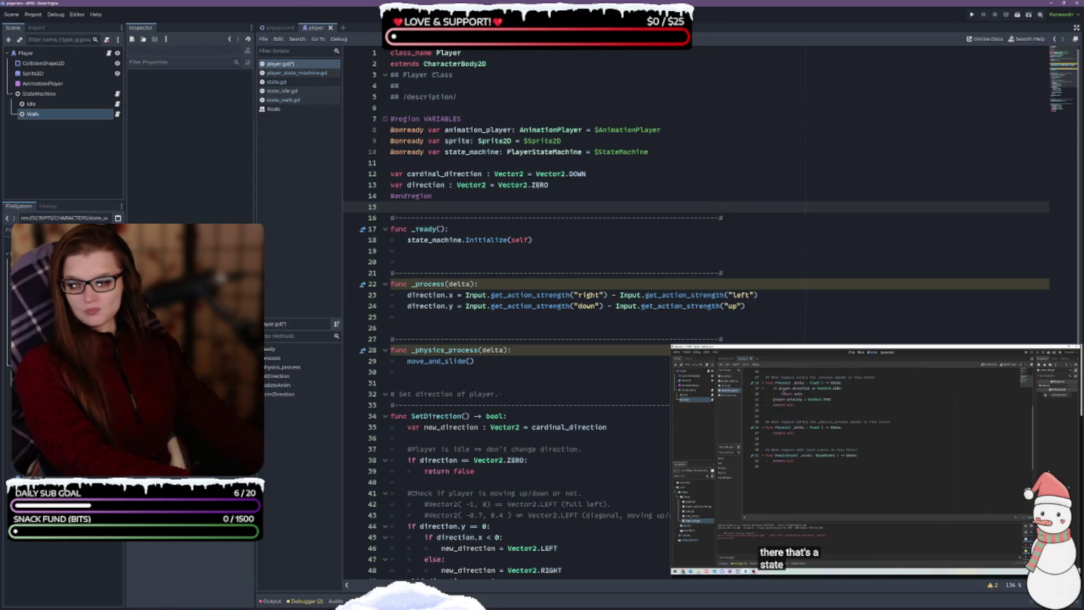
# Step: Put a space after each # in the SetDirection comments and make 'Update animation' a ## comment
pyautogui.click(414, 448)
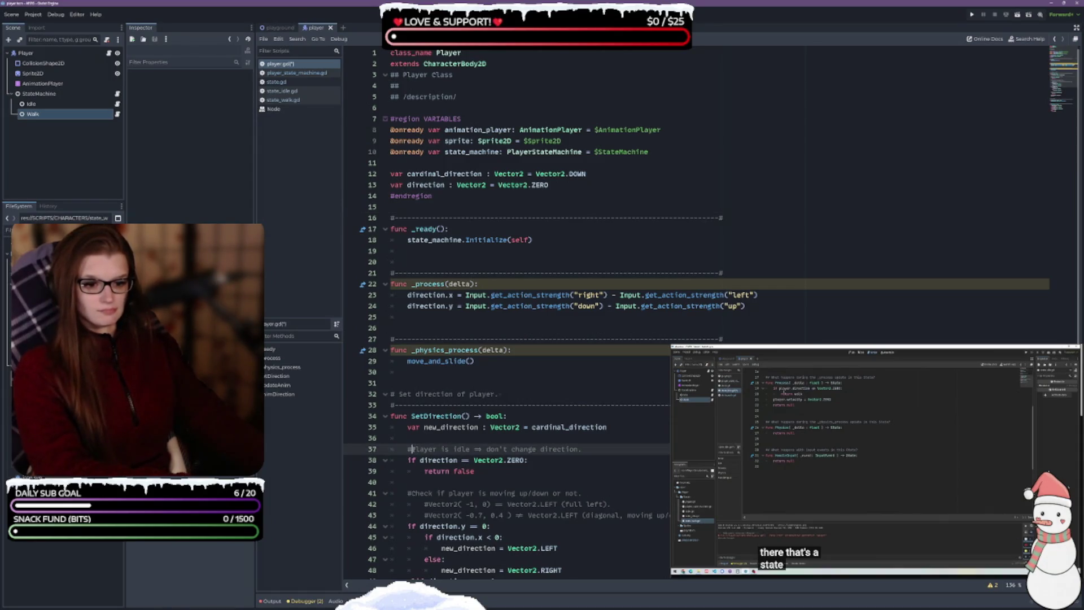
pyautogui.click(411, 492)
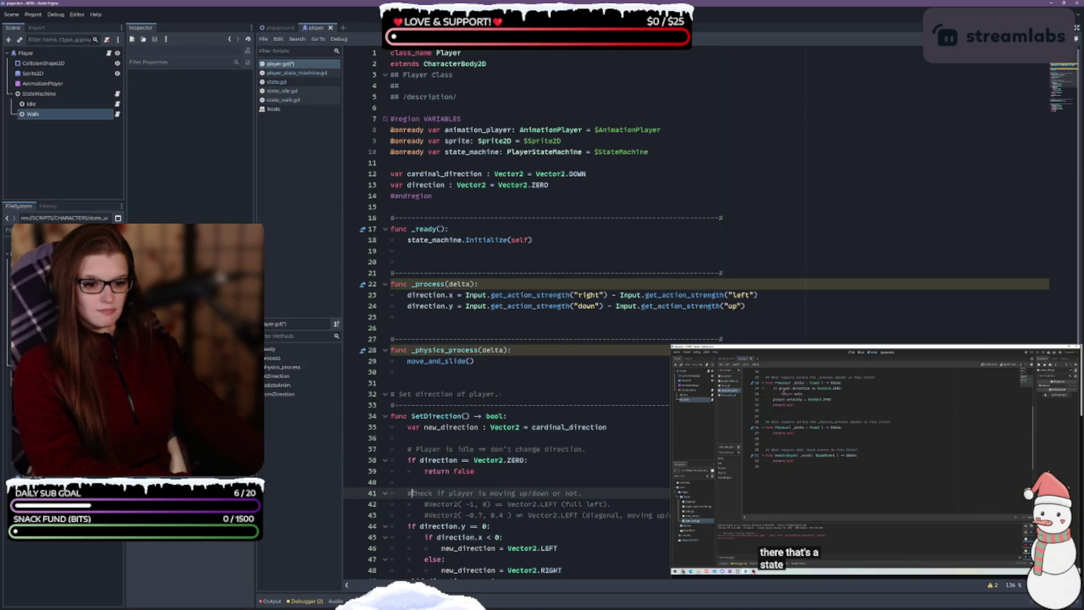
pyautogui.click(428, 503)
pyautogui.click(428, 515)
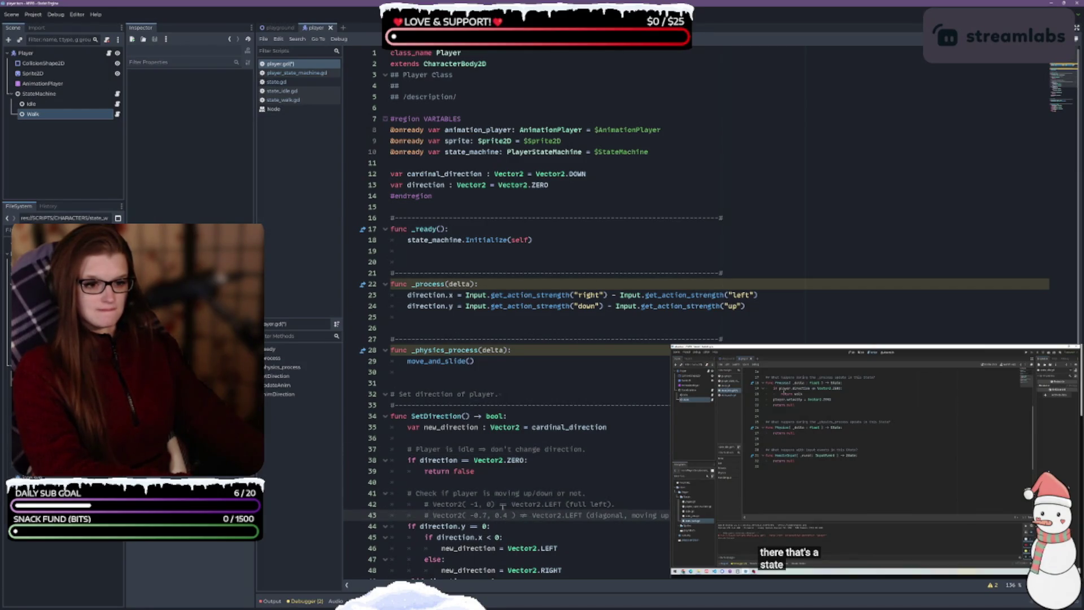
pyautogui.scroll(-5, 502, 506)
pyautogui.click(416, 481)
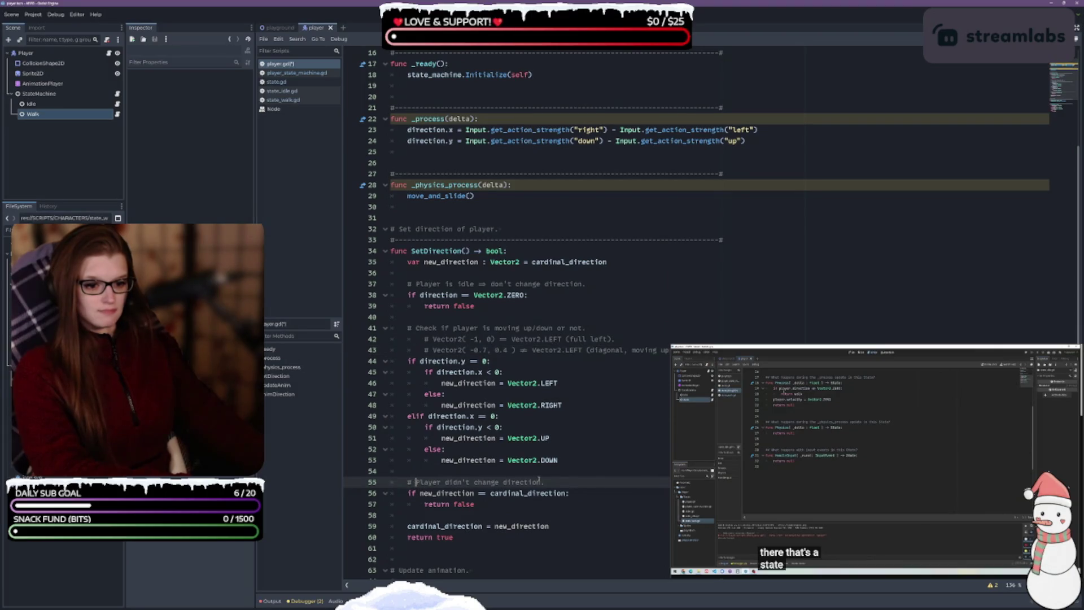
pyautogui.scroll(-5, 533, 477)
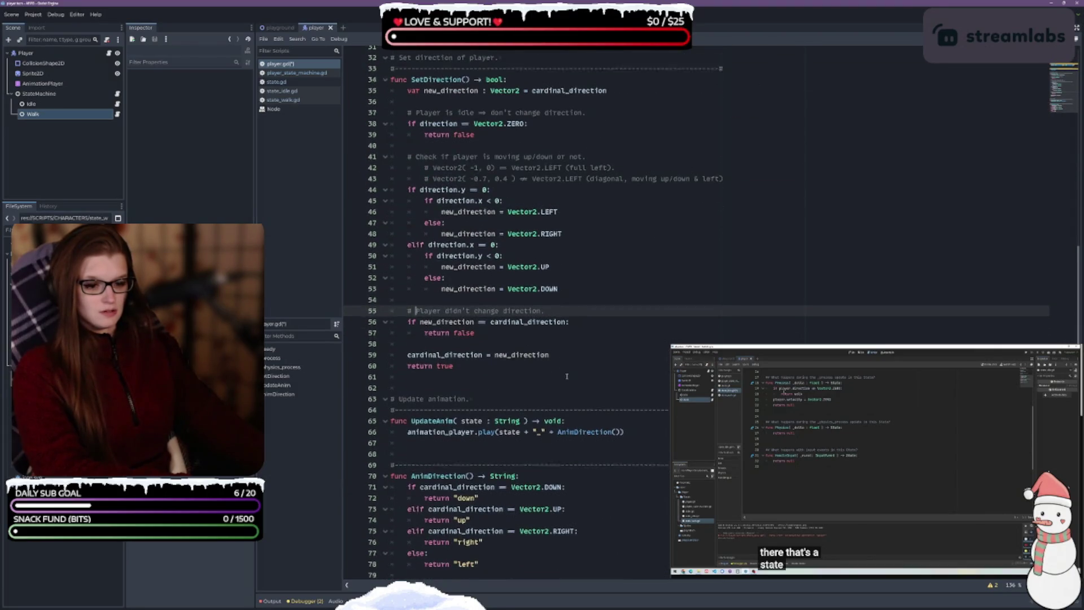
pyautogui.scroll(-1, 447, 419)
pyautogui.click(394, 383)
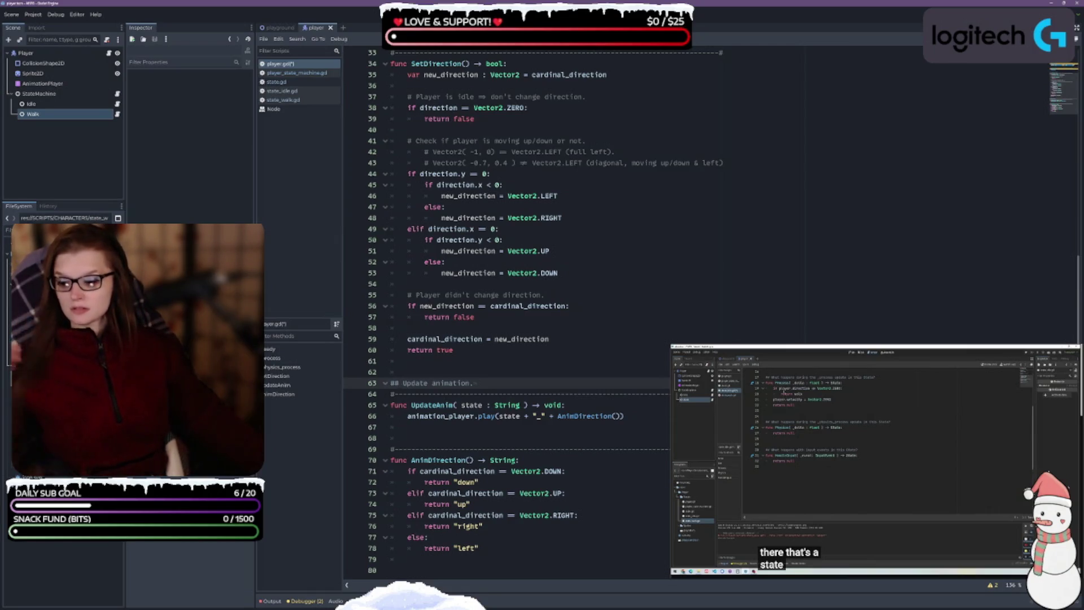
# Step: Save, then make 'Set direction of player.' a '##' comment
pyautogui.hotkey('ctrl', 's')
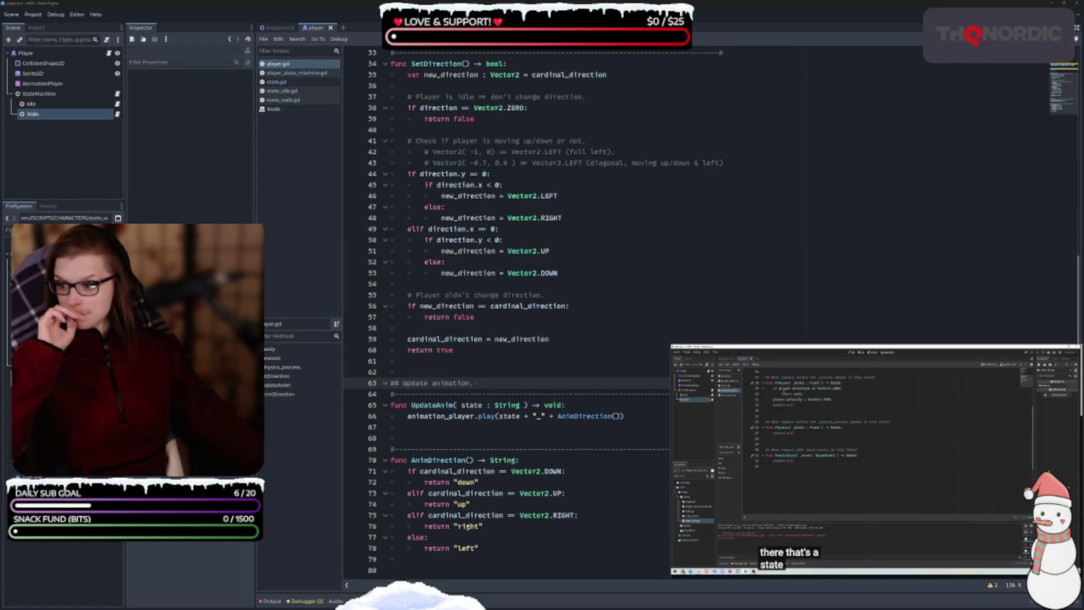
pyautogui.scroll(10, 554, 322)
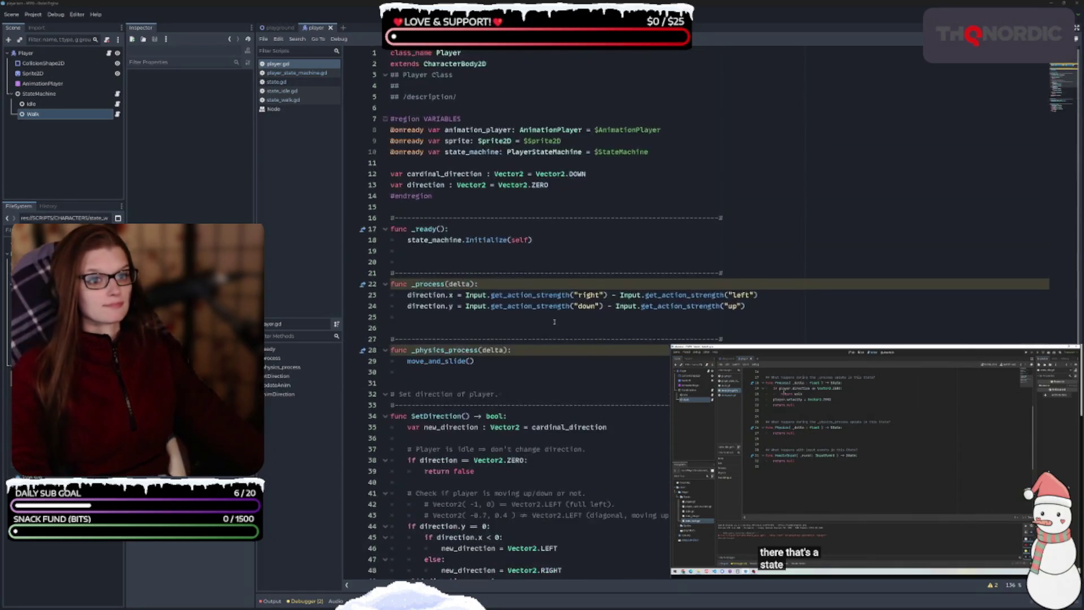
pyautogui.click(565, 361)
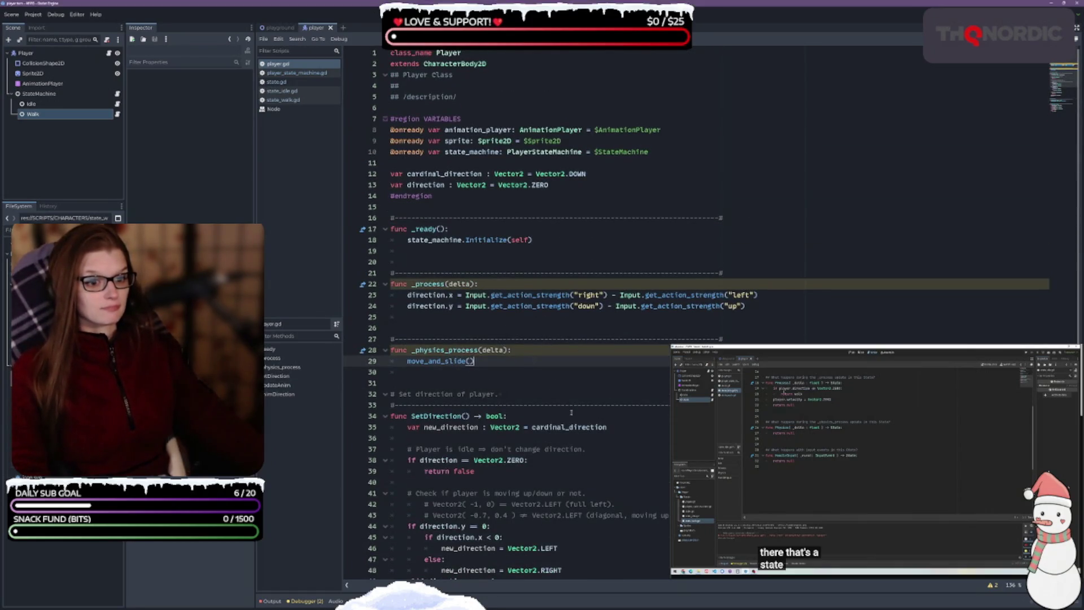
pyautogui.click(642, 479)
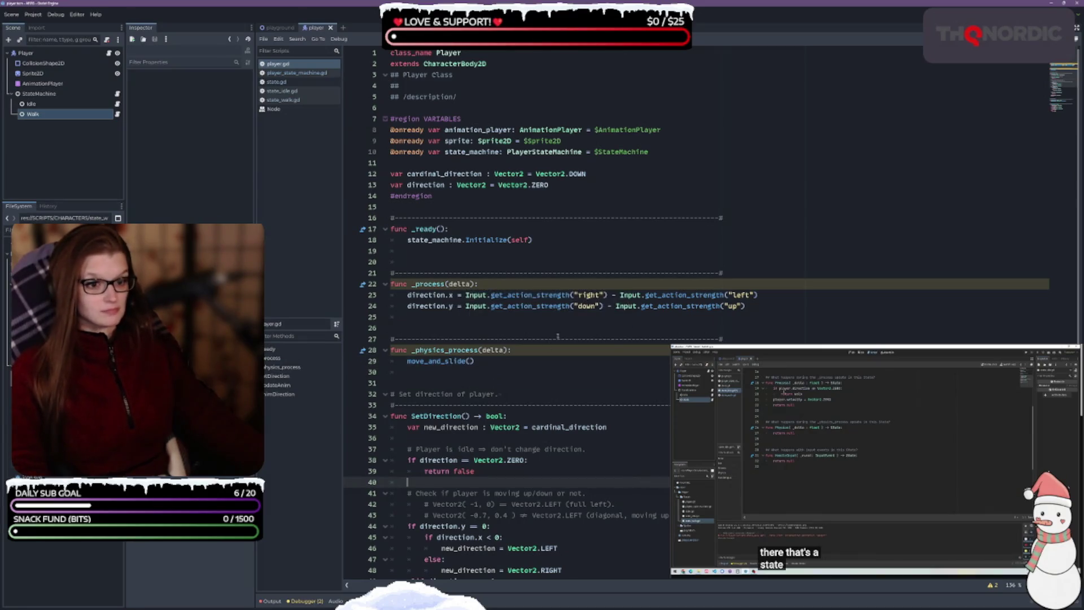
pyautogui.click(432, 207)
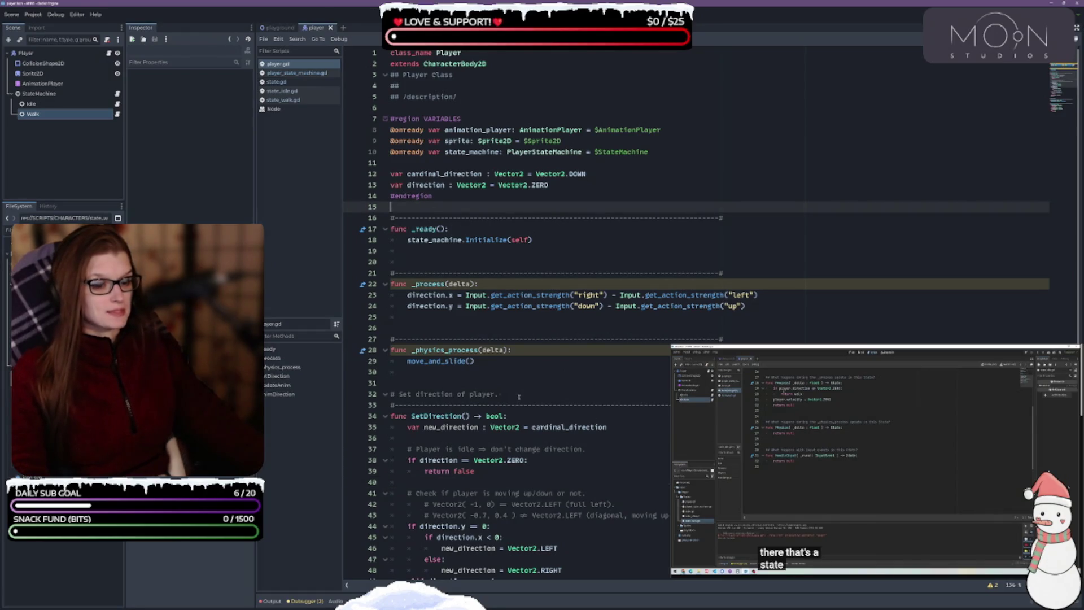
pyautogui.scroll(-2, 405, 326)
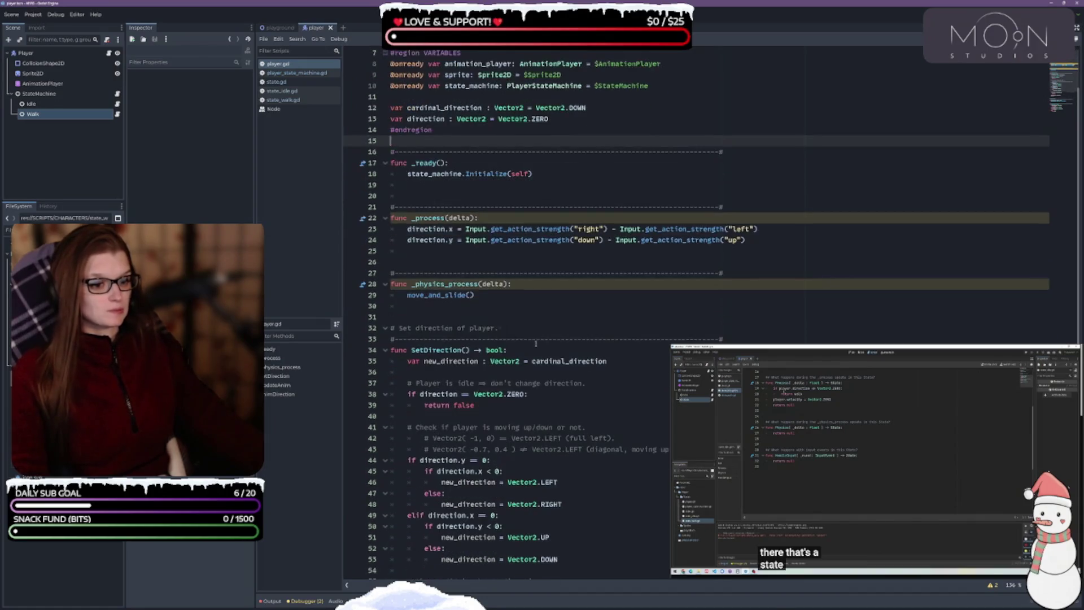
pyautogui.click(398, 328)
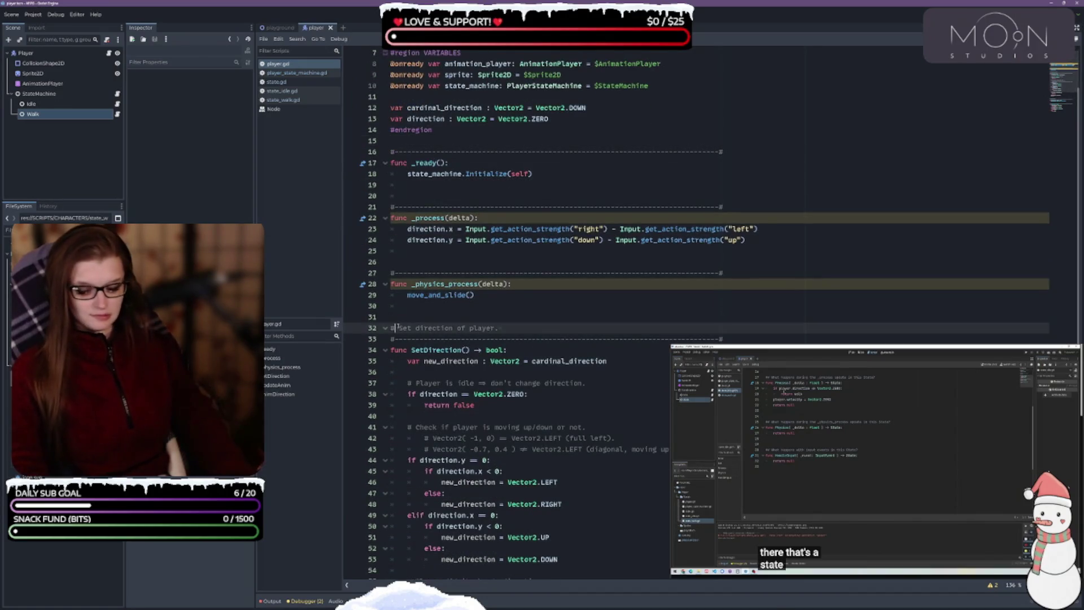
pyautogui.write('#')
# Step: Review player.gd's ## comments above SetDirection and UpdateAnim
pyautogui.scroll(-1, 479, 306)
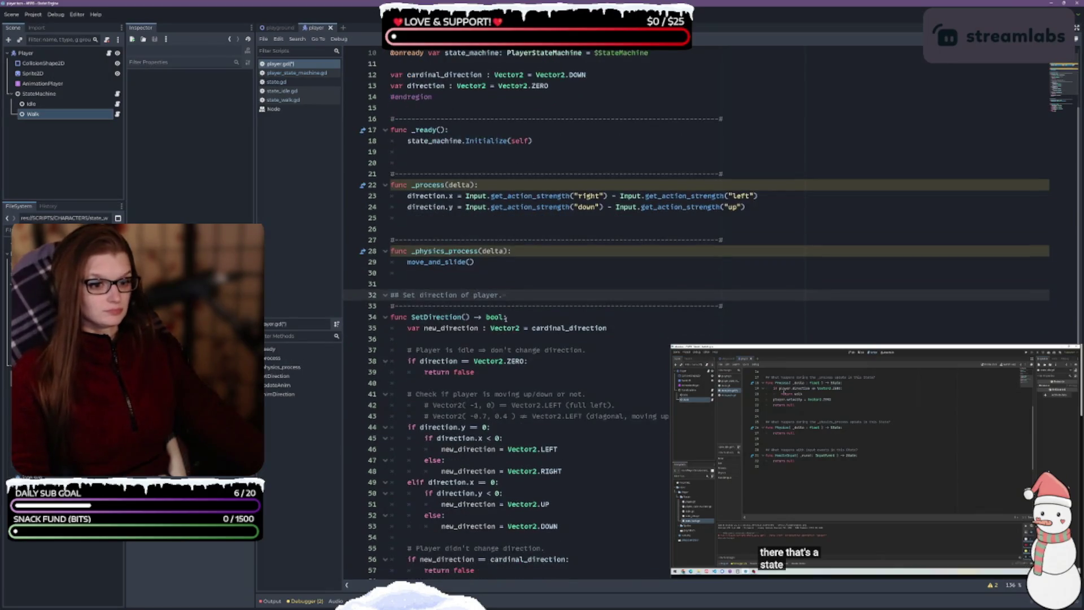
pyautogui.click(735, 303)
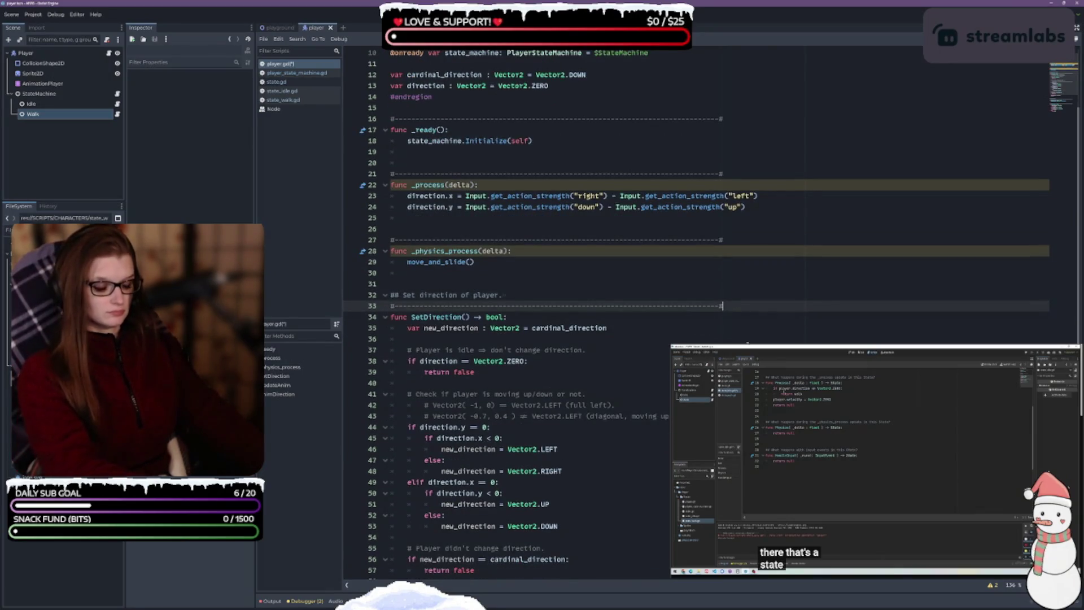
pyautogui.scroll(2, 745, 311)
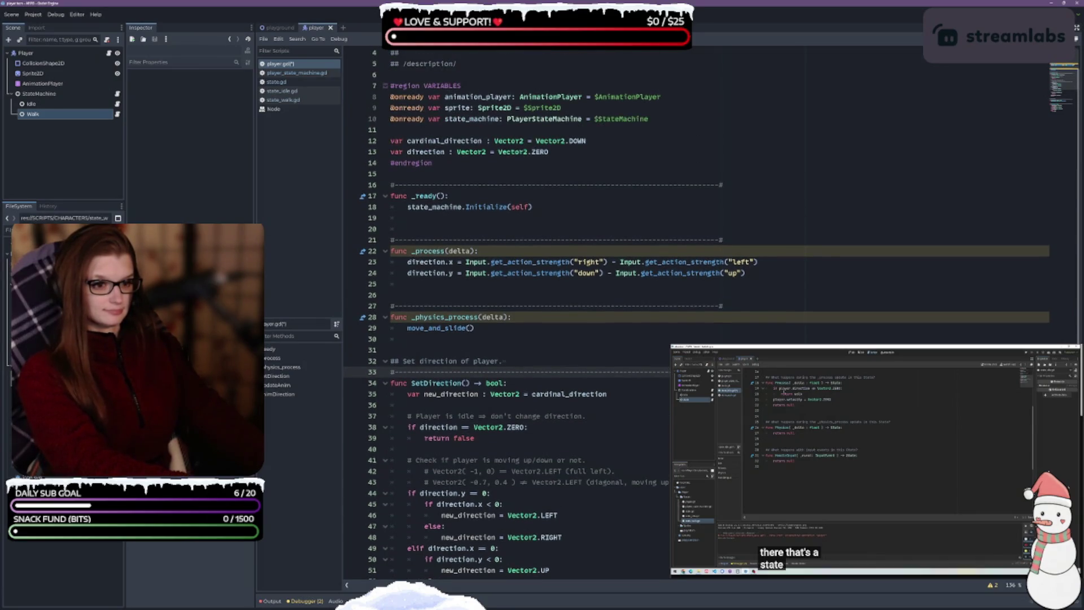
pyautogui.scroll(-5, 600, 457)
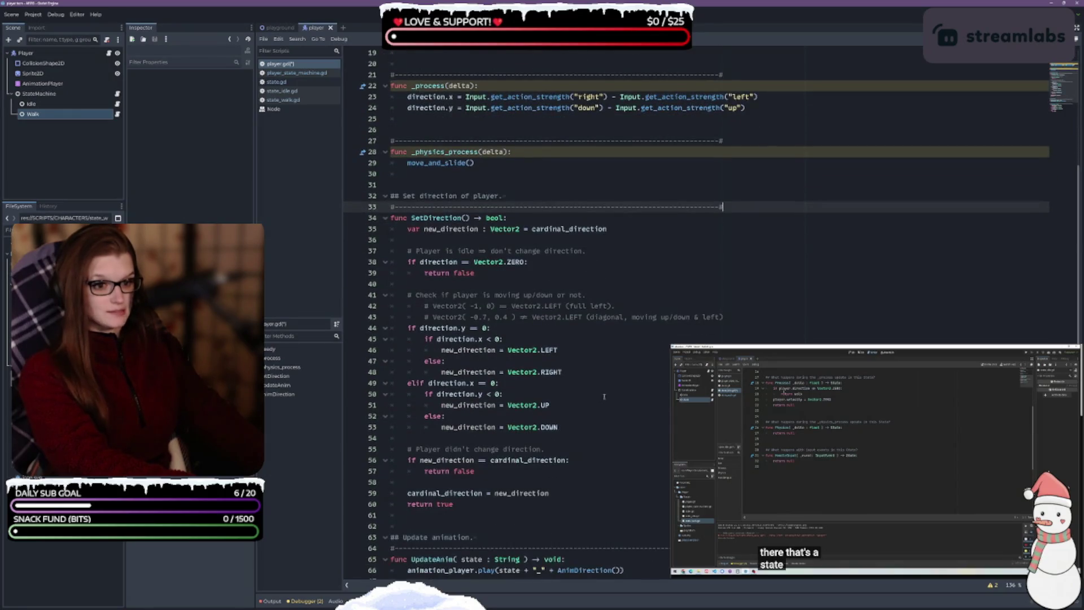
pyautogui.scroll(-2, 595, 403)
pyautogui.scroll(-2, 594, 404)
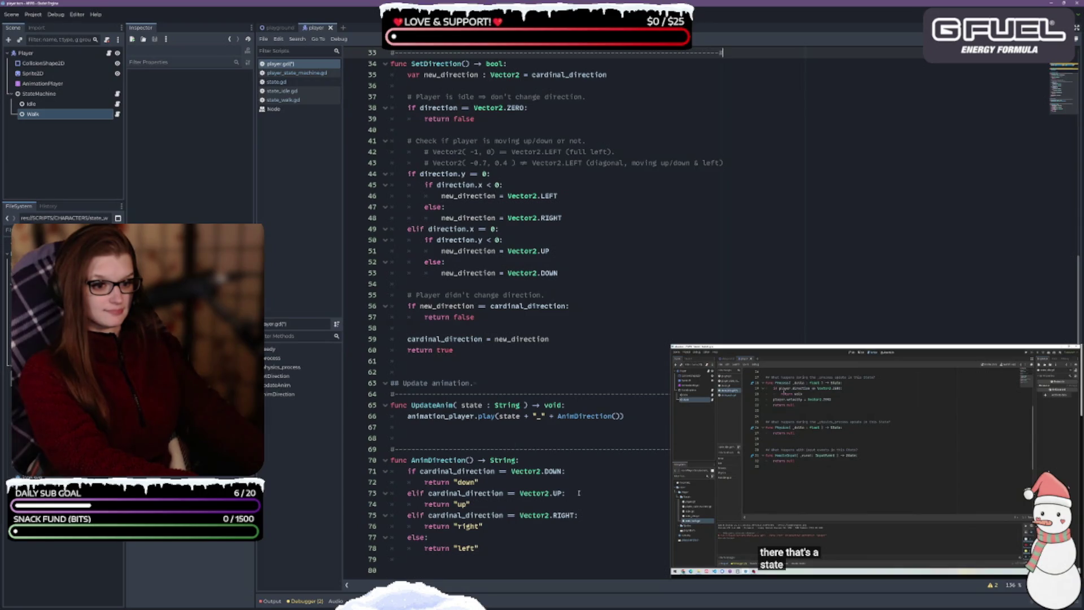
pyautogui.scroll(8, 570, 432)
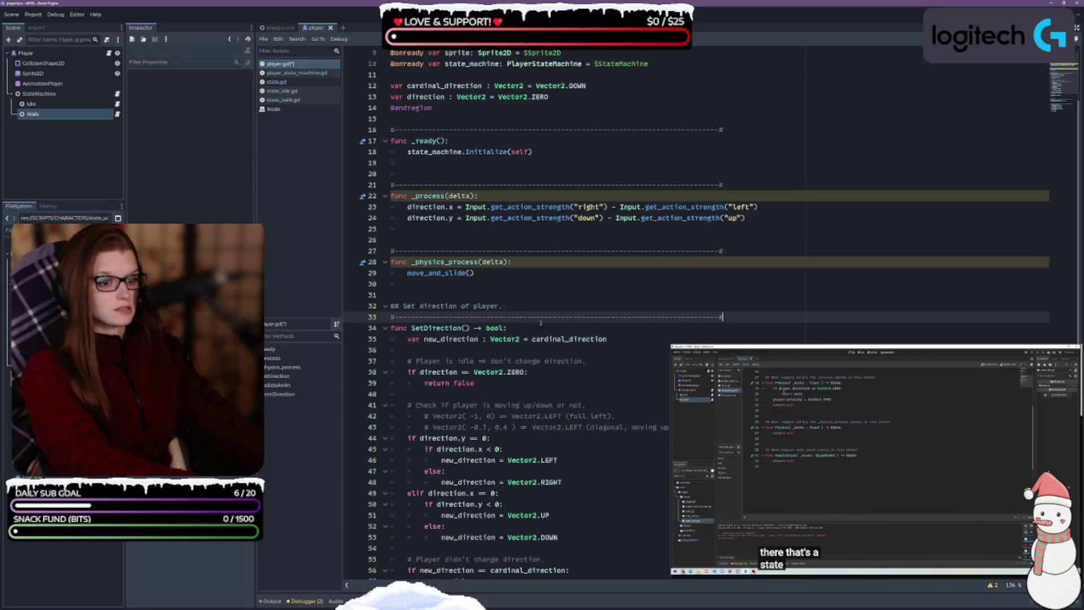
pyautogui.scroll(-8, 541, 323)
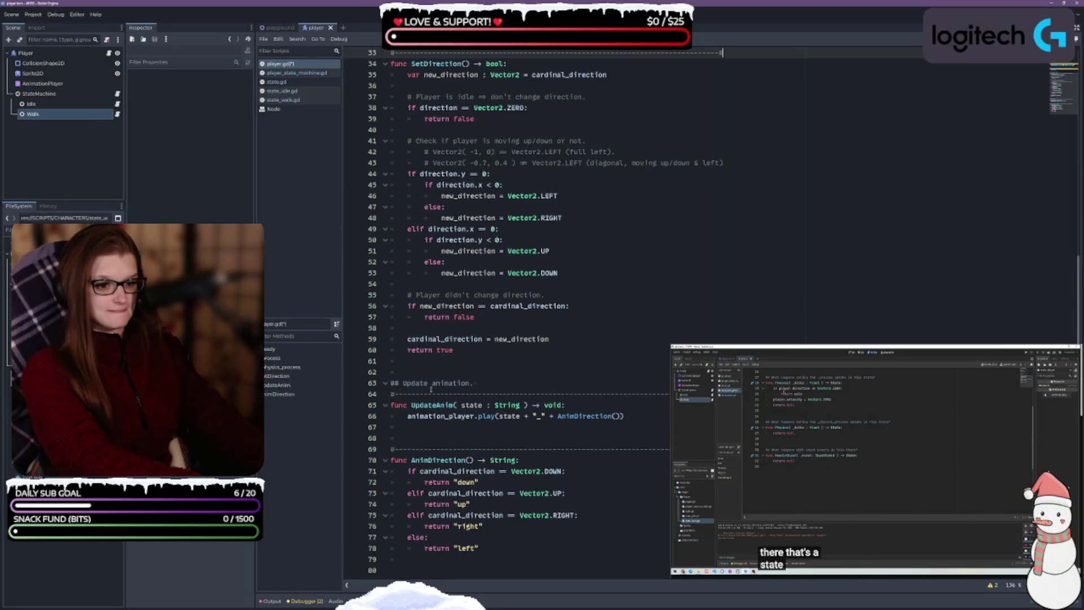
pyautogui.click(562, 405)
pyautogui.hotkey('ctrl', 'shift', 'Left')
pyautogui.hotkey('ctrl', 'shift', 'Left')
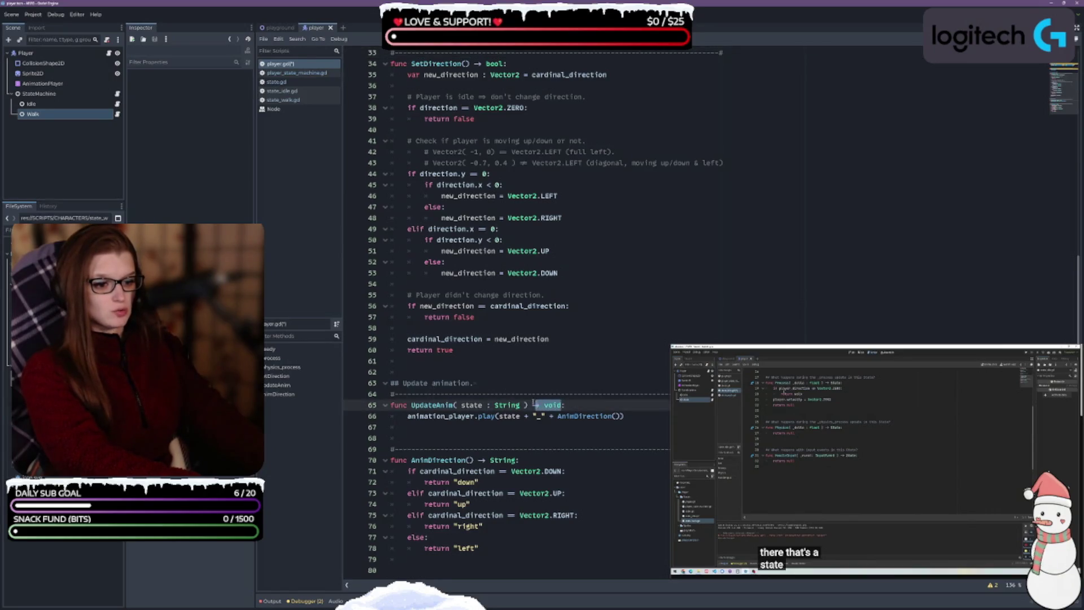
pyautogui.press('BackSpace')
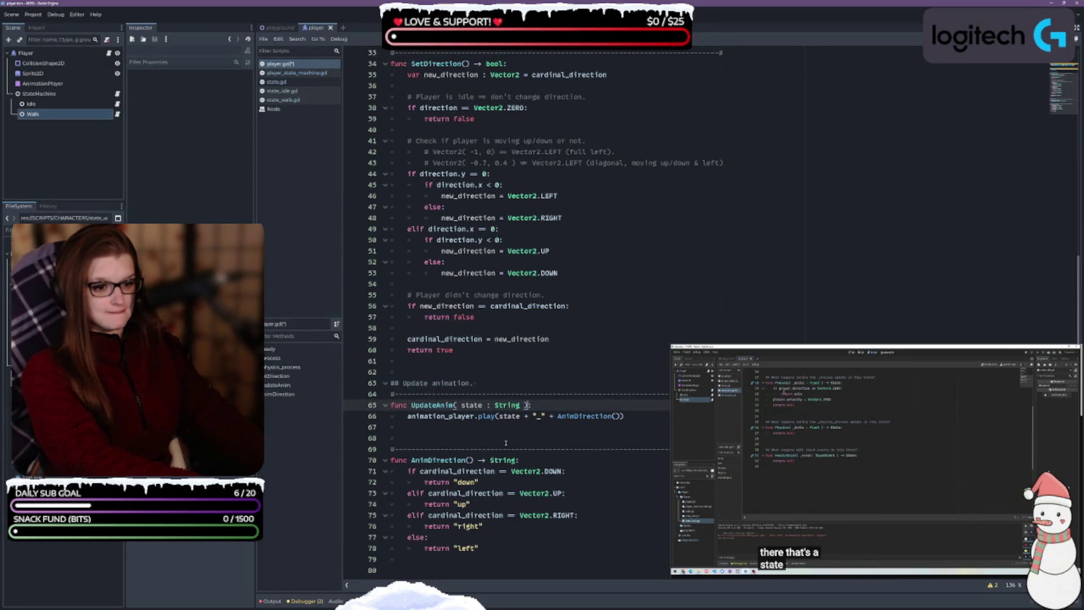
pyautogui.press('Delete')
pyautogui.click(517, 405)
pyautogui.press('Delete')
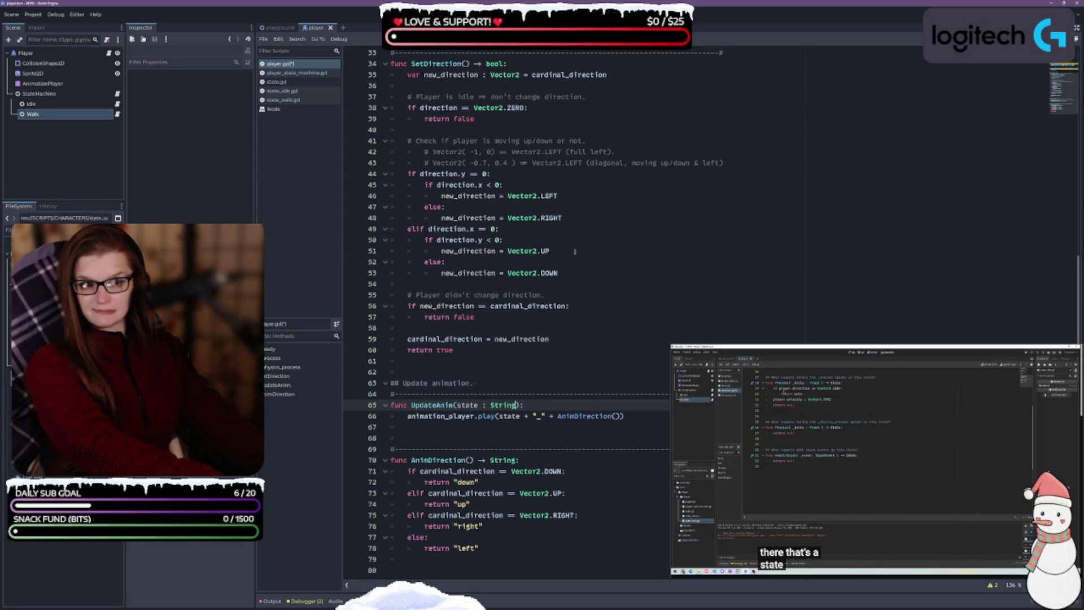
pyautogui.scroll(10, 552, 286)
pyautogui.click(553, 287)
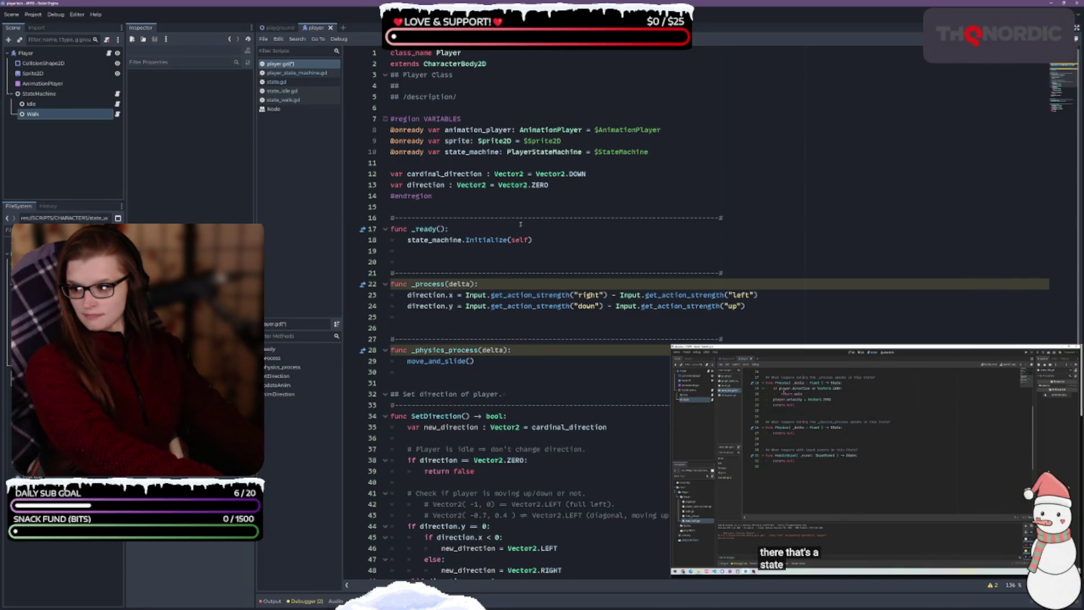
pyautogui.scroll(-4, 519, 226)
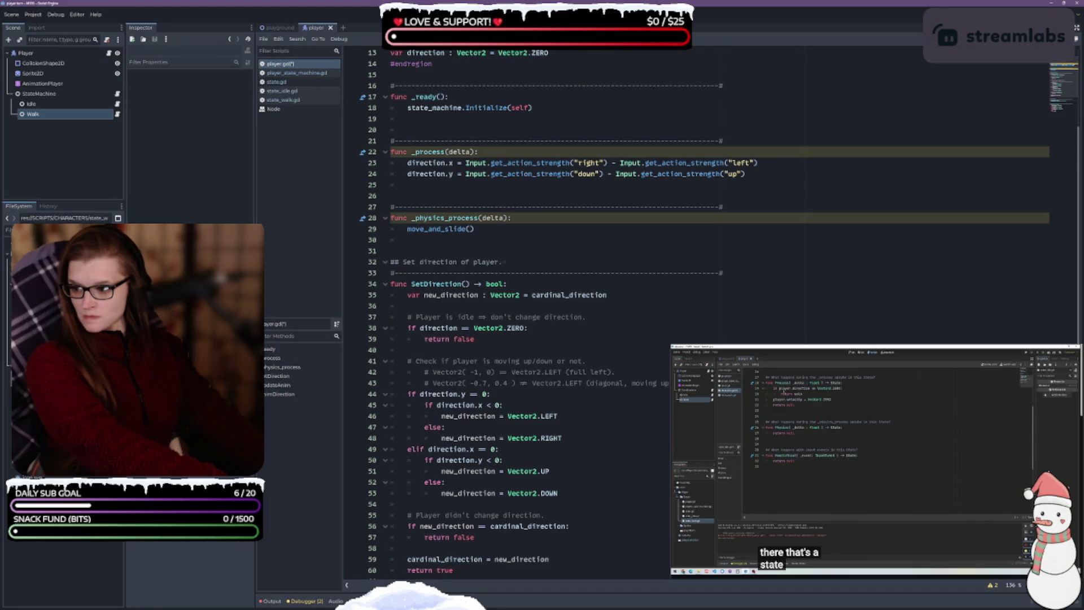
pyautogui.scroll(4, 700, 310)
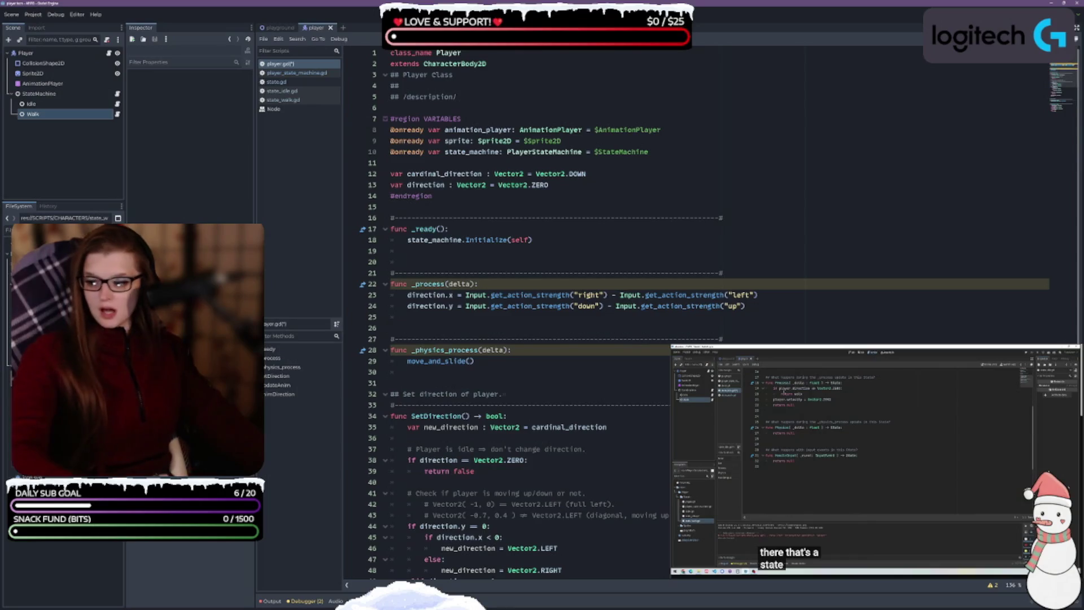
pyautogui.click(659, 152)
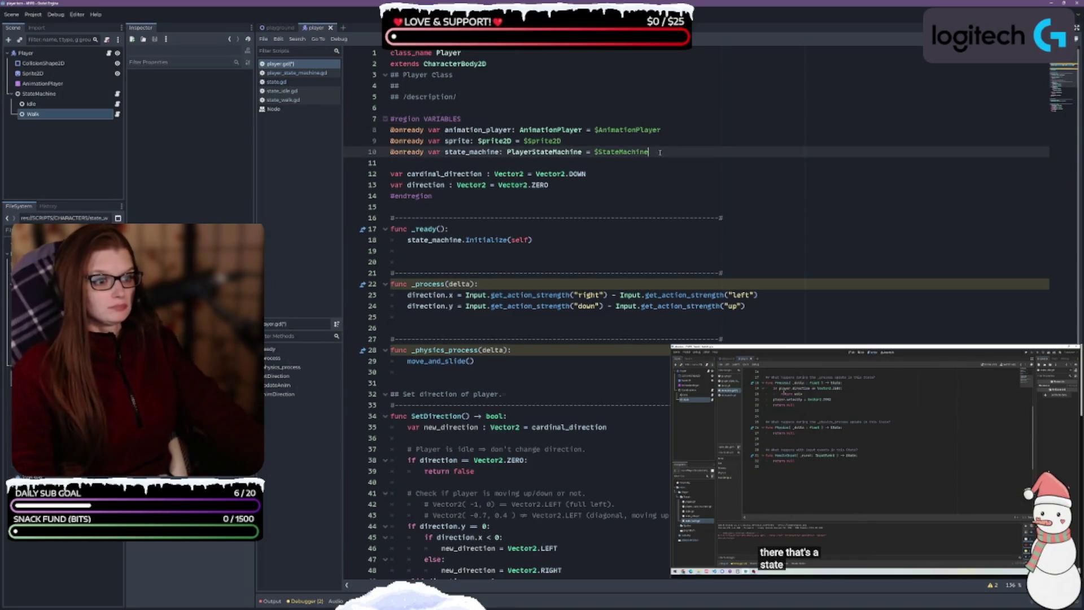
pyautogui.moveTo(660, 152); pyautogui.dragTo(379, 136)
pyautogui.hotkey('ctrl', 'c')
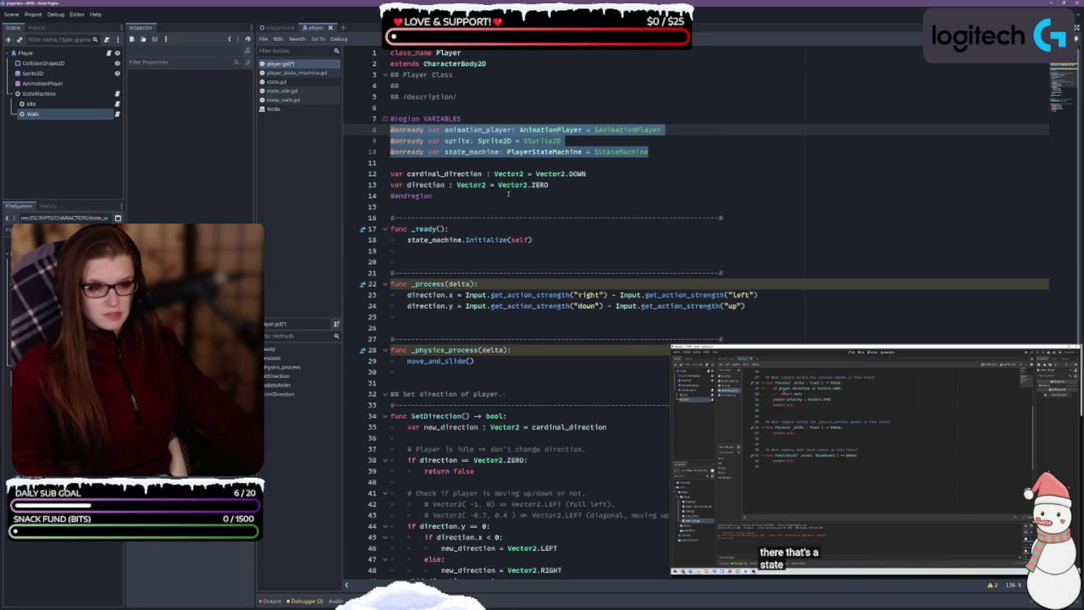
pyautogui.press('Delete')
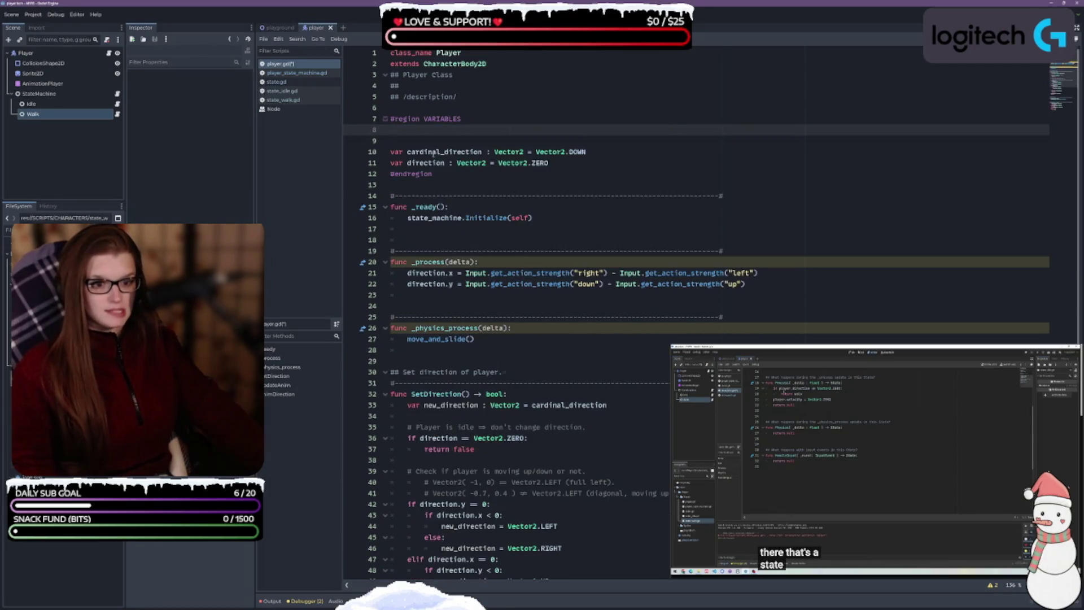
pyautogui.press('Down')
pyautogui.press('BackSpace')
pyautogui.press('BackSpace')
pyautogui.click(564, 141)
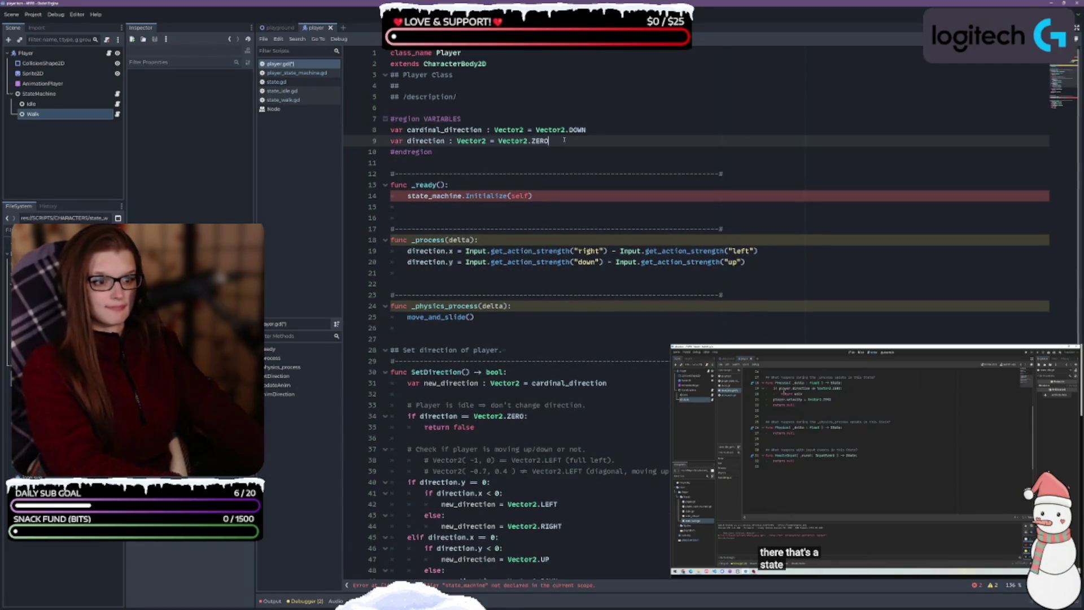
pyautogui.press('Return')
pyautogui.press('Return')
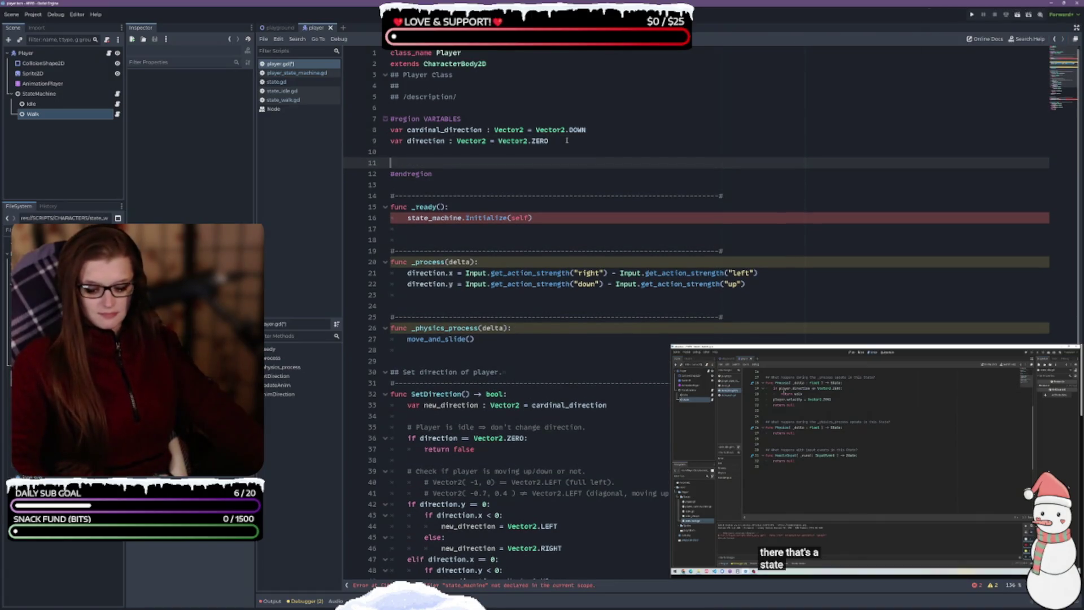
pyautogui.hotkey('ctrl', 'v')
pyautogui.press('Down')
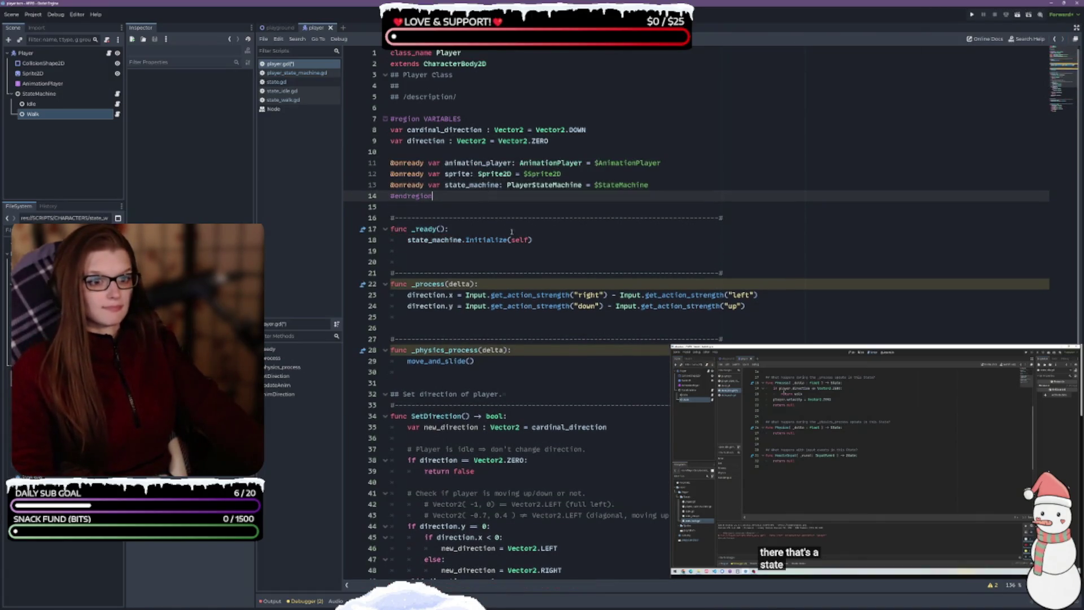
pyautogui.hotkey('ctrl', 's')
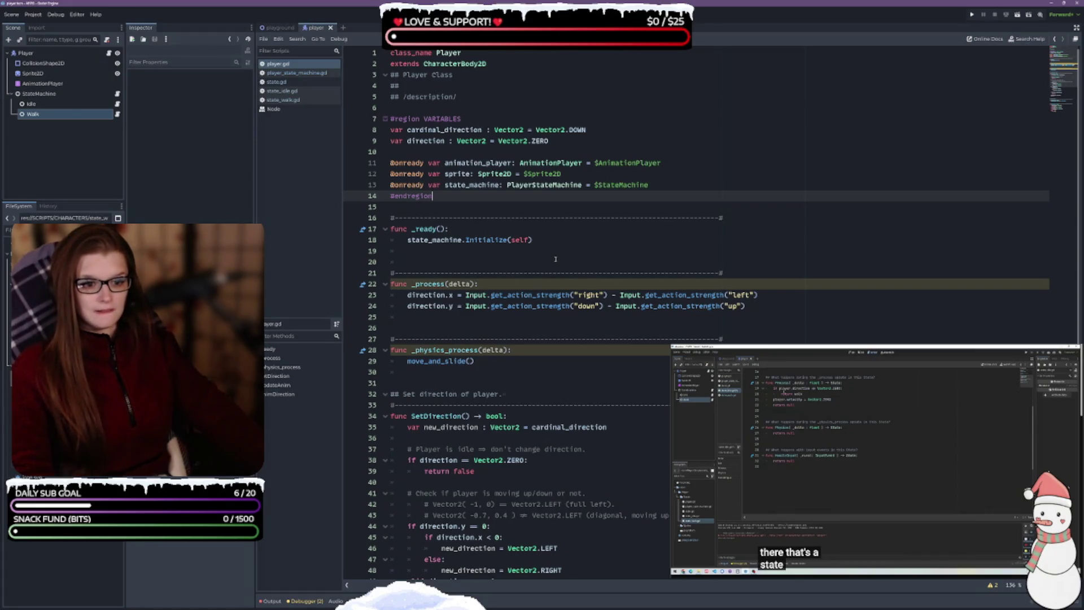
pyautogui.scroll(-1, 549, 340)
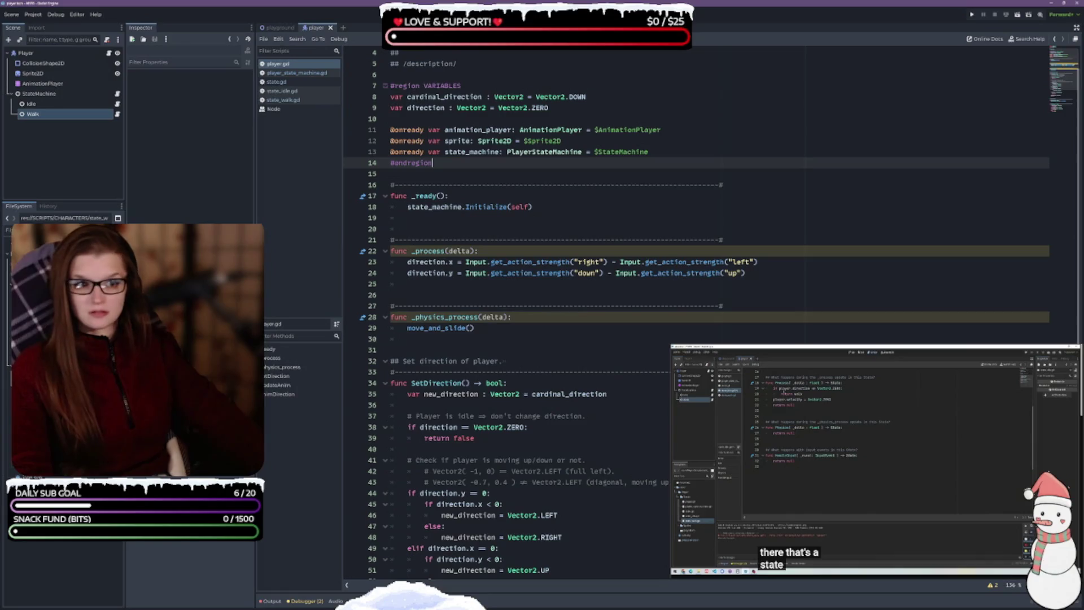
pyautogui.scroll(1, 712, 310)
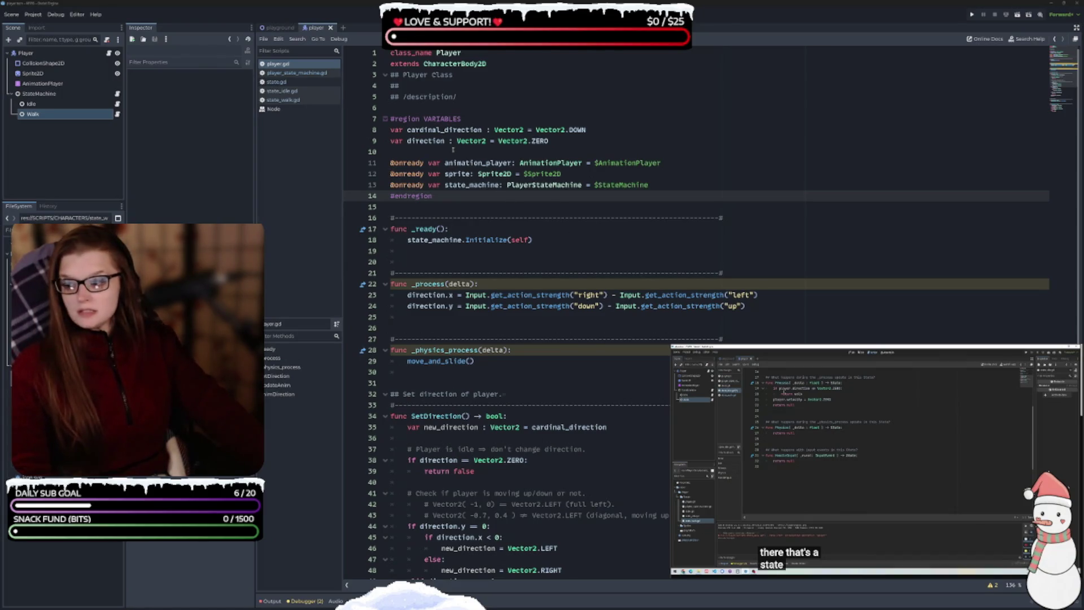
# Step: Delete the space before the colon in the cardinal_direction and direction declarations on lines 8–9
pyautogui.click(485, 130)
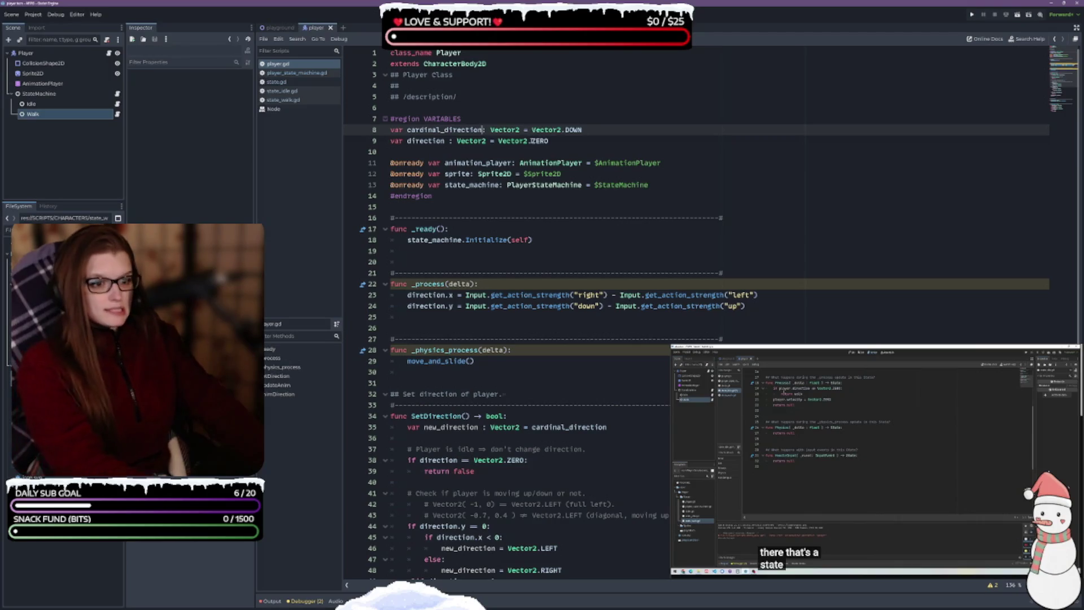
pyautogui.click(449, 140)
pyautogui.press('BackSpace')
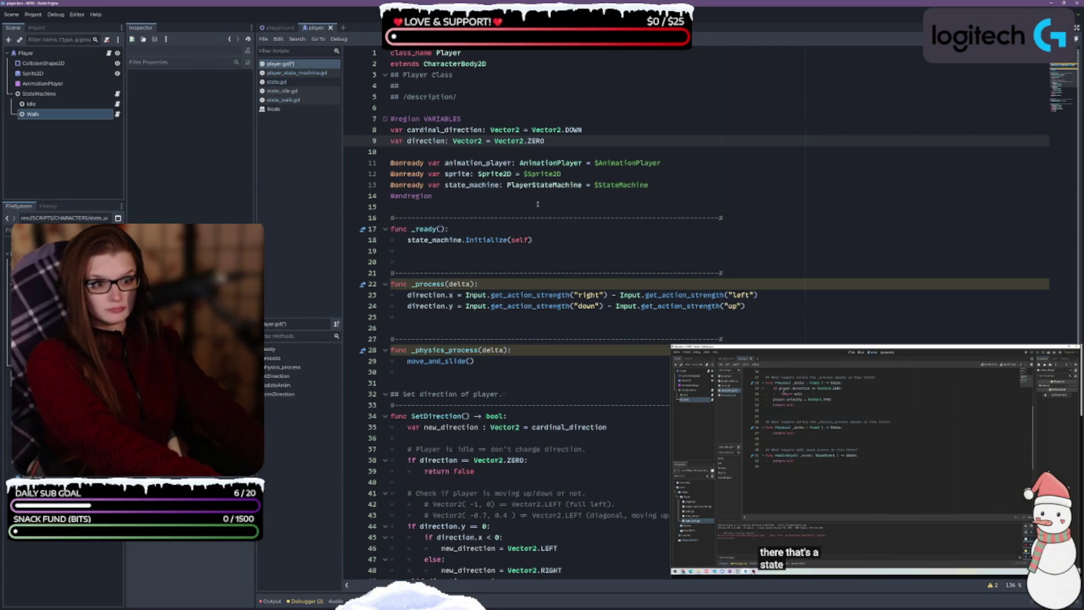
pyautogui.click(519, 164)
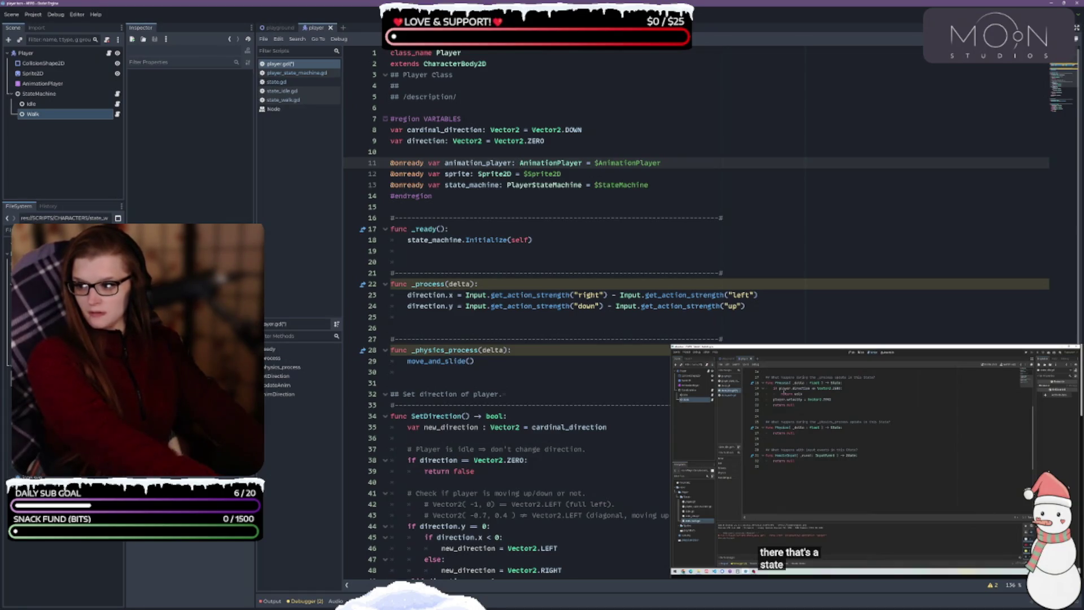
# Step: Change the UpdateAnim parameter on line 65 from 'state : String' to 'state: String'
pyautogui.click(598, 244)
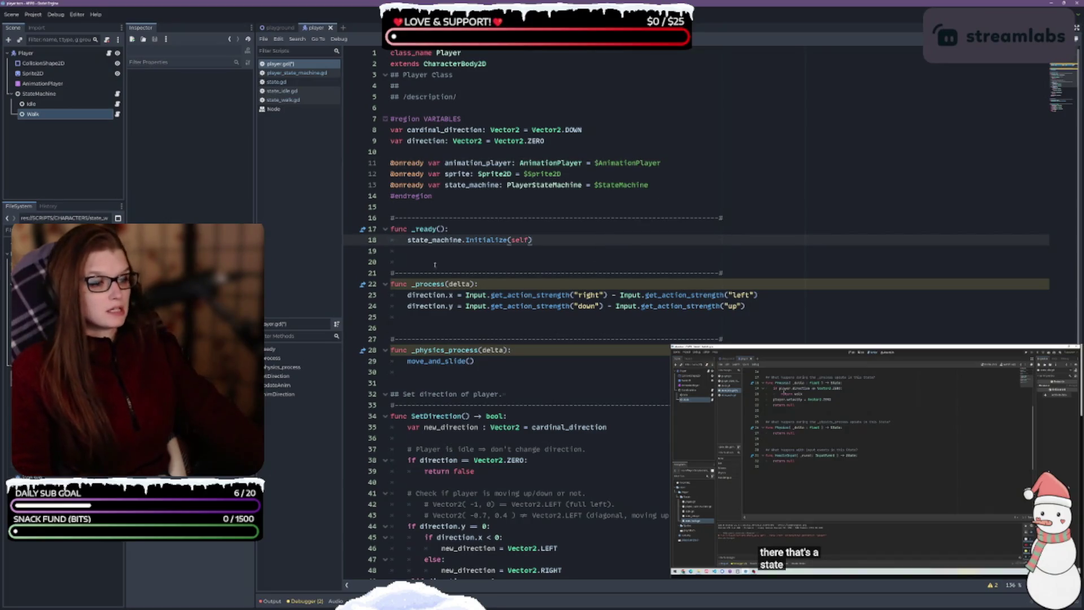
pyautogui.scroll(-7, 586, 254)
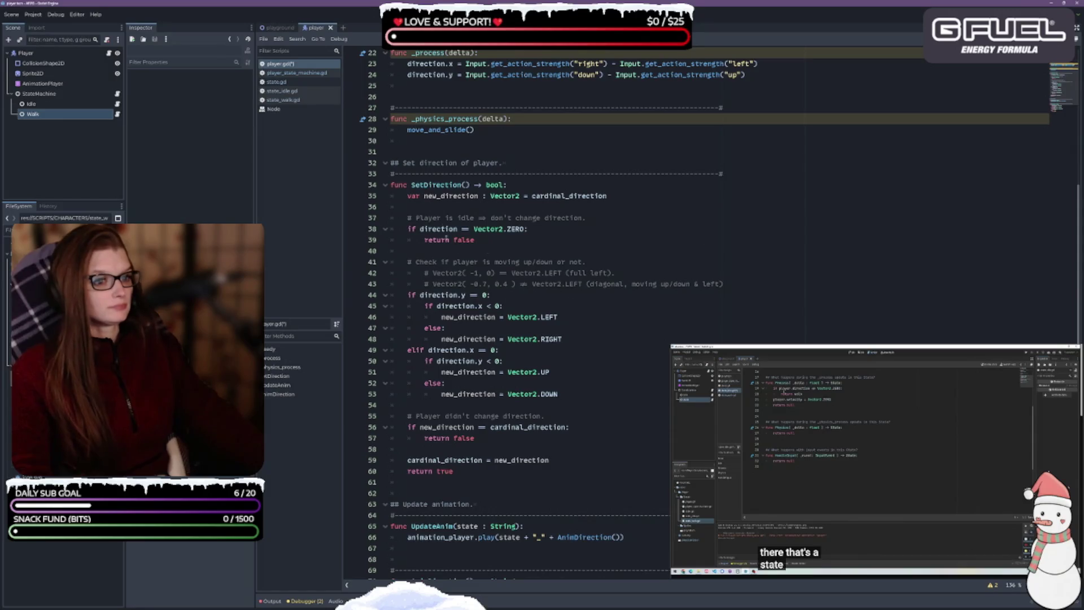
pyautogui.scroll(2, 545, 176)
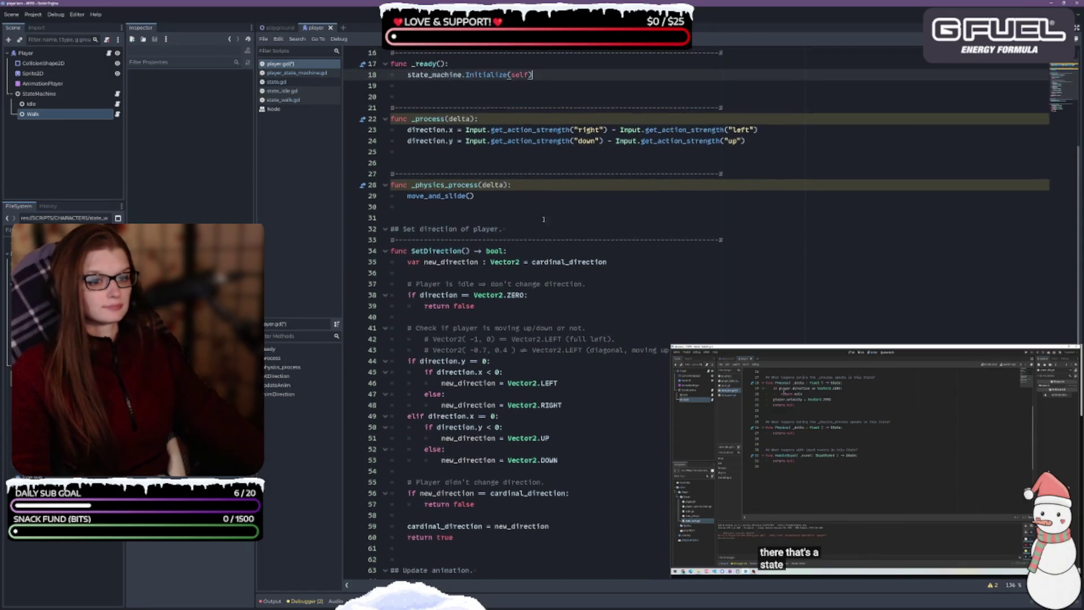
pyautogui.click(484, 220)
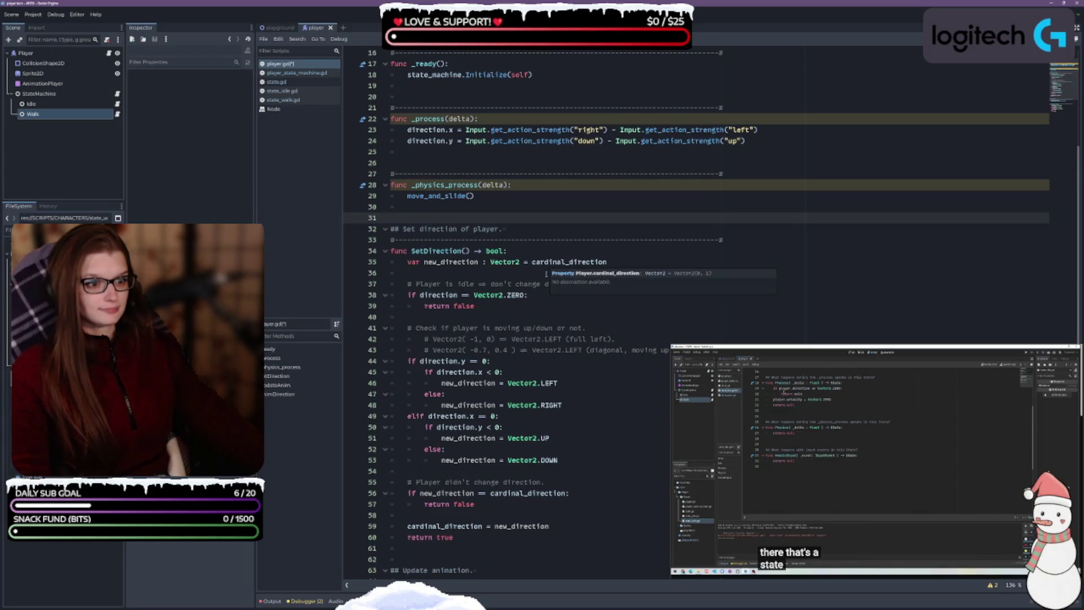
pyautogui.scroll(-4, 612, 320)
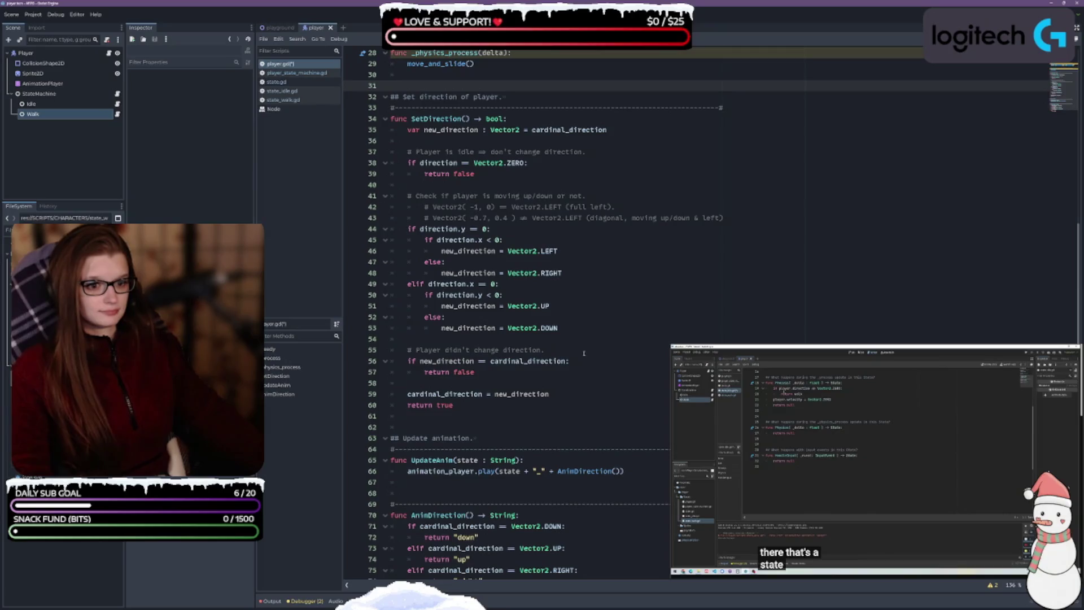
pyautogui.scroll(-2, 591, 353)
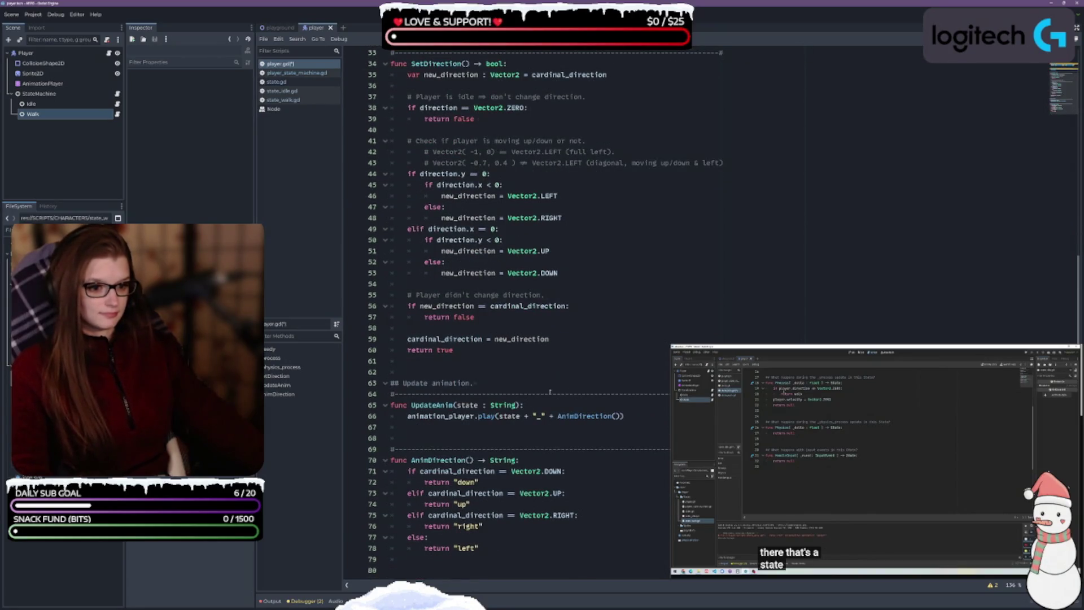
pyautogui.click(483, 404)
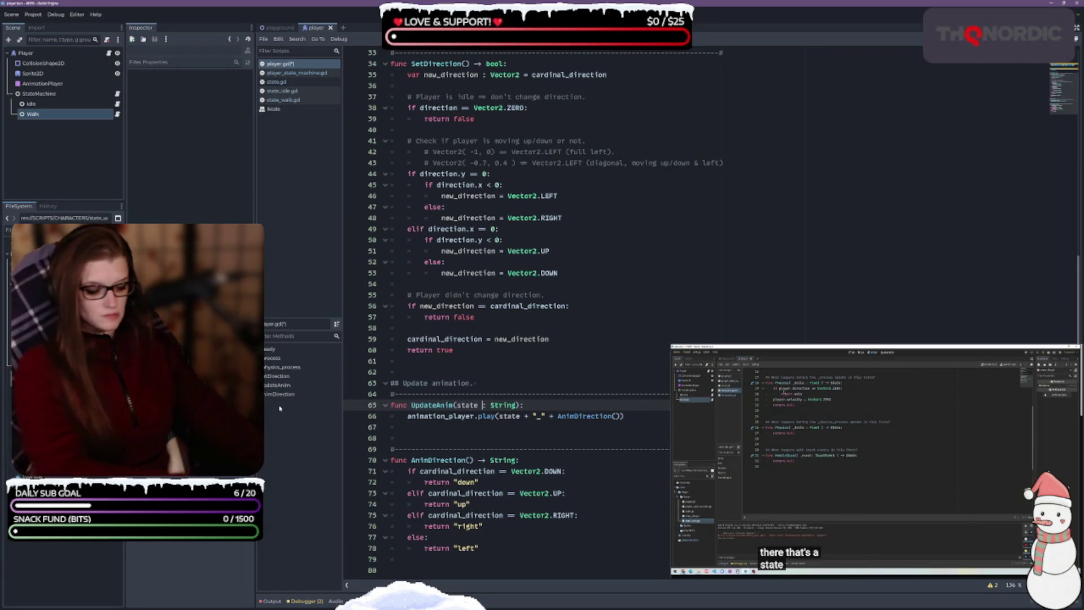
pyautogui.press('BackSpace')
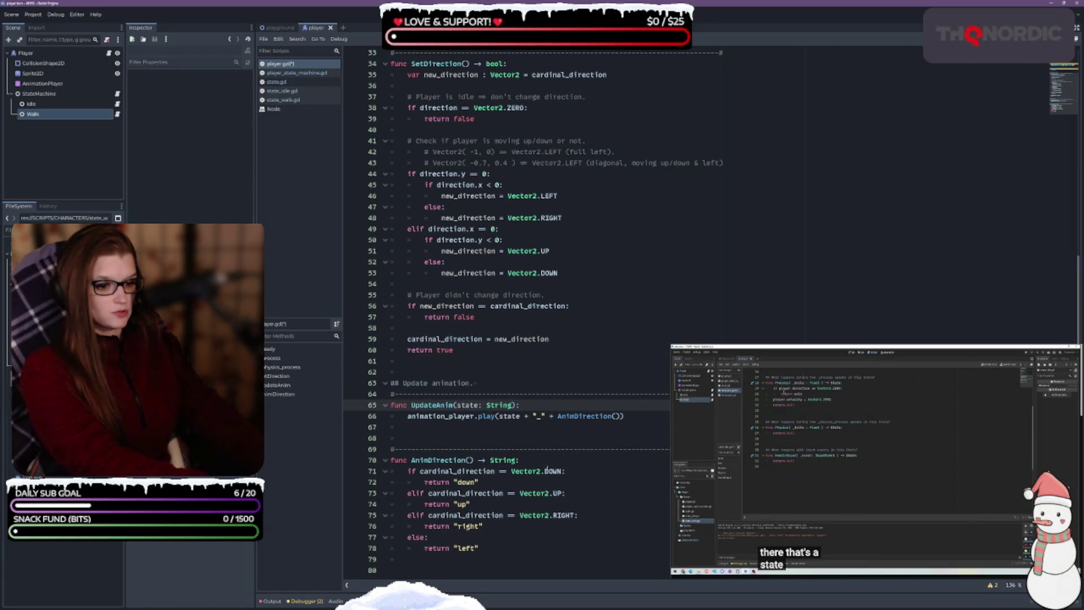
# Step: Save the player.gd script
pyautogui.click(520, 545)
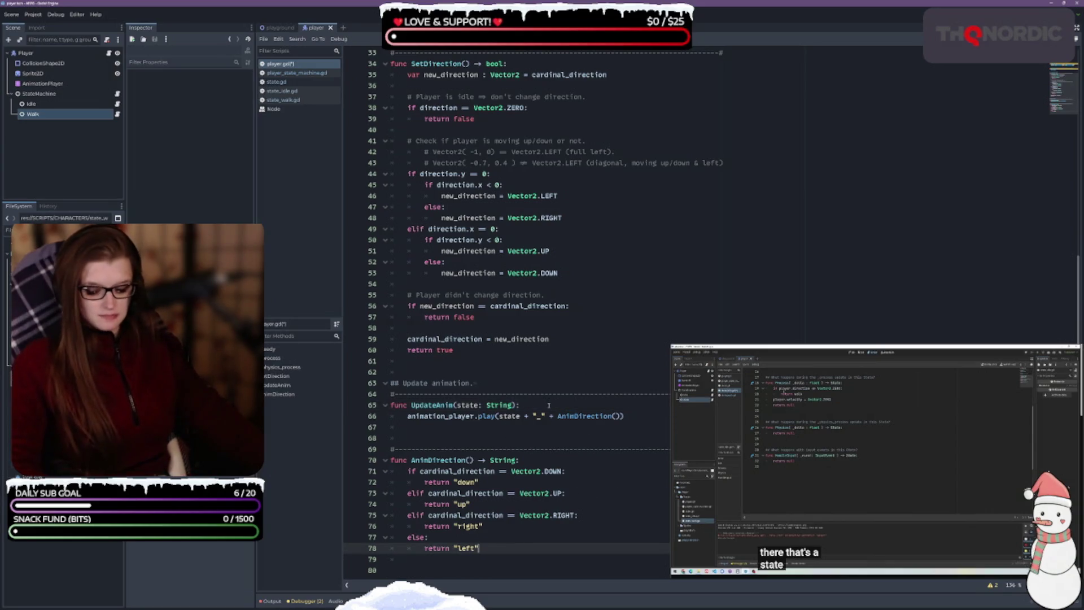
pyautogui.hotkey('ctrl', 's')
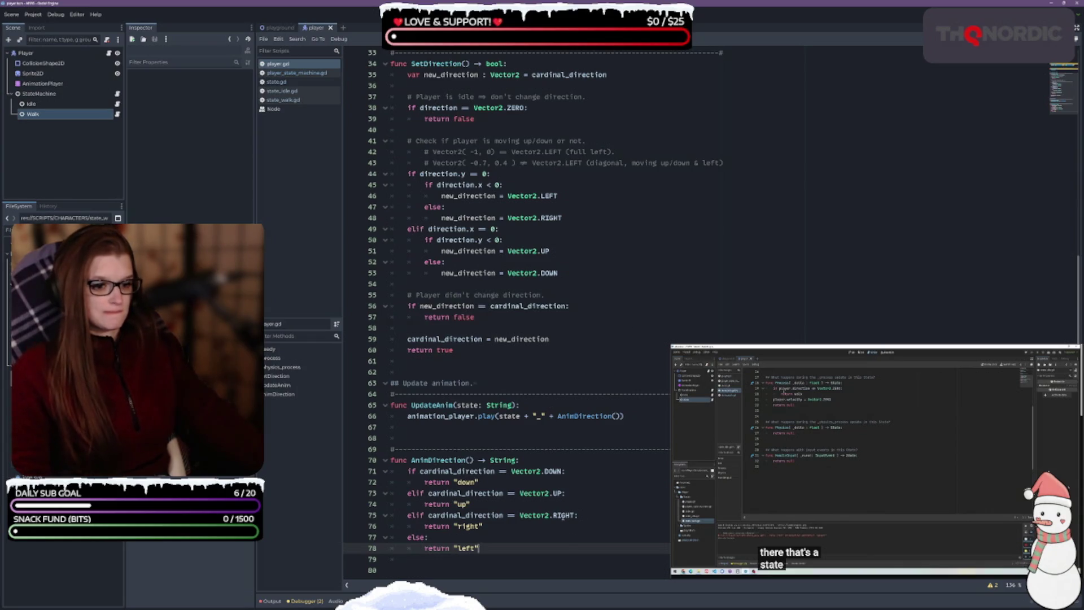
pyautogui.scroll(4, 548, 489)
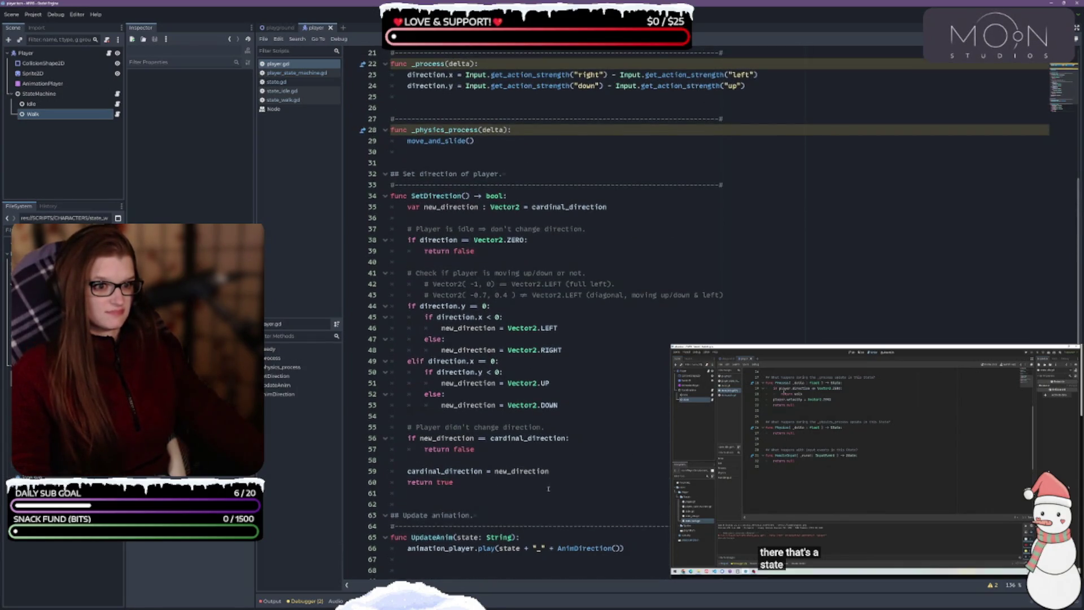
pyautogui.click(483, 206)
pyautogui.press('BackSpace')
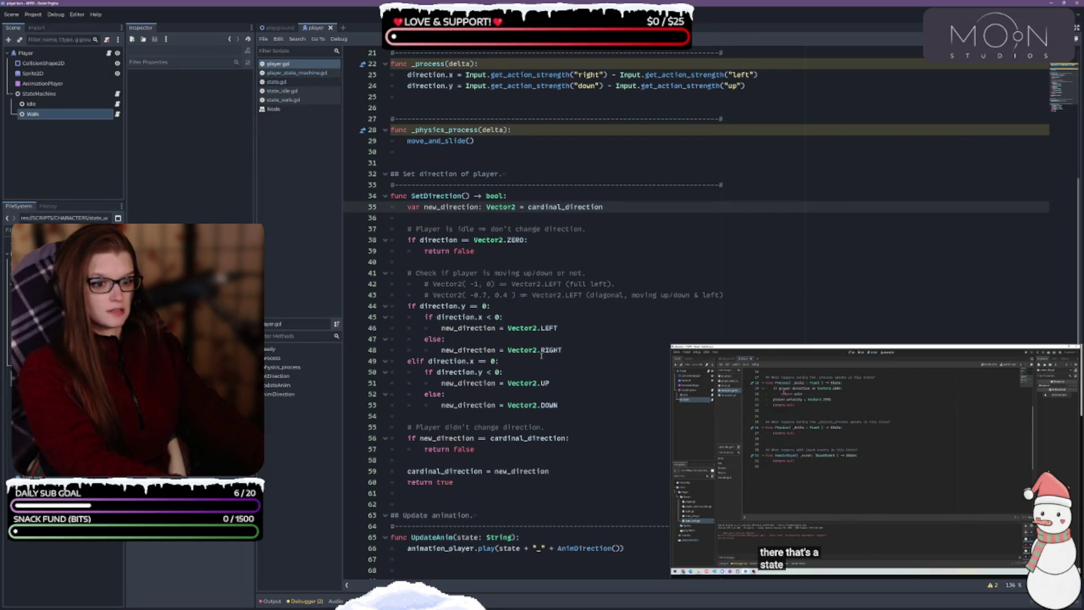
pyautogui.scroll(-4, 570, 384)
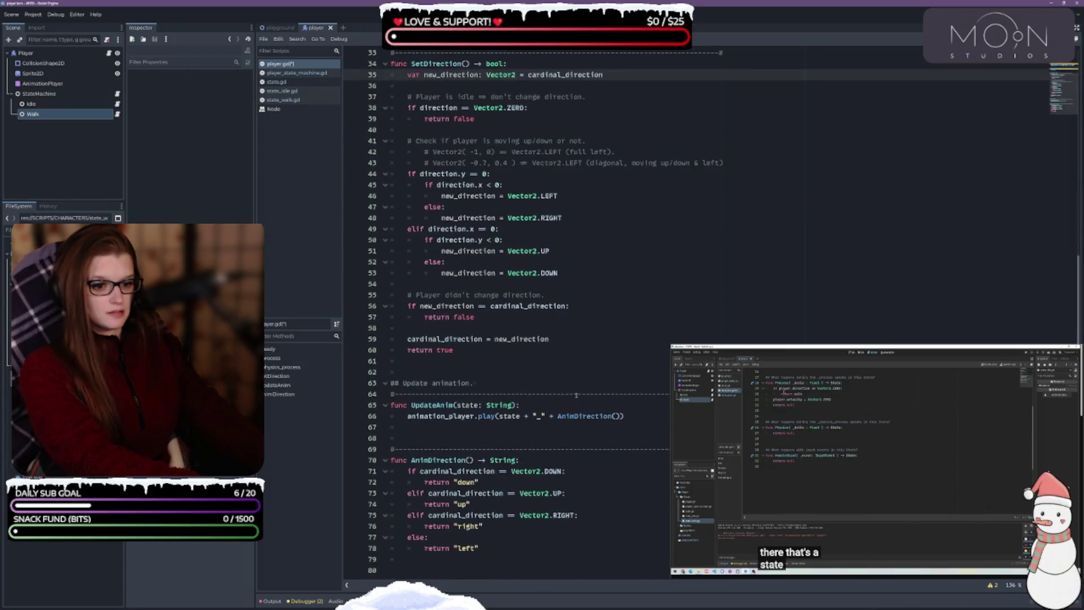
pyautogui.scroll(9, 585, 422)
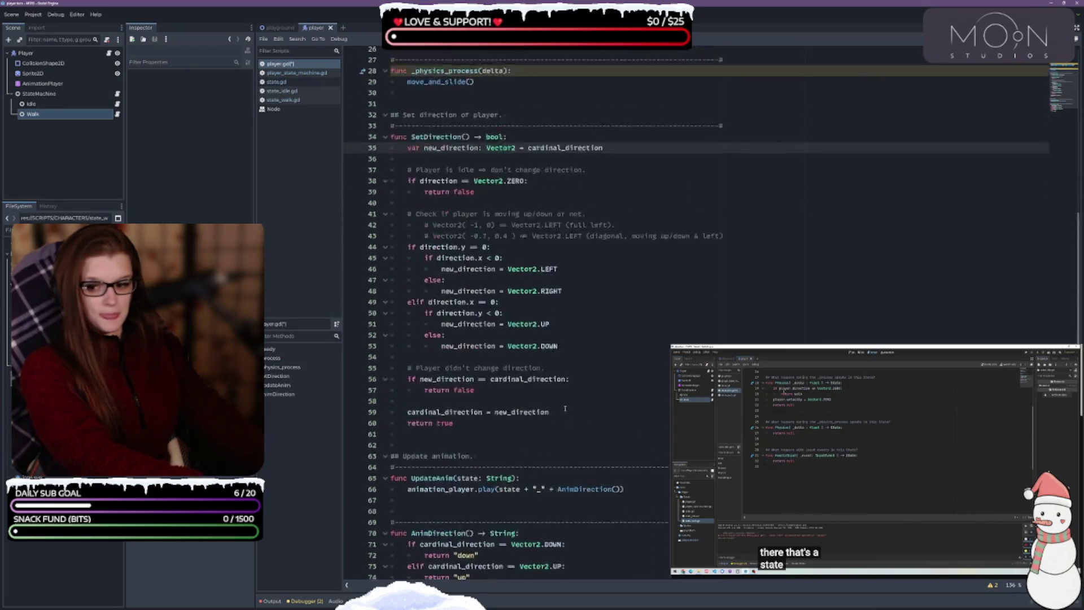
pyautogui.scroll(2, 538, 433)
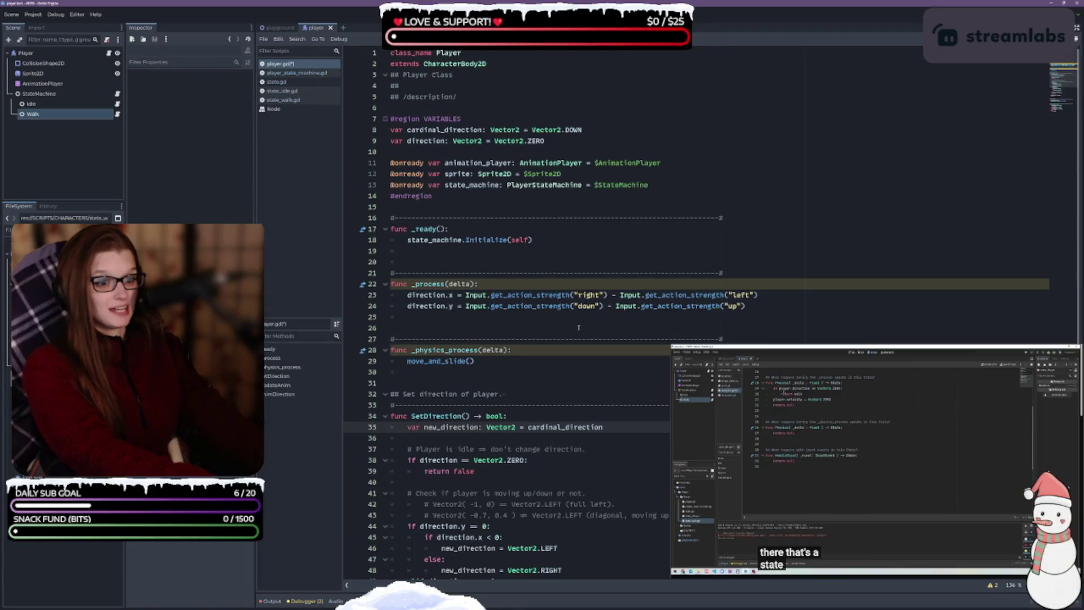
pyautogui.click(644, 384)
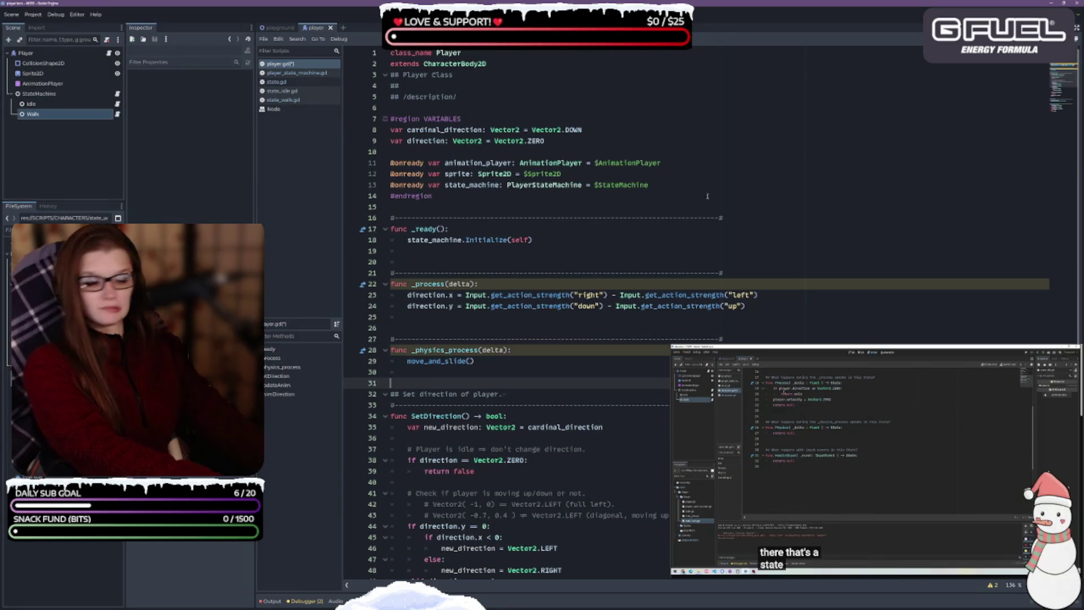
# Step: Delete the dashed separator comment on line 16 above _ready
pyautogui.moveTo(739, 217); pyautogui.dragTo(362, 224)
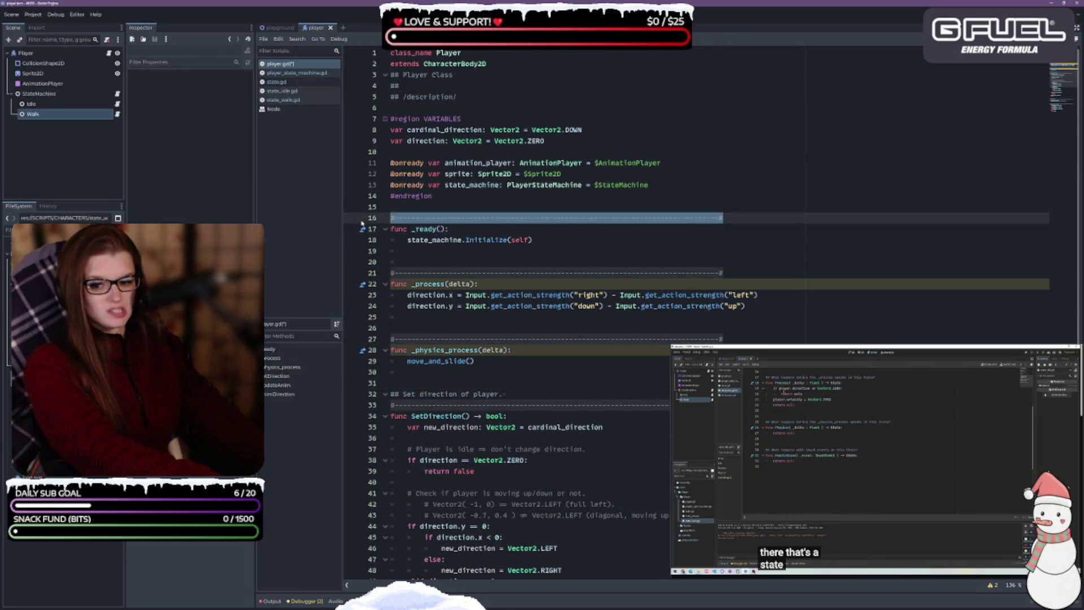
pyautogui.rightClick(674, 224)
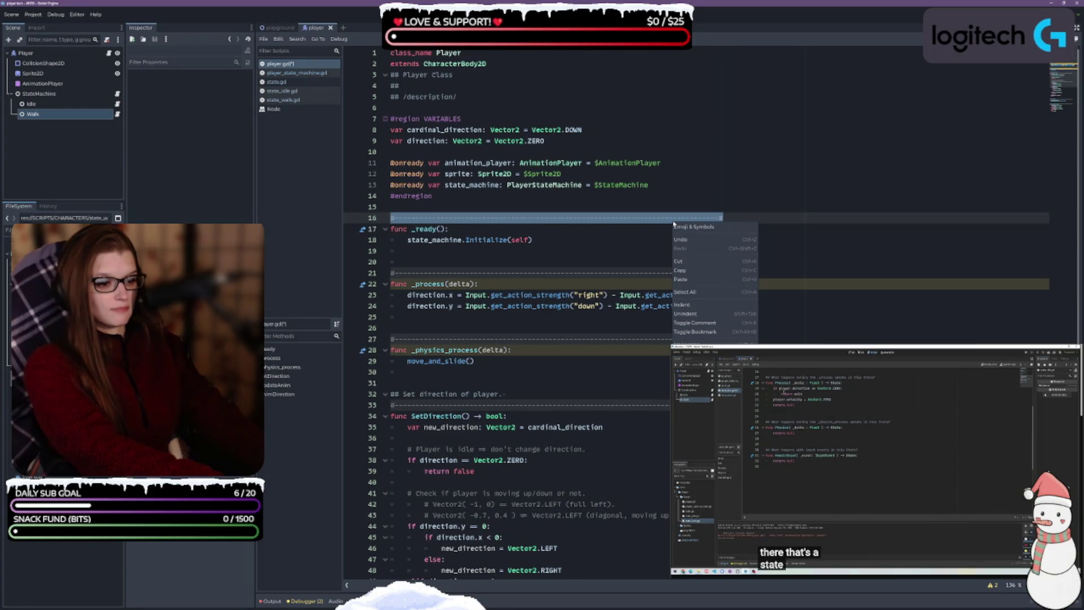
pyautogui.click(739, 218)
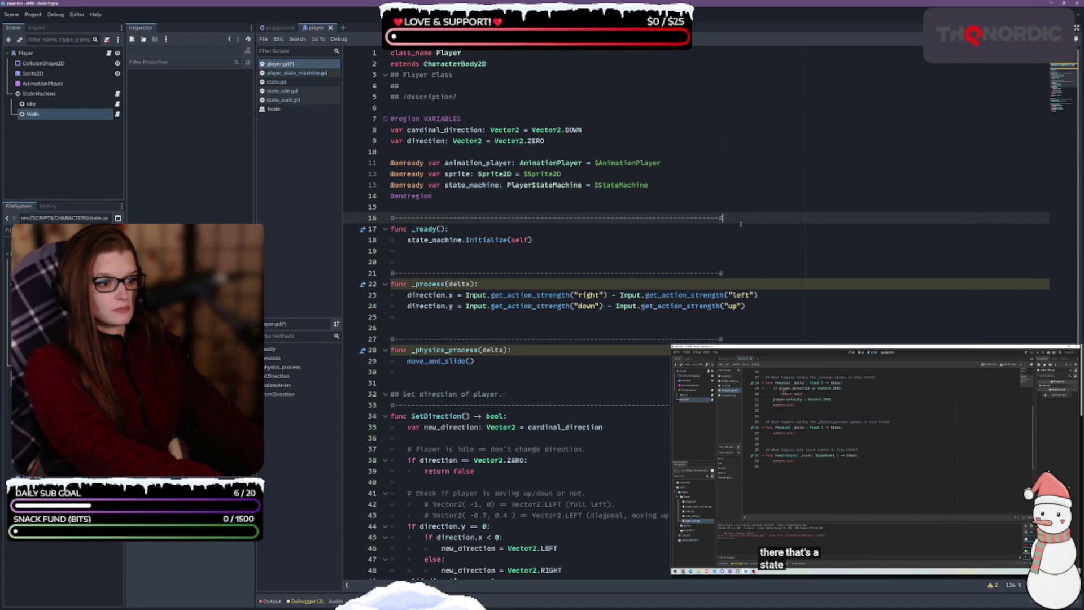
pyautogui.moveTo(725, 218); pyautogui.dragTo(390, 218)
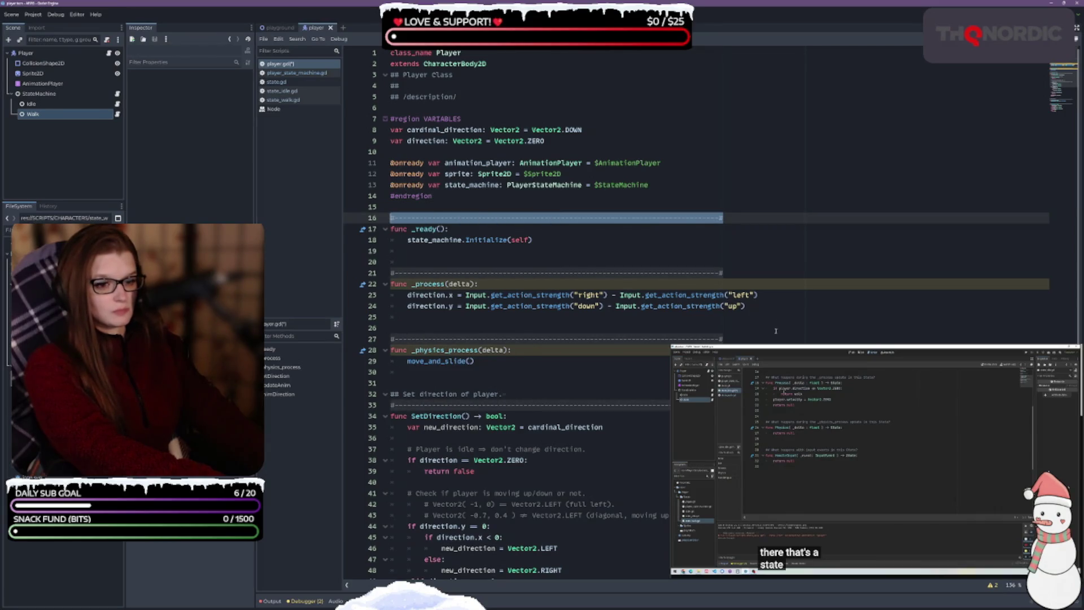
pyautogui.press('Delete')
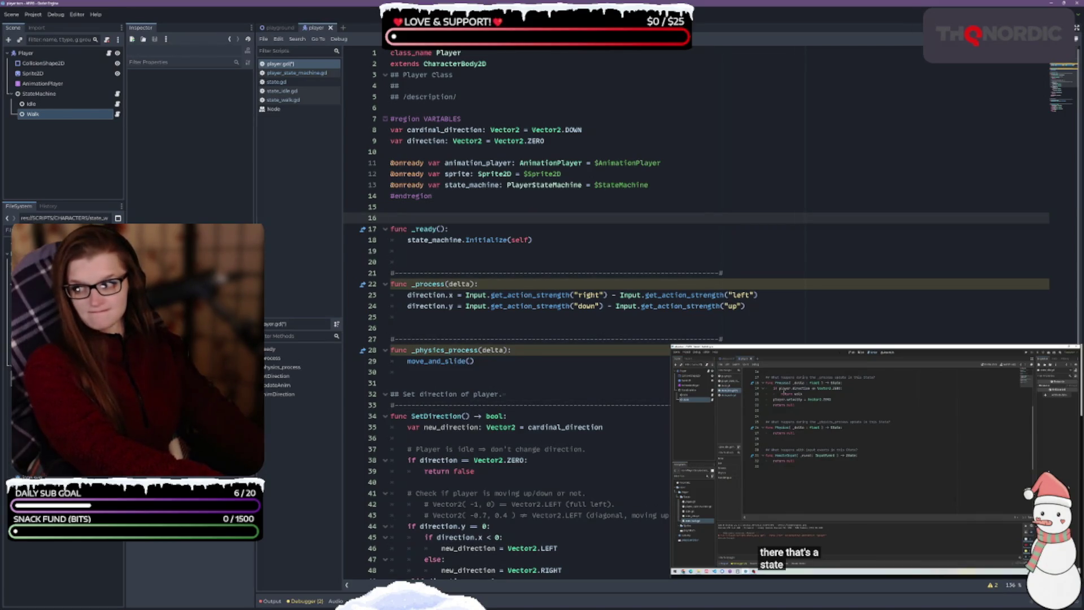
# Step: Delete the dashed separator comment on line 21 above _process
pyautogui.click(735, 271)
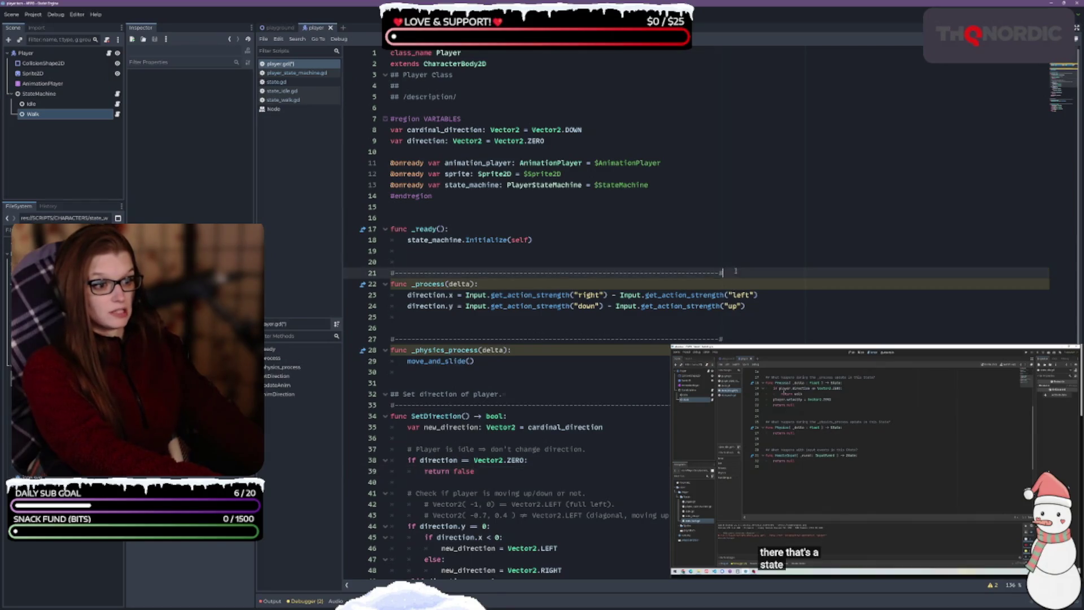
pyautogui.moveTo(736, 271); pyautogui.dragTo(391, 272)
pyautogui.press('Delete')
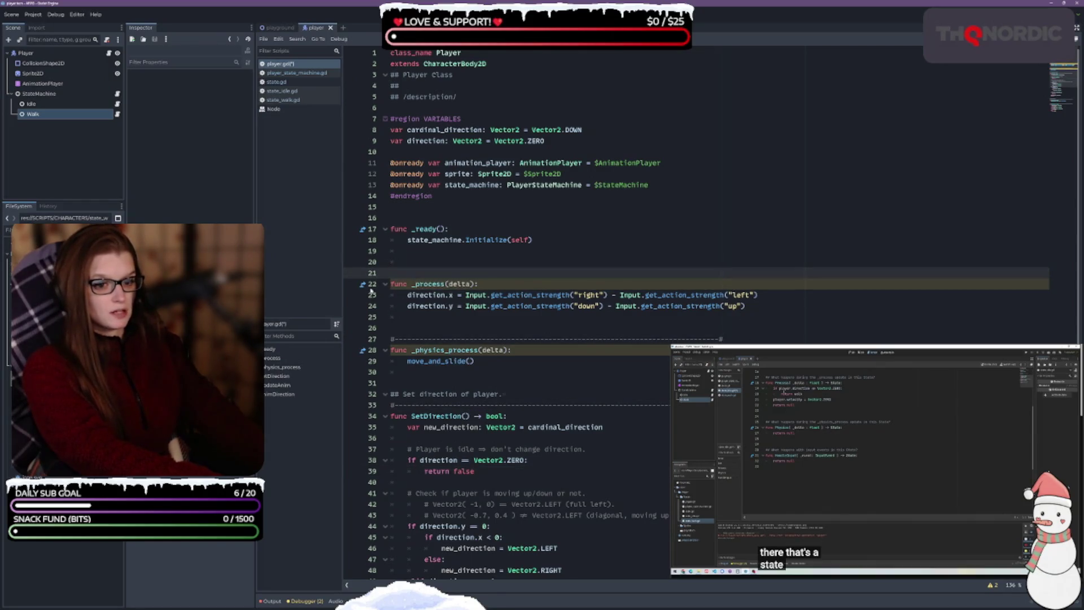
pyautogui.press('Down')
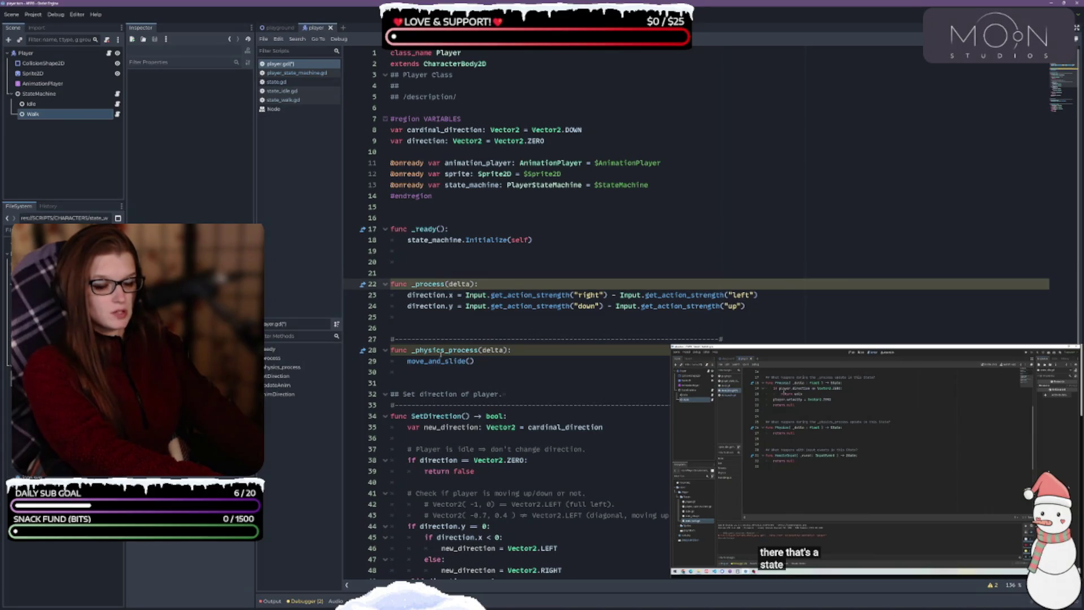
pyautogui.rightClick(440, 284)
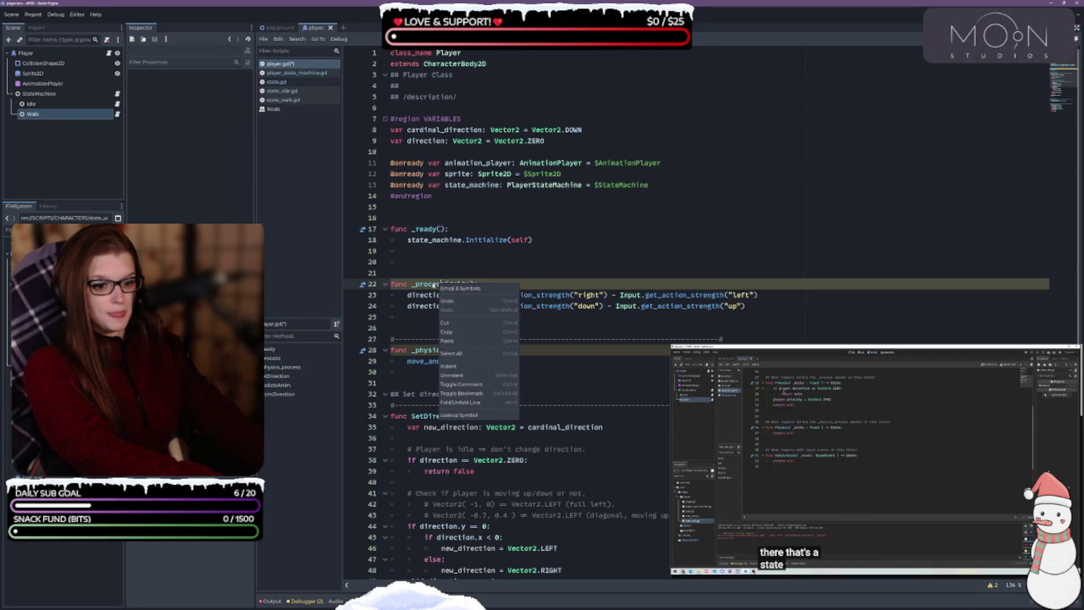
pyautogui.press('Escape')
# Step: Rename delta to _delta in _process and _physics_process and save the script
pyautogui.click(305, 600)
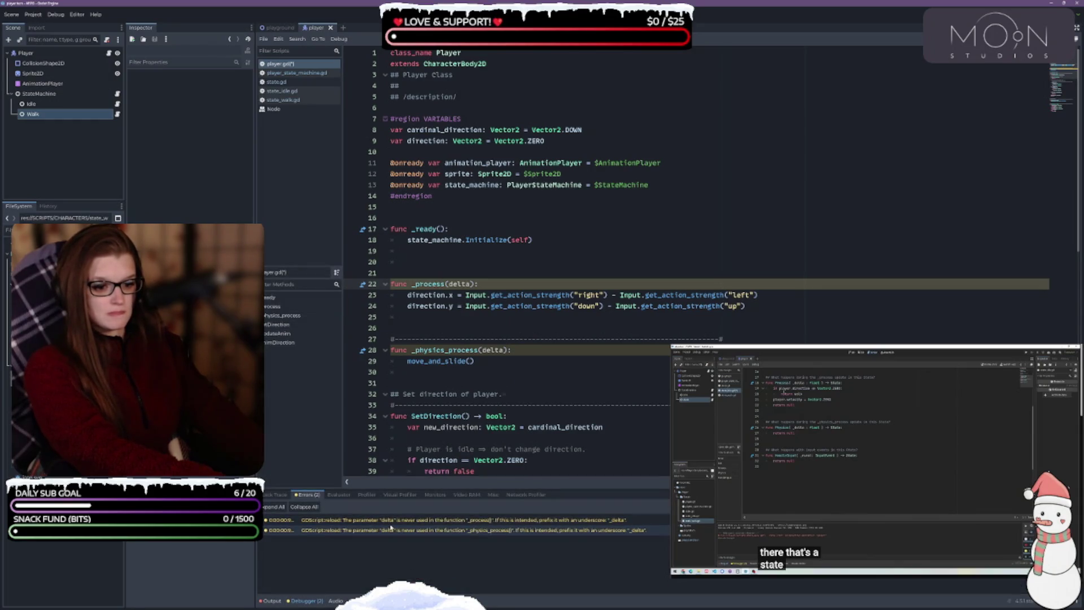
pyautogui.moveTo(393, 523)
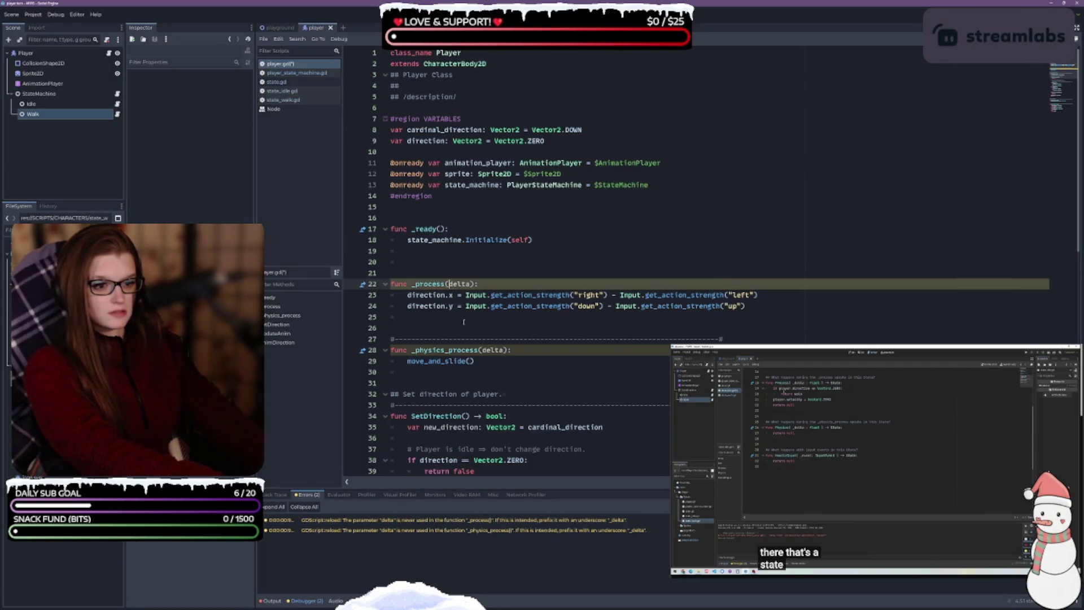
pyautogui.write('_')
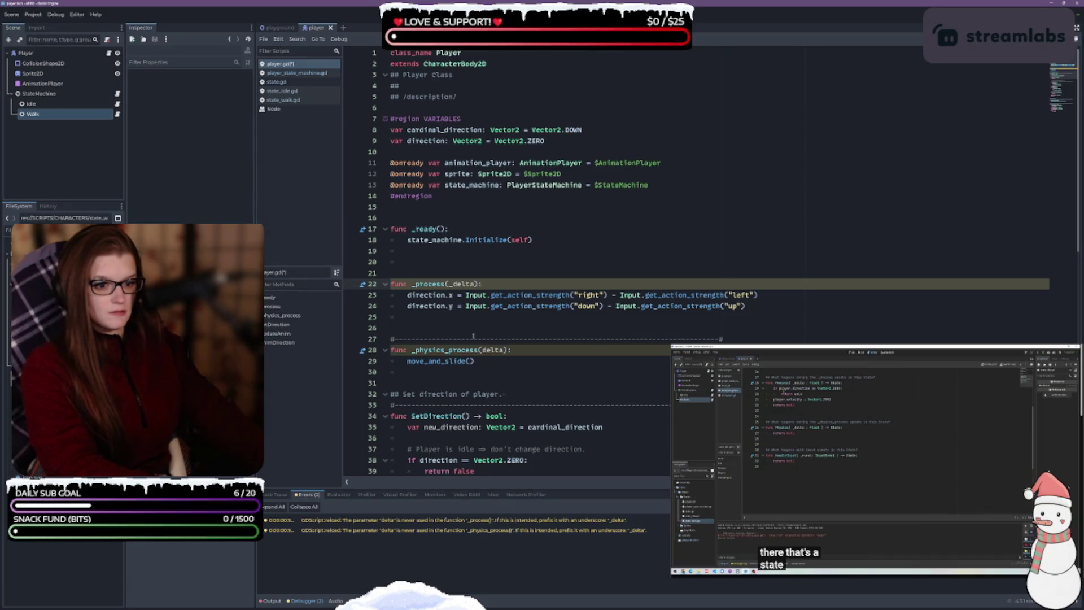
pyautogui.click(484, 350)
pyautogui.write('_')
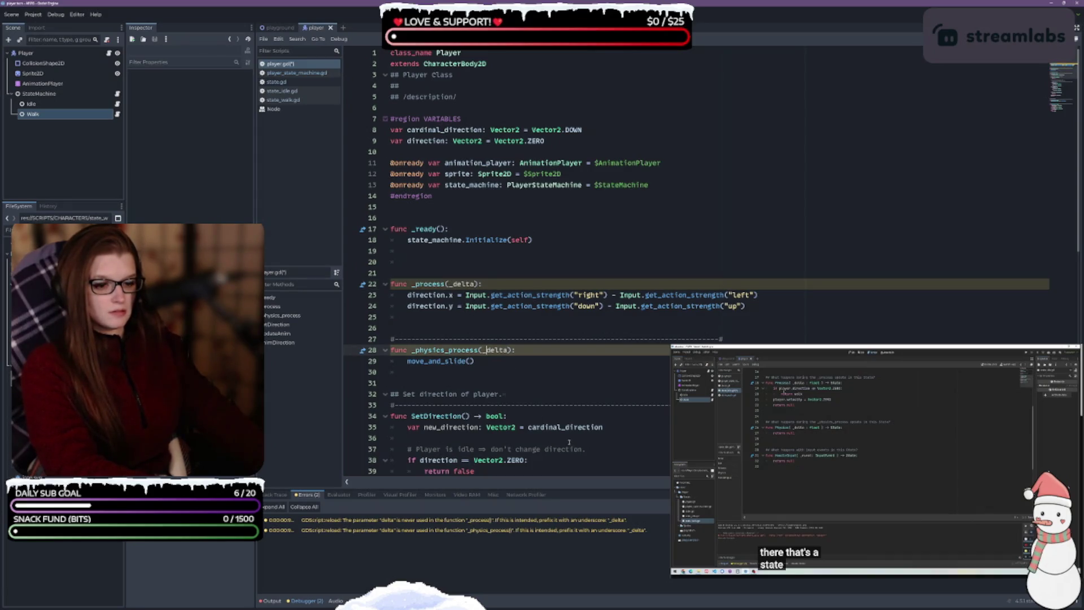
pyautogui.hotkey('ctrl', 's')
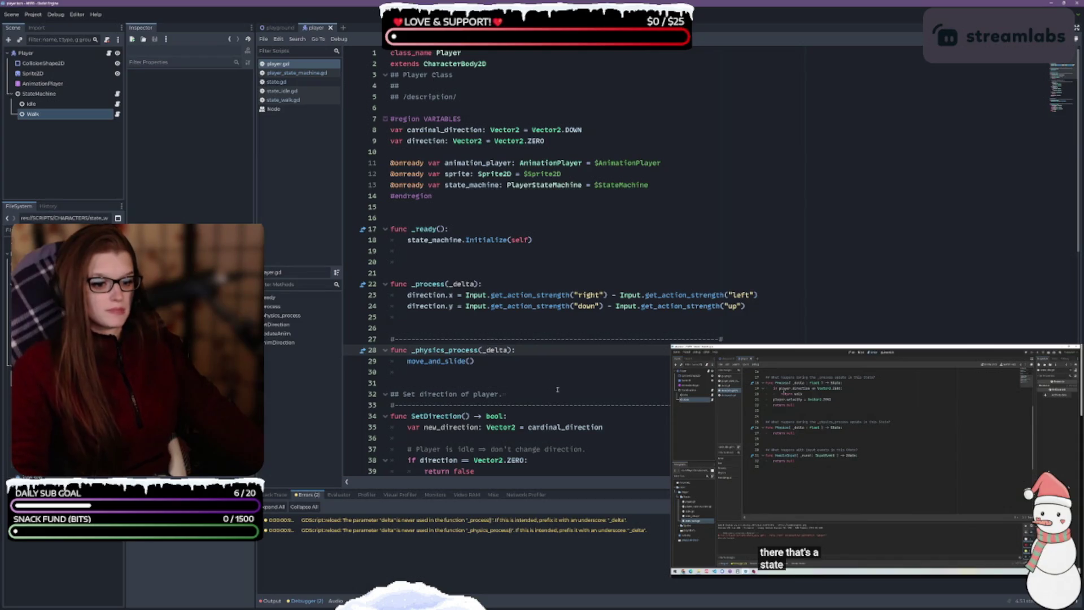
# Step: Check the script warnings list, then collapse the Debugger panel
pyautogui.click(314, 499)
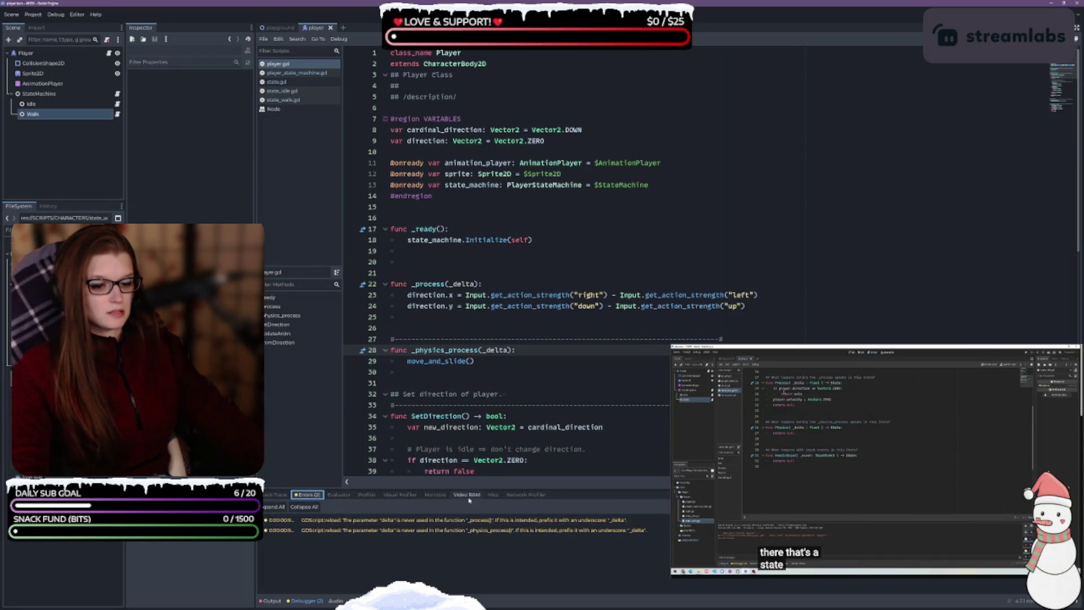
pyautogui.click(318, 601)
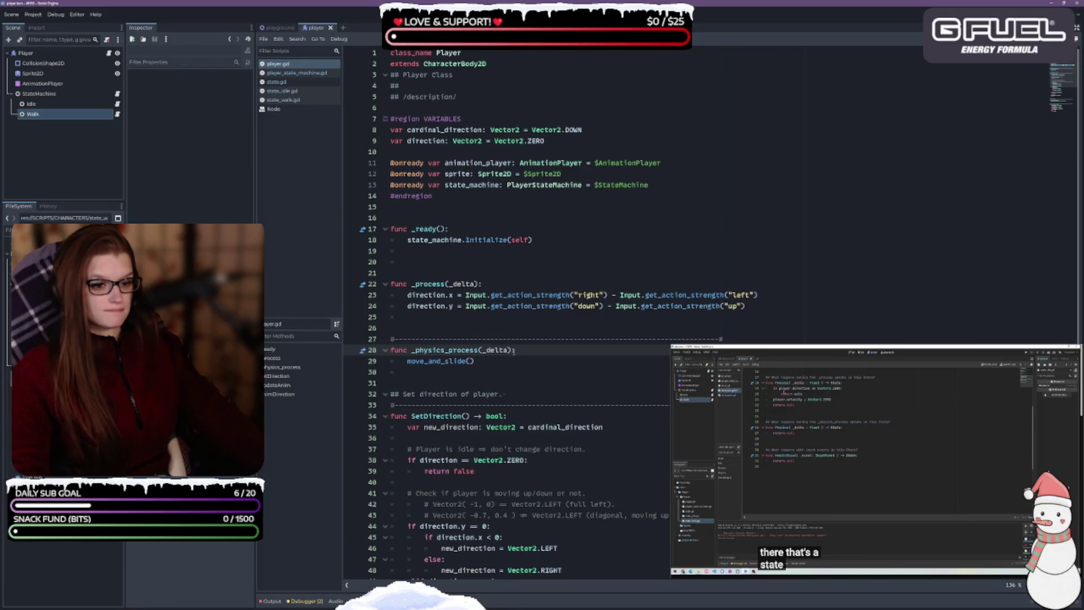
pyautogui.scroll(-4, 568, 339)
# Step: Copy the dashed separator comment from line 27
pyautogui.scroll(4, 569, 339)
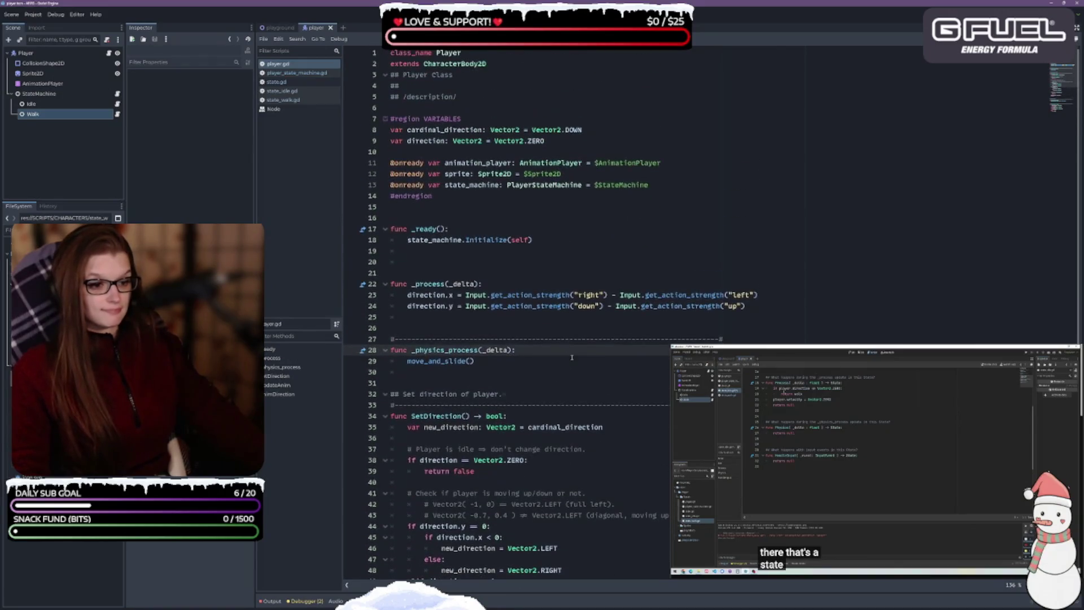
pyautogui.click(548, 450)
pyautogui.scroll(-3, 573, 454)
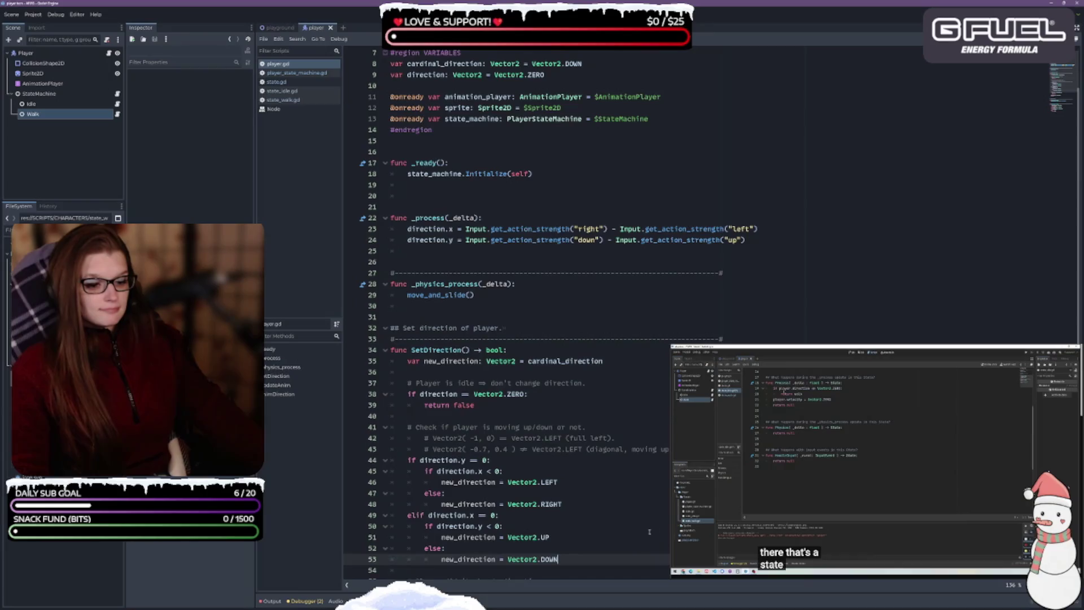
pyautogui.scroll(3, 574, 454)
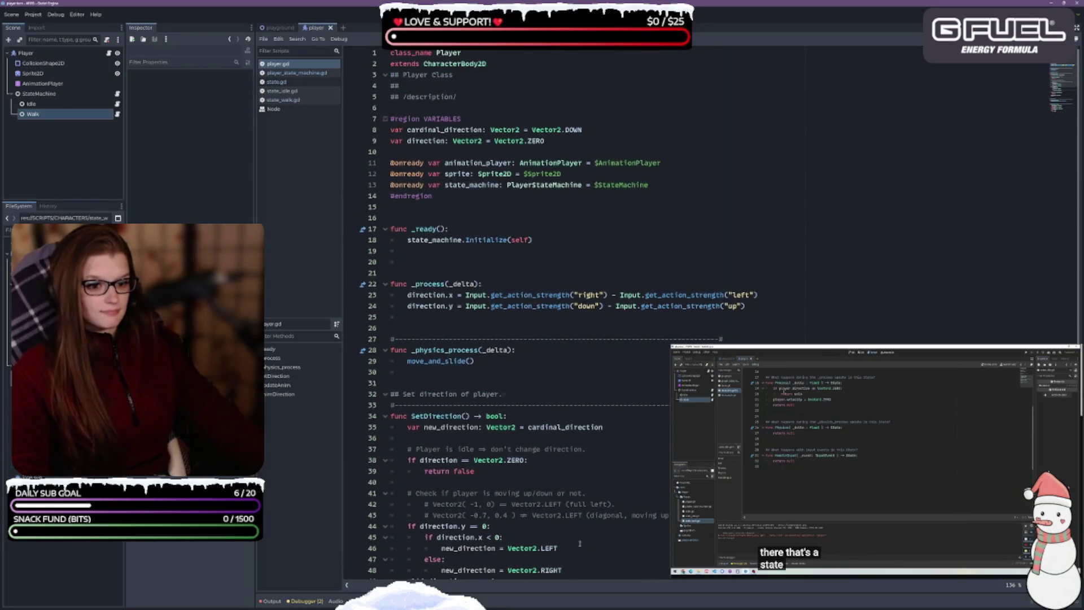
pyautogui.moveTo(723, 339); pyautogui.dragTo(393, 340)
pyautogui.hotkey('ctrl', 'c')
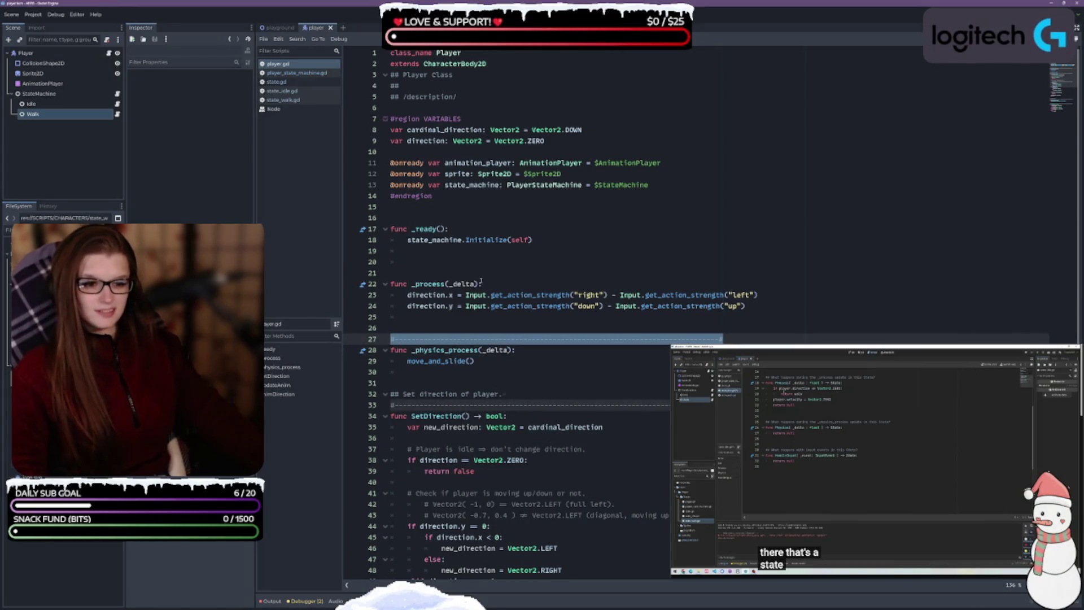
# Step: Paste the dashed separator onto the empty lines 21 and 16
pyautogui.click(617, 271)
pyautogui.hotkey('ctrl', 'v')
pyautogui.press('Up')
pyautogui.press('Up')
pyautogui.press('Up')
pyautogui.hotkey('ctrl', 'v')
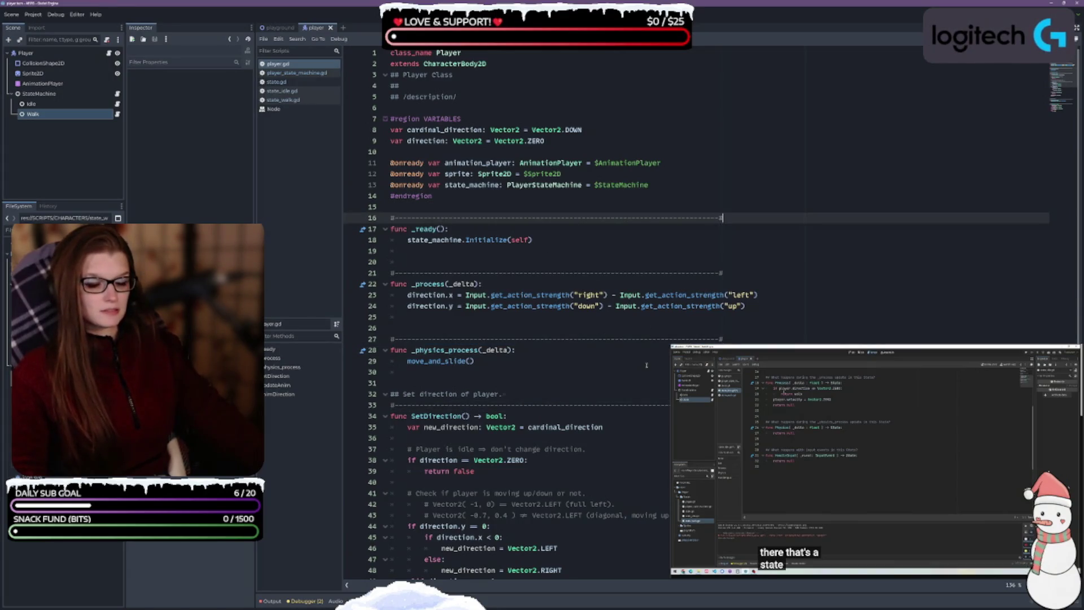
pyautogui.click(621, 493)
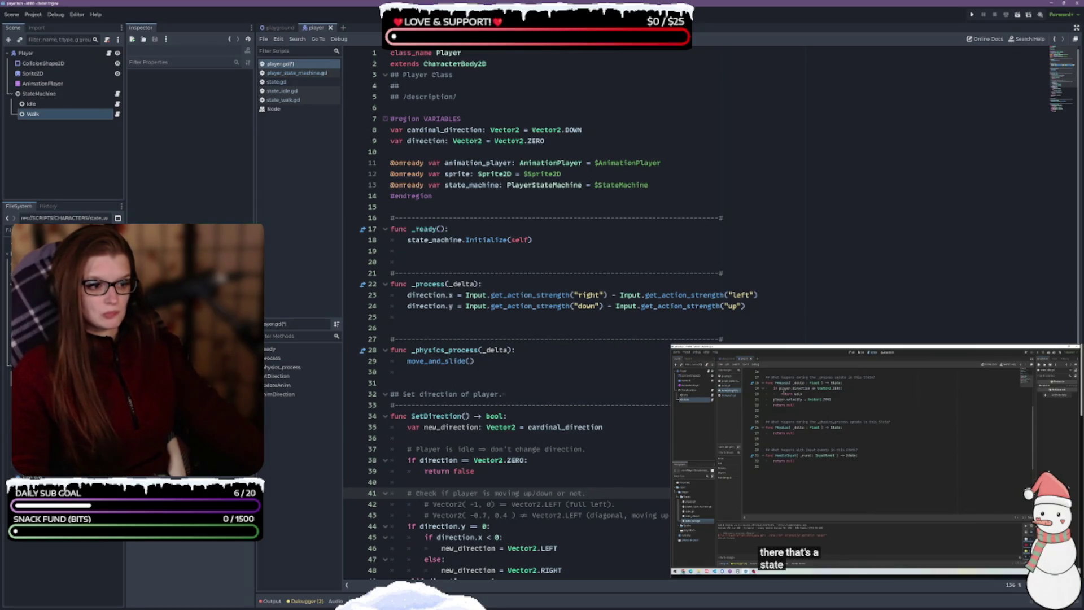
pyautogui.scroll(-4, 508, 311)
pyautogui.scroll(-5, 699, 328)
pyautogui.scroll(10, 699, 328)
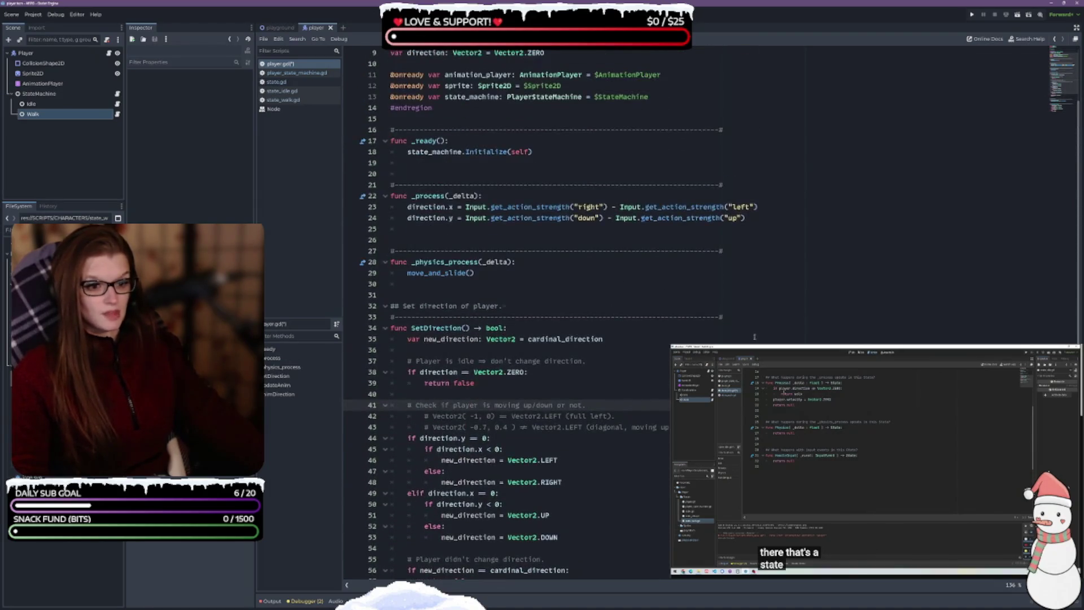
# Step: Delete the dashed separator comments on lines 16, 21, 26 and 31
pyautogui.click(377, 218)
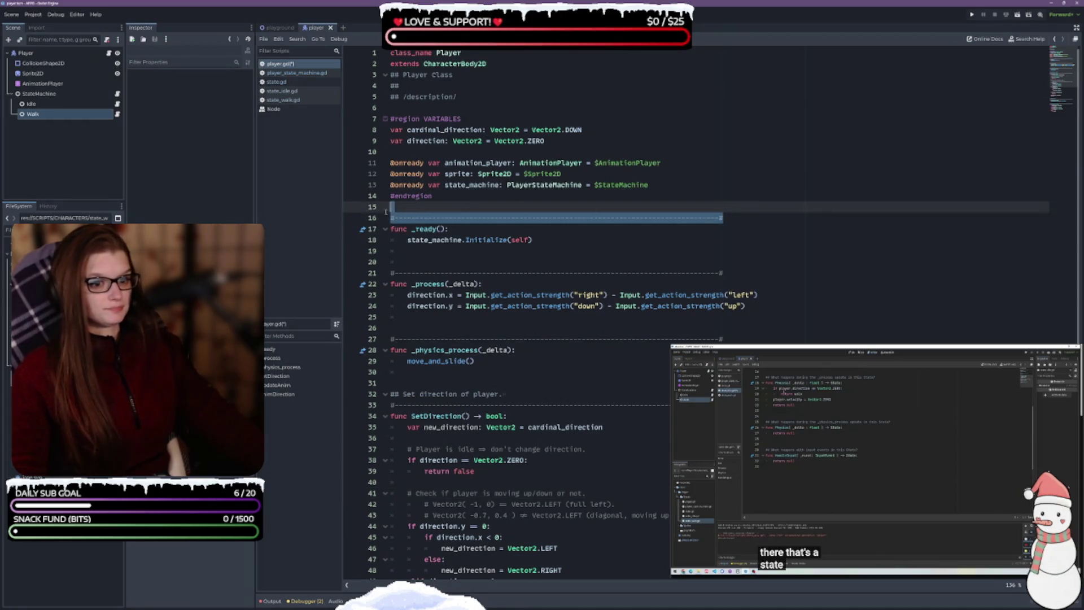
pyautogui.press('BackSpace')
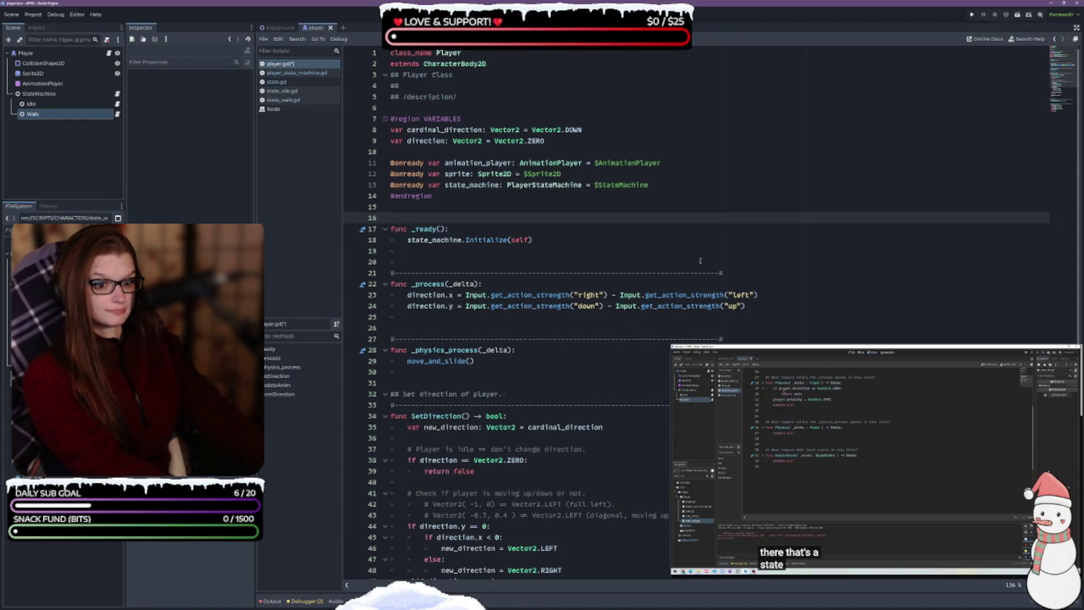
pyautogui.moveTo(725, 272); pyautogui.dragTo(390, 273)
pyautogui.press('BackSpace')
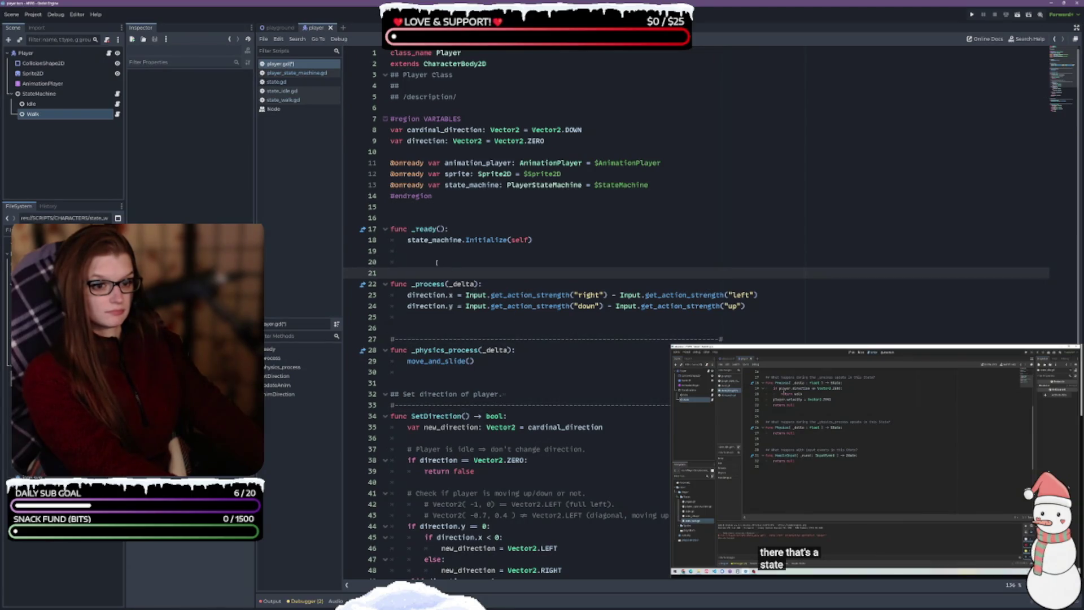
pyautogui.press('BackSpace')
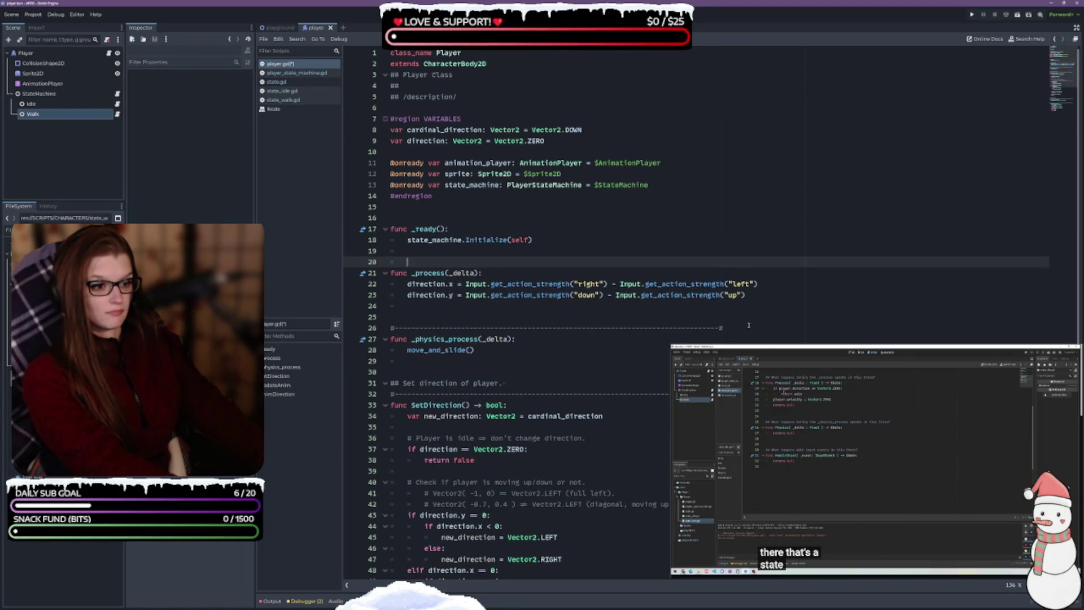
pyautogui.moveTo(725, 328); pyautogui.dragTo(390, 327)
pyautogui.press('BackSpace')
pyautogui.press('BackSpace')
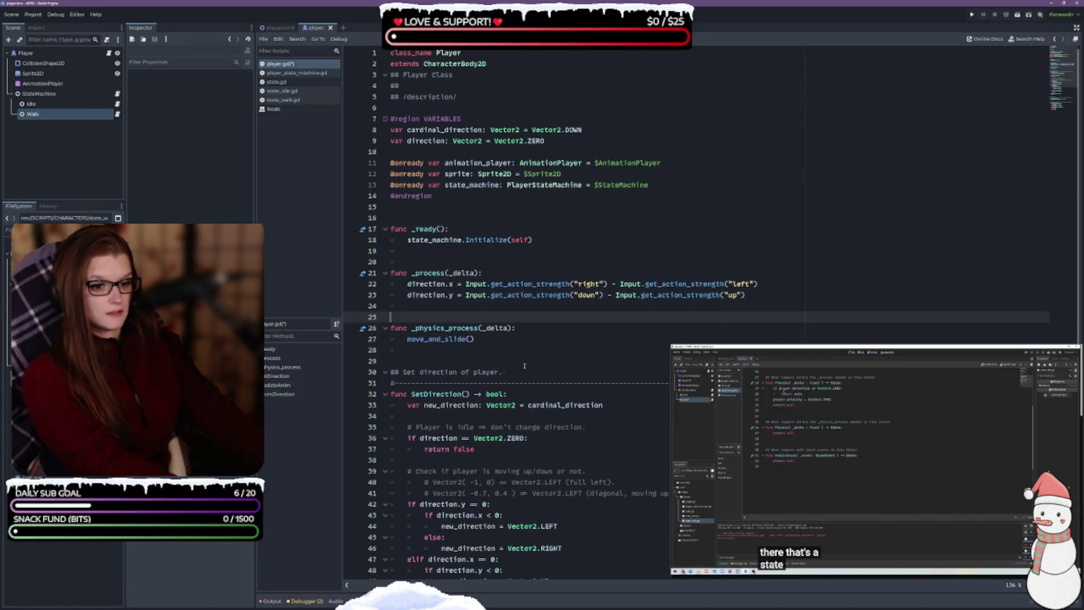
pyautogui.moveTo(706, 383); pyautogui.dragTo(390, 383)
pyautogui.press('BackSpace')
pyautogui.press('BackSpace')
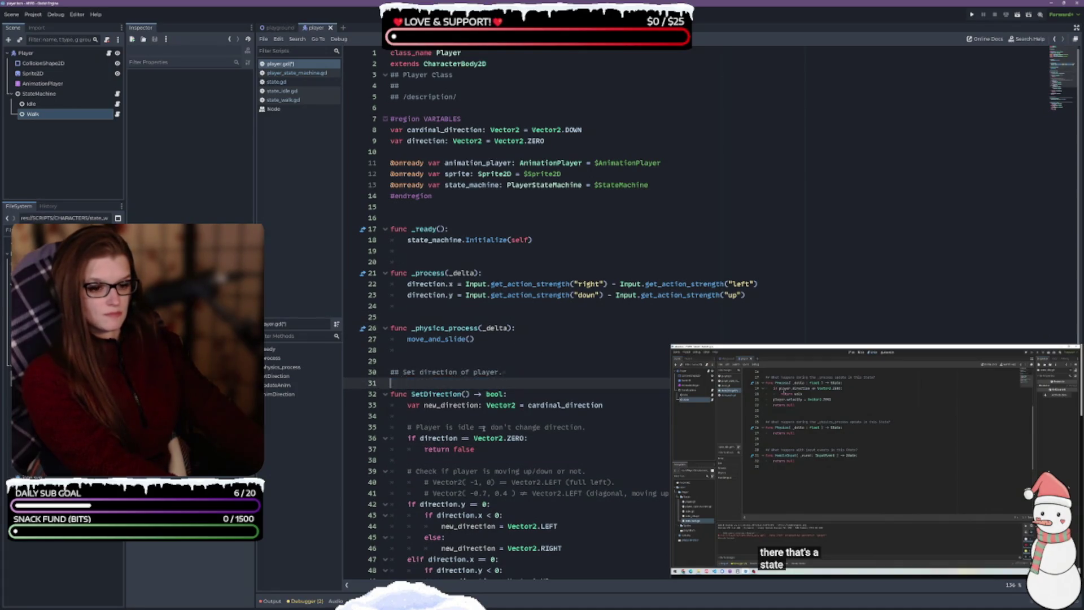
# Step: Delete the dashed separators on line 61 and above AnimDirection
pyautogui.scroll(-10, 617, 397)
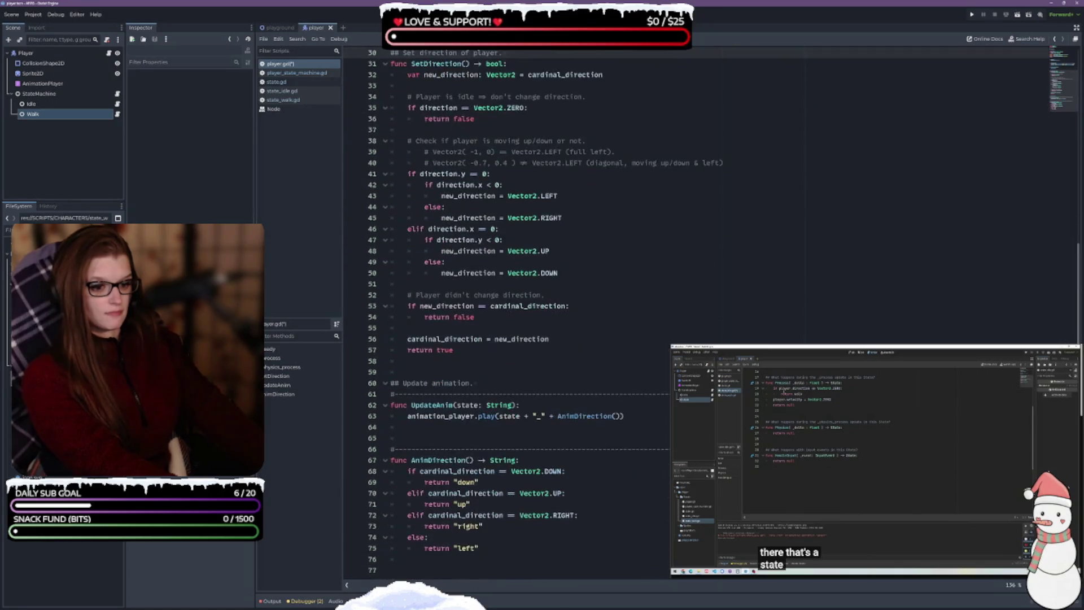
pyautogui.moveTo(669, 394); pyautogui.dragTo(390, 394)
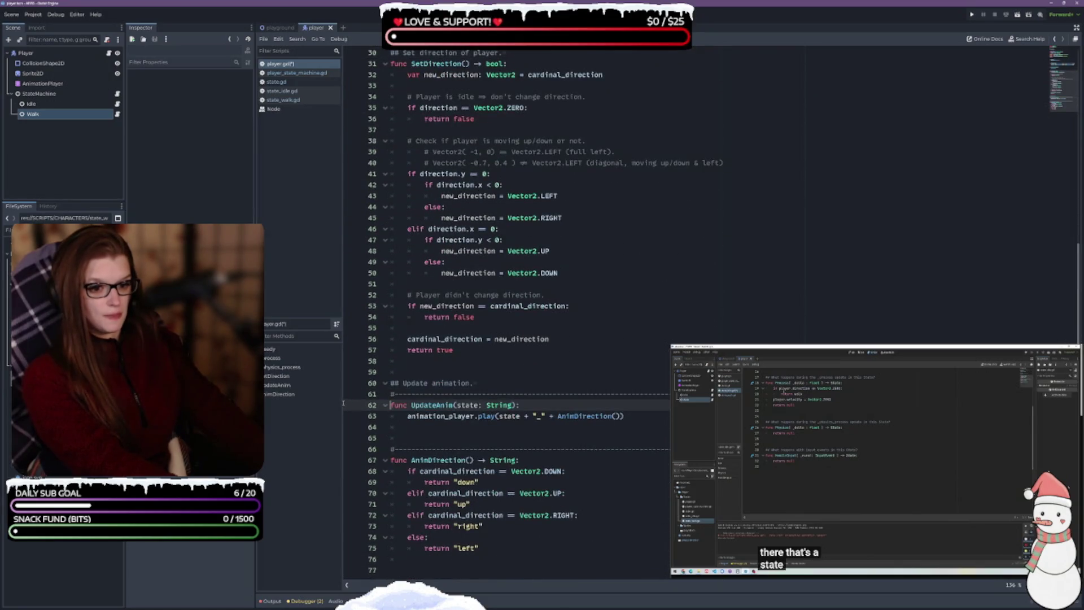
pyautogui.press('BackSpace')
pyautogui.press('BackSpace')
pyautogui.moveTo(669, 437); pyautogui.dragTo(390, 437)
pyautogui.press('BackSpace')
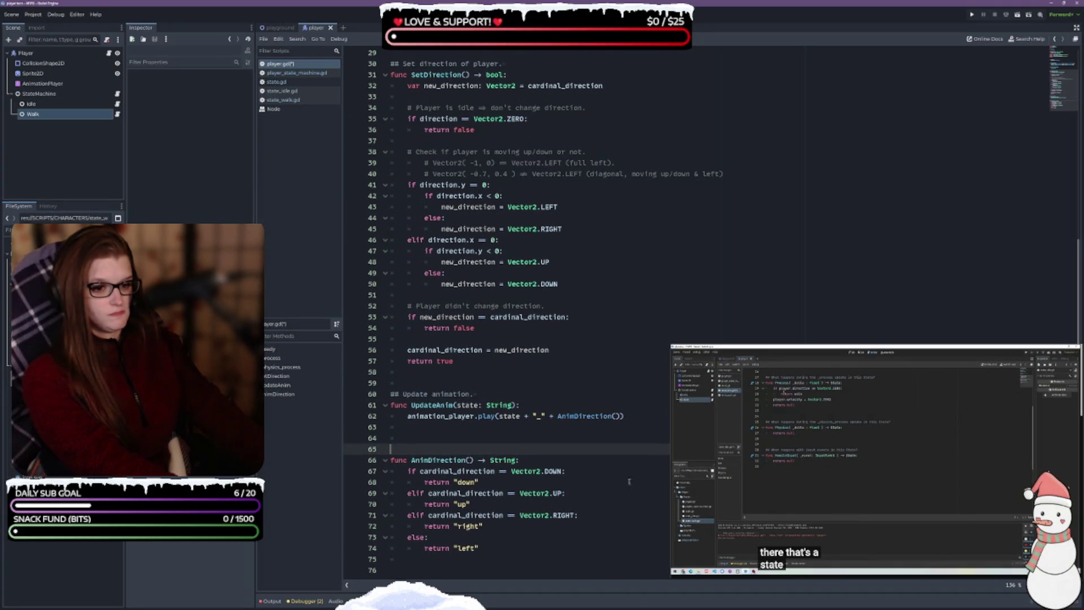
# Step: Save player.gd now that the function separators are removed
pyautogui.scroll(10, 629, 481)
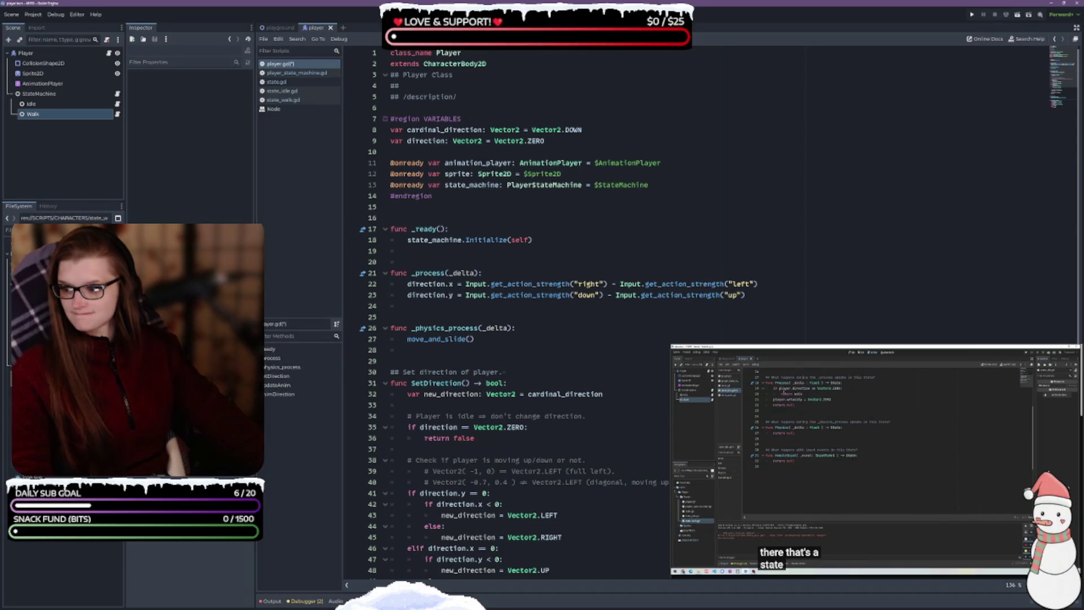
pyautogui.click(621, 349)
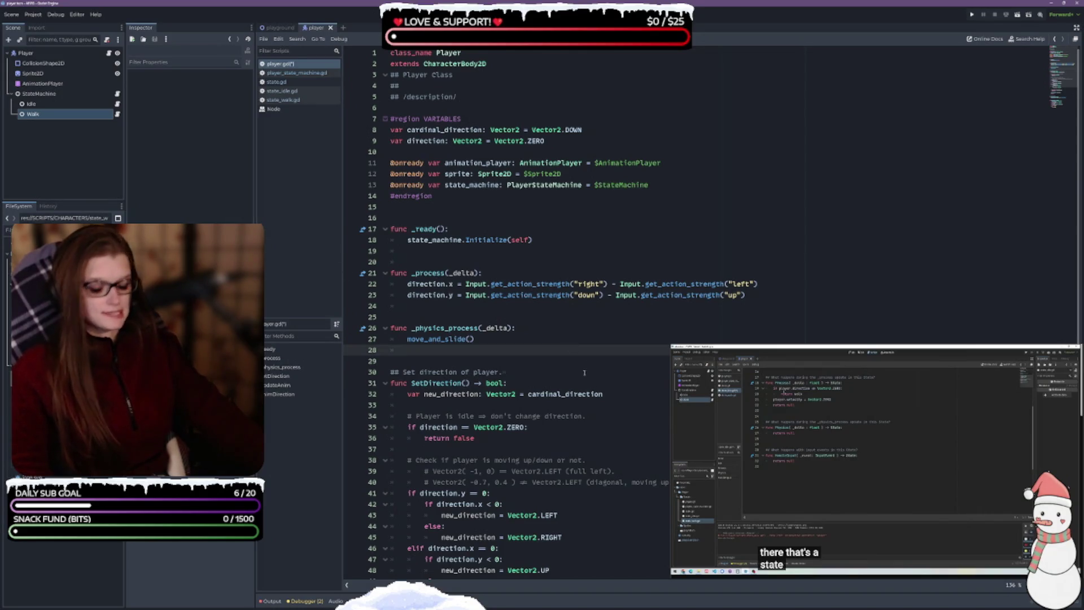
pyautogui.hotkey('ctrl', 's')
pyautogui.scroll(-1, 685, 309)
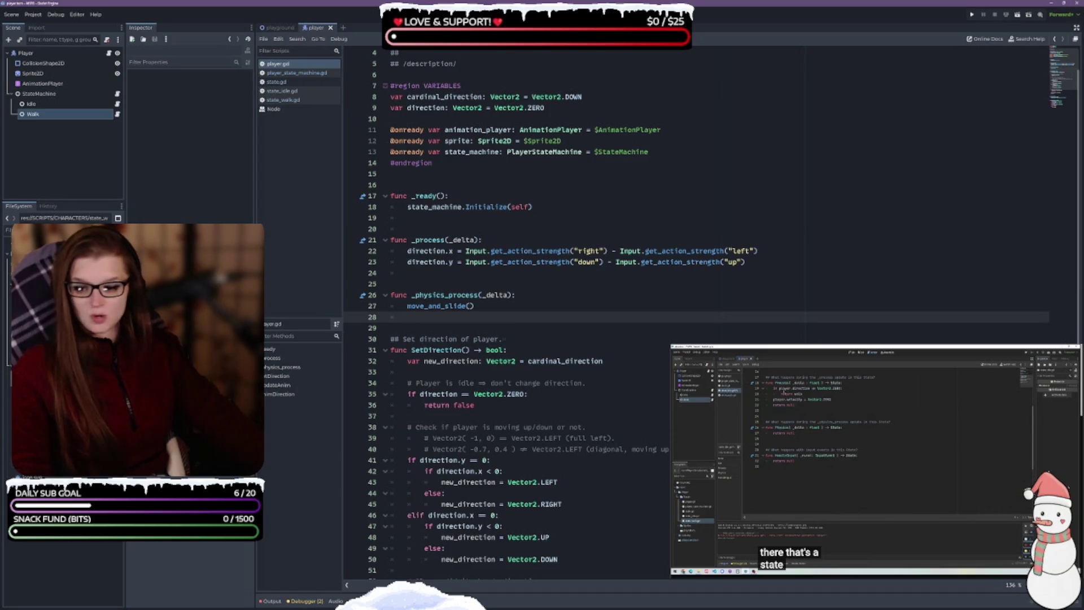
# Step: Bring Obsidian forward, then move and enlarge its window
pyautogui.hotkey('alt', 'Tab')
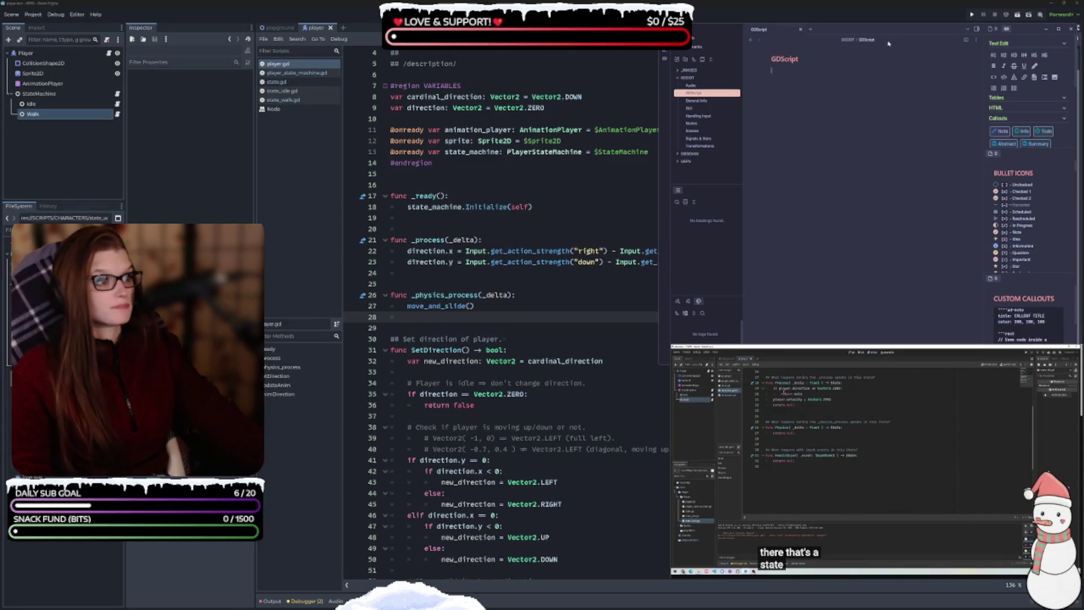
pyautogui.moveTo(881, 28)
pyautogui.mouseDown()
pyautogui.moveTo(389, 46)
pyautogui.moveTo(356, 36)
pyautogui.mouseUp()
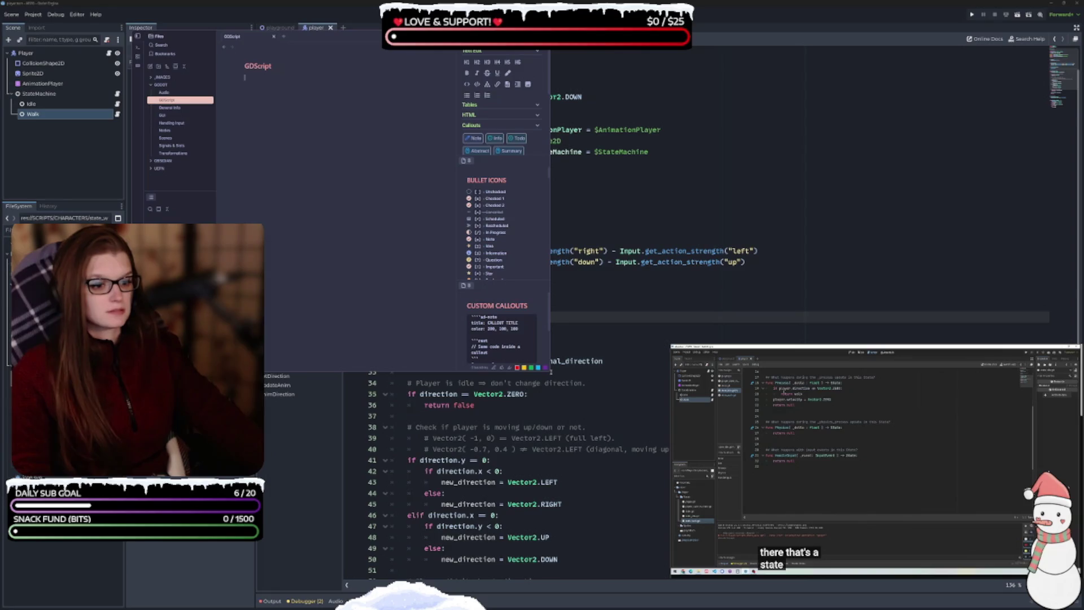
pyautogui.moveTo(549, 371); pyautogui.dragTo(814, 504)
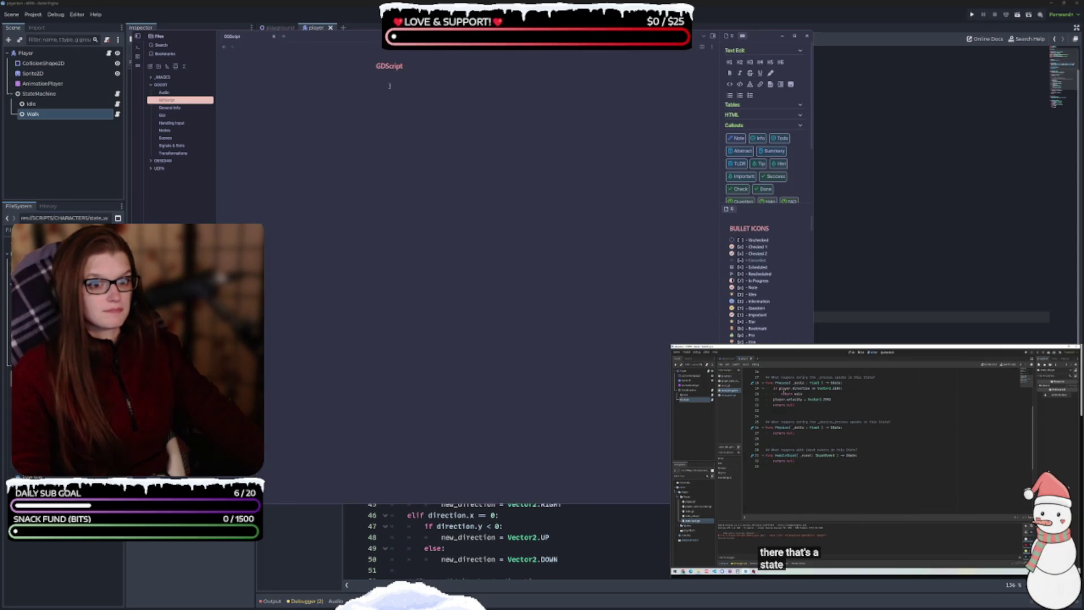
pyautogui.moveTo(452, 37); pyautogui.dragTo(488, 73)
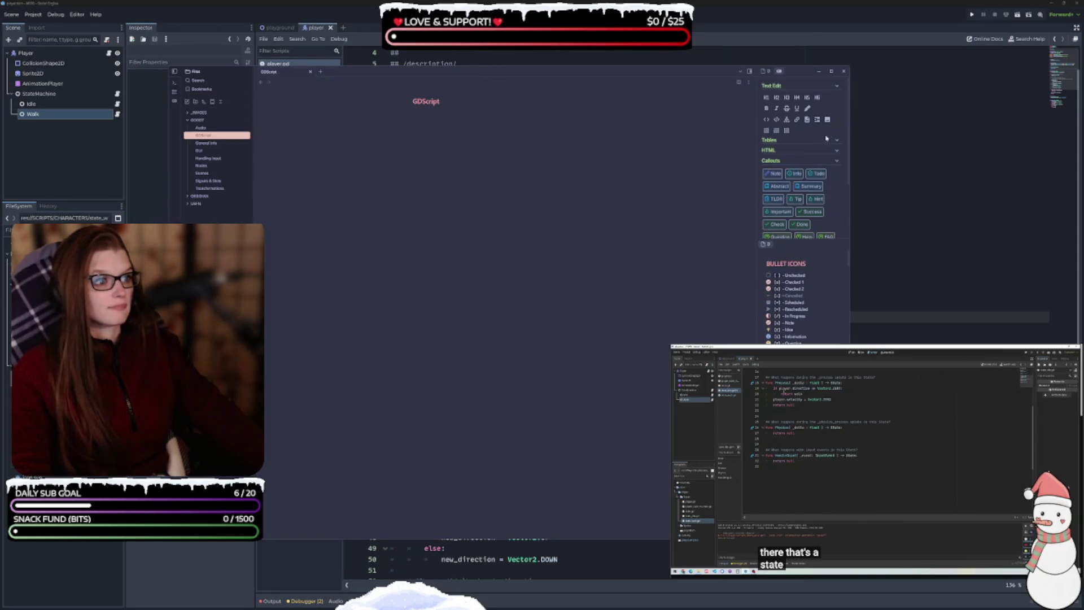
# Step: Insert an empty code block under the GDScript heading and zoom the note in
pyautogui.click(777, 120)
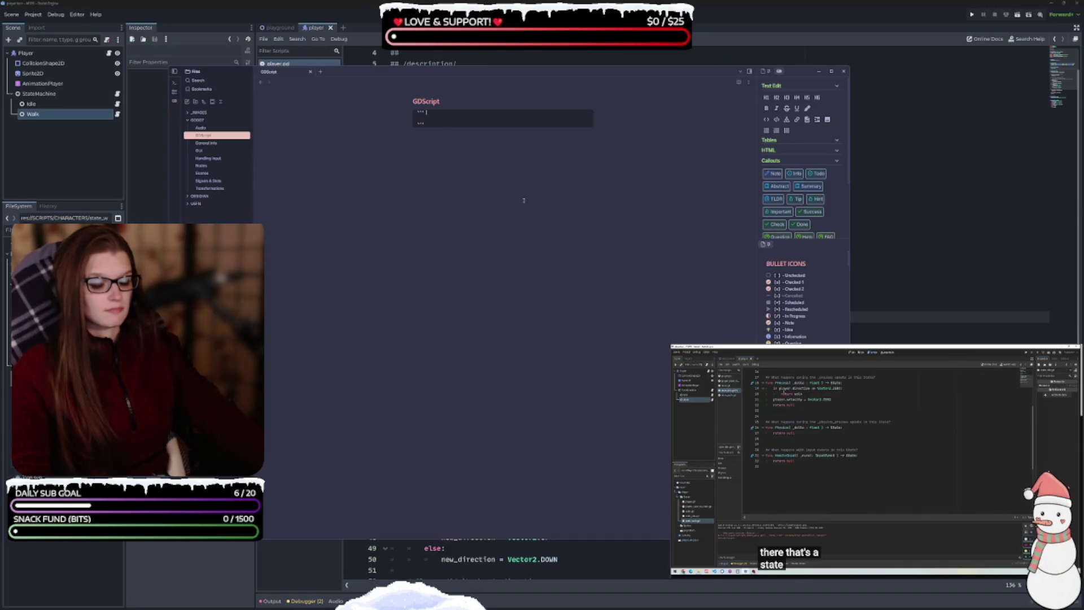
pyautogui.press('Return')
pyautogui.hotkey('ctrl', '=')
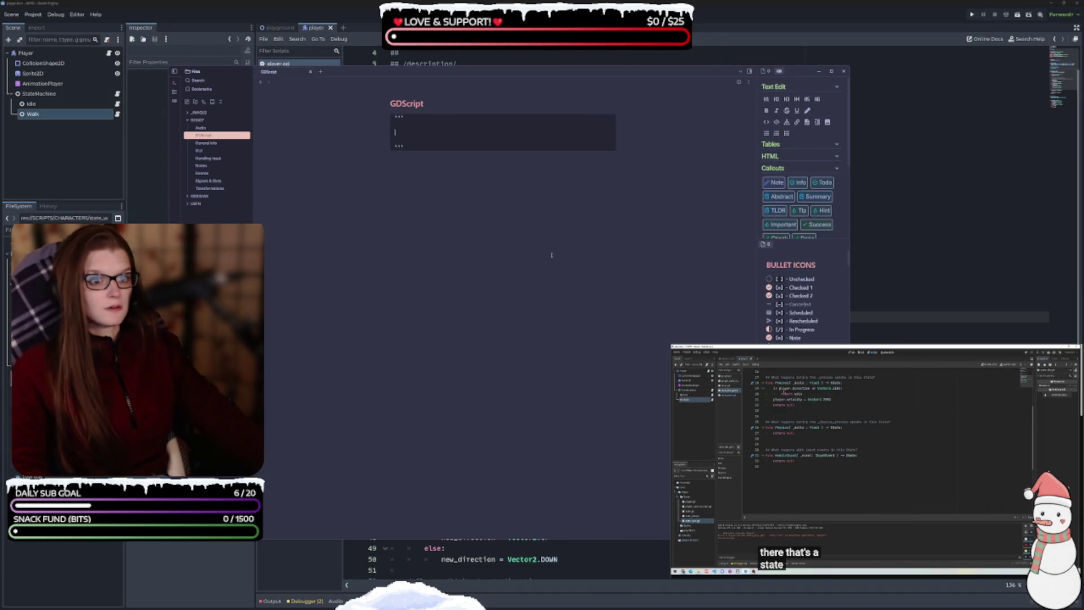
pyautogui.hotkey('ctrl', '=')
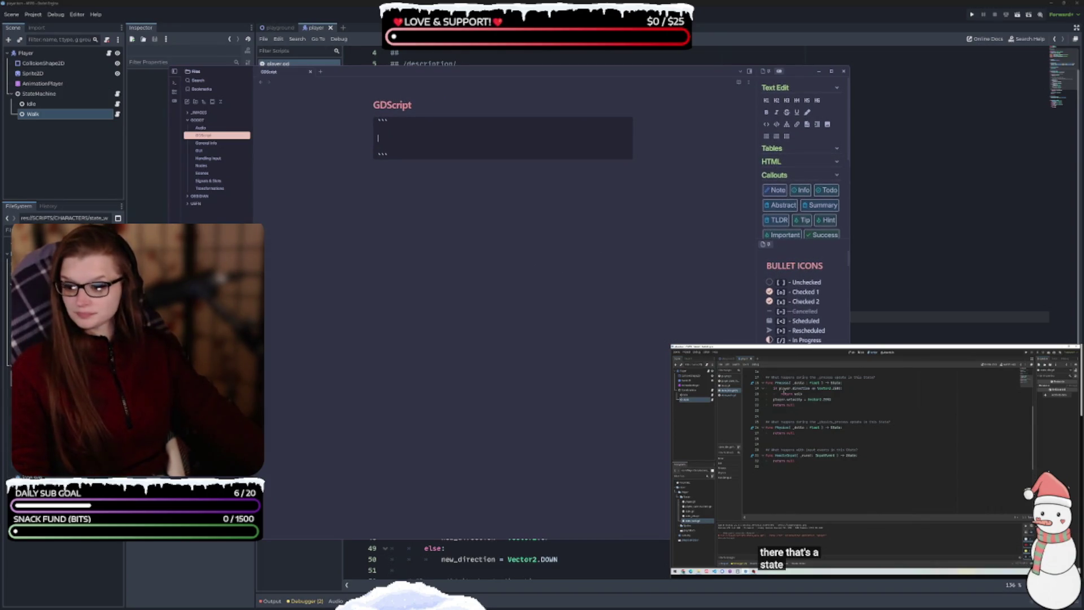
pyautogui.hotkey('ctrl', 'e')
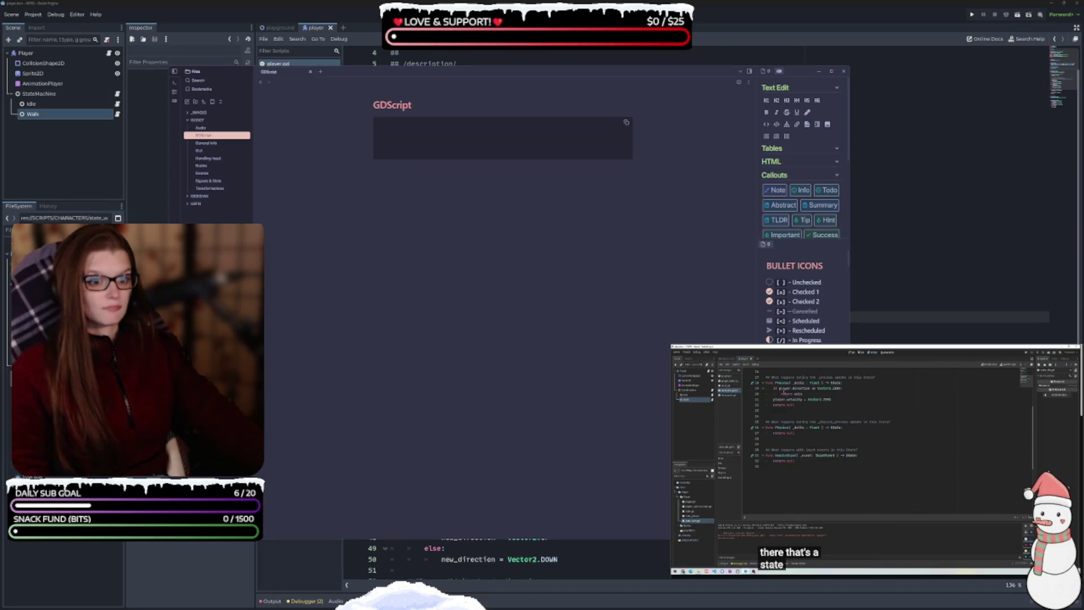
# Step: Add a 'Style Guide' link to the Godot GDScript style guide above the code block, then view it rendered
pyautogui.click(448, 104)
pyautogui.press('Down')
pyautogui.press('Down')
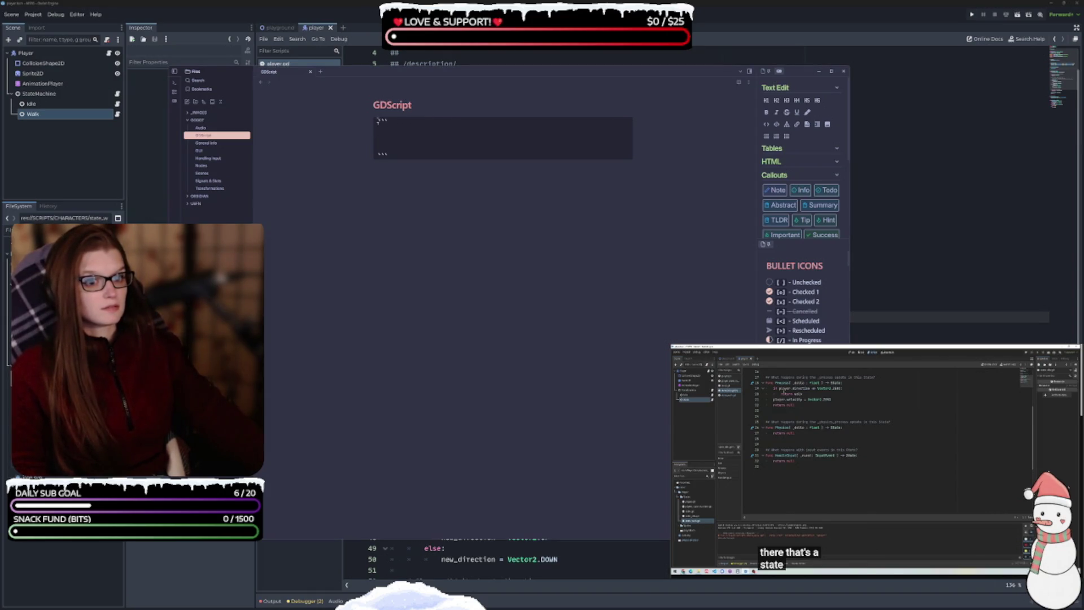
pyautogui.press('Return')
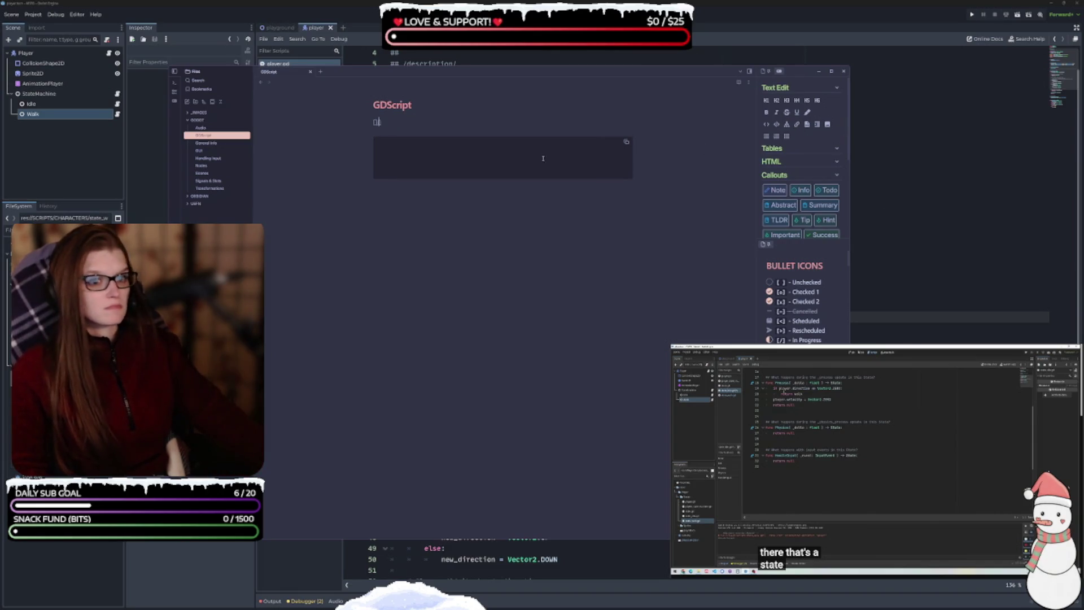
pyautogui.hotkey('ctrl', 'v')
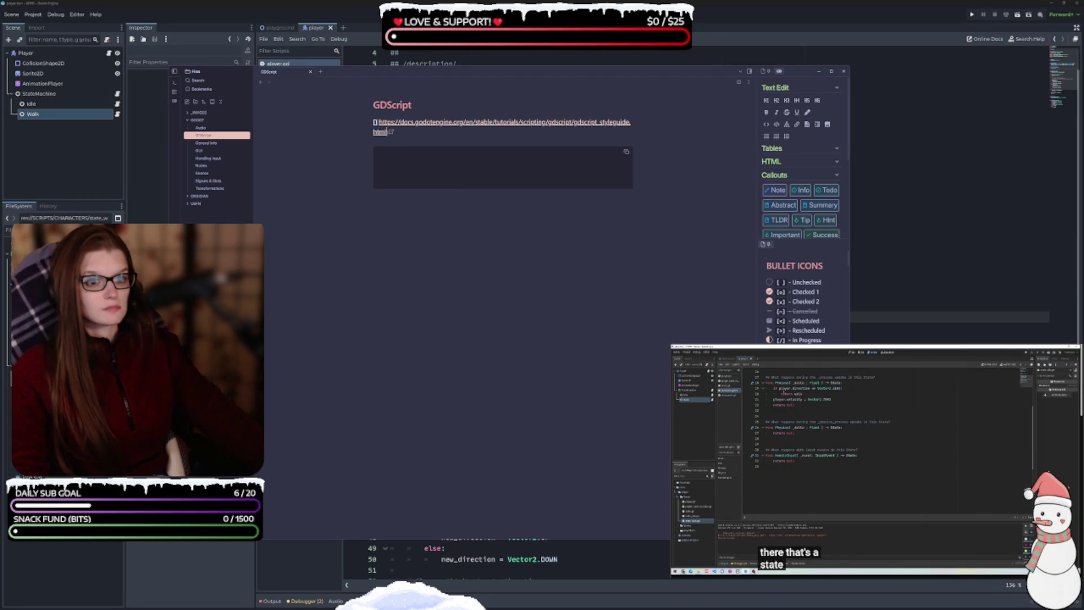
pyautogui.write('Styl')
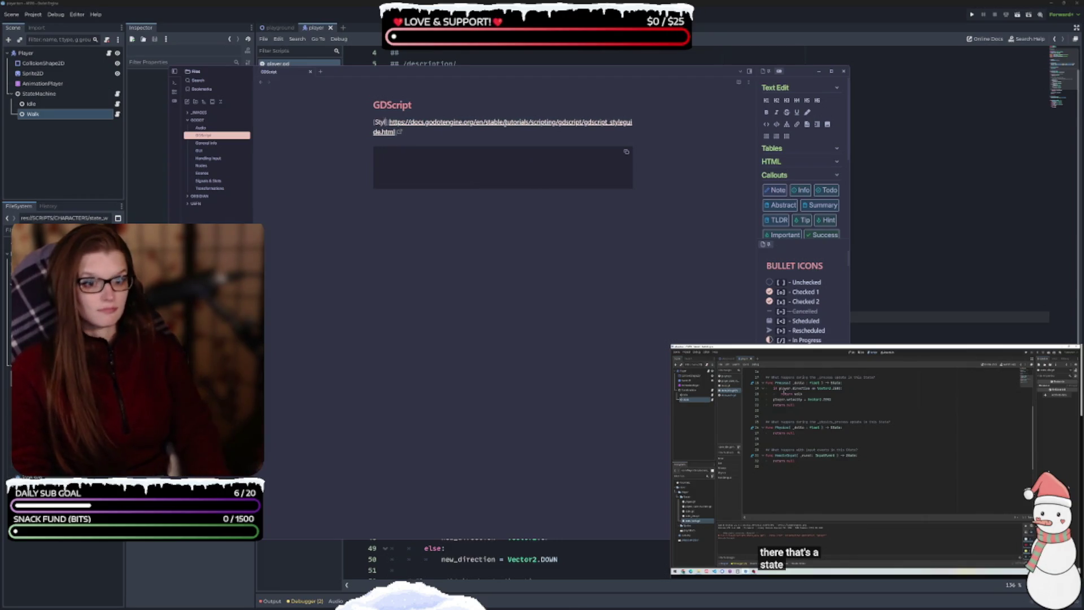
pyautogui.write('e Guide')
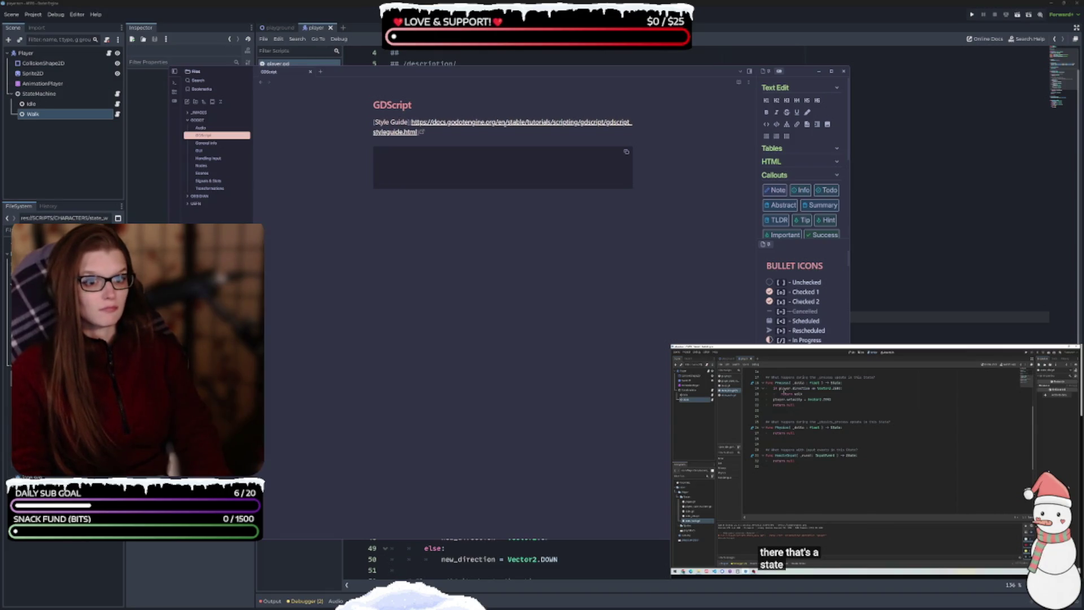
pyautogui.click(536, 248)
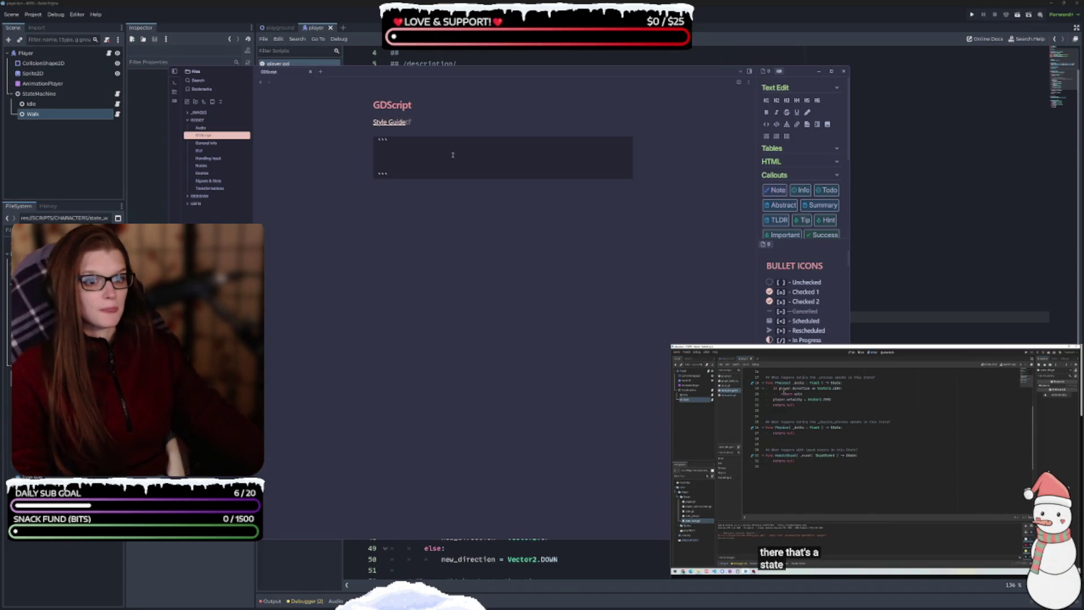
pyautogui.click(738, 83)
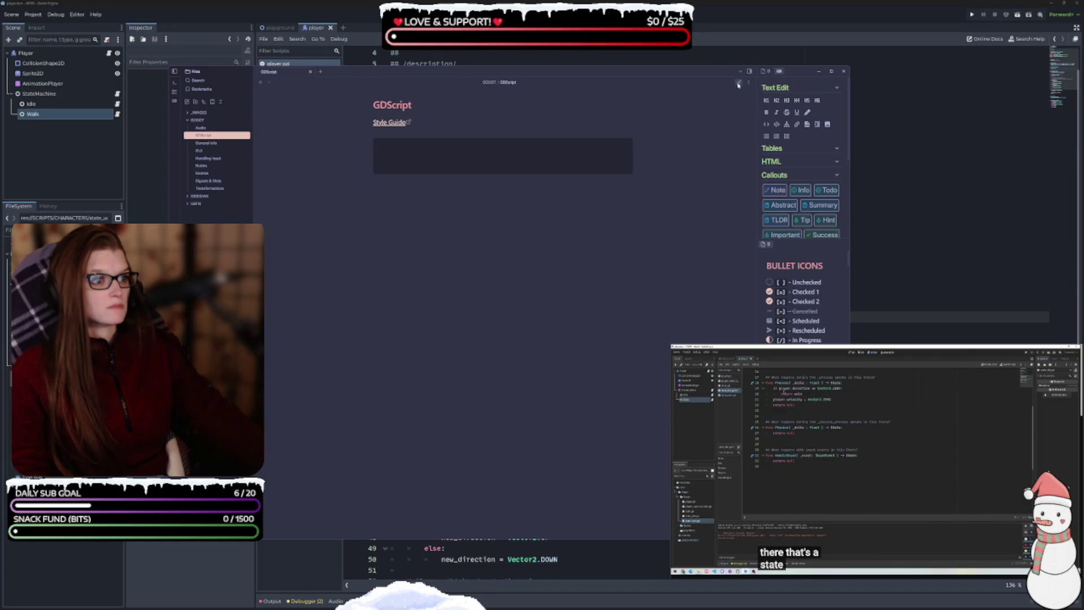
# Step: Split the note into two side-by-side panes and collapse the file explorer
pyautogui.keyDown('ctrl'); pyautogui.click(738, 84); pyautogui.keyUp('ctrl')
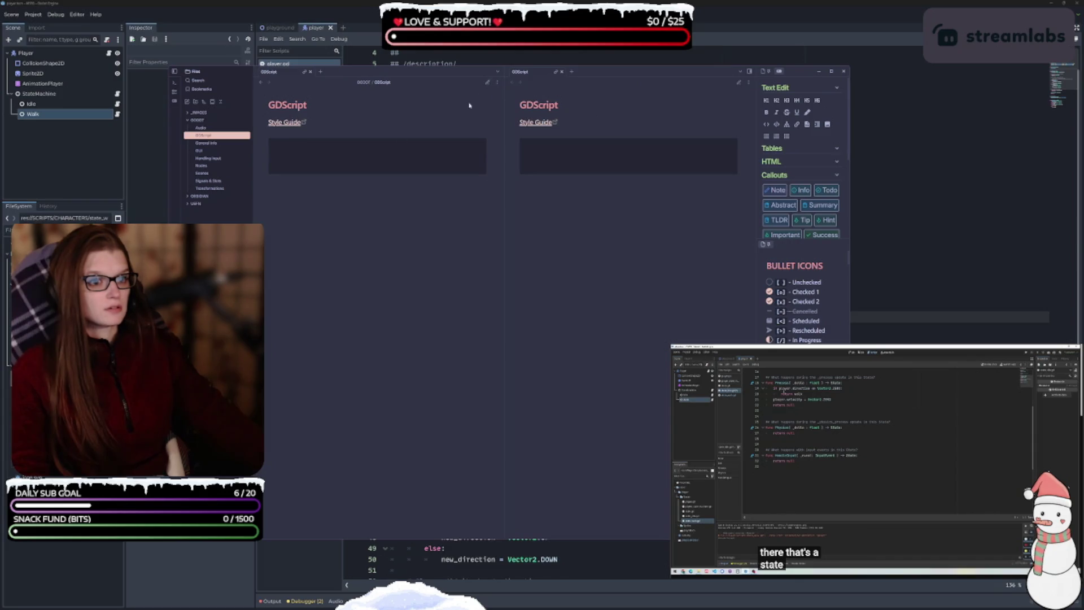
pyautogui.click(497, 82)
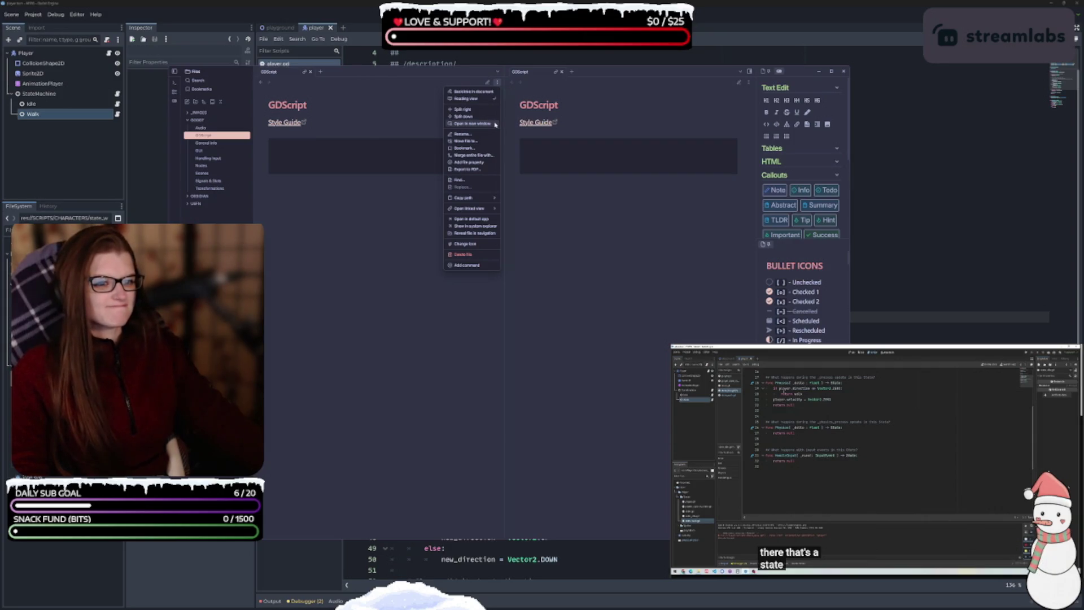
pyautogui.click(482, 99)
pyautogui.click(381, 172)
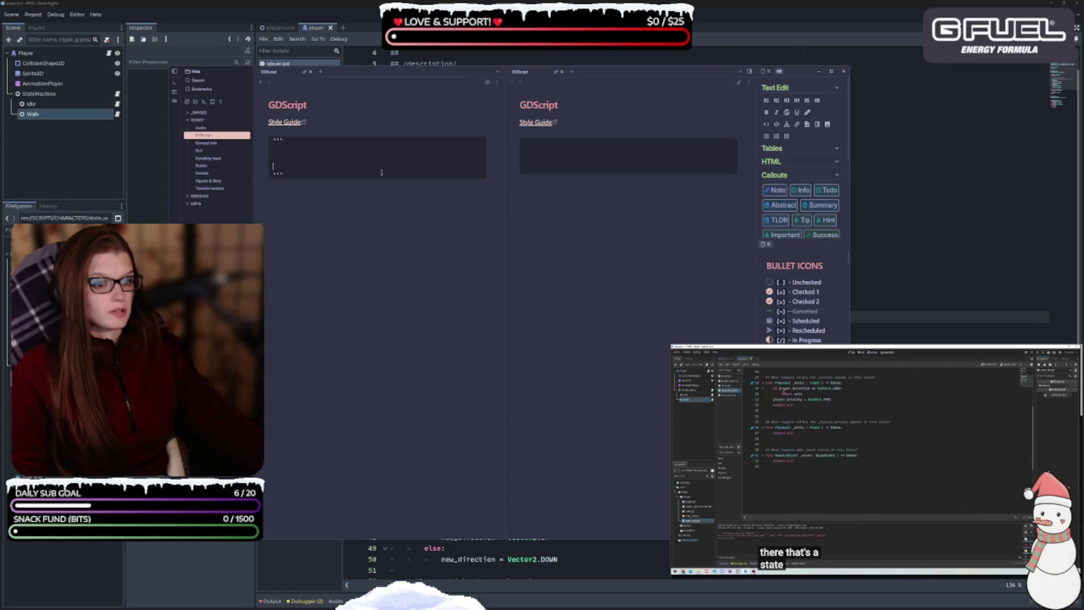
pyautogui.click(748, 83)
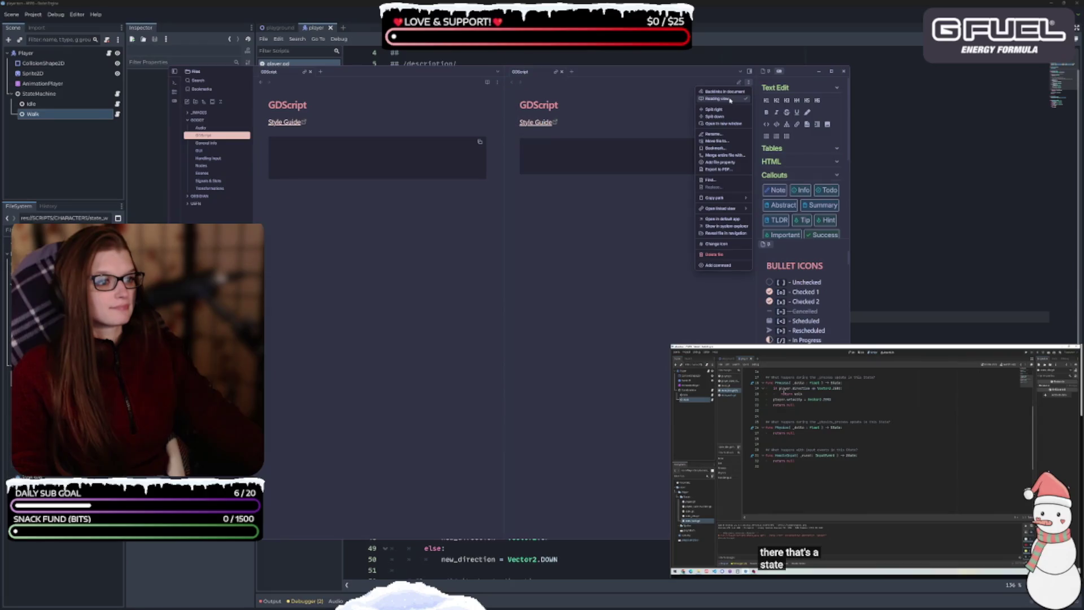
pyautogui.click(301, 272)
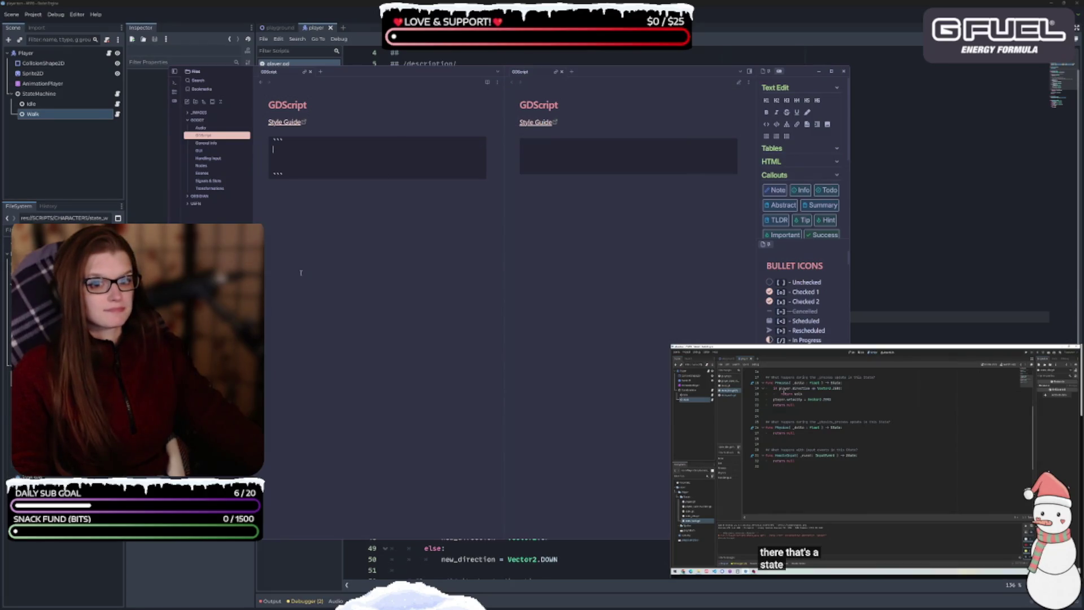
pyautogui.click(174, 71)
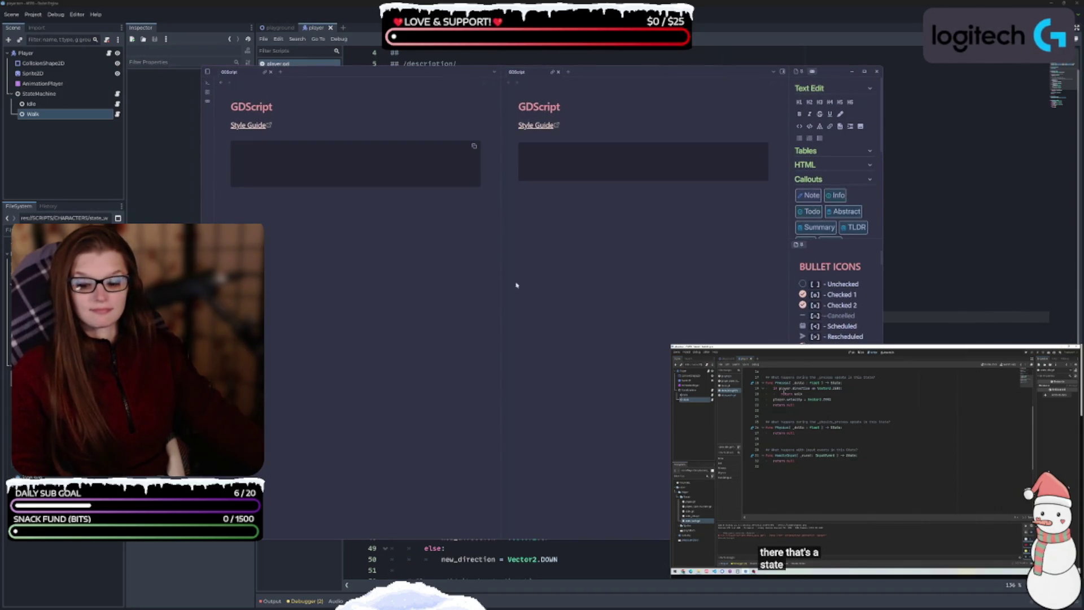
# Step: Switch the left pane to Source mode, leaving the right pane rendered
pyautogui.click(308, 128)
pyautogui.click(493, 83)
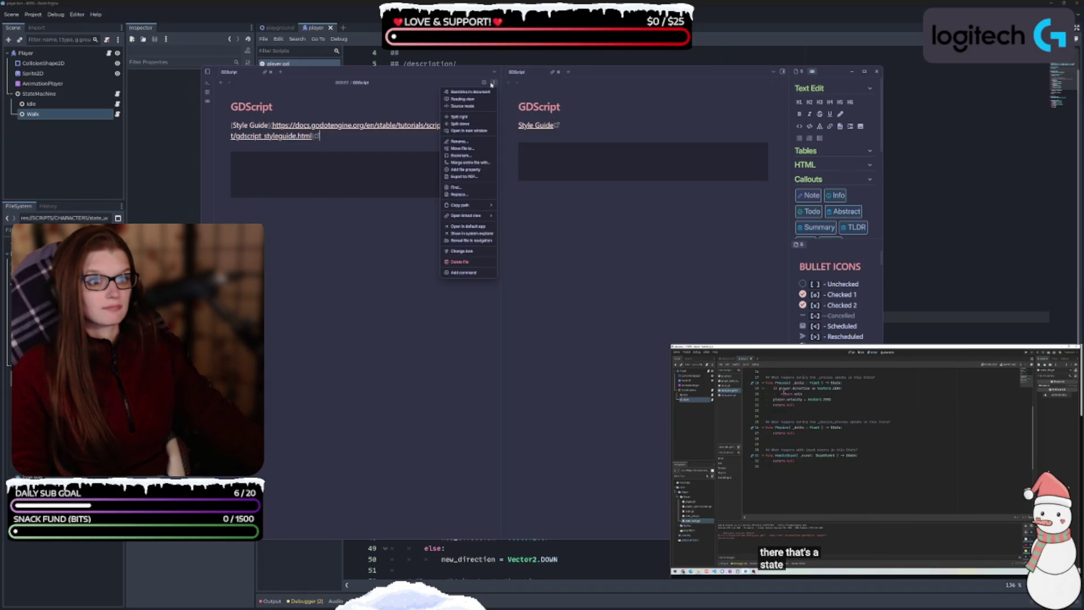
pyautogui.click(476, 106)
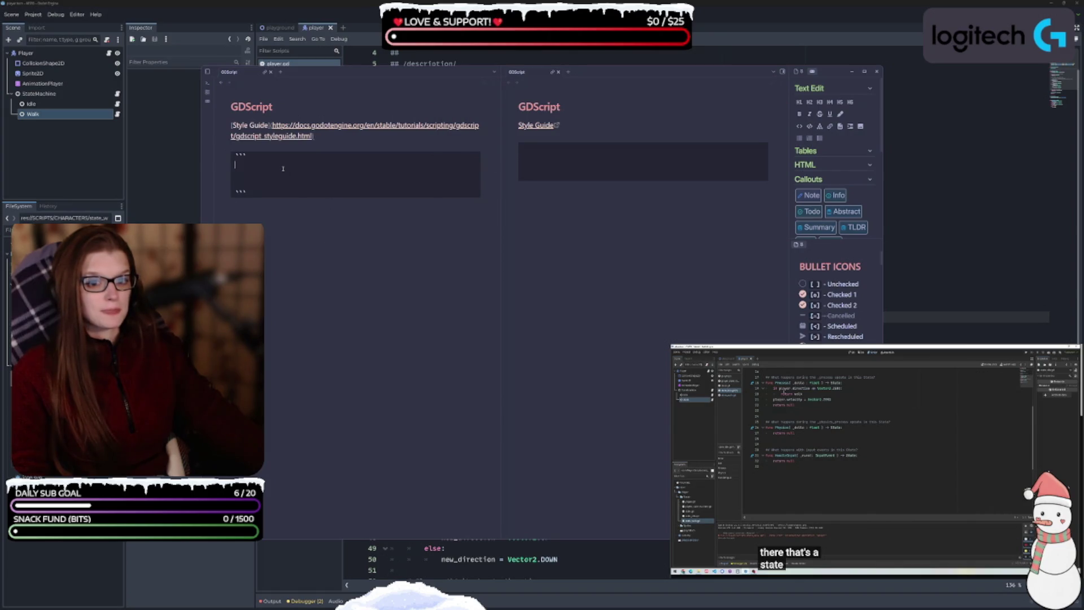
pyautogui.click(236, 164)
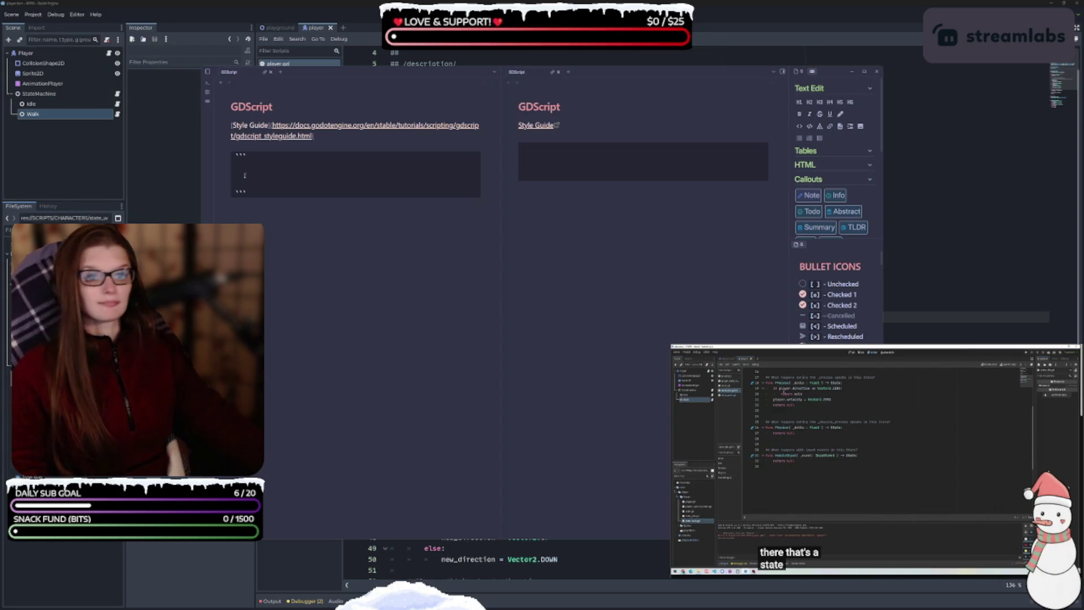
# Step: Paste the StateMachine script into the code block, tag the fence GDScript, and remove the blank line
pyautogui.hotkey('ctrl', 'v')
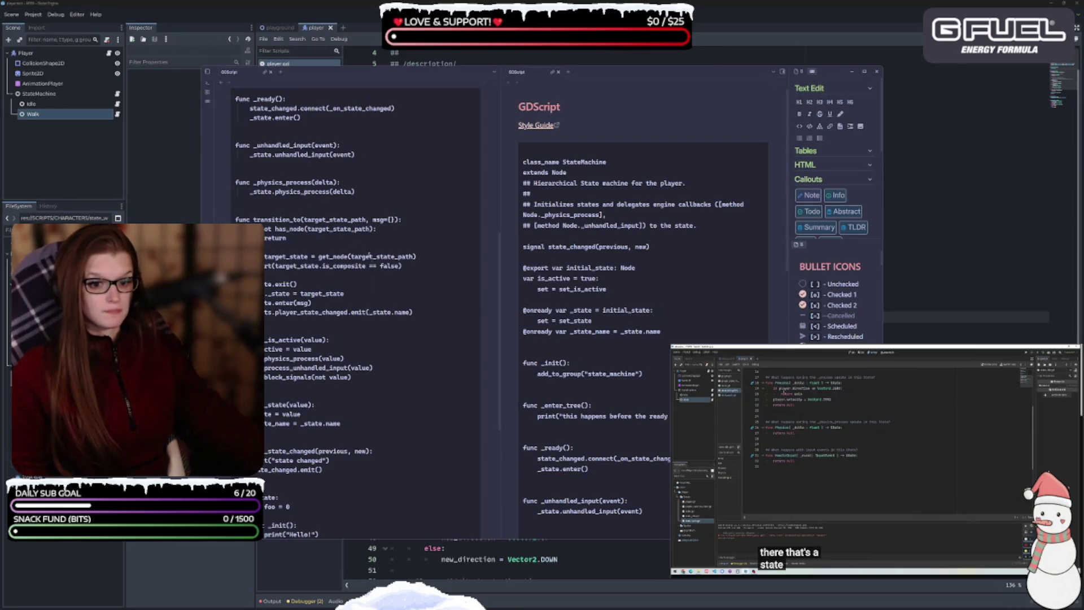
pyautogui.scroll(15, 356, 310)
pyautogui.scroll(2, 267, 158)
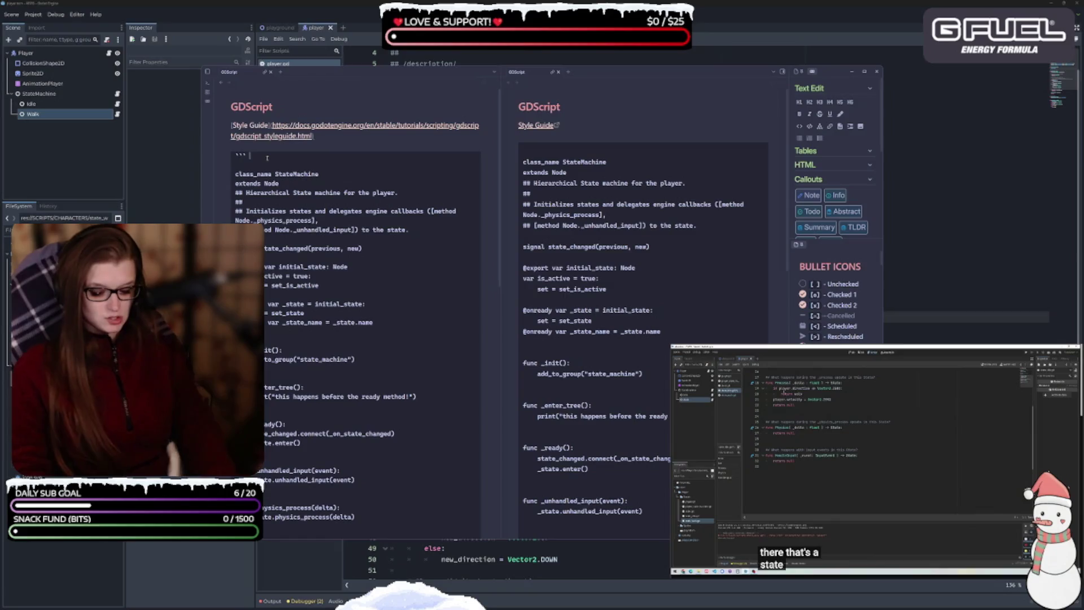
pyautogui.write('GDScri')
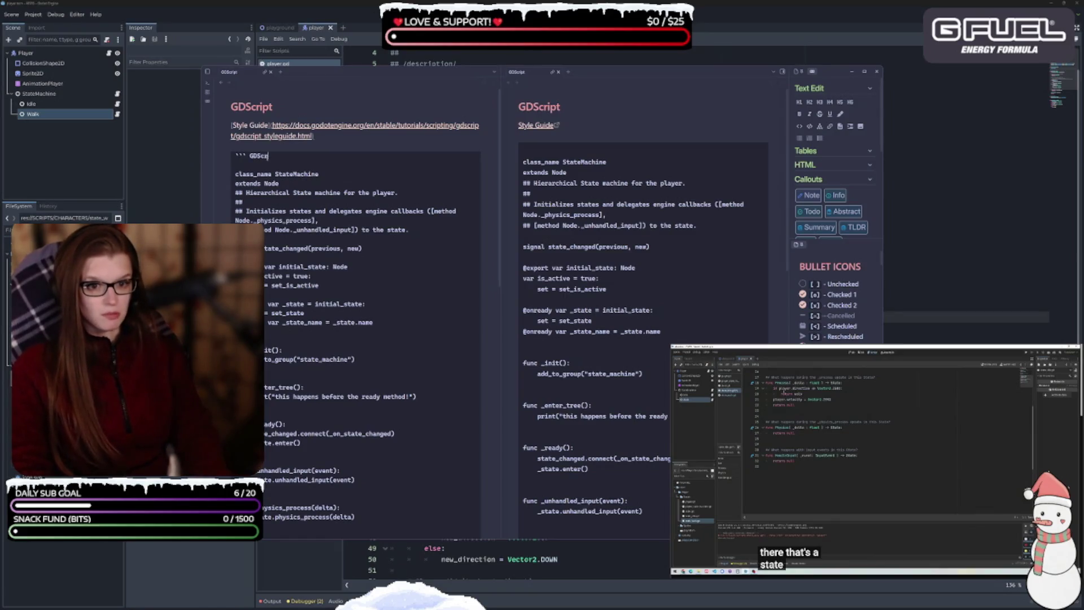
pyautogui.write('pt')
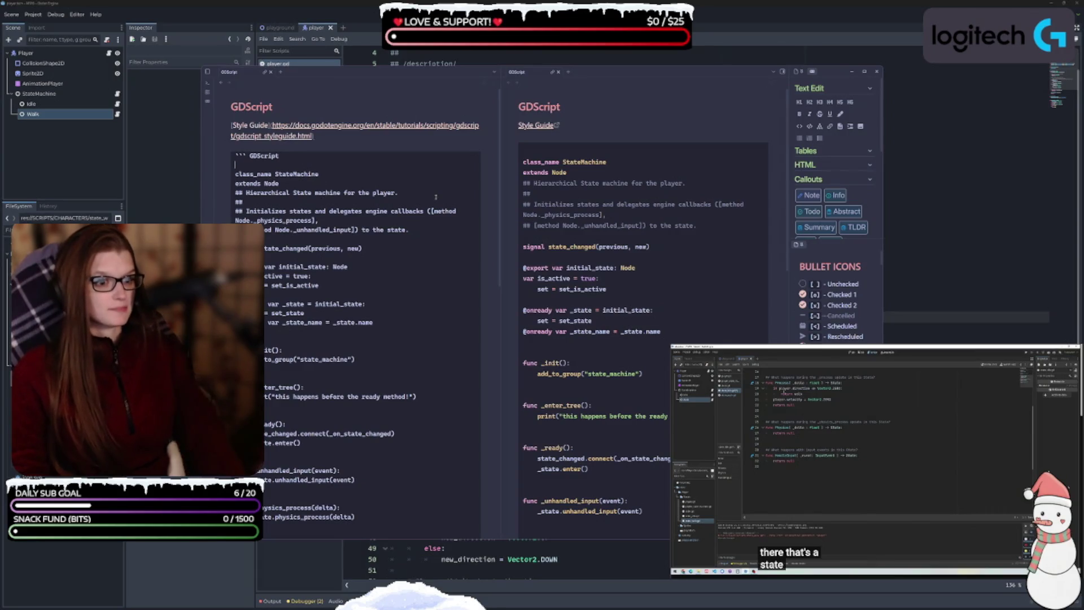
pyautogui.press('BackSpace')
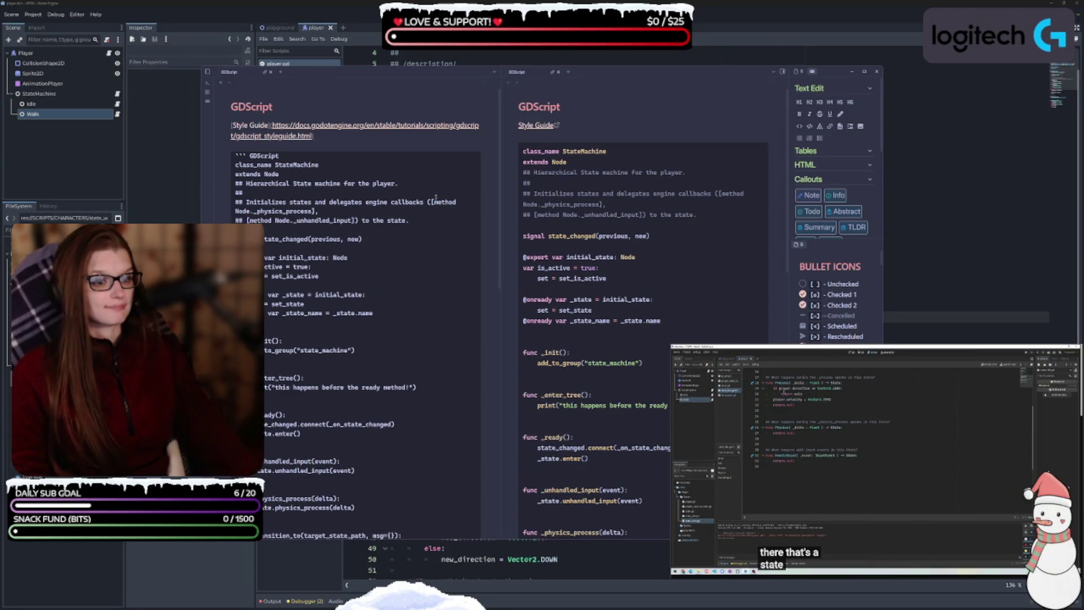
# Step: Insert a '## Complete Class Example' heading above the StateMachine code block and remove the extra blank line
pyautogui.press('Return')
pyautogui.press('Return')
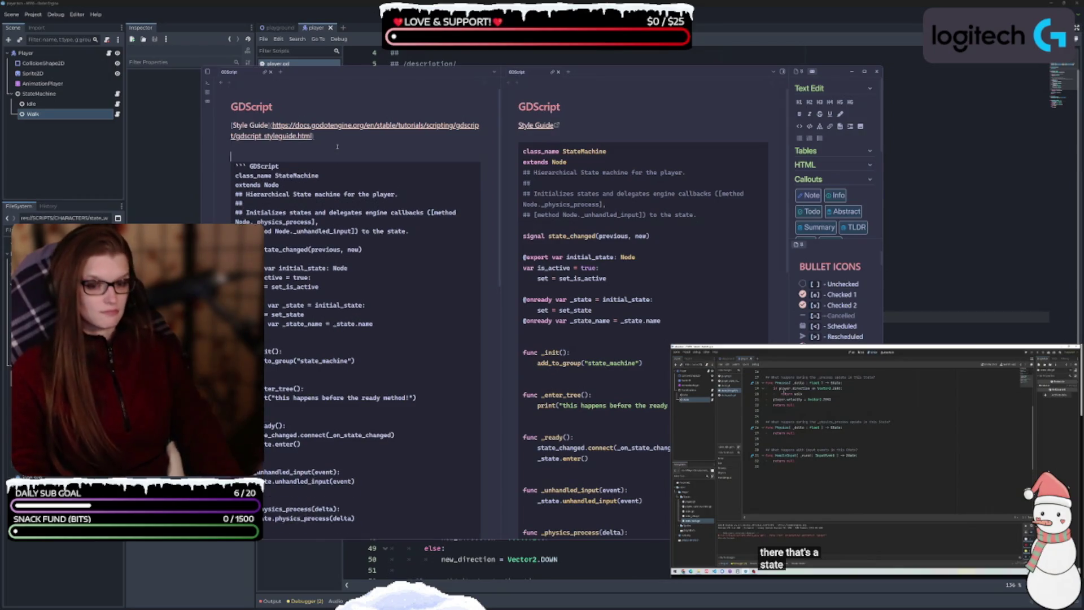
pyautogui.write('##')
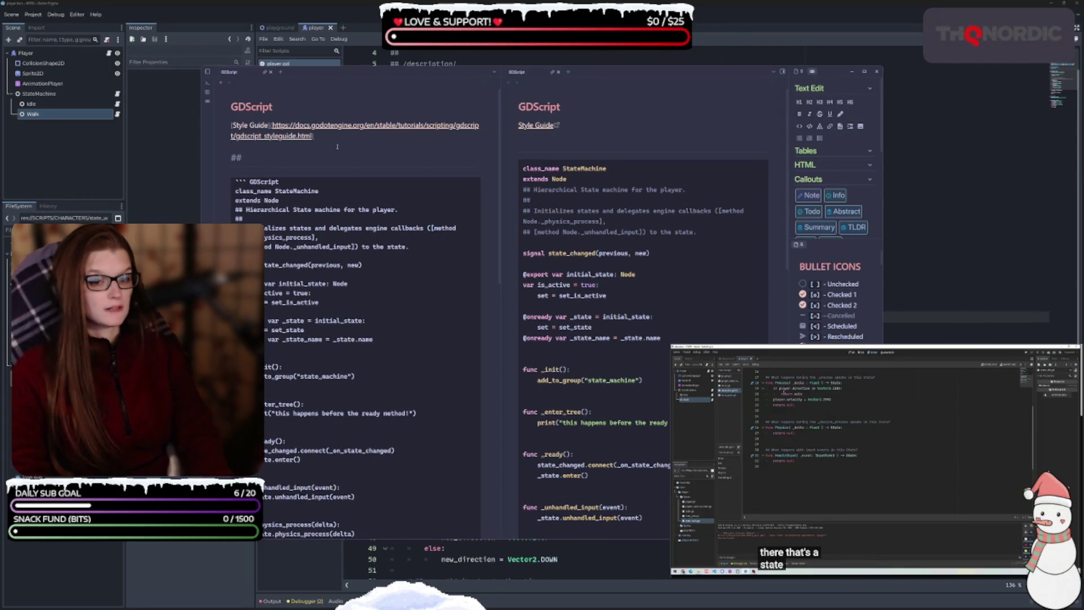
pyautogui.write(' Complete')
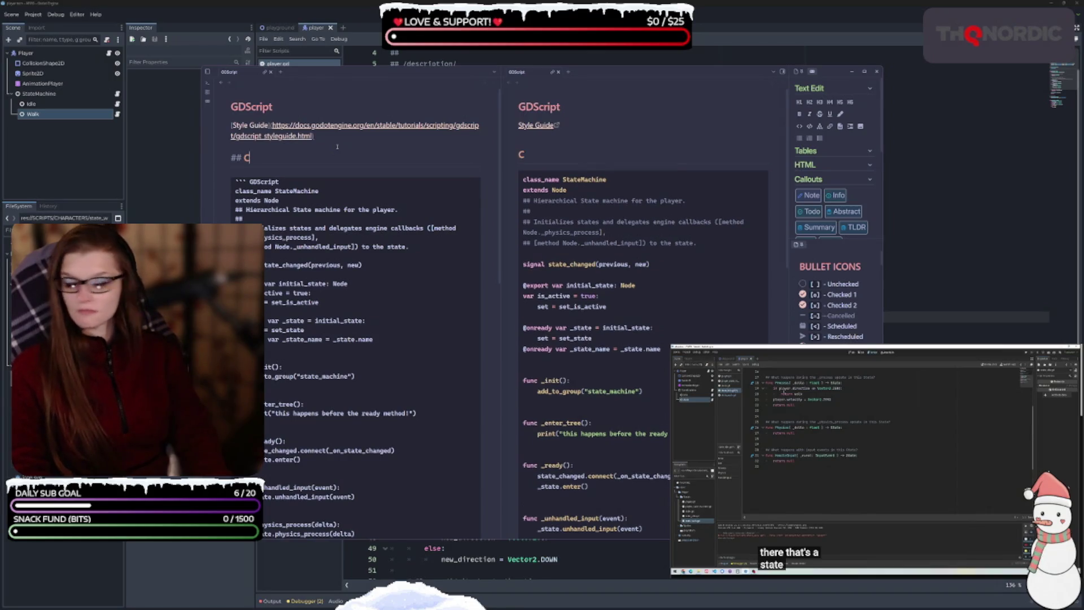
pyautogui.write(' Class Examp')
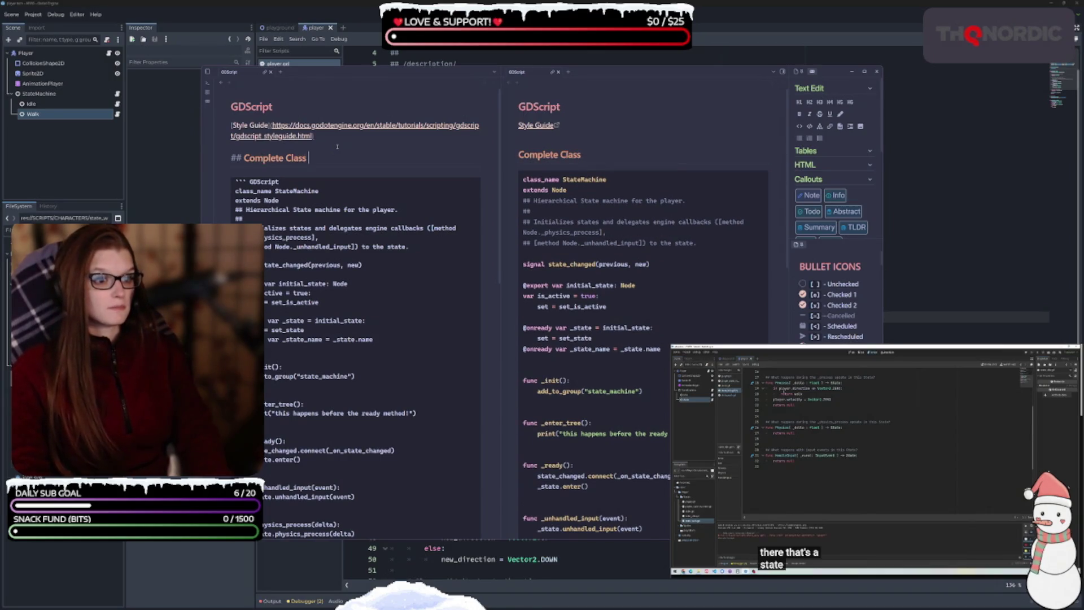
pyautogui.write('le')
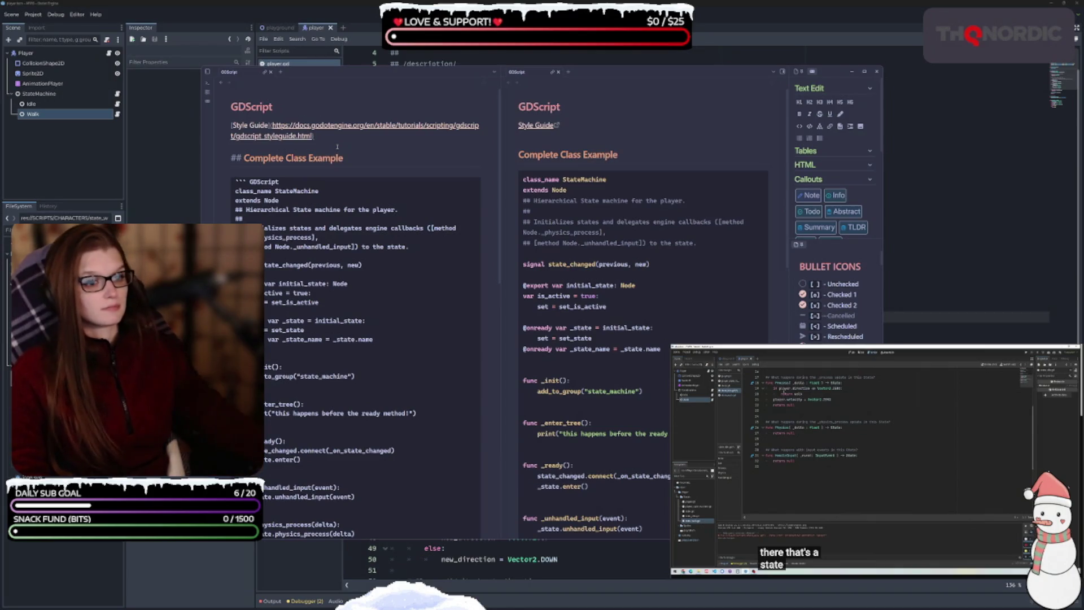
pyautogui.scroll(-2, 406, 302)
pyautogui.scroll(-10, 418, 331)
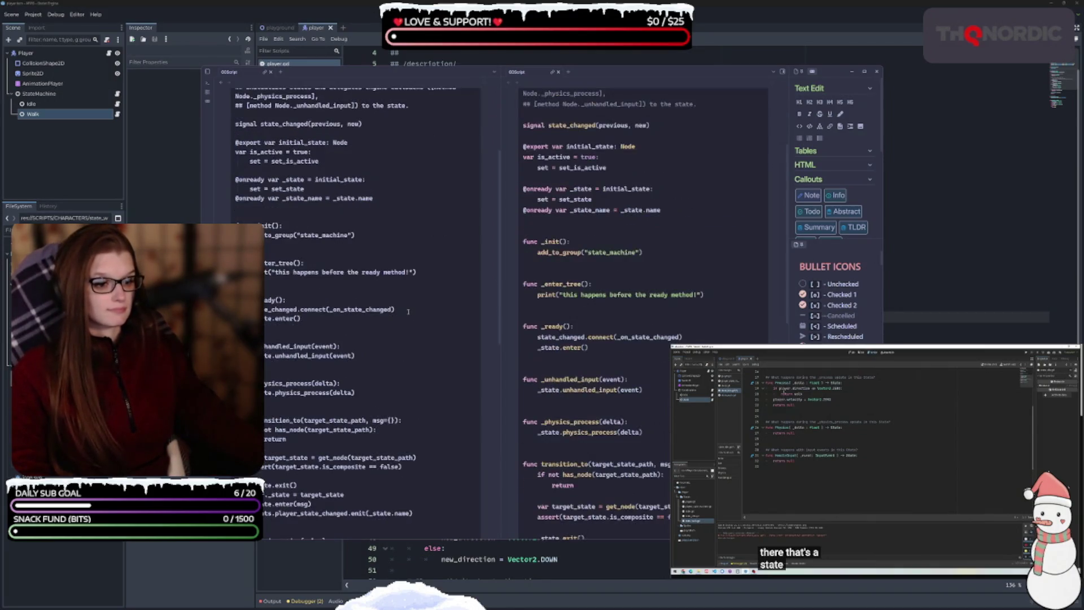
pyautogui.scroll(-4, 387, 305)
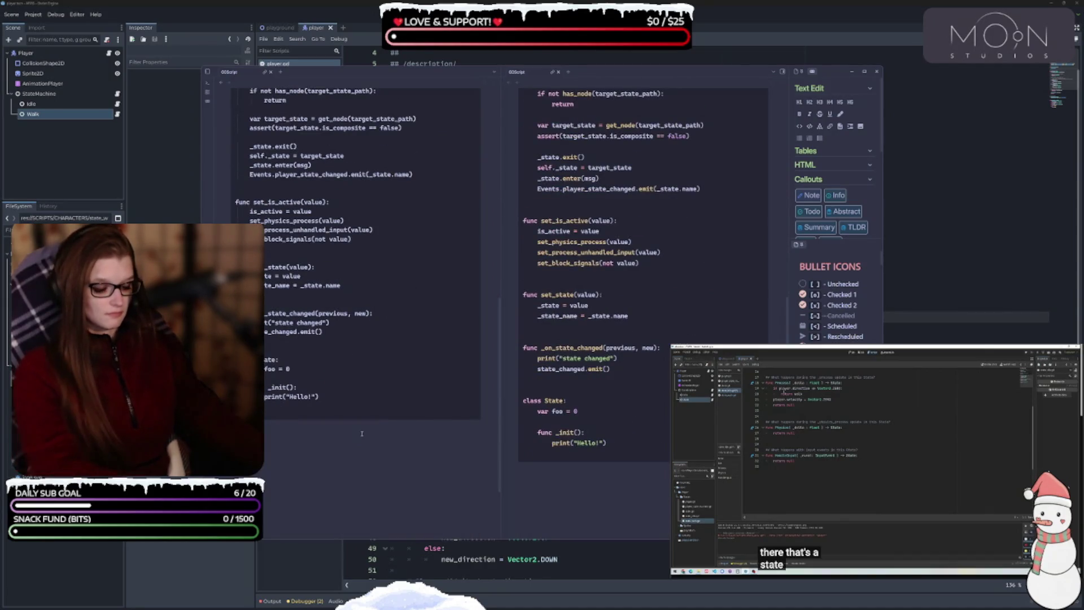
pyautogui.scroll(15, 362, 440)
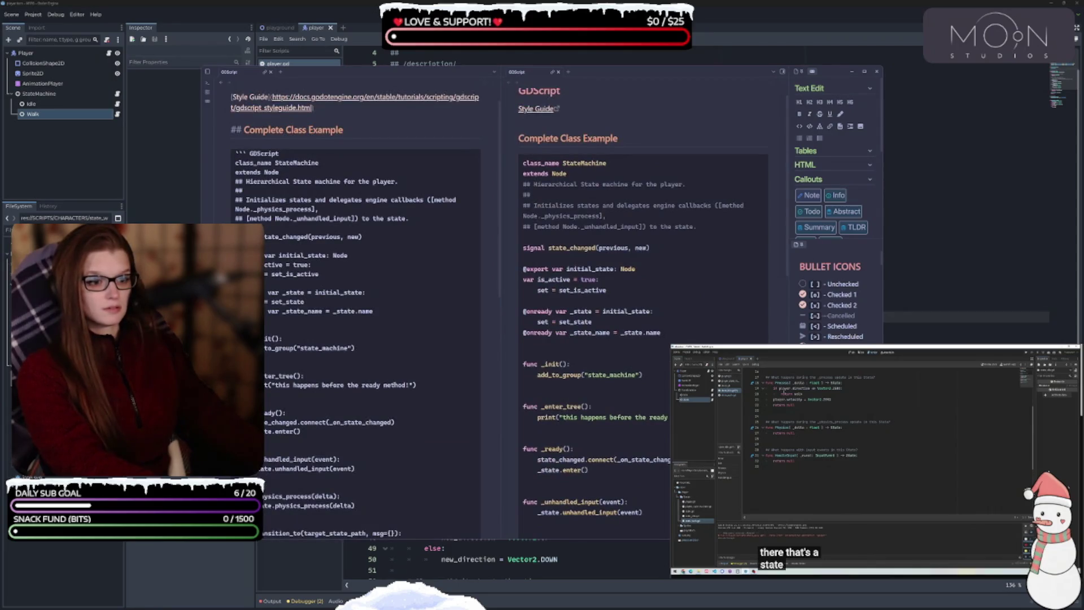
pyautogui.scroll(1, 383, 202)
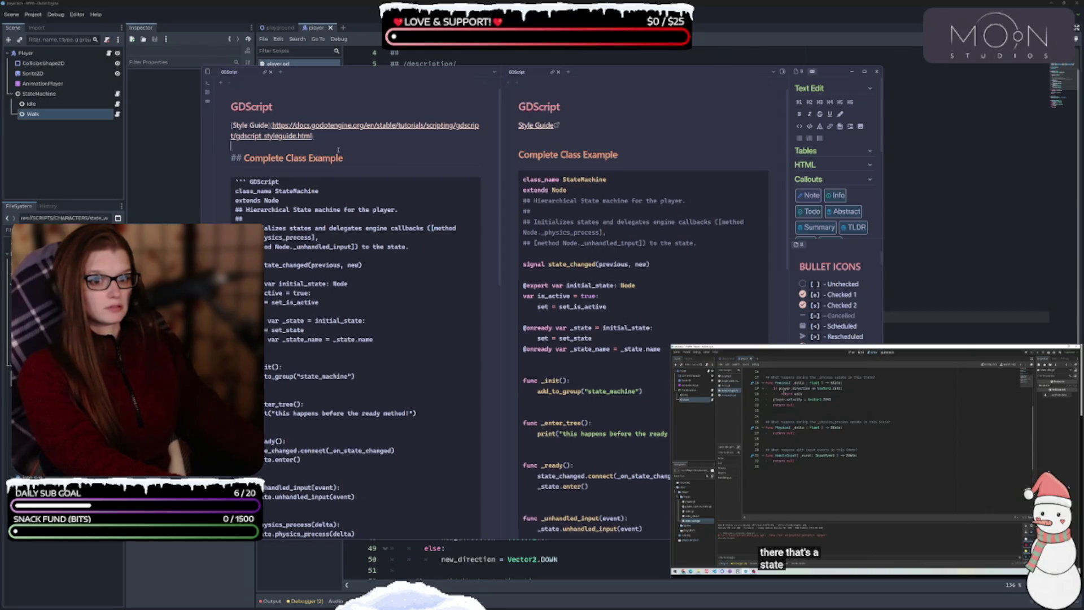
pyautogui.press('BackSpace')
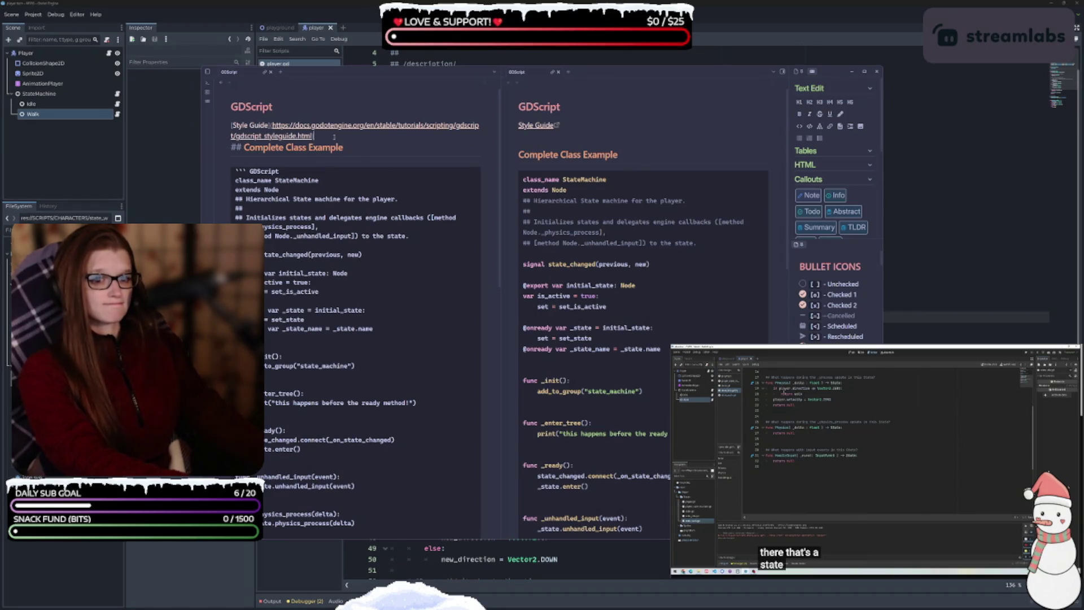
# Step: Restore the blank line under the Style Guide link, trying and undoing a '---' rule and an indent
pyautogui.press('Return')
pyautogui.write('---')
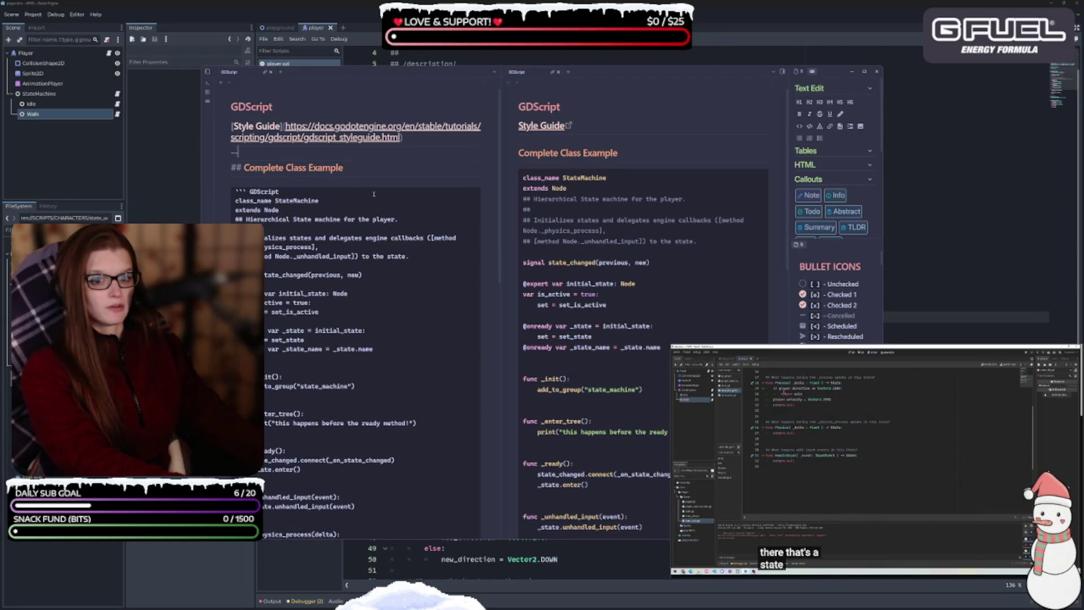
pyautogui.press('BackSpace')
pyautogui.press('BackSpace')
pyautogui.press('BackSpace')
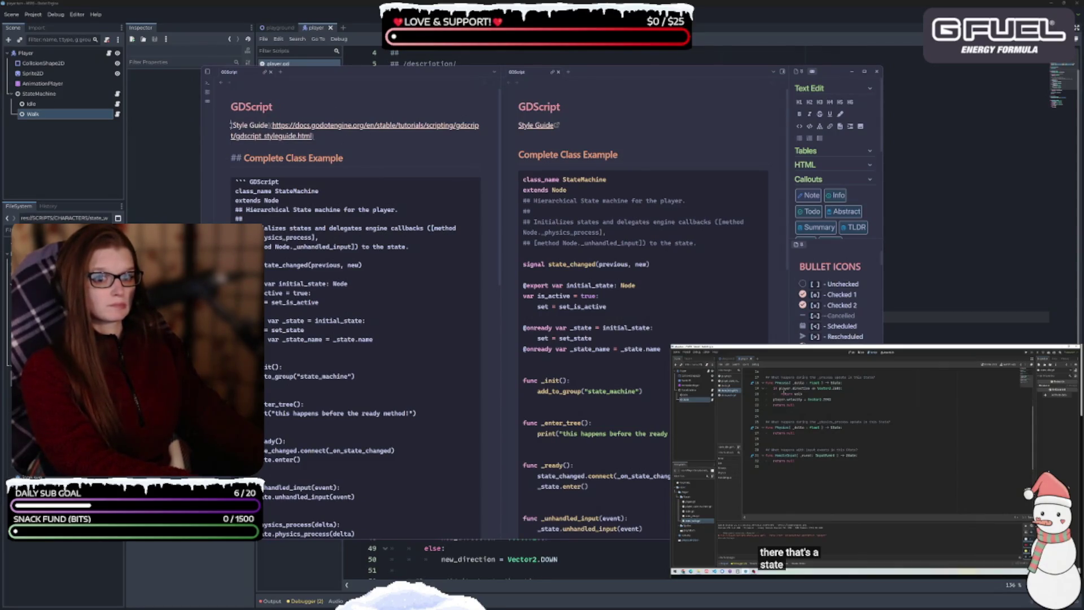
pyautogui.press('Return')
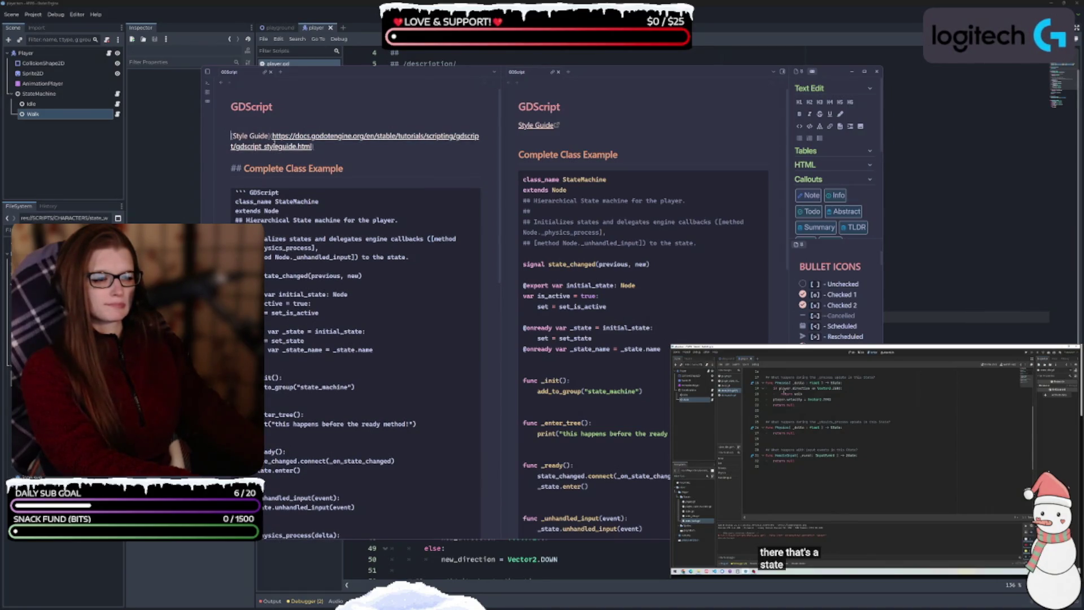
pyautogui.press('Tab')
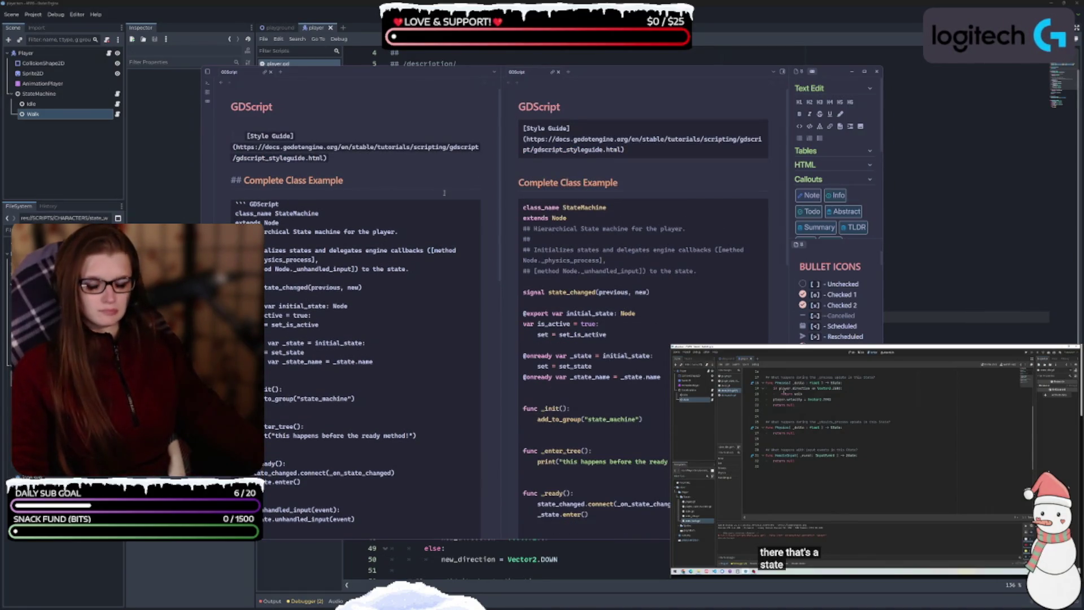
pyautogui.hotkey('ctrl', 'z')
pyautogui.hotkey('ctrl', 'z')
# Step: Fold the Complete Class Example section and show the vault's file list beside the note
pyautogui.click(297, 122)
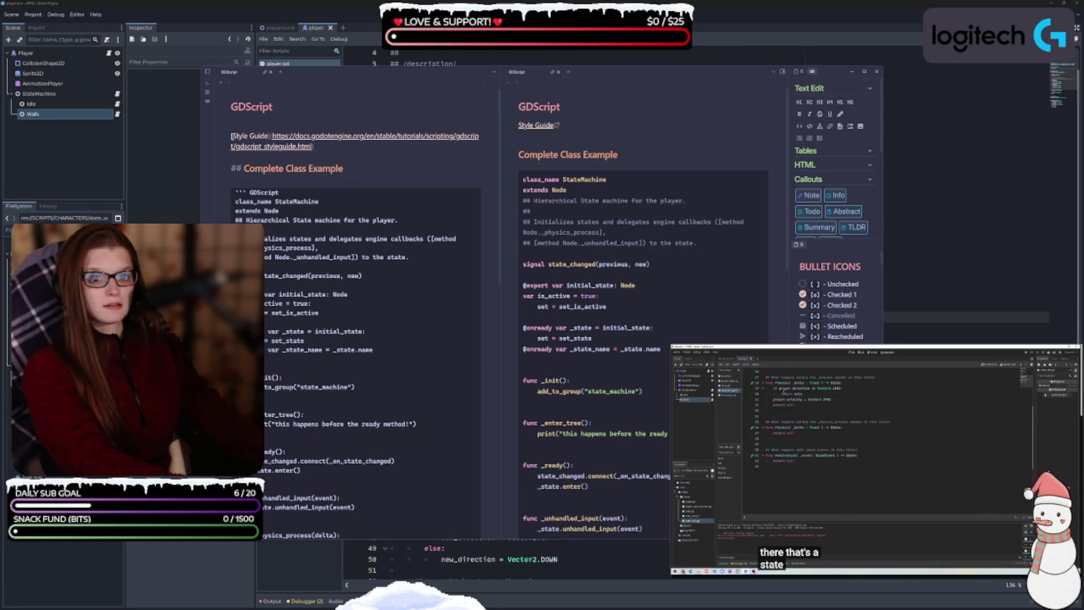
pyautogui.scroll(-2, 390, 181)
pyautogui.scroll(-10, 390, 181)
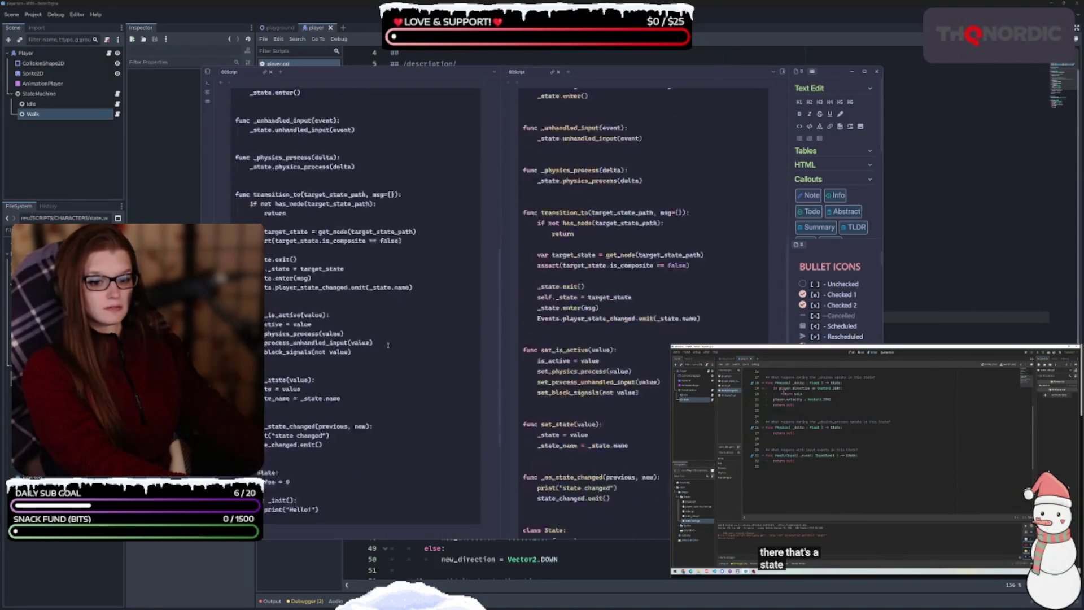
pyautogui.scroll(9, 371, 337)
pyautogui.scroll(3, 284, 183)
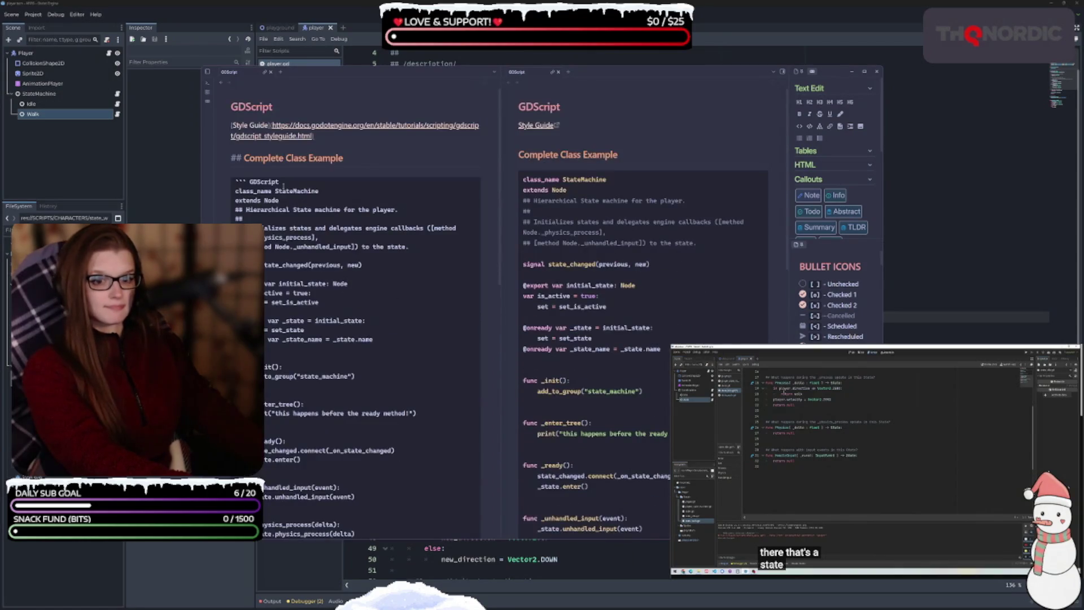
pyautogui.click(227, 160)
pyautogui.scroll(-10, 361, 293)
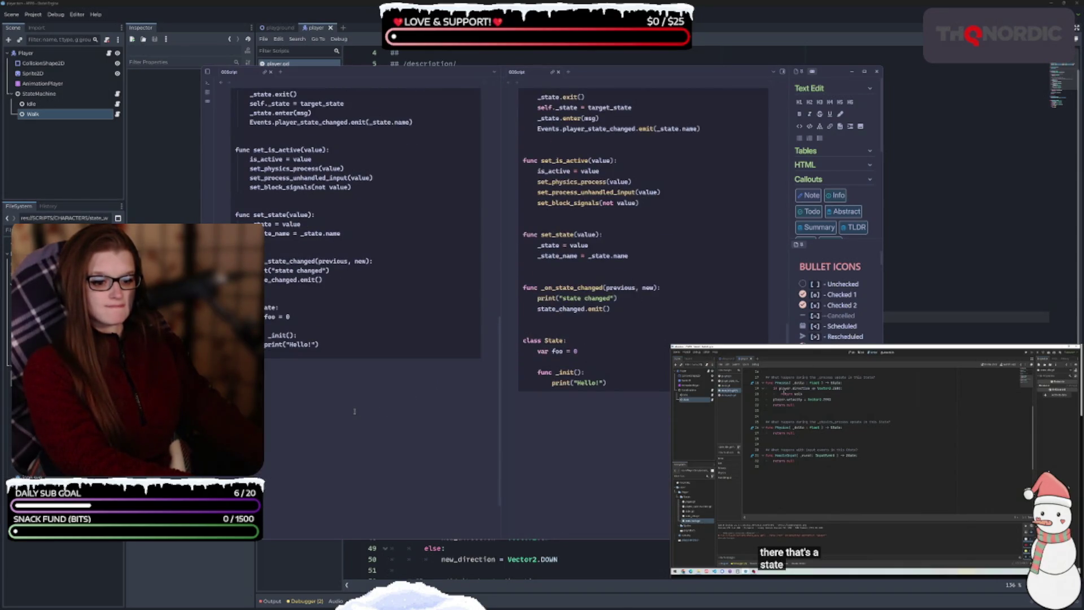
pyautogui.scroll(10, 354, 411)
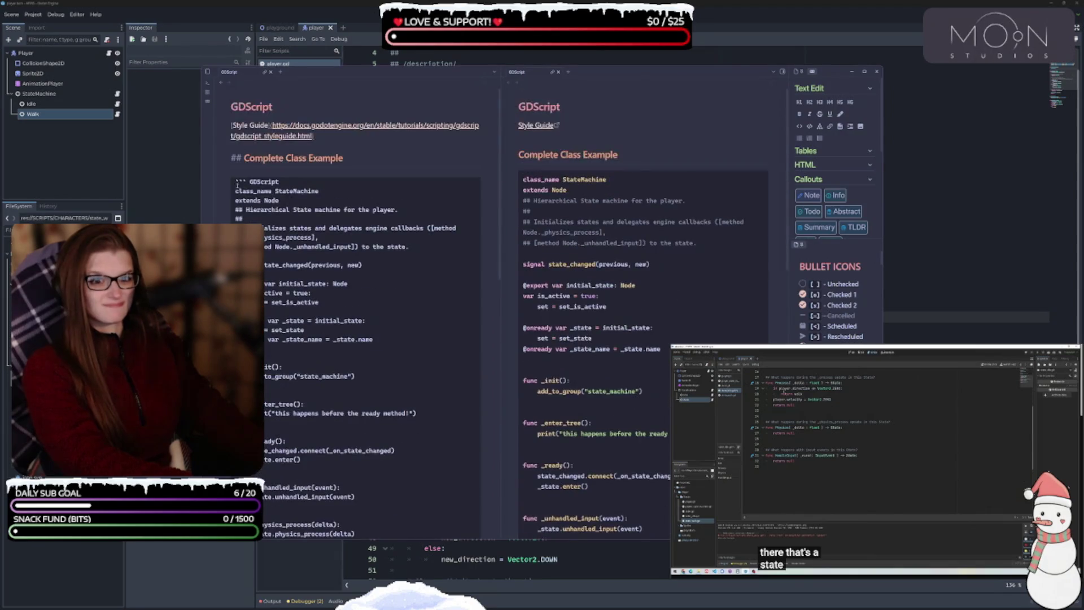
pyautogui.click(208, 72)
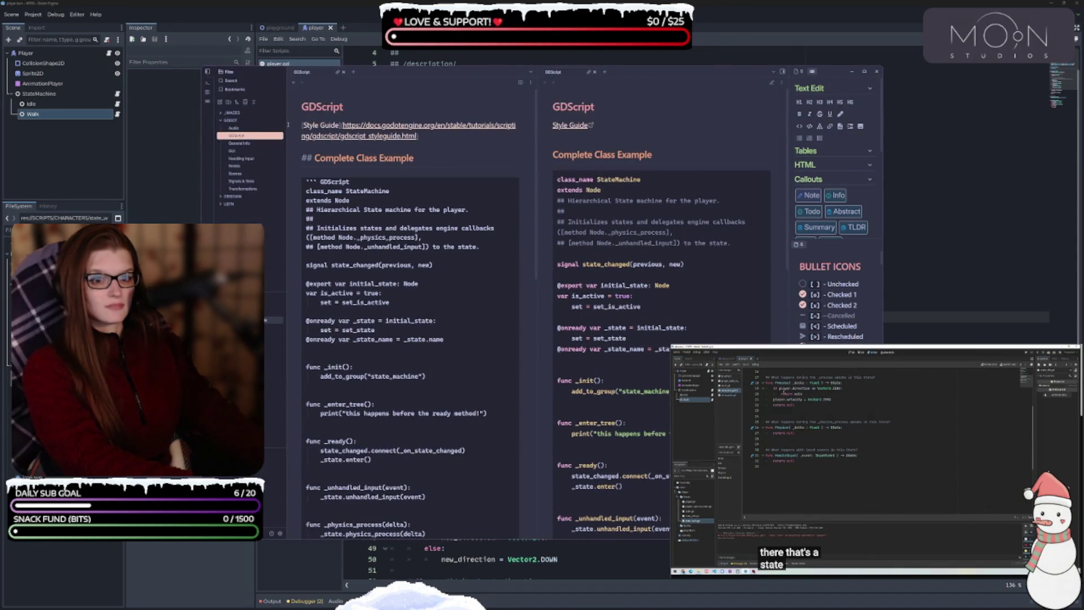
# Step: Fold and unfold the Complete Class Example section, then hide the vault's file list
pyautogui.scroll(-5, 423, 296)
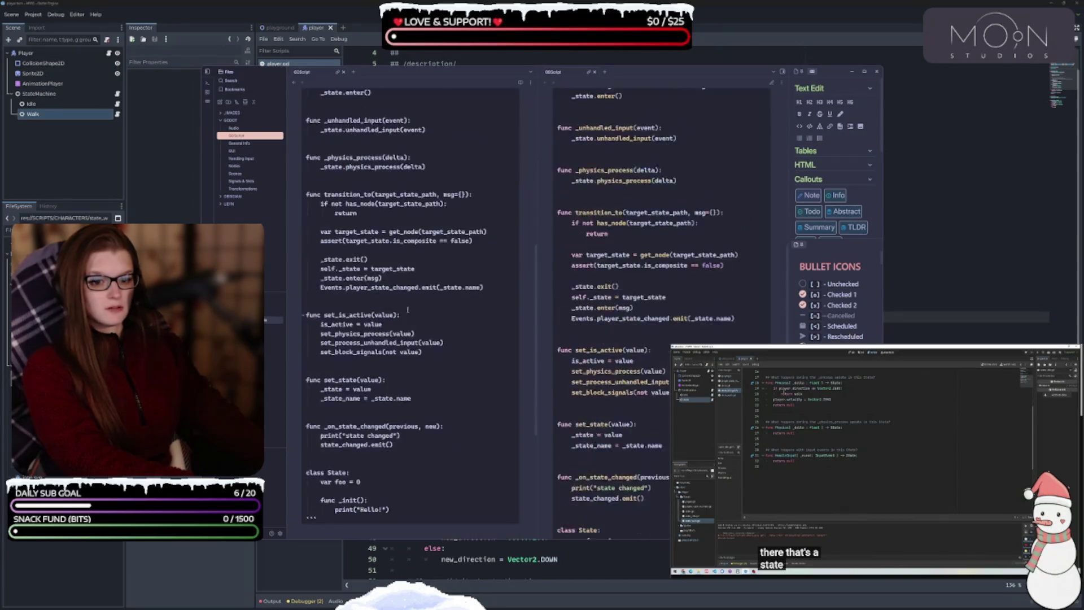
pyautogui.scroll(10, 424, 297)
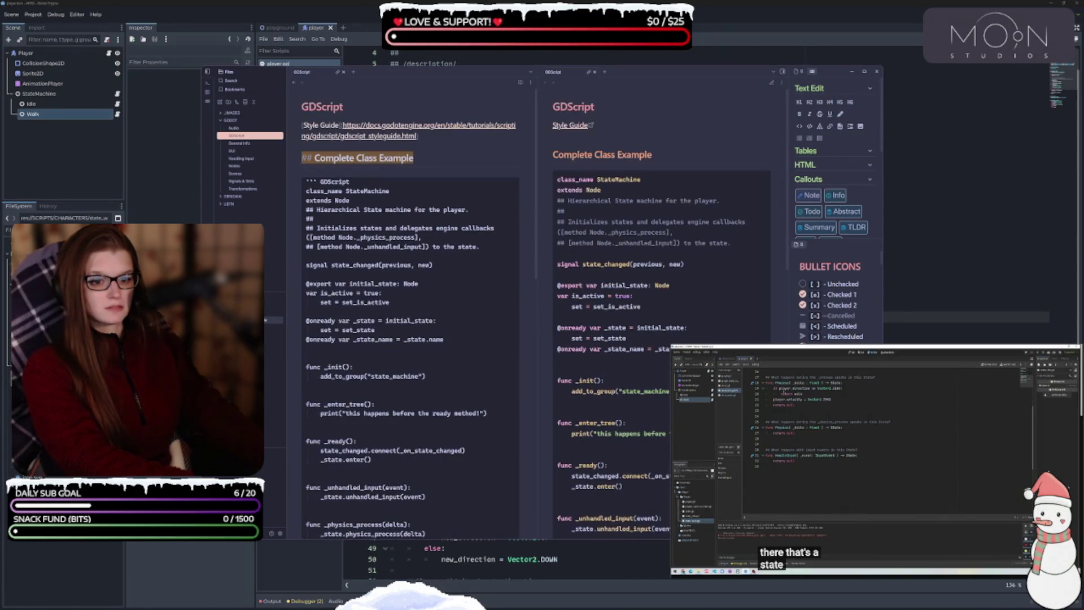
pyautogui.click(299, 159)
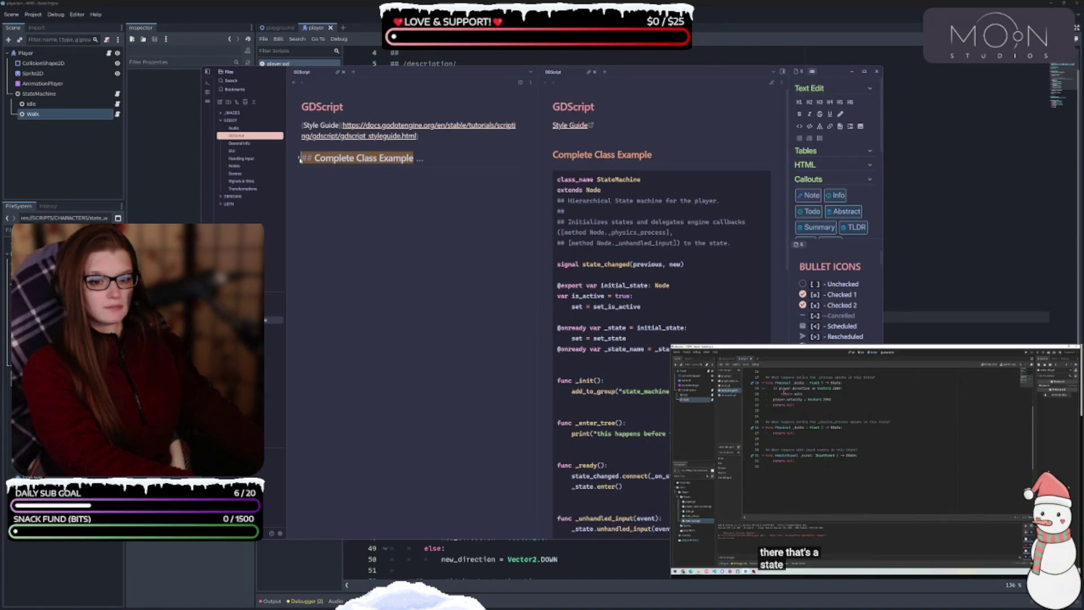
pyautogui.click(347, 235)
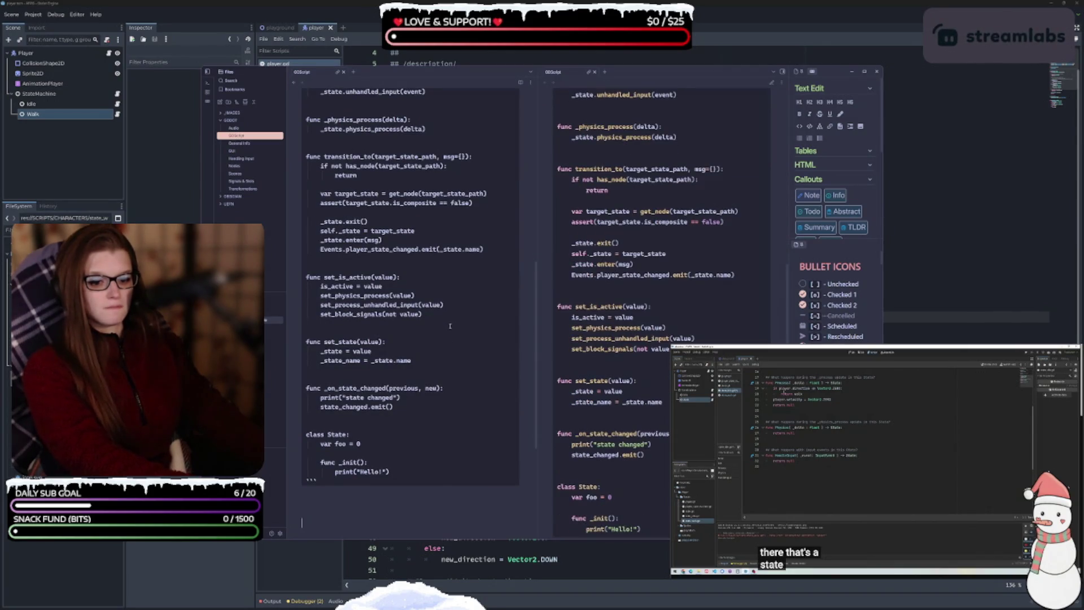
pyautogui.click(207, 71)
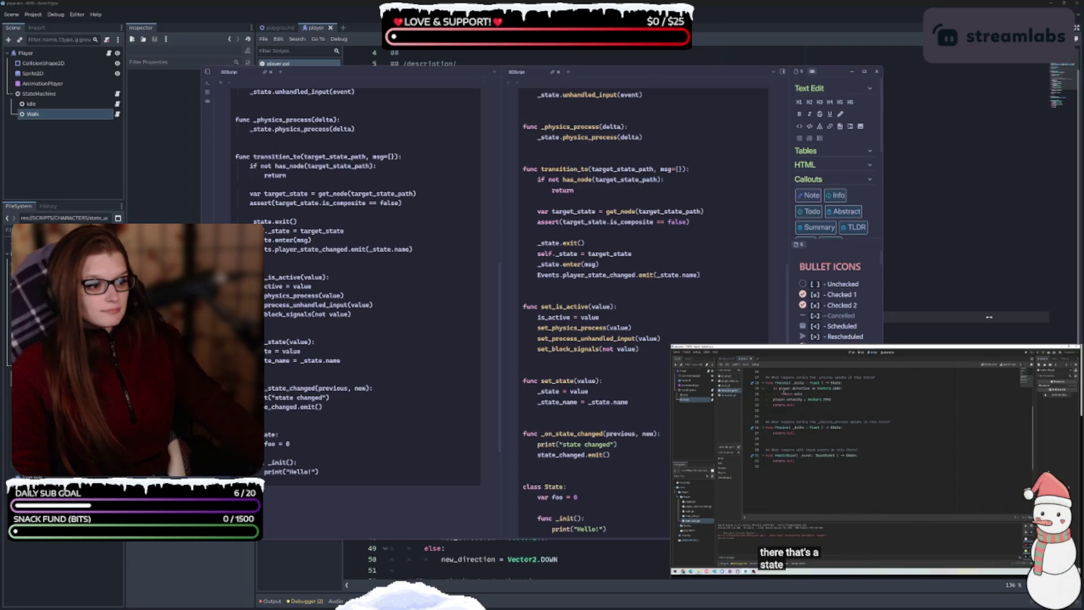
# Step: Widen the Obsidian window and shift the pane divider right to enlarge the editor pane
pyautogui.moveTo(1041, 310); pyautogui.dragTo(1041, 310)
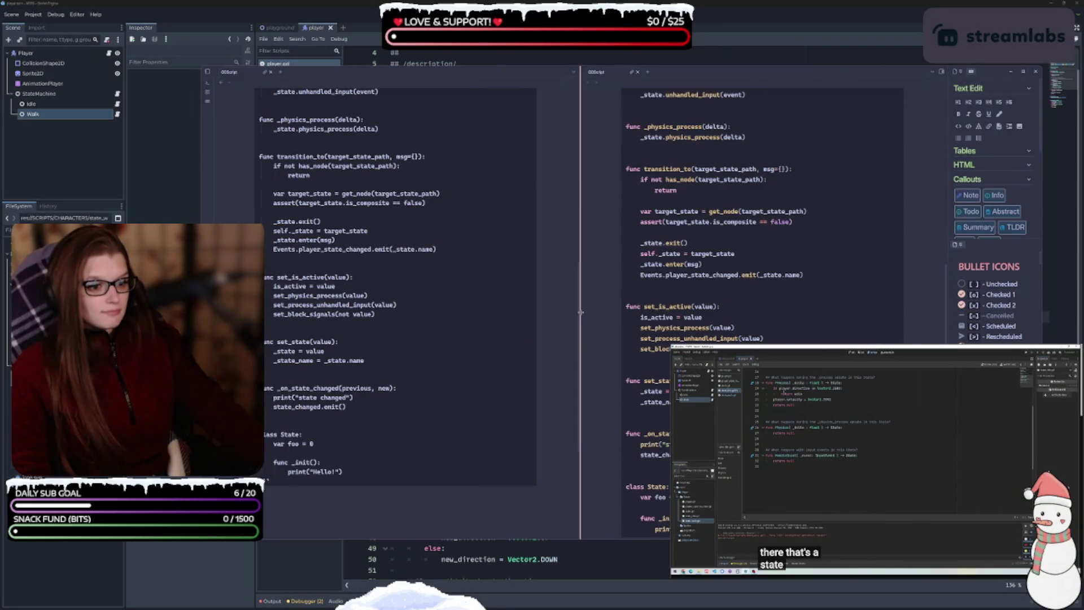
pyautogui.moveTo(582, 316)
pyautogui.mouseDown()
pyautogui.moveTo(640, 313)
pyautogui.moveTo(630, 313)
pyautogui.mouseUp()
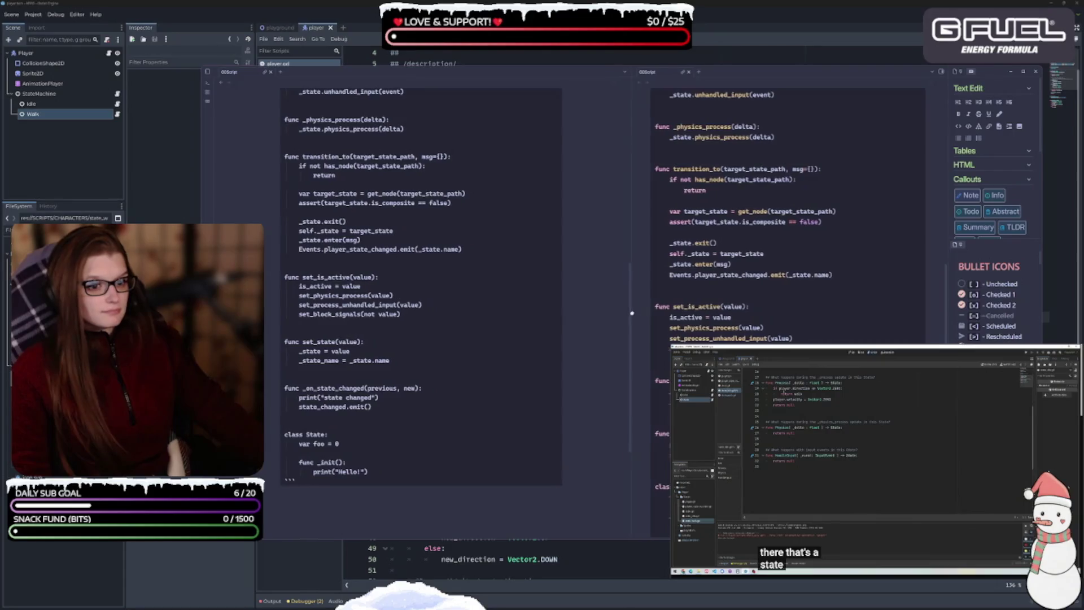
pyautogui.scroll(-5, 375, 324)
pyautogui.scroll(-1, 374, 325)
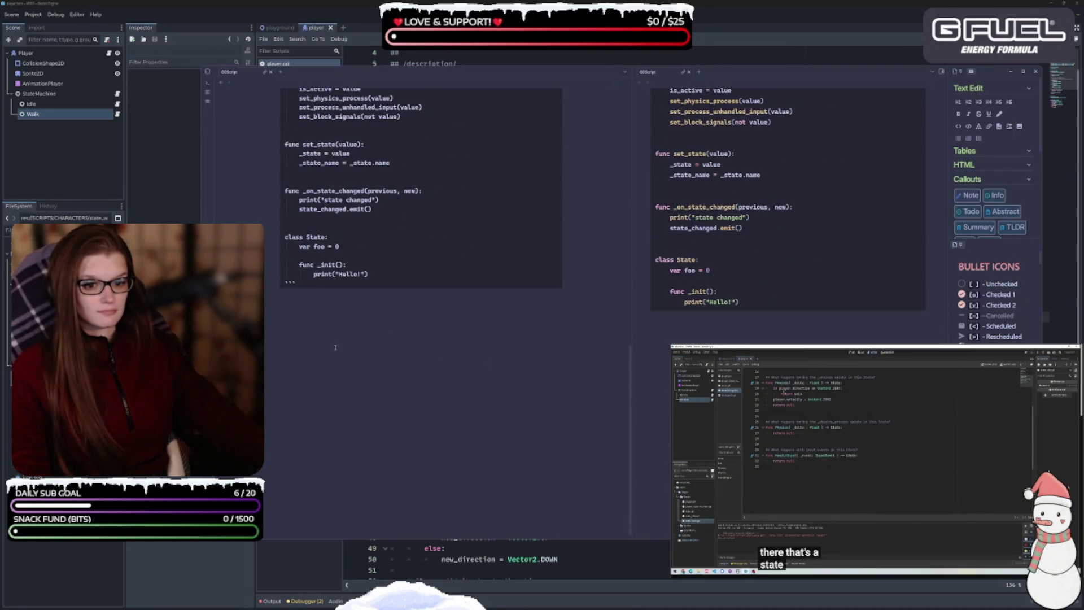
# Step: Type an '## Indentation' heading followed by a ```GDScript code fence beneath it
pyautogui.write('##')
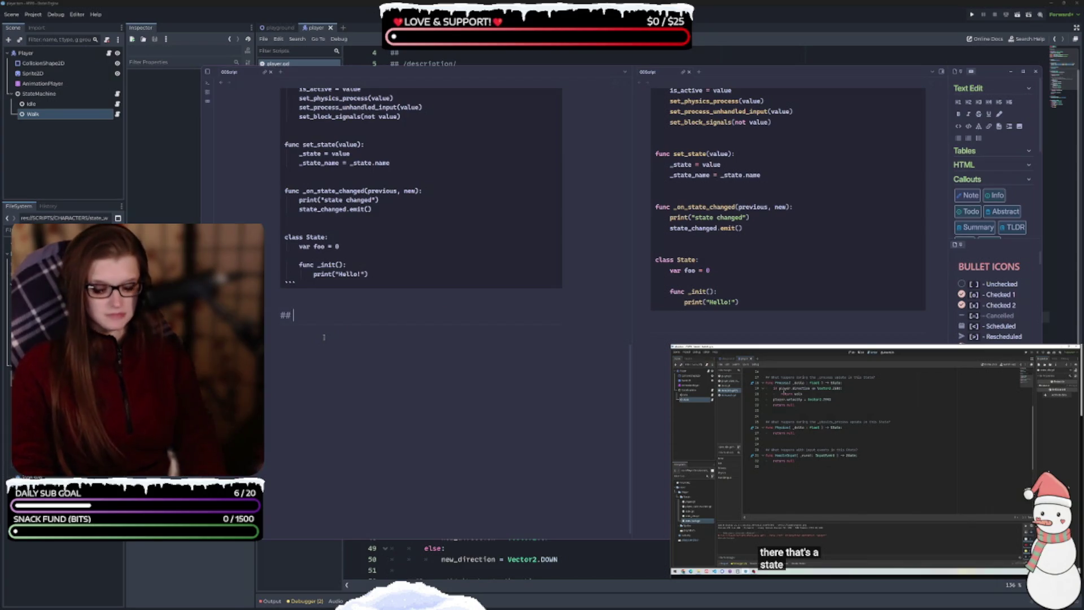
pyautogui.write('Indentation')
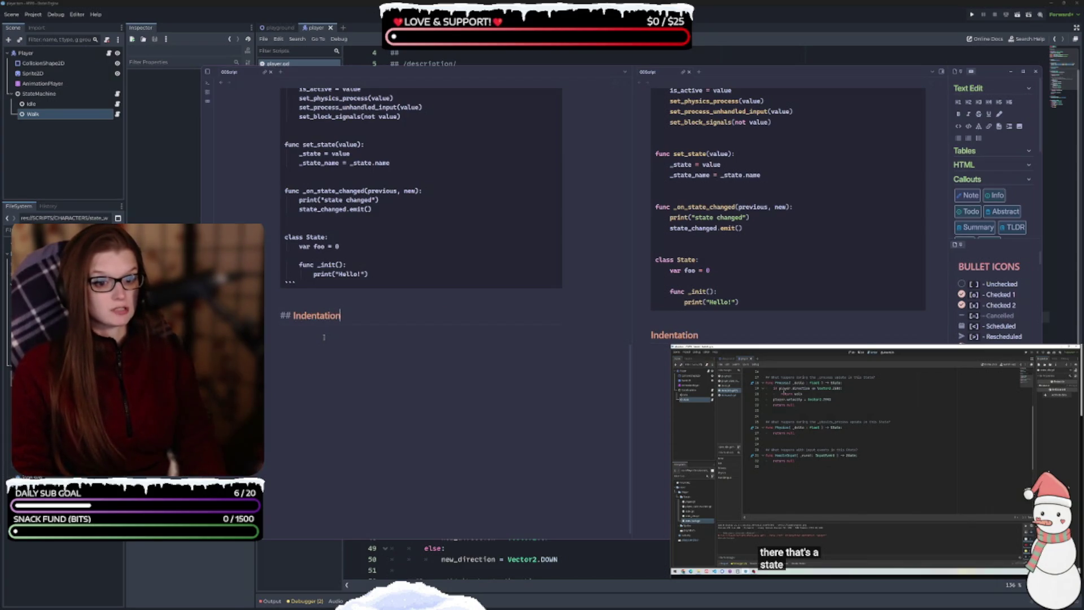
pyautogui.press('Return')
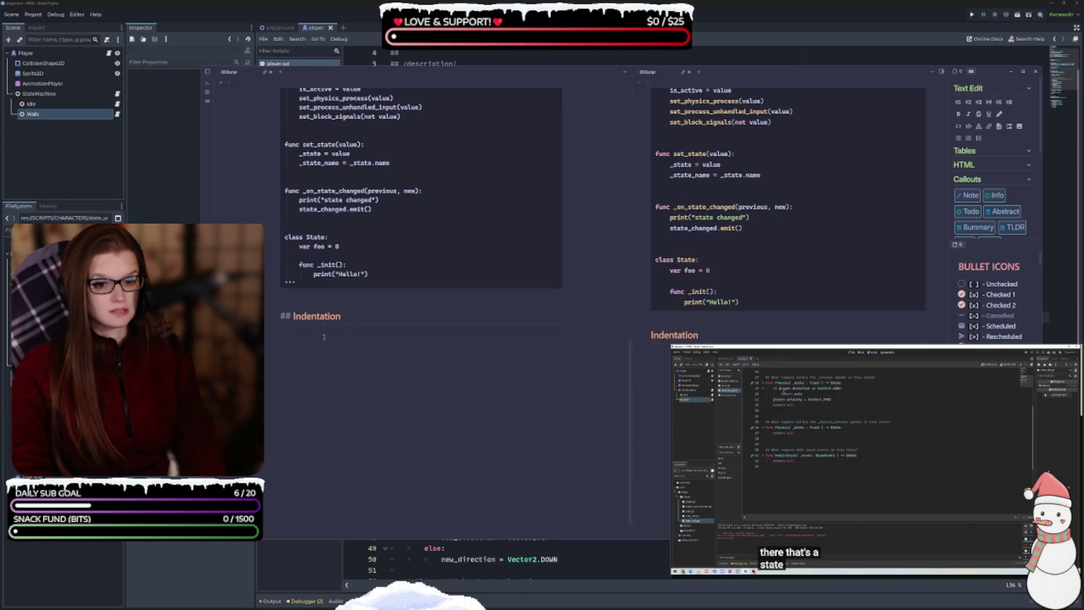
pyautogui.write('```G')
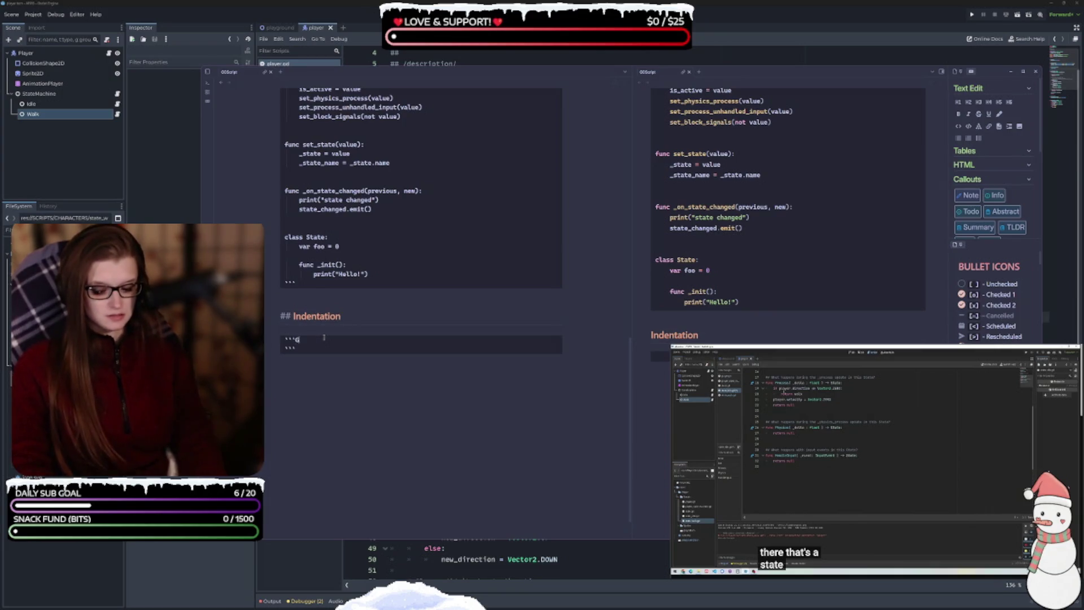
pyautogui.write('DScrip')
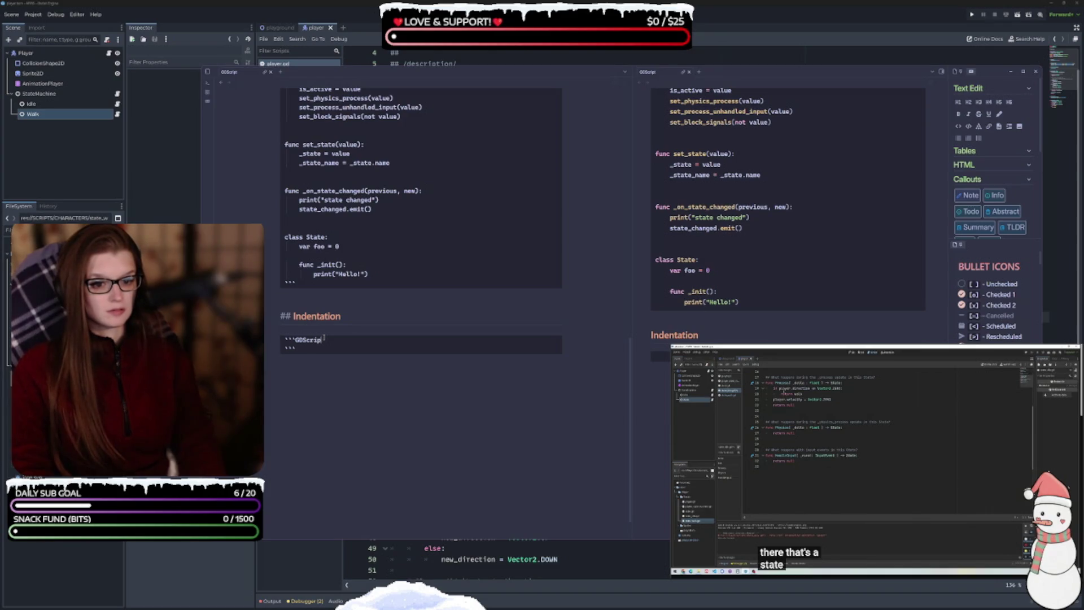
pyautogui.write('t')
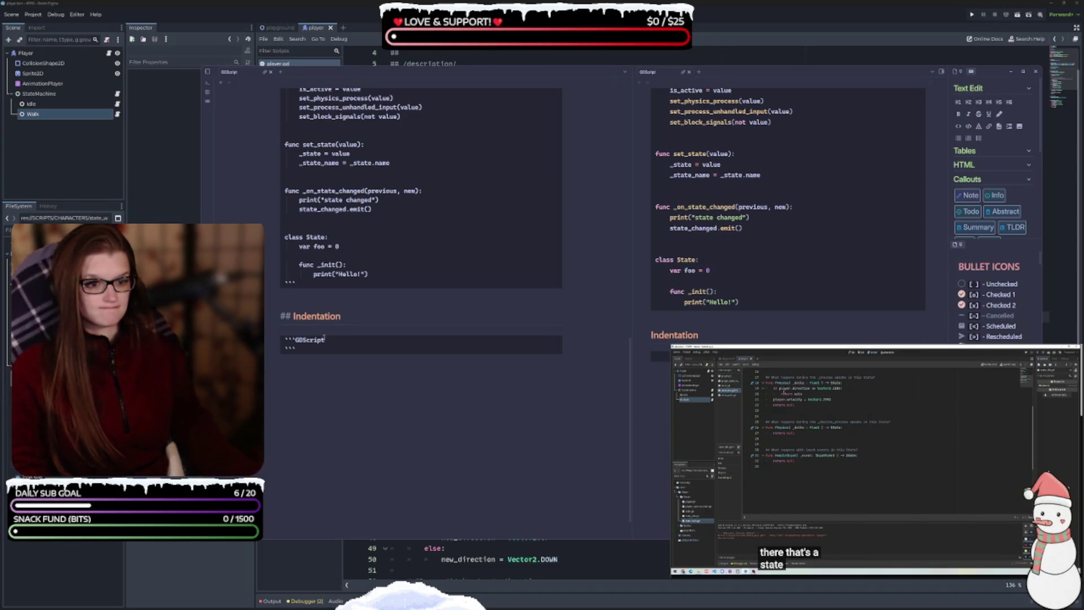
pyautogui.scroll(10, 324, 339)
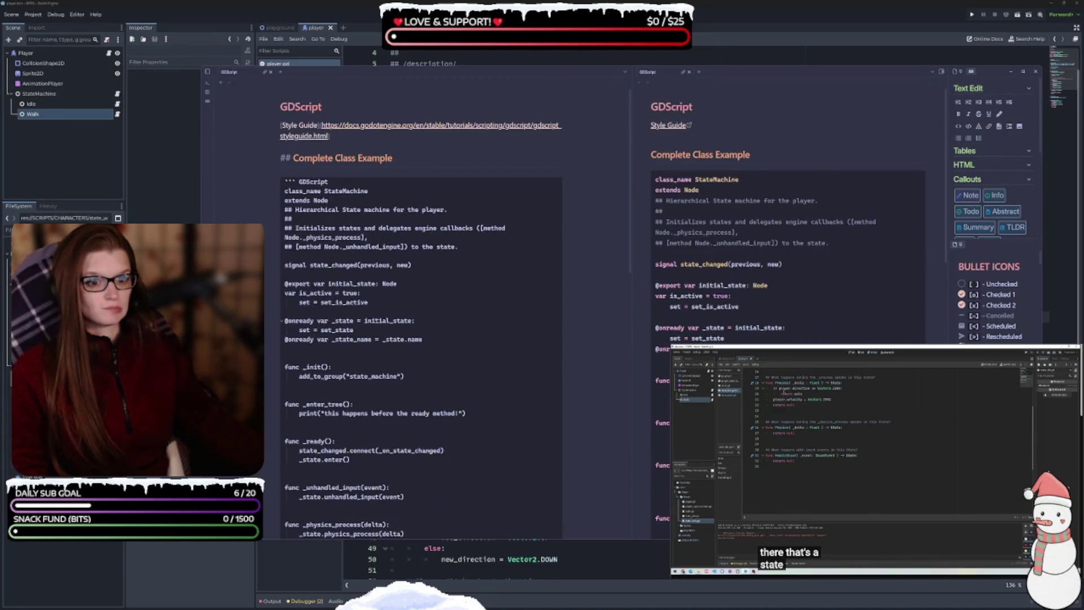
# Step: Add empty lines inside the GDScript code block, erasing a Code Blocks heading typed there by mistake
pyautogui.scroll(-10, 343, 391)
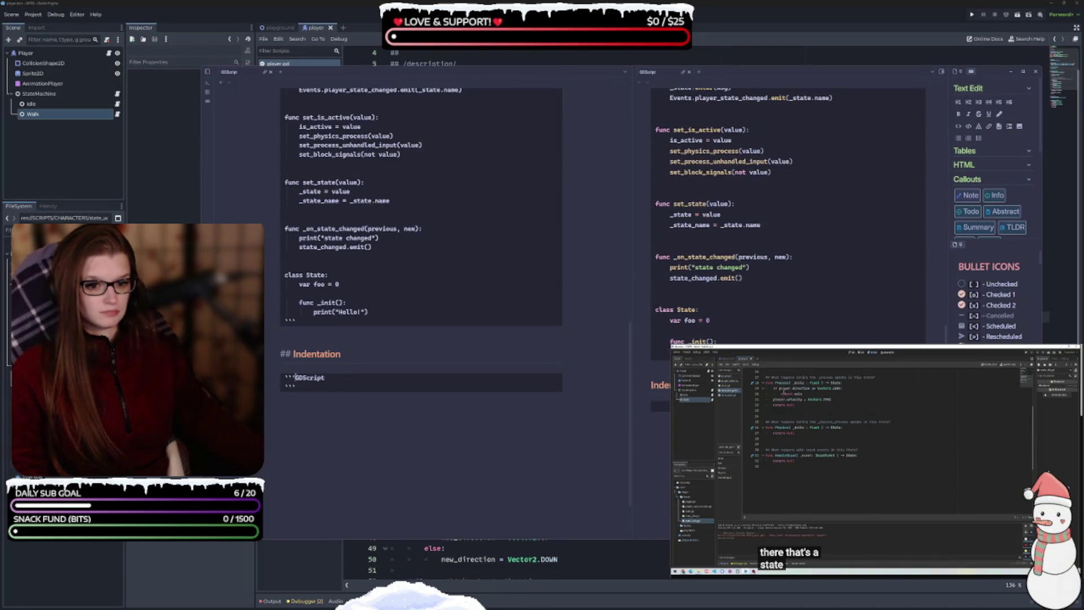
pyautogui.press('Return')
pyautogui.press('Return')
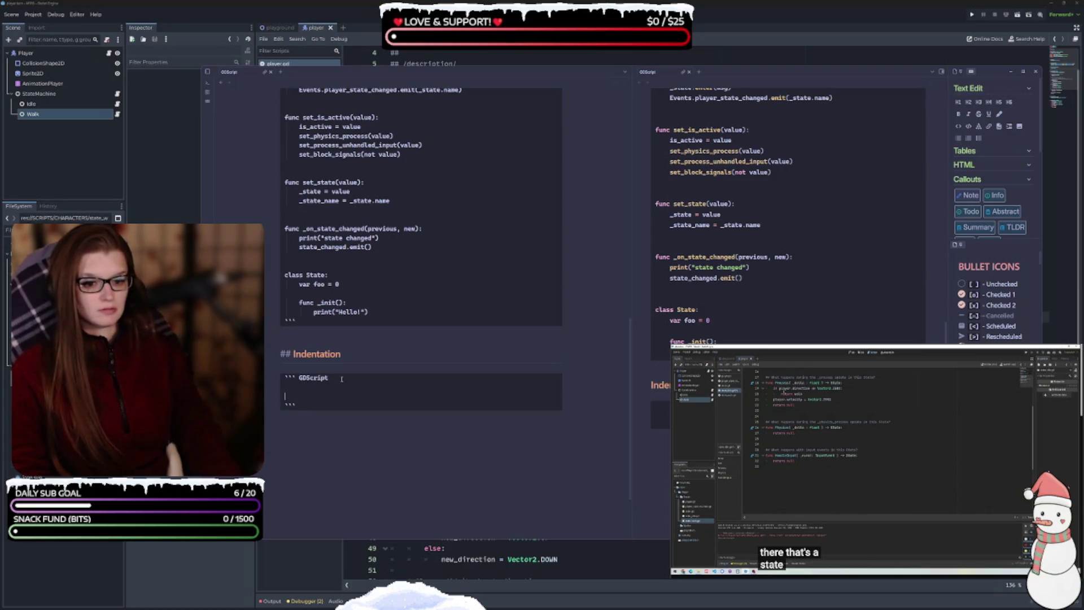
pyautogui.press('Return')
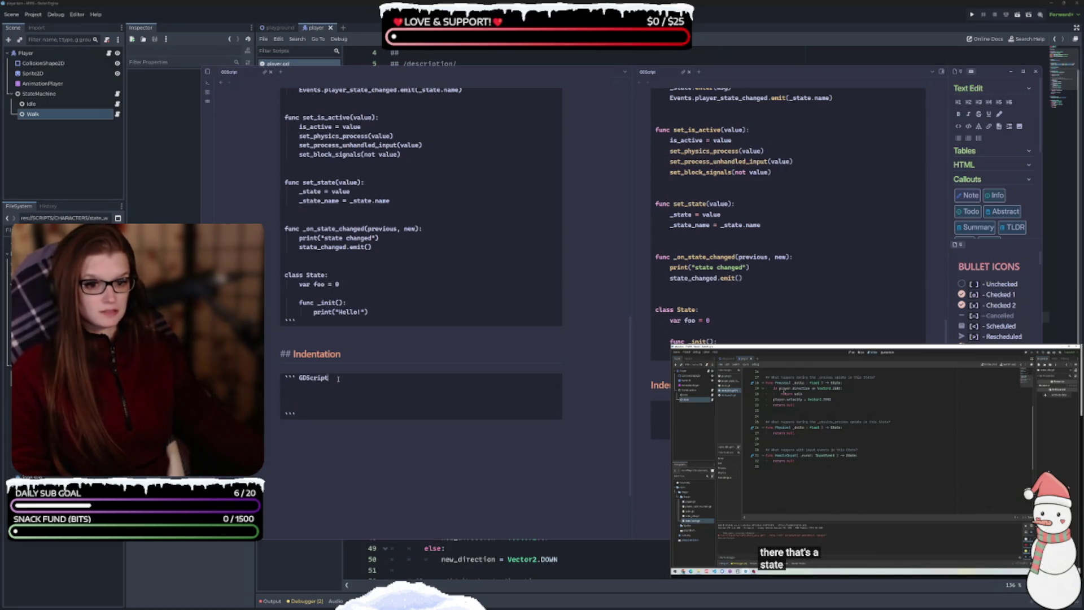
pyautogui.moveTo(339, 377); pyautogui.dragTo(276, 377)
pyautogui.click(359, 401)
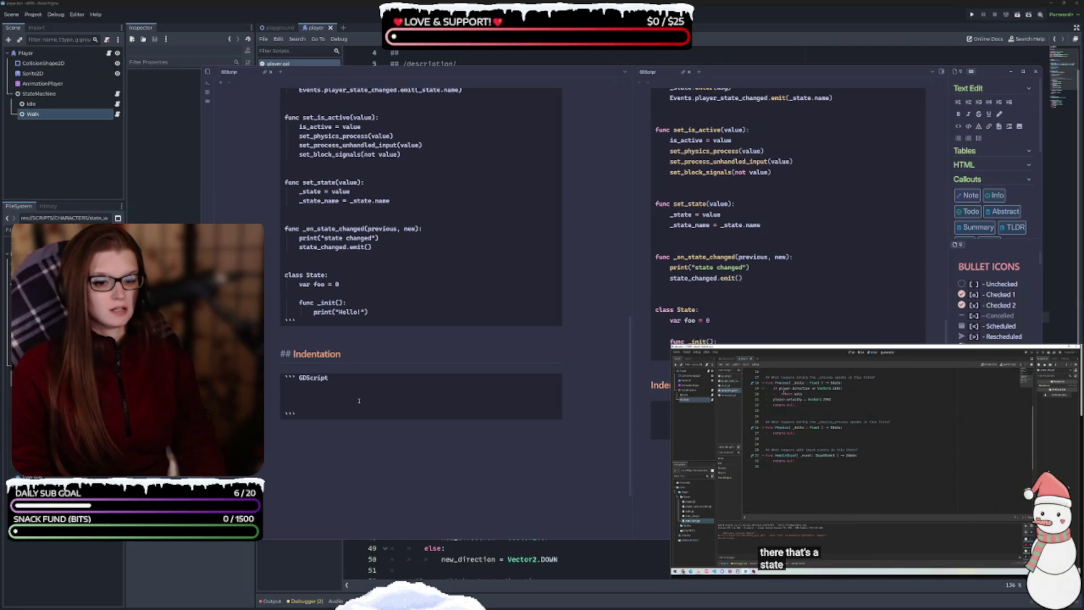
pyautogui.write('## ')
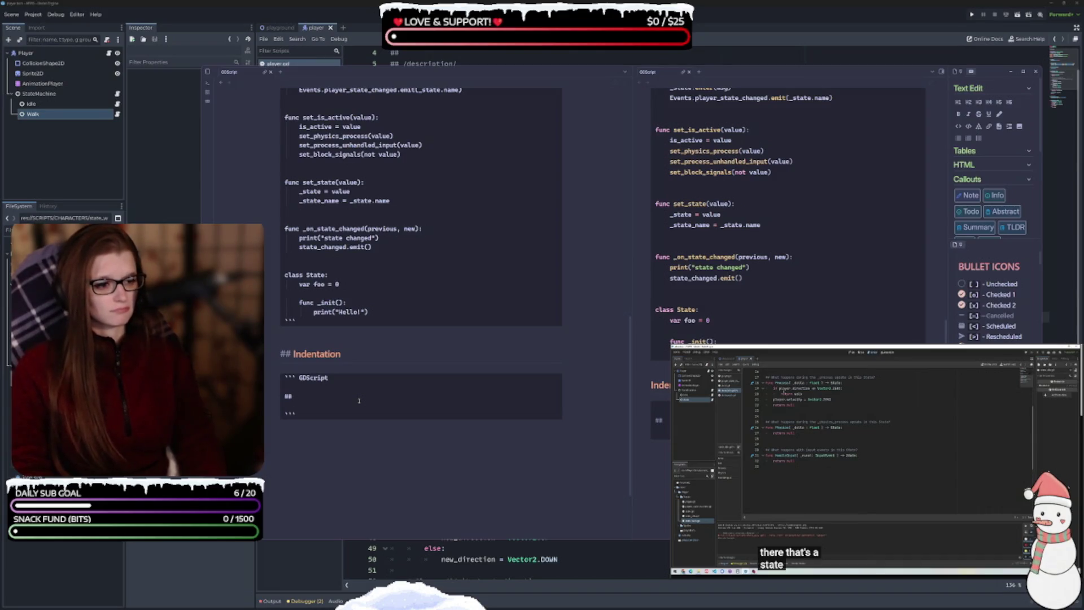
pyautogui.write('Code Blocks')
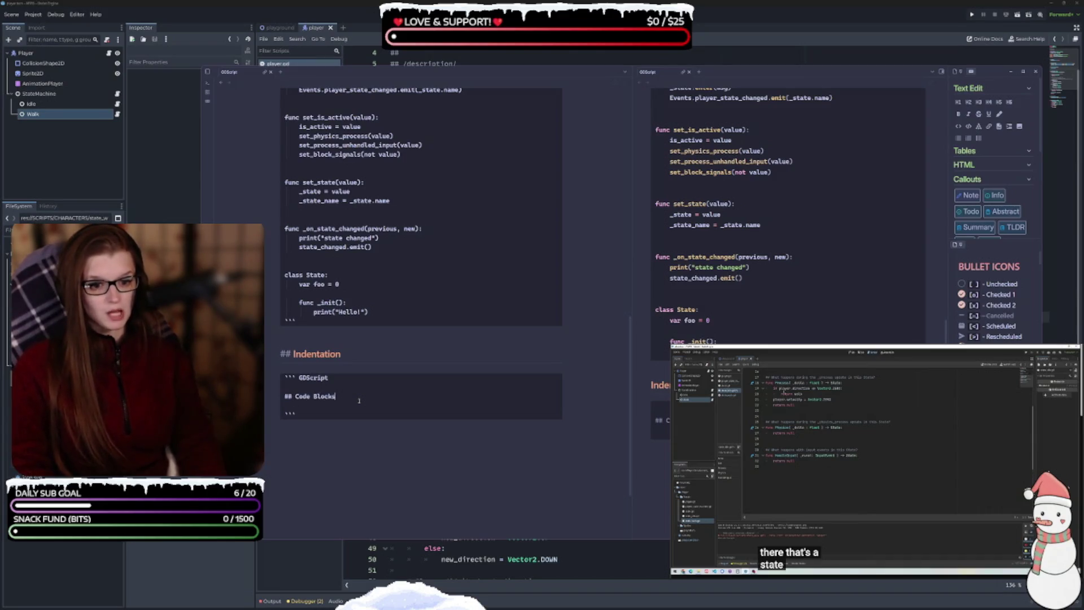
pyautogui.press('BackSpace')
pyautogui.press('BackSpace')
pyautogui.press('BackSpace')
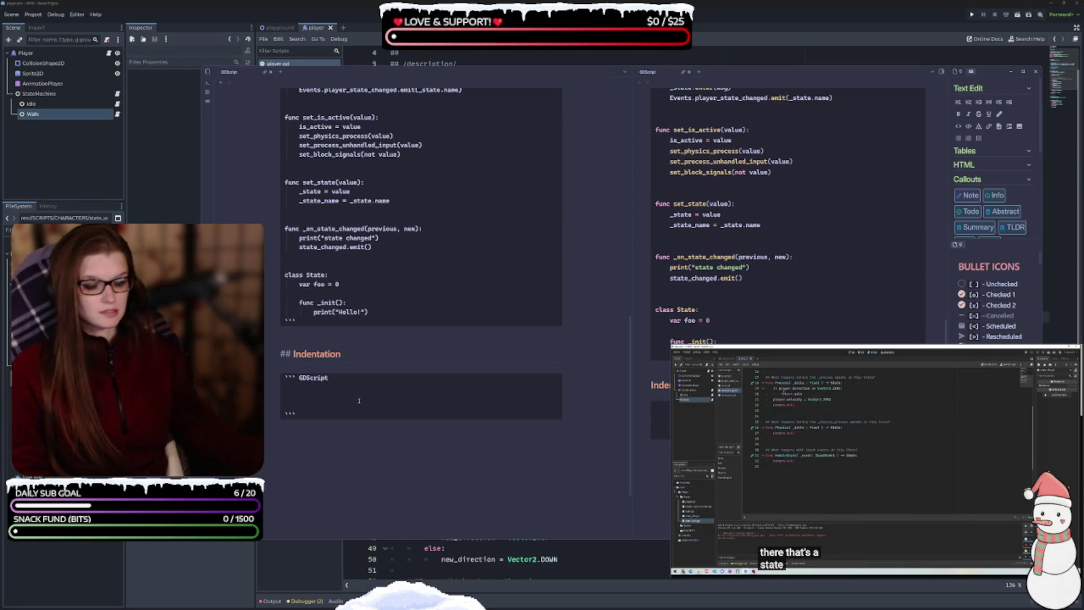
# Step: Add a '### Code Blocks' subheading and paste the for i in range(10) print hello loop into the block
pyautogui.press('Return')
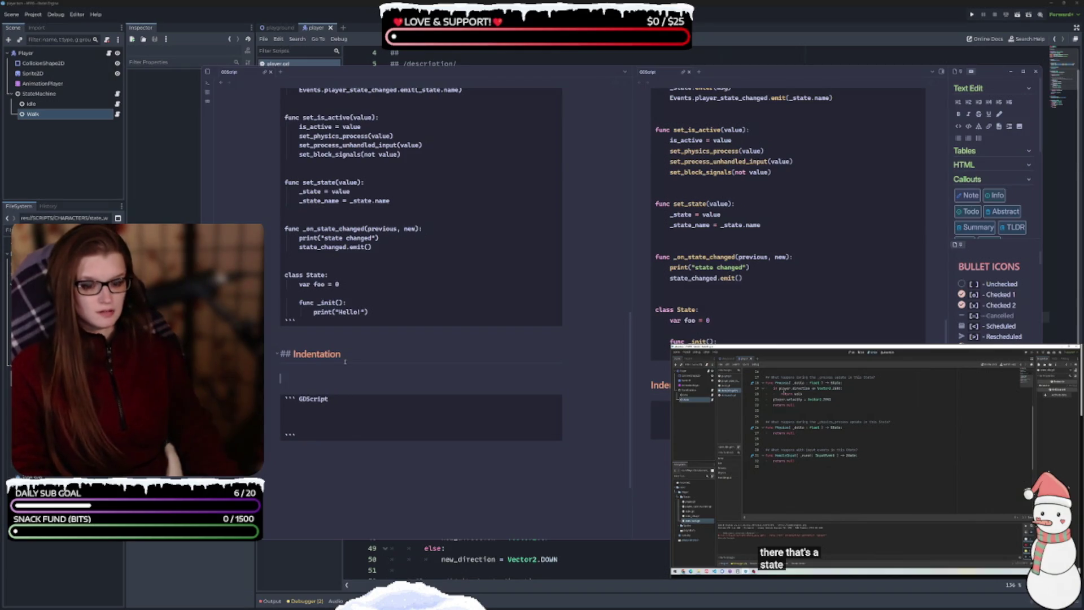
pyautogui.write('### Code B')
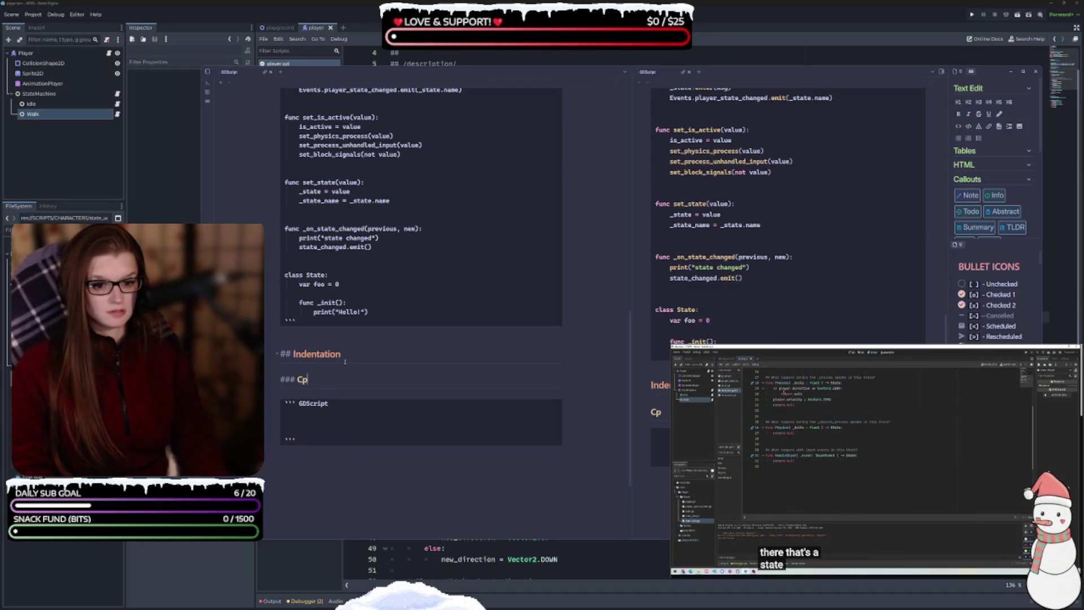
pyautogui.write('locks')
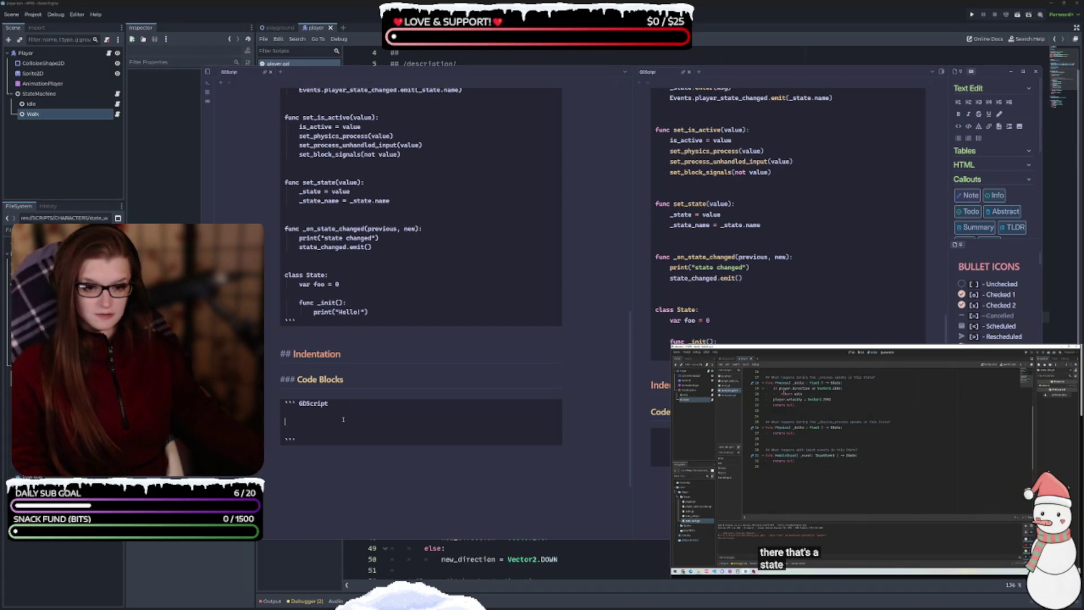
pyautogui.write('for i in range(10): \tprint("hello")')
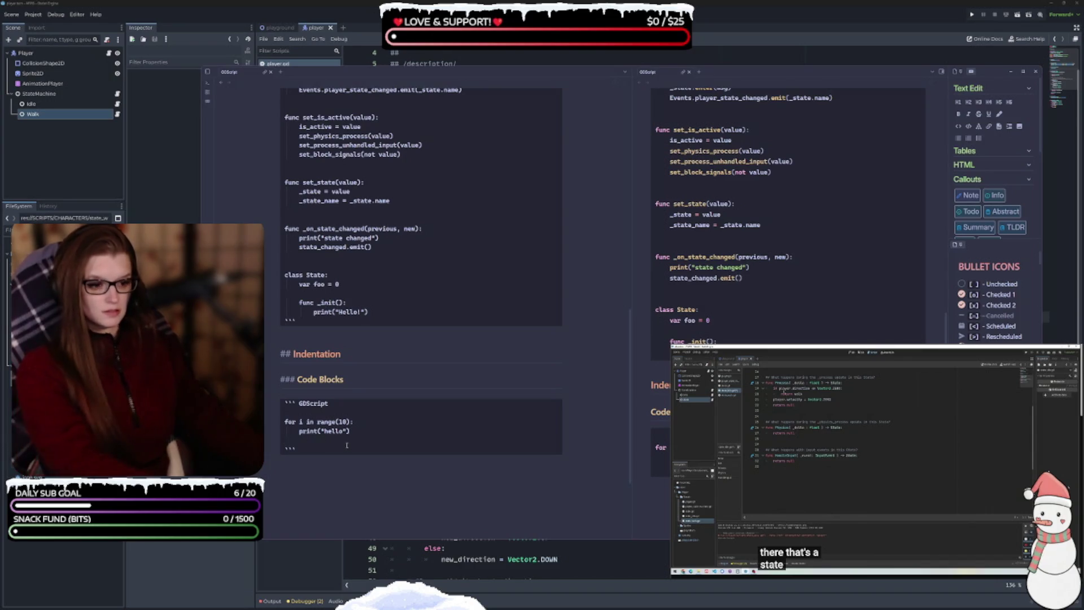
pyautogui.press('BackSpace')
pyautogui.press('BackSpace')
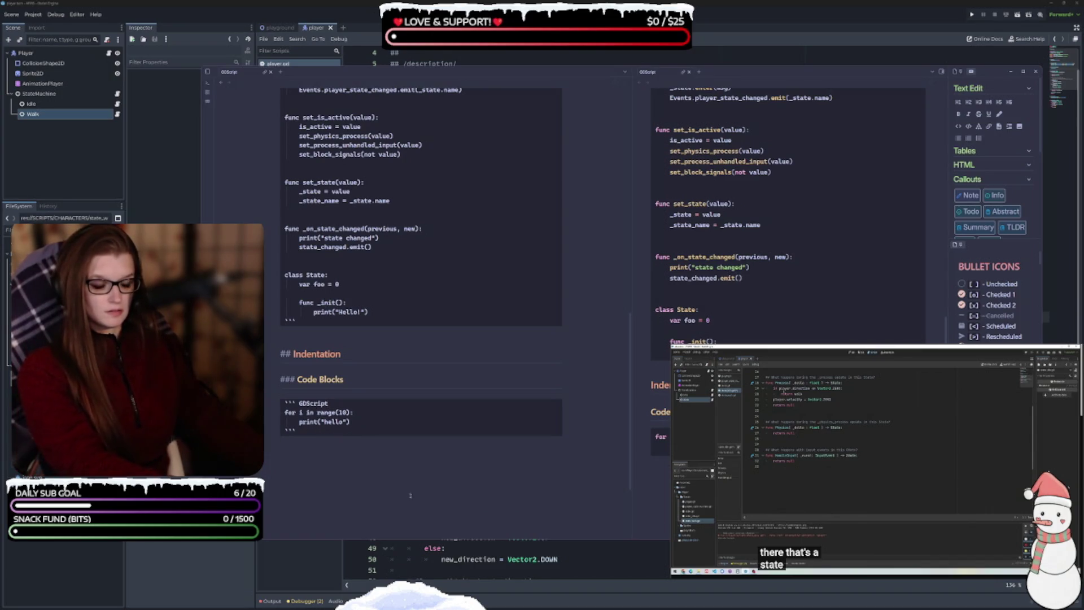
# Step: Add the bullet 'Each level should be ONE greater indent than it's parent block' above the code block
pyautogui.scroll(-3, 409, 495)
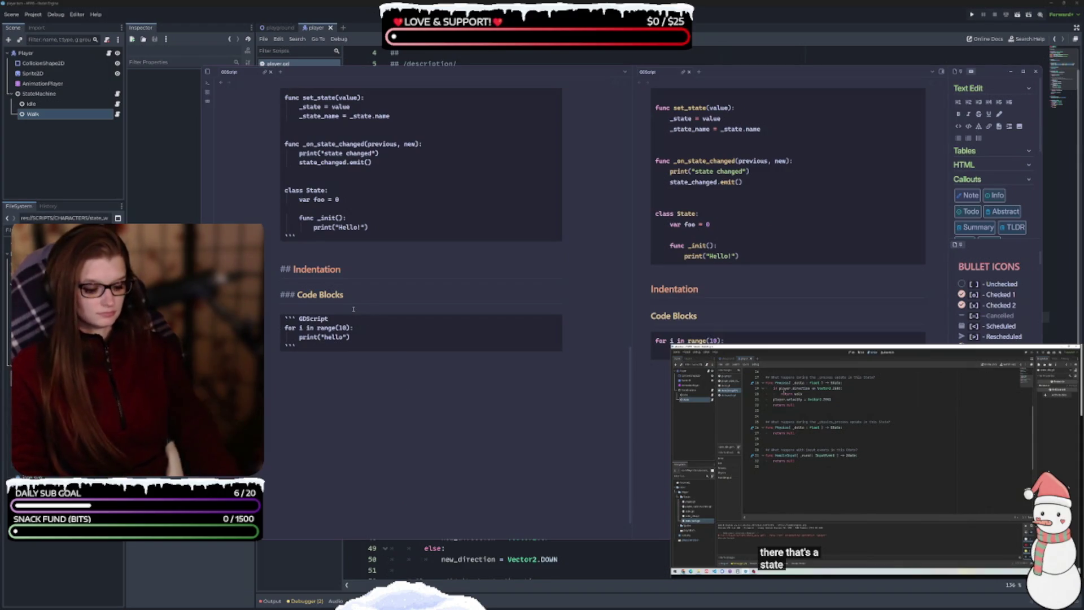
pyautogui.click(354, 309)
pyautogui.press('Return')
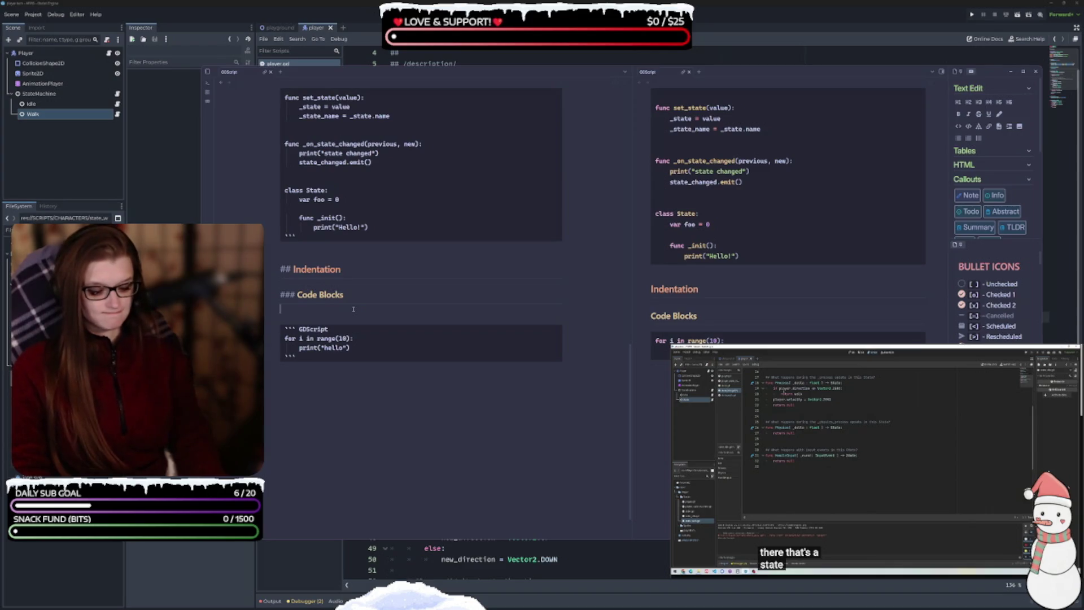
pyautogui.write('- [*')
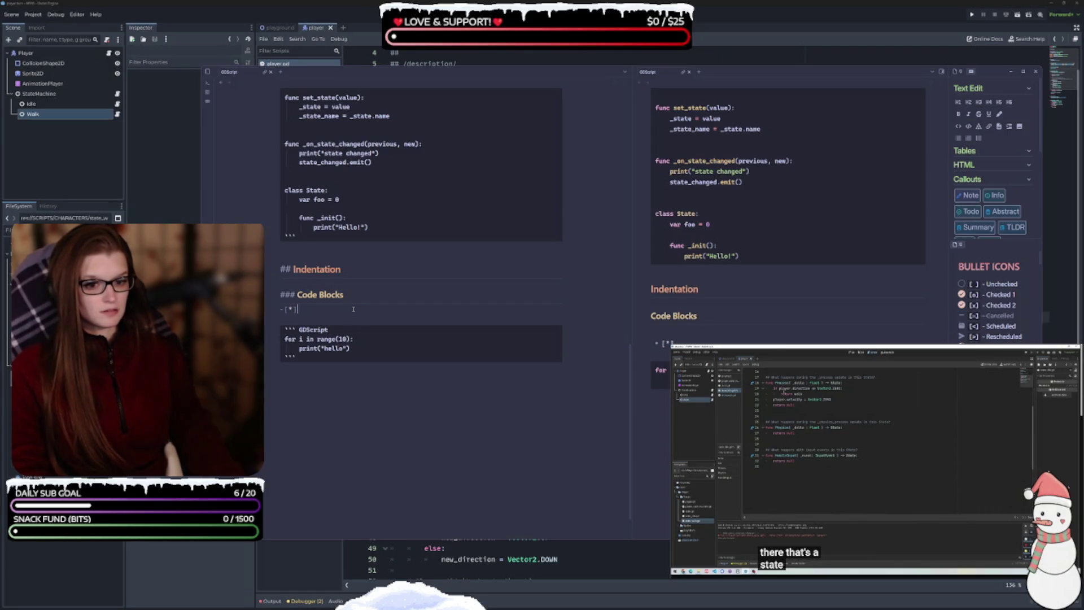
pyautogui.press('BackSpace')
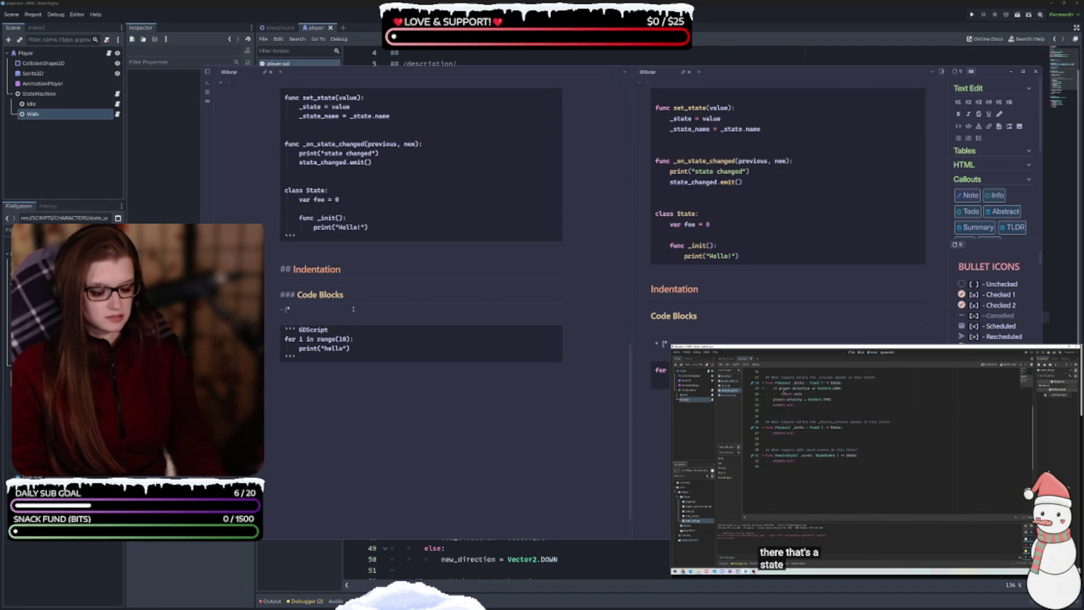
pyautogui.write(']')
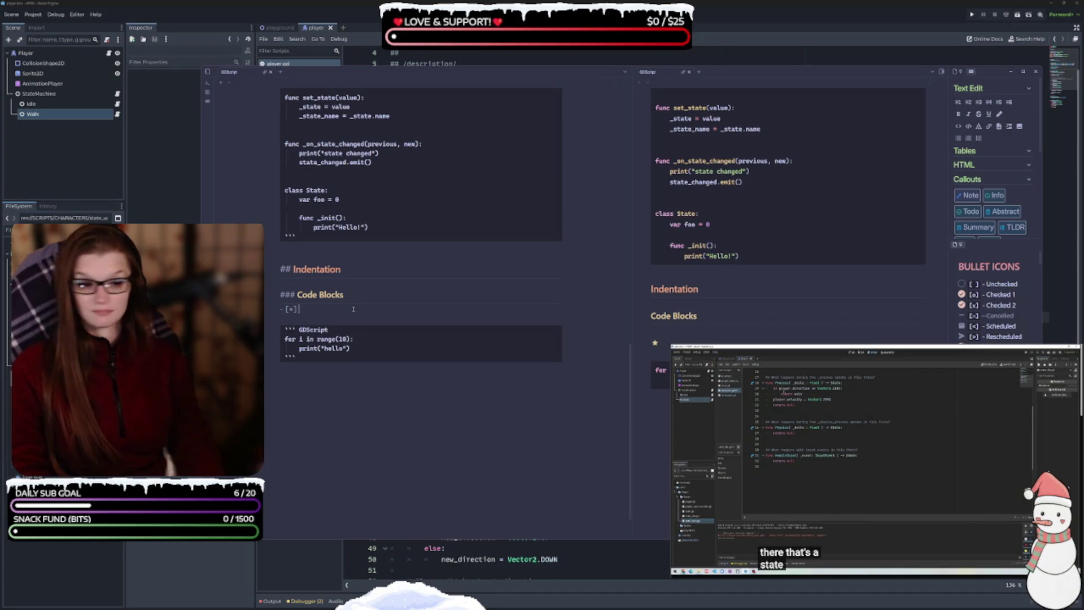
pyautogui.write('Each lev')
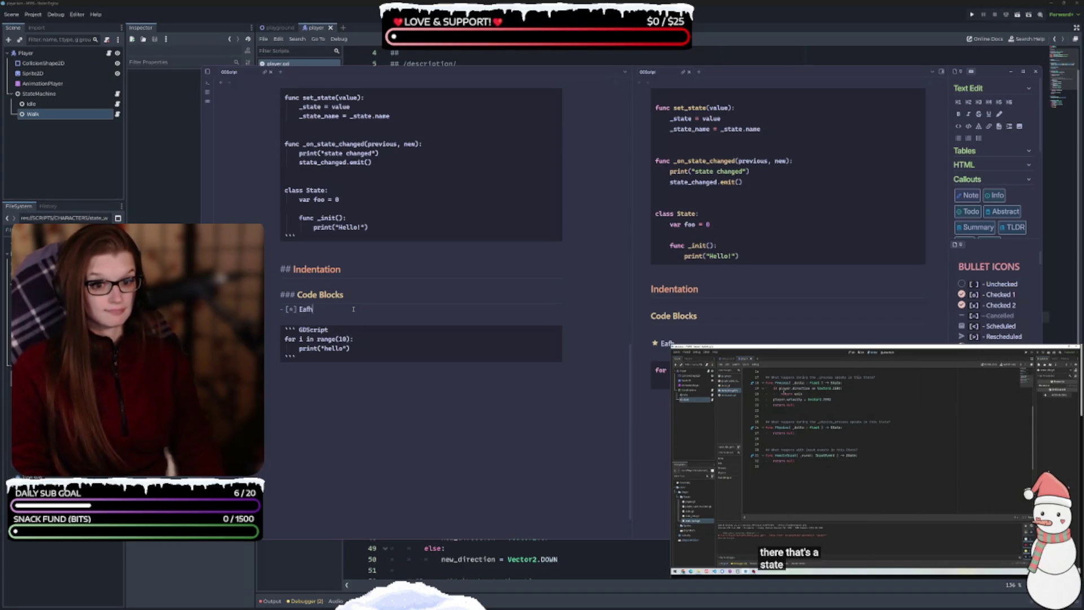
pyautogui.write('el should be ')
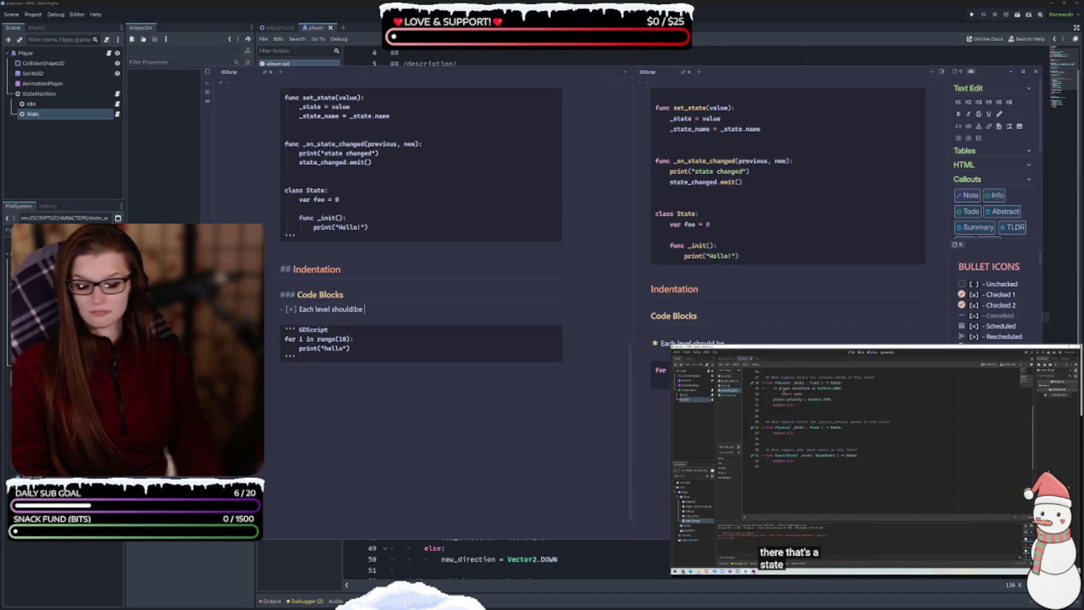
pyautogui.write('ONE greater')
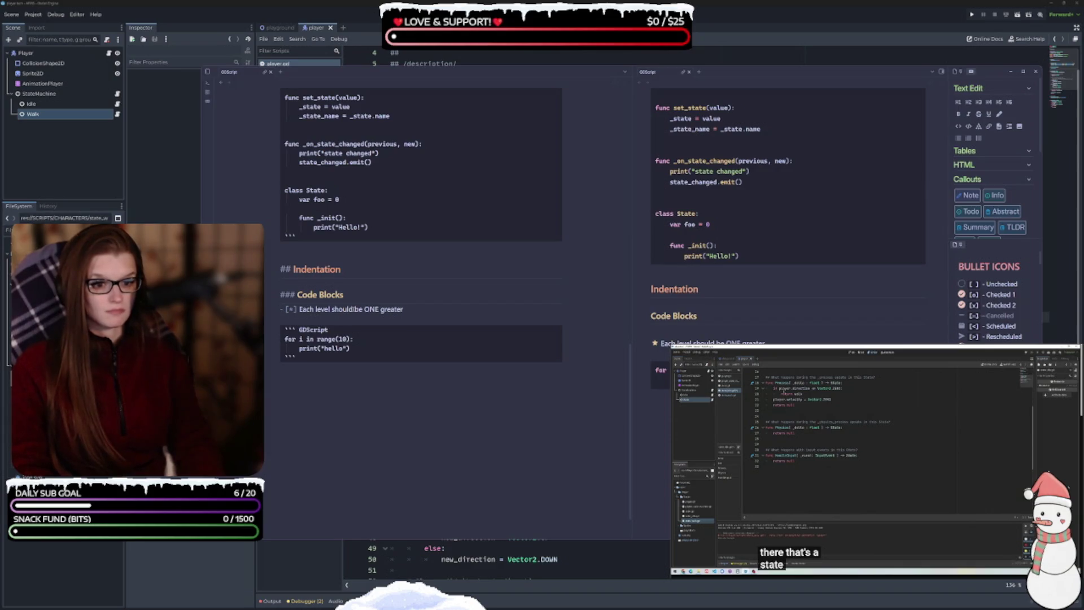
pyautogui.write(' indent')
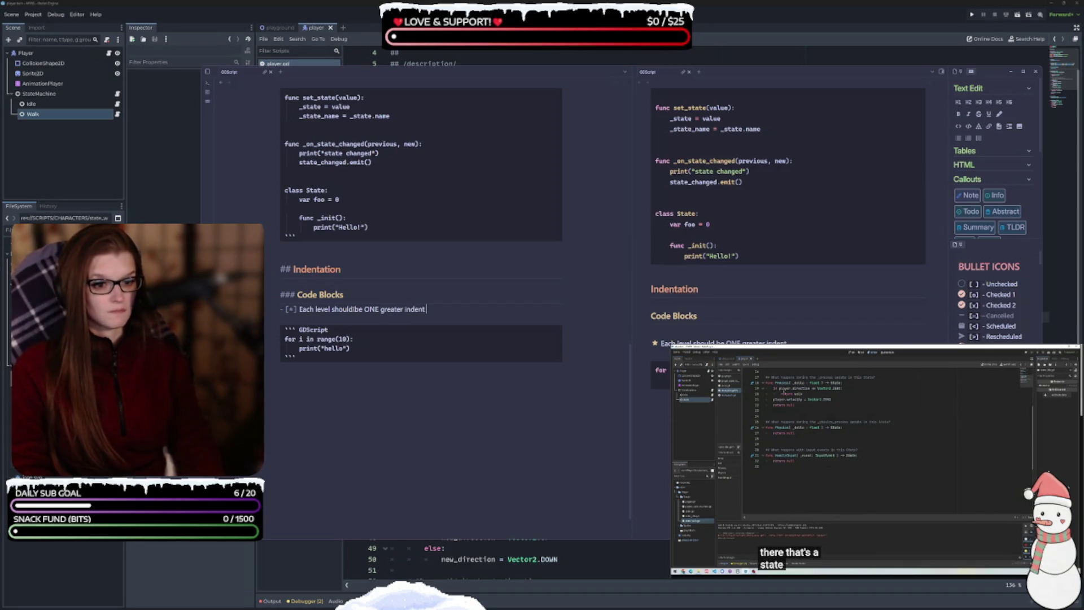
pyautogui.write(' than ')
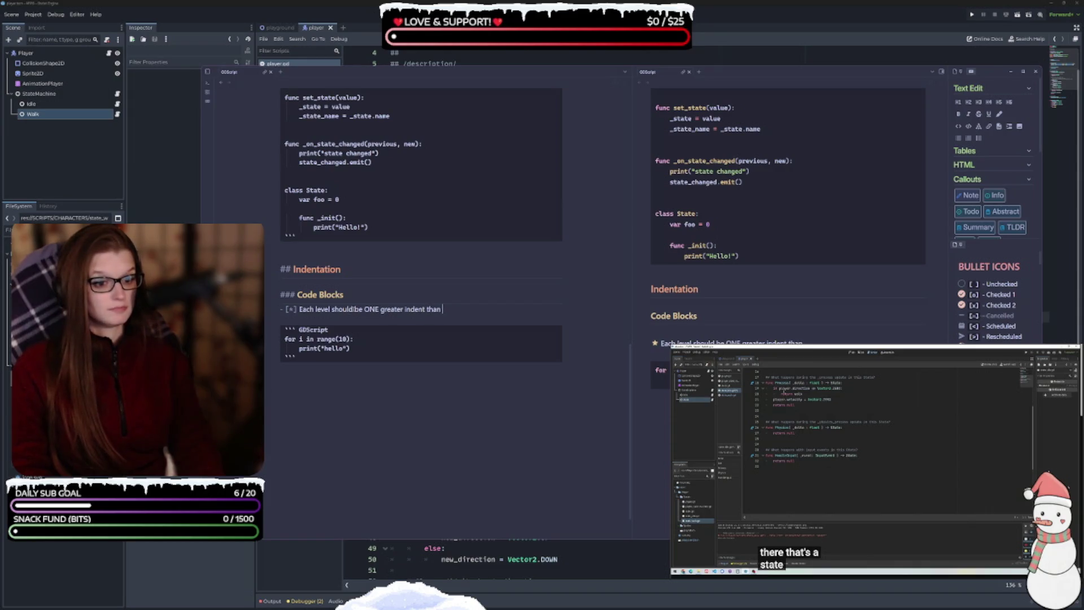
pyautogui.write("it's")
pyautogui.press('BackSpace')
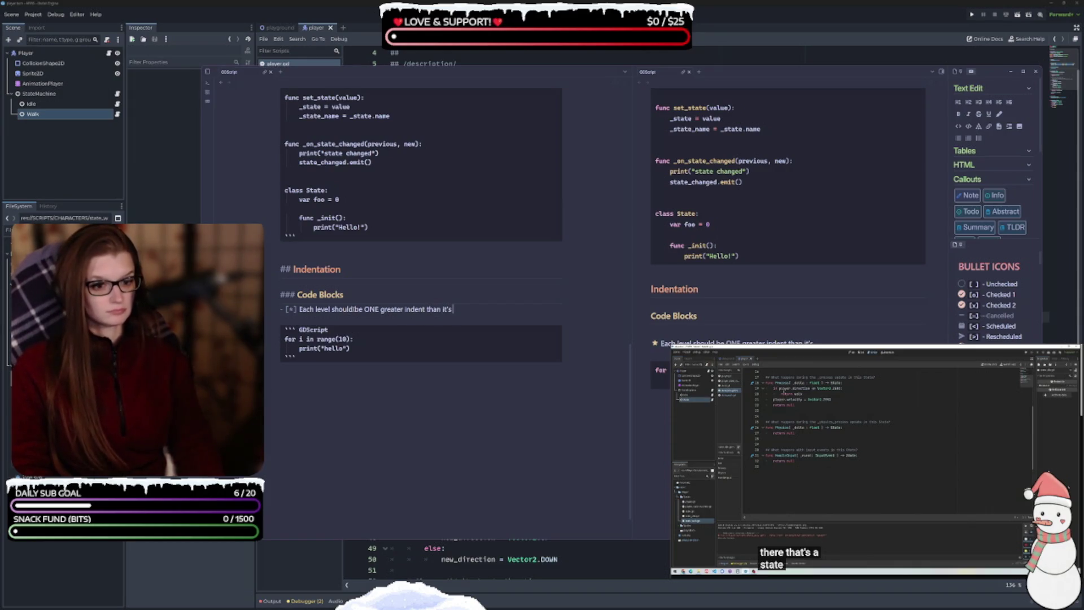
pyautogui.write('parent')
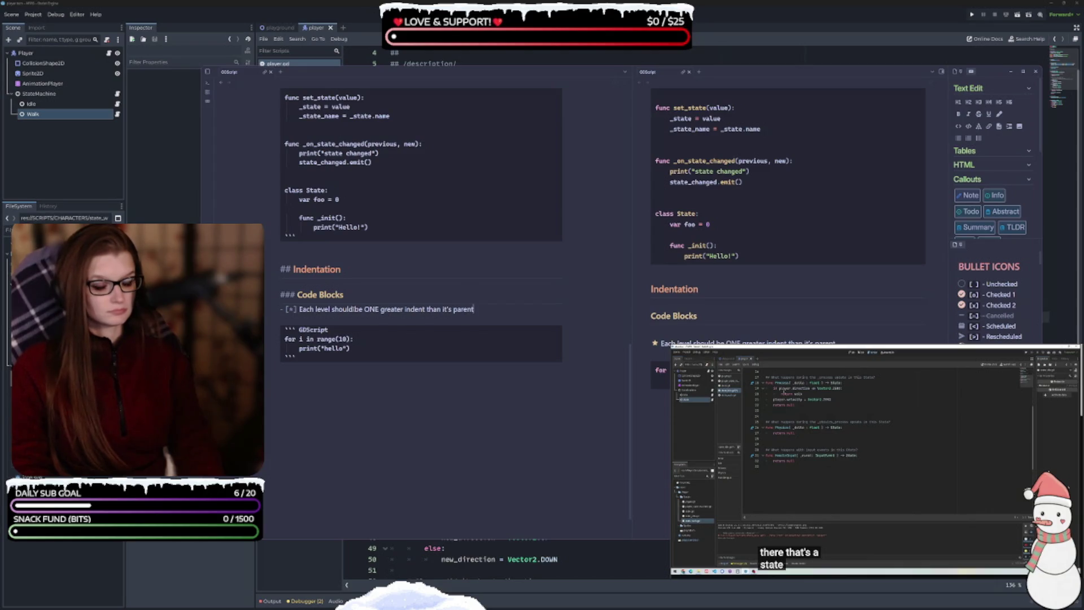
pyautogui.write(' block')
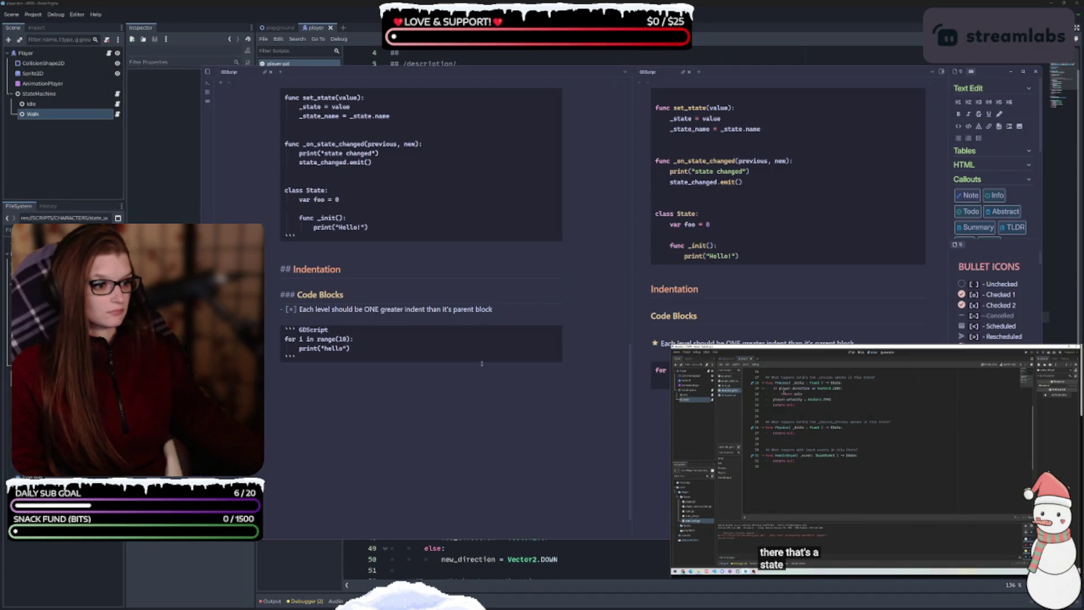
pyautogui.scroll(-1, 457, 306)
# Step: Delete the blank line above the code block, briefly adding and removing a new line under the rule
pyautogui.click(374, 290)
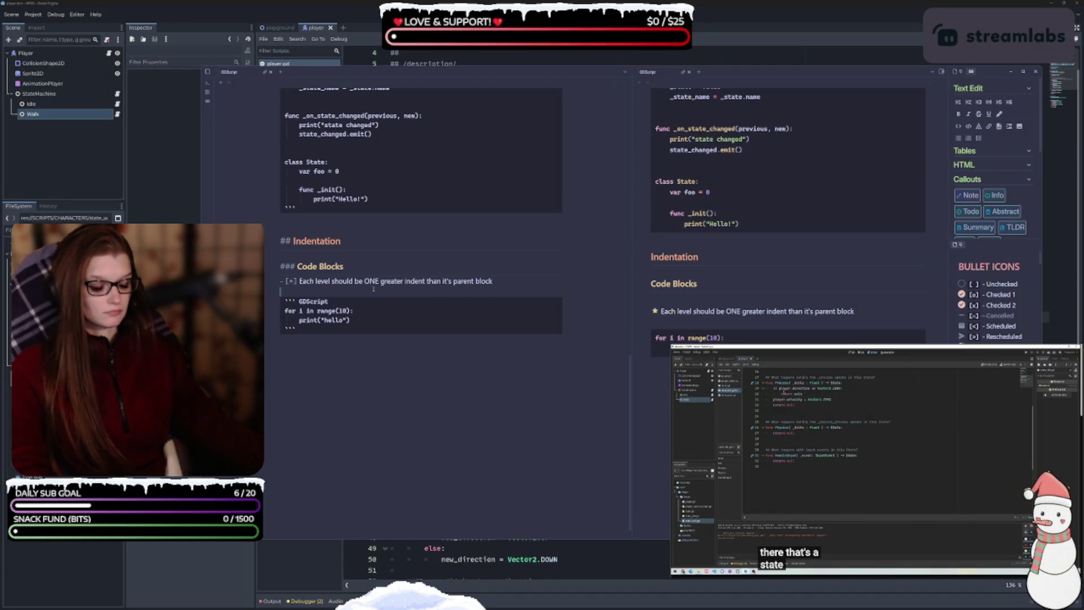
pyautogui.press('BackSpace')
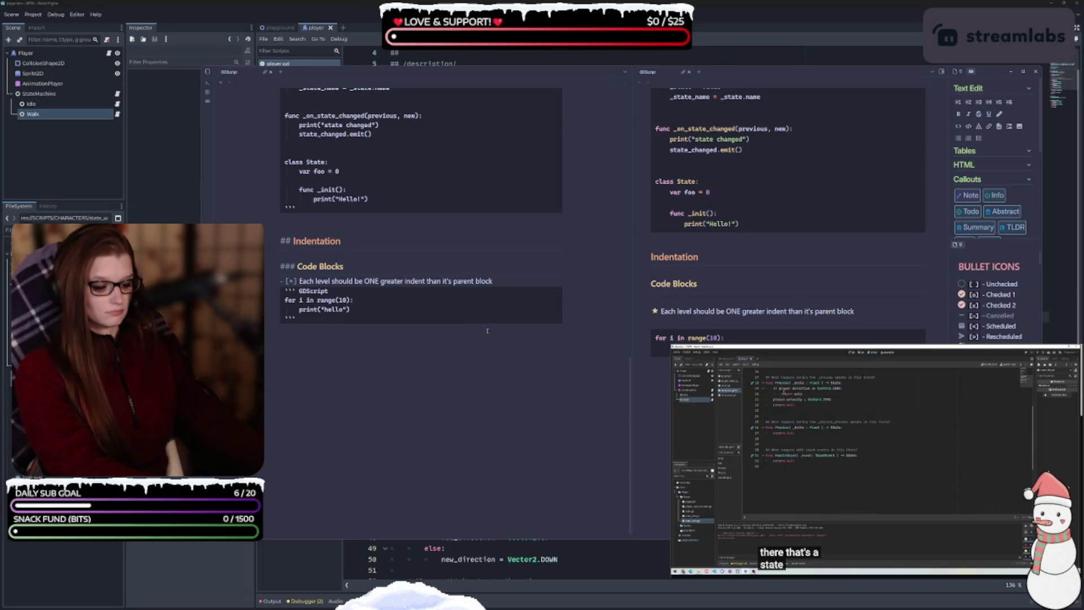
pyautogui.press('Return')
pyautogui.press('BackSpace')
pyautogui.press('BackSpace')
pyautogui.press('BackSpace')
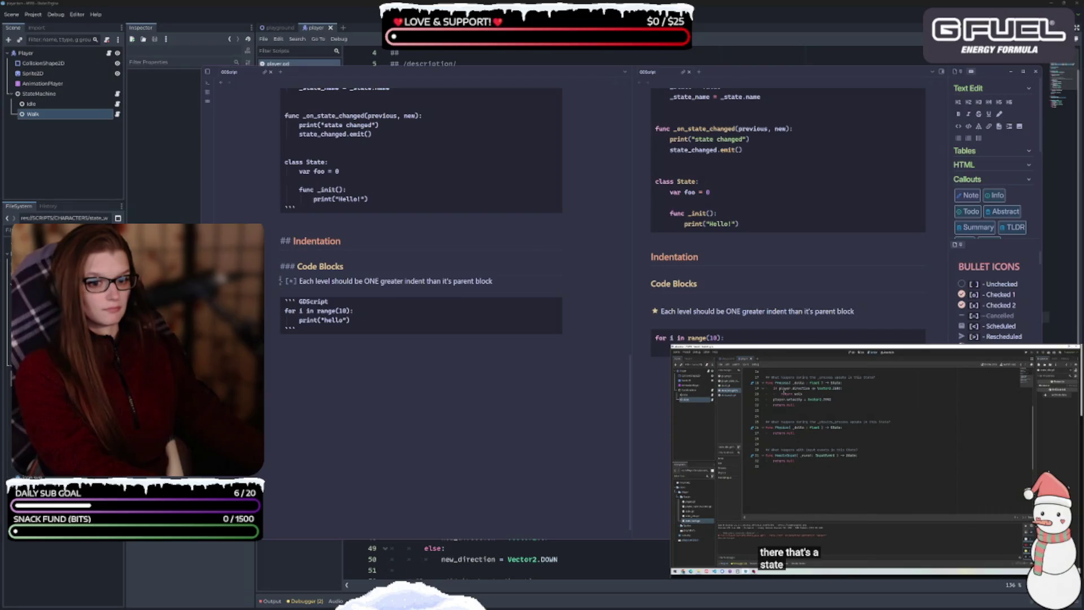
pyautogui.scroll(-1, 403, 363)
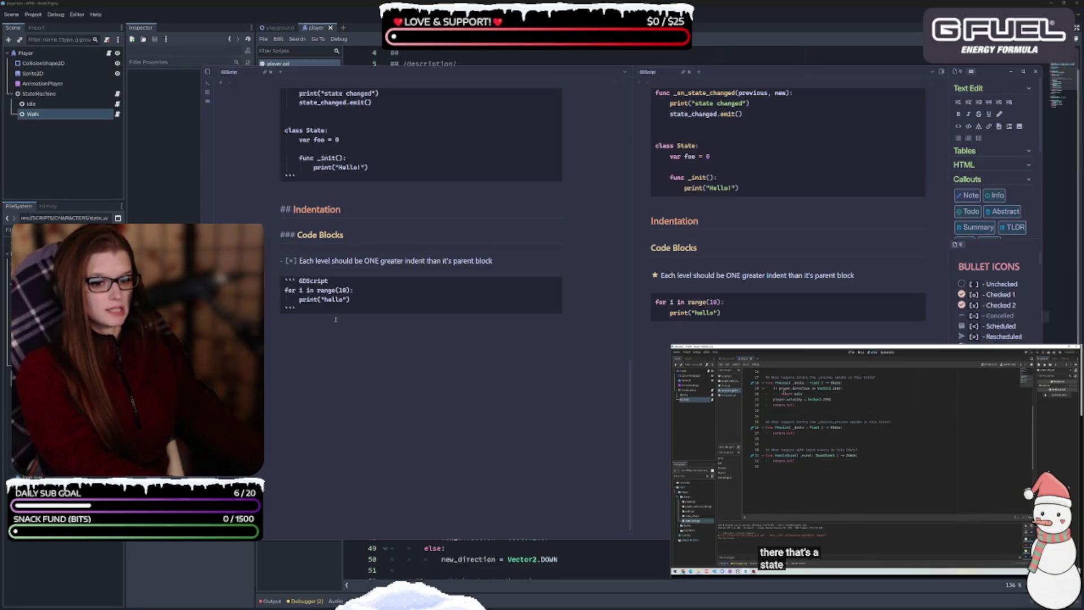
# Step: Create a second empty ```GDScript code block below the first and start a '- [*' bullet
pyautogui.doubleClick(332, 281)
pyautogui.hotkey('ctrl', 'c')
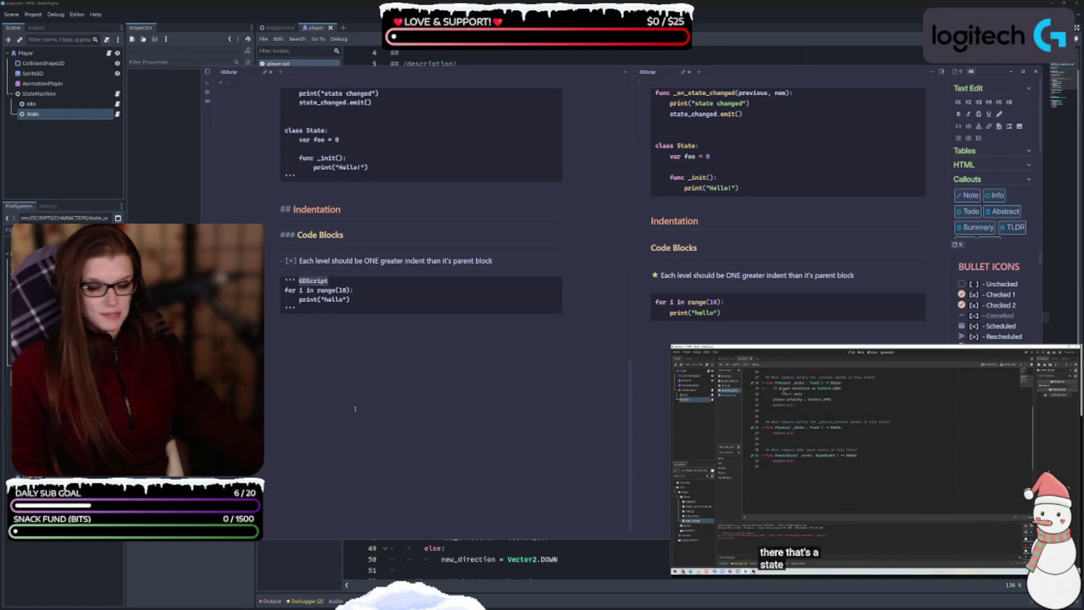
pyautogui.click(355, 409)
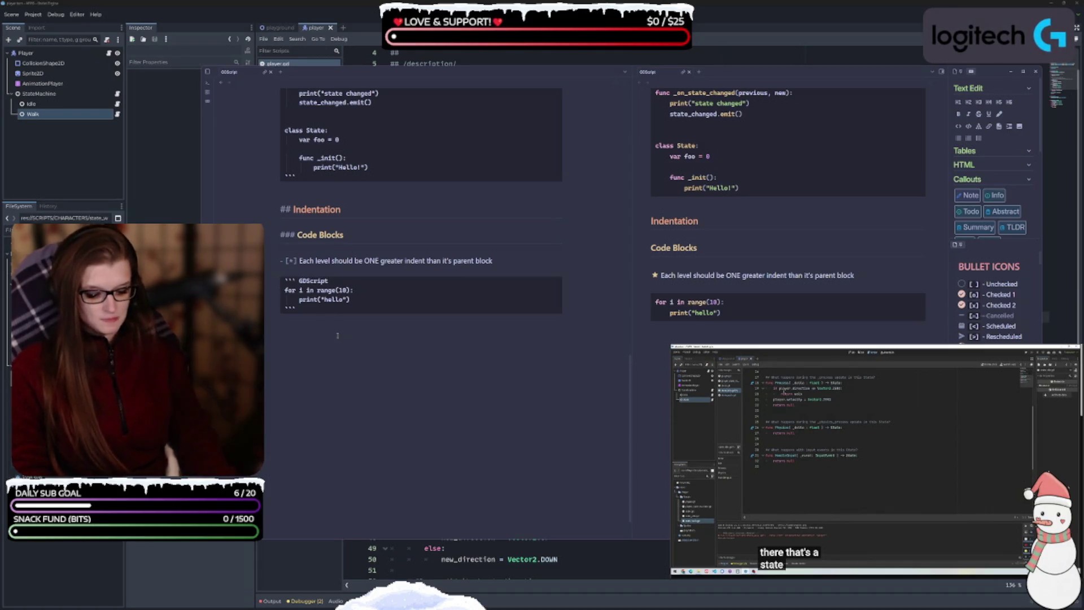
pyautogui.write('```')
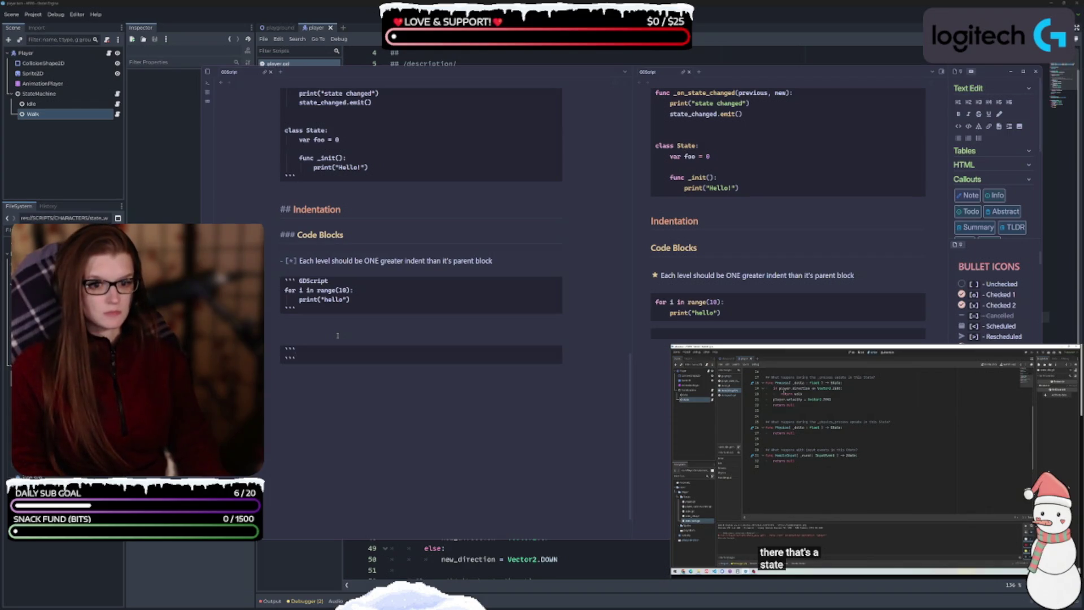
pyautogui.hotkey('ctrl', 'v')
pyautogui.press('Return')
pyautogui.press('Return')
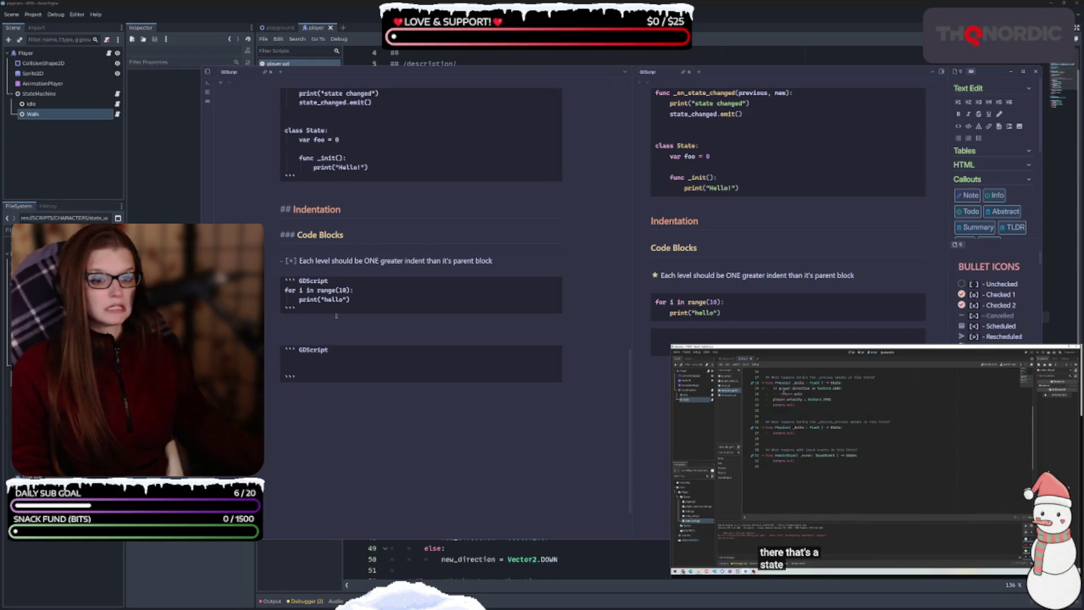
pyautogui.write('- [')
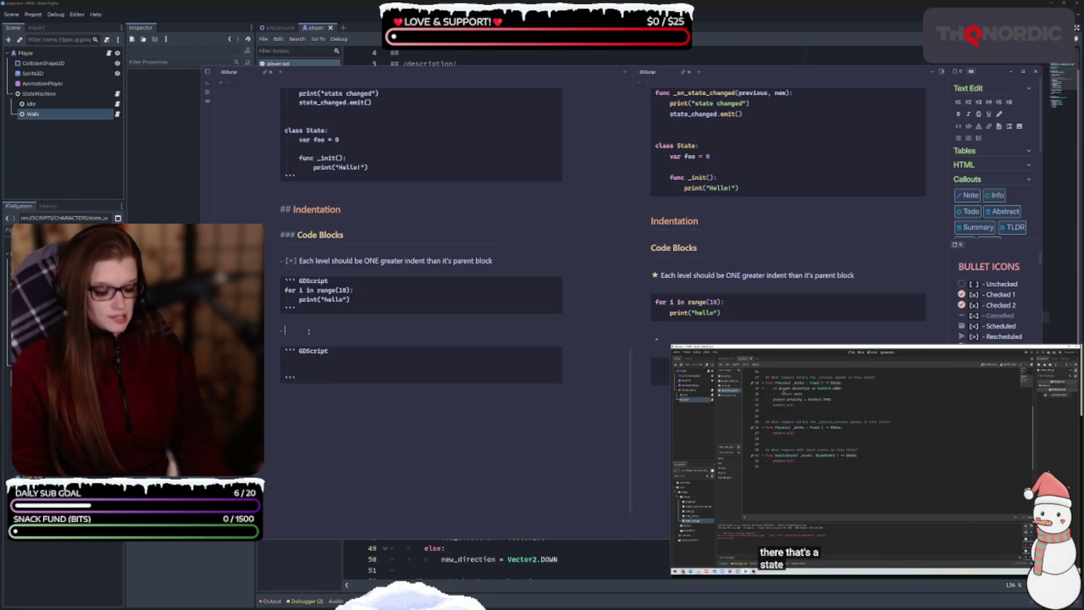
pyautogui.write('*')
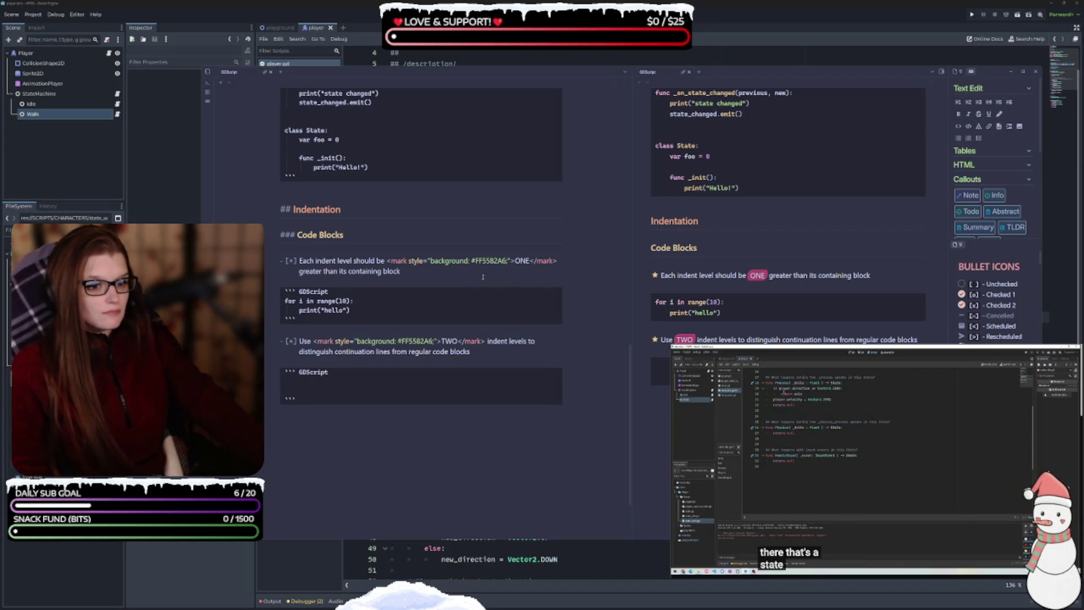
# Step: Replace the first rule's highlighted <mark>ONE</mark> markup with plain 'one'
pyautogui.moveTo(558, 263); pyautogui.dragTo(385, 261)
pyautogui.write('one')
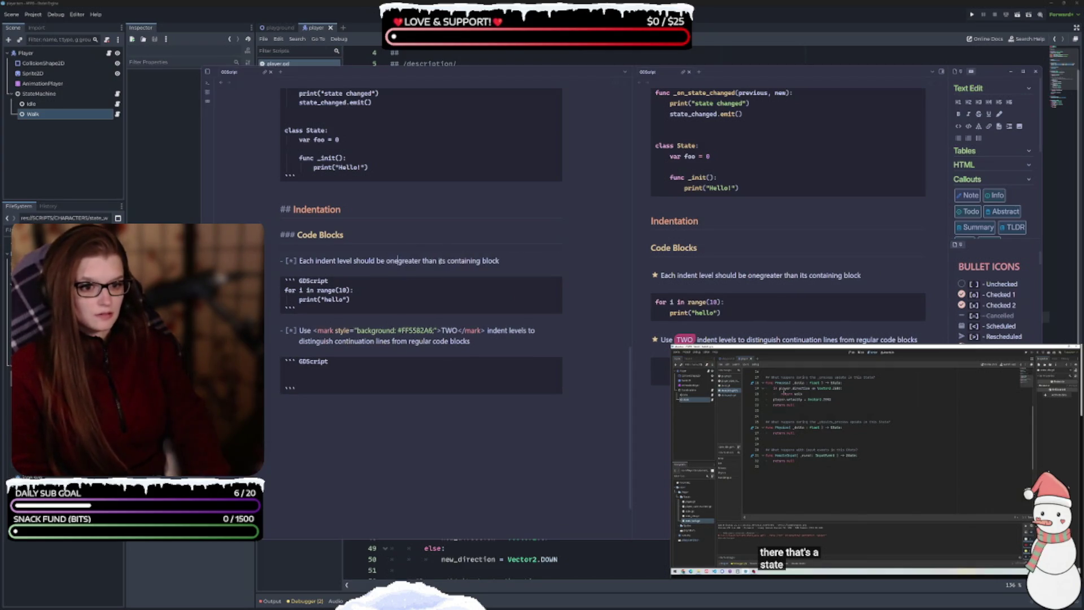
# Step: Try the default and green highlights on 'one' in the first rule, undoing each
pyautogui.doubleClick(392, 261)
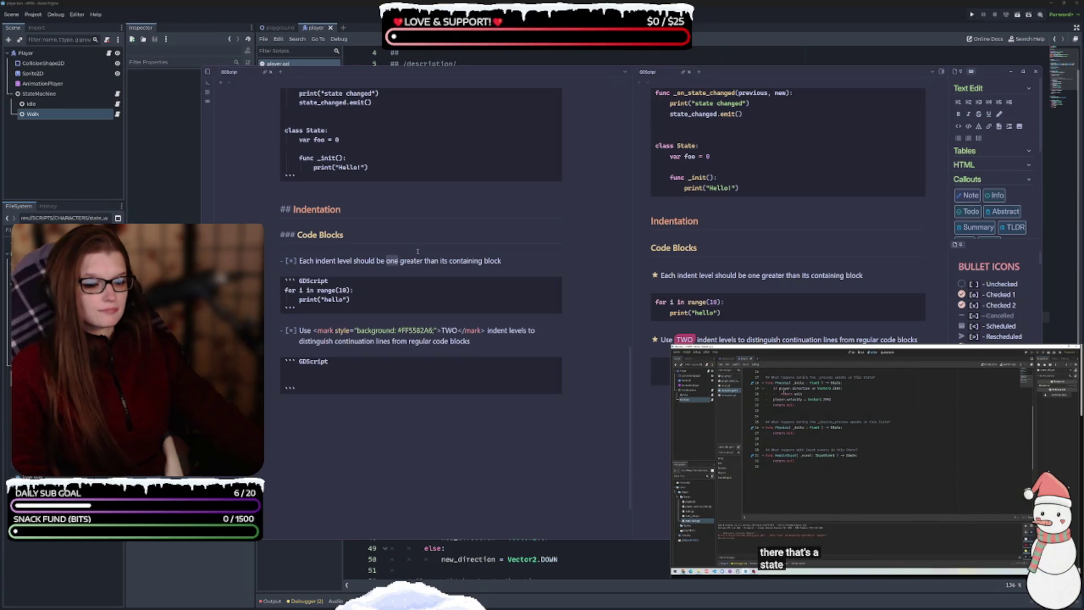
pyautogui.click(999, 115)
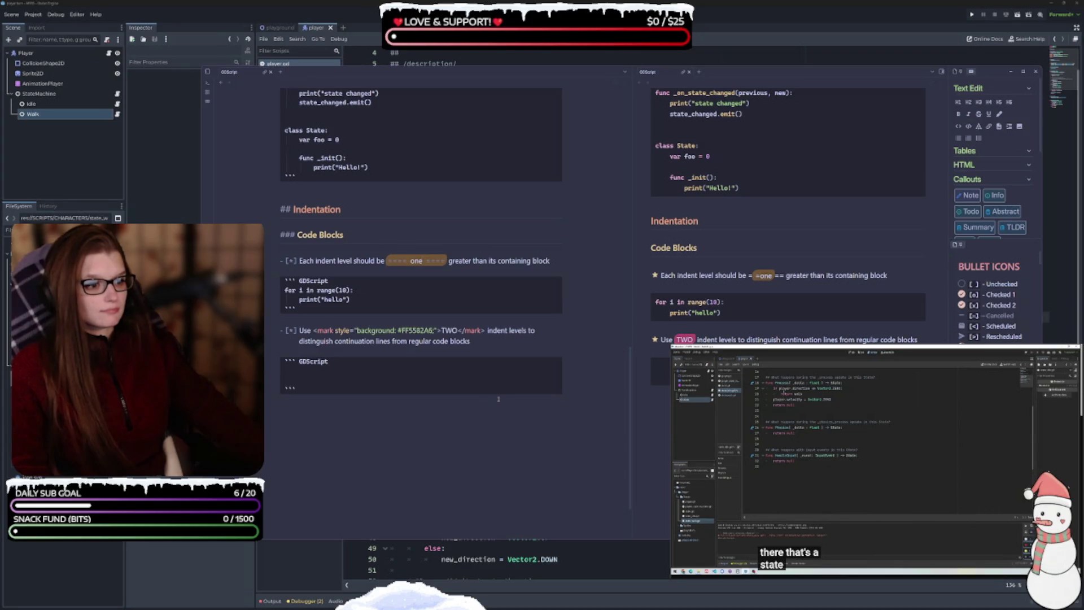
pyautogui.hotkey('ctrl', 'z')
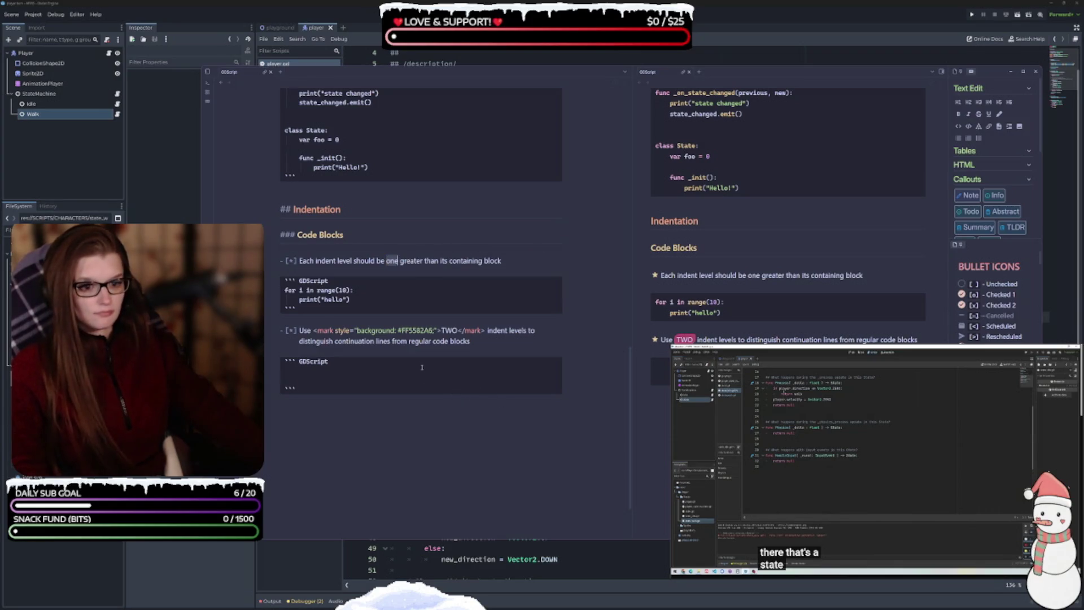
pyautogui.rightClick(394, 262)
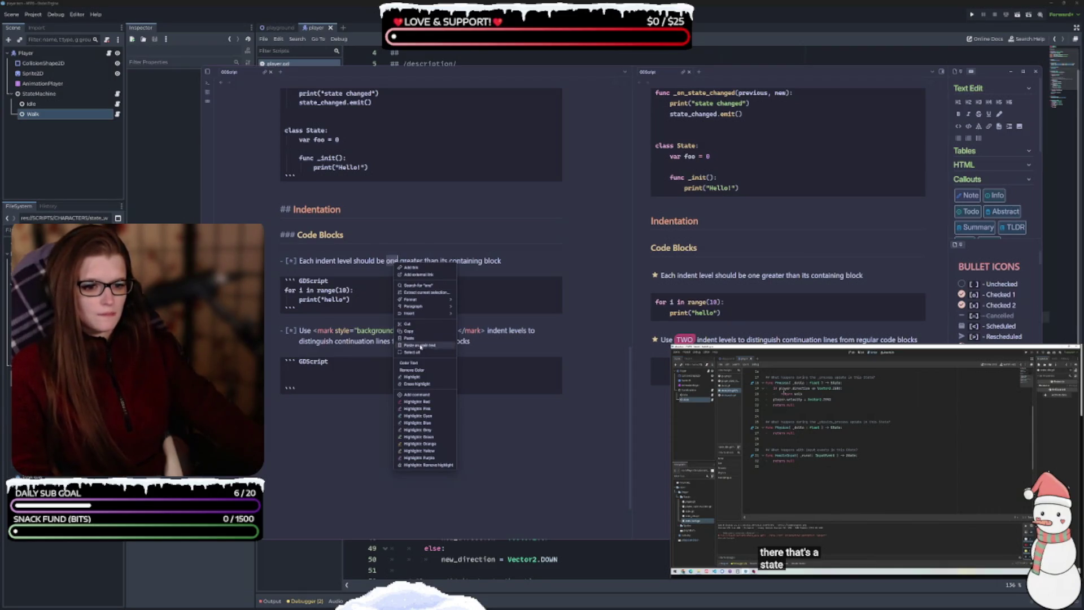
pyautogui.click(431, 377)
pyautogui.scroll(-2, 422, 305)
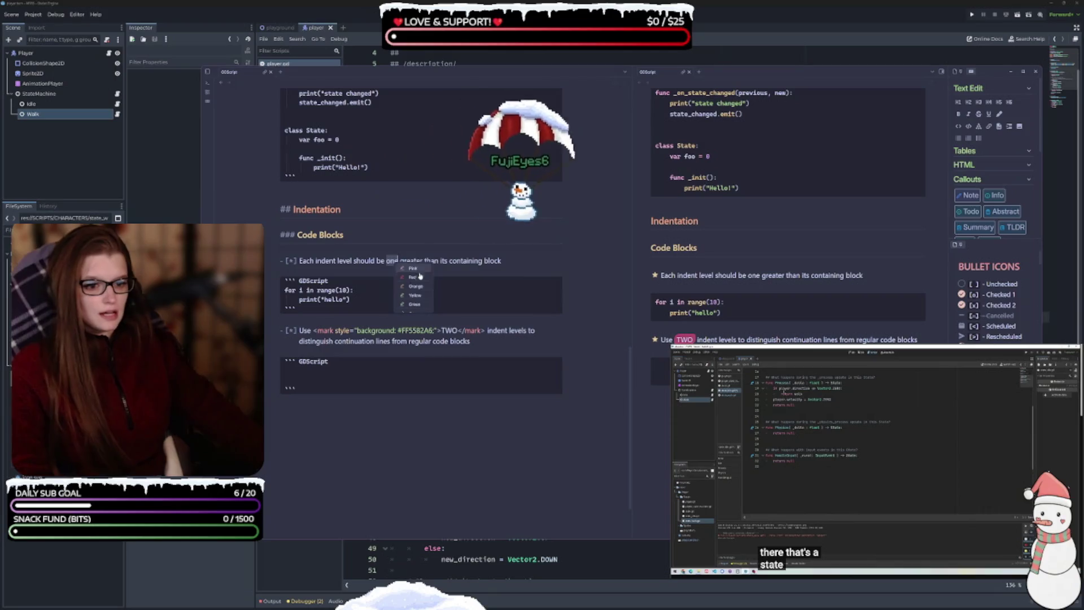
pyautogui.scroll(2, 424, 289)
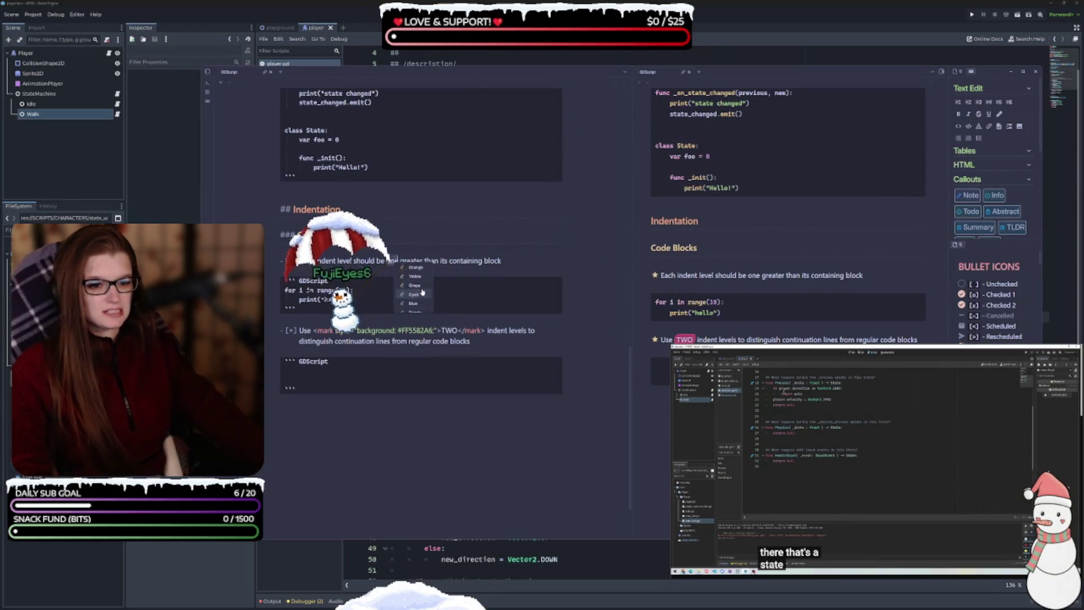
pyautogui.click(418, 288)
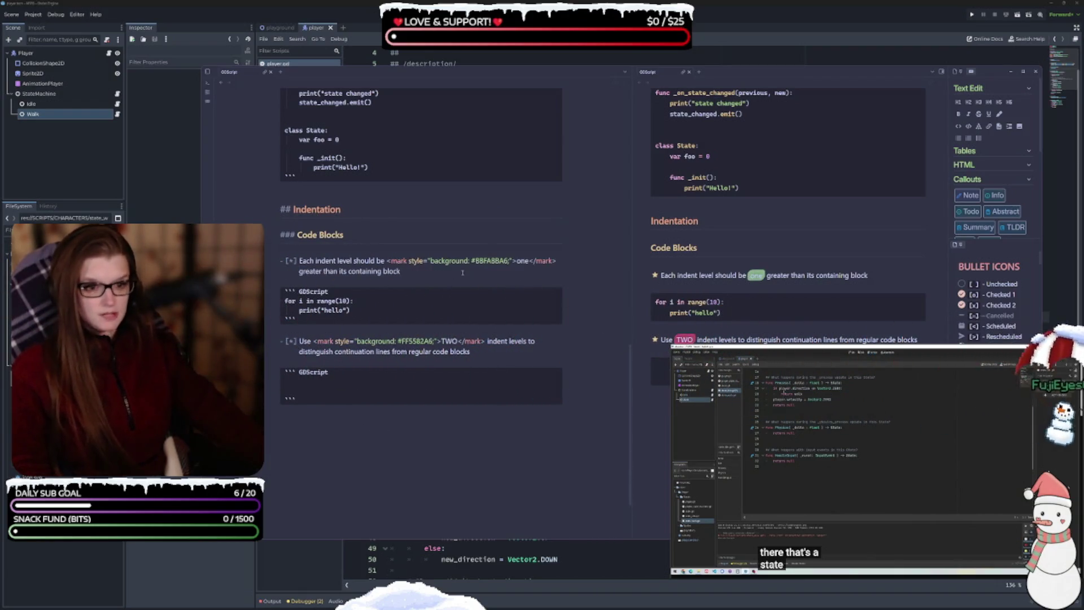
pyautogui.hotkey('ctrl', 'z')
# Step: Try blue and pink highlights and red text colour on 'one', undoing each to leave it plain
pyautogui.rightClick(393, 264)
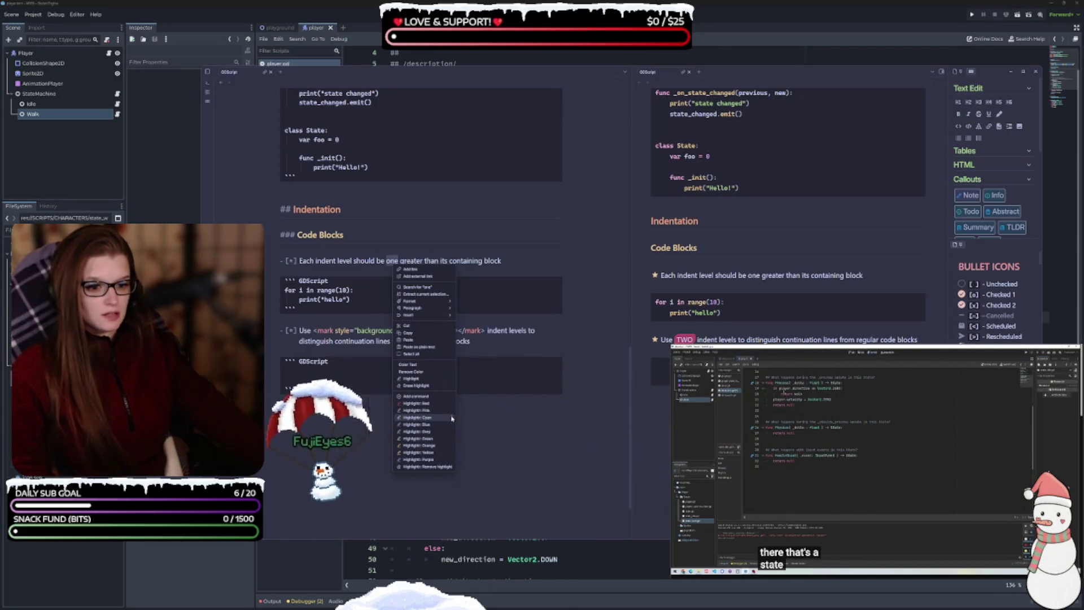
pyautogui.click(435, 425)
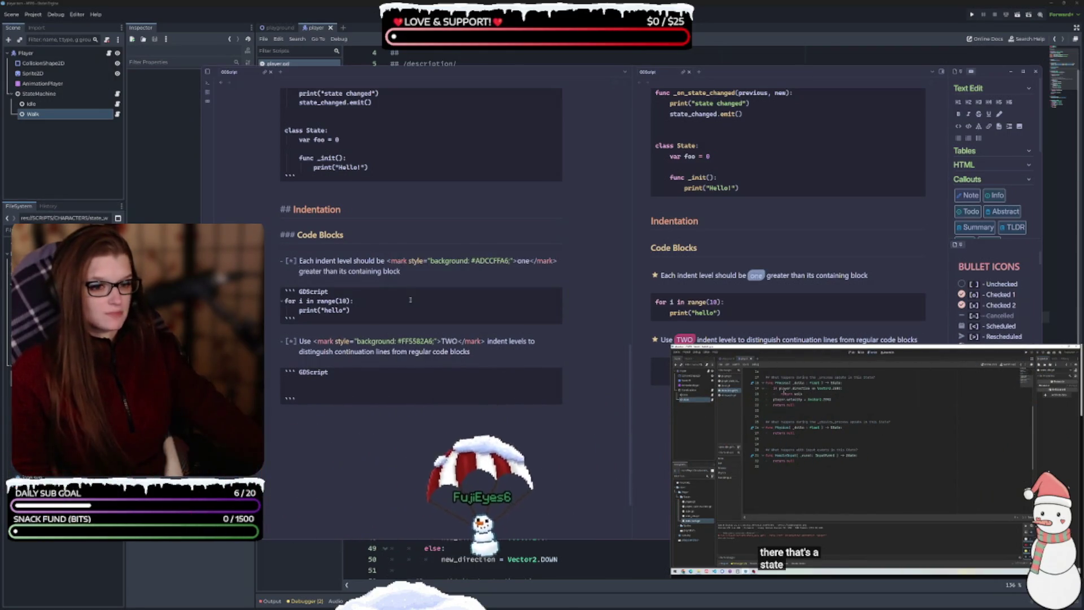
pyautogui.hotkey('ctrl', 'z')
pyautogui.rightClick(395, 264)
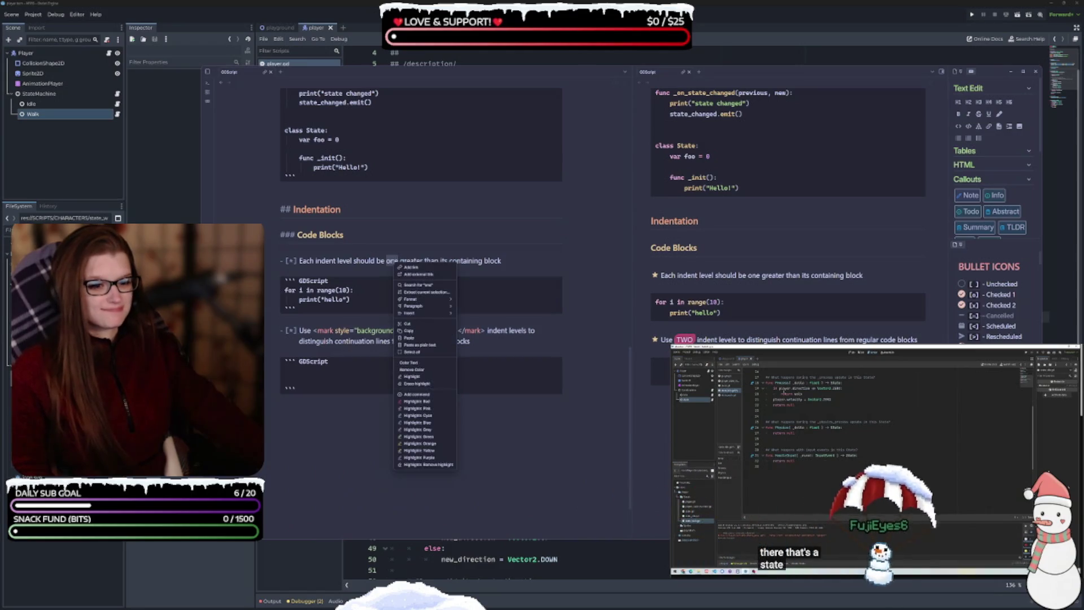
pyautogui.click(440, 408)
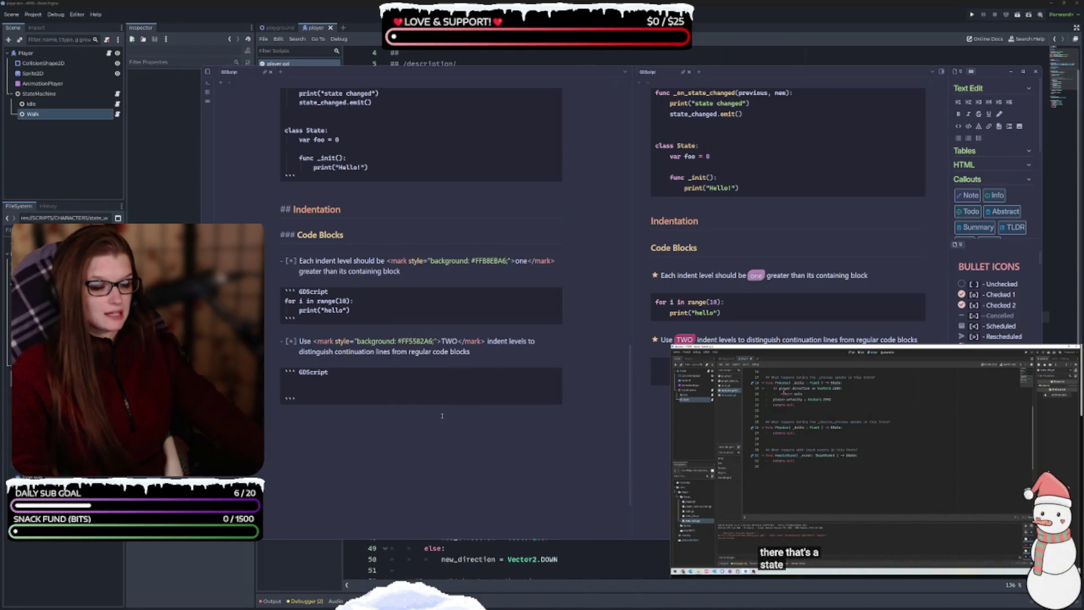
pyautogui.hotkey('ctrl', 'z')
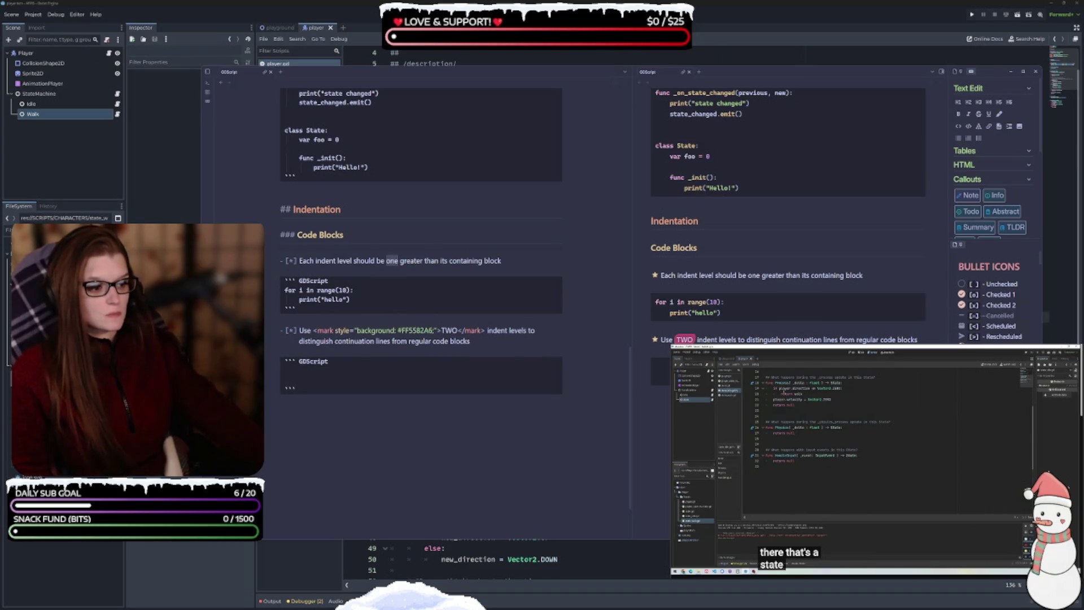
pyautogui.hotkey('ctrl', 'shift', 'h')
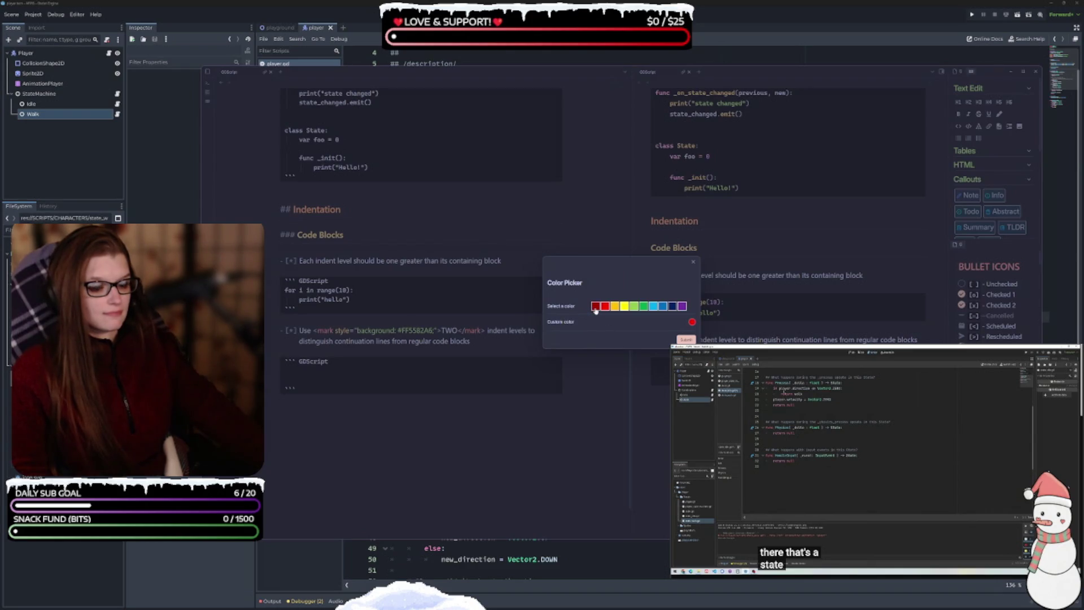
pyautogui.click(694, 262)
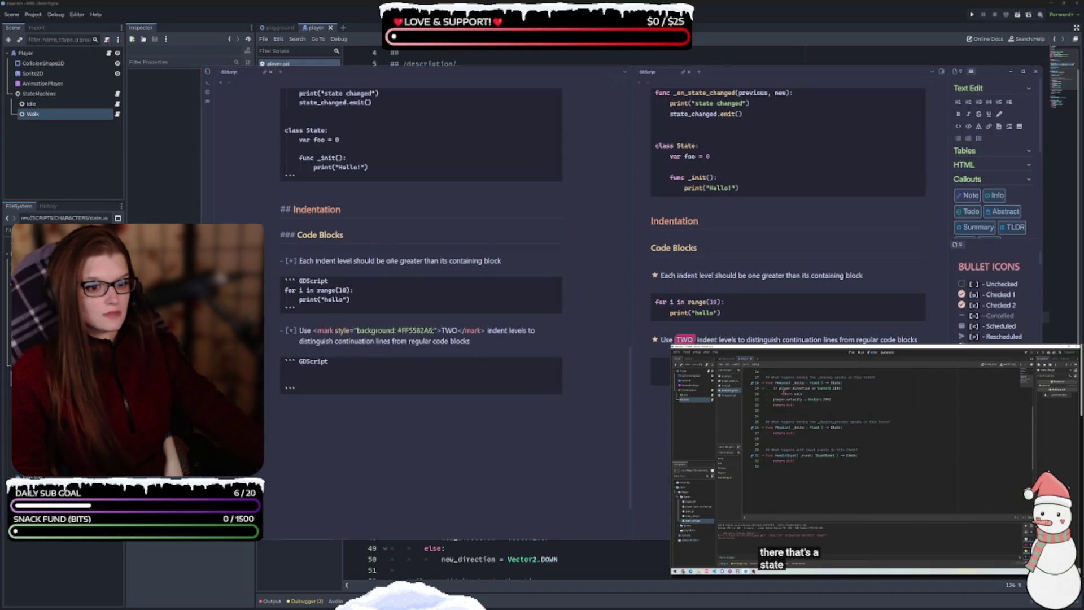
pyautogui.rightClick(394, 261)
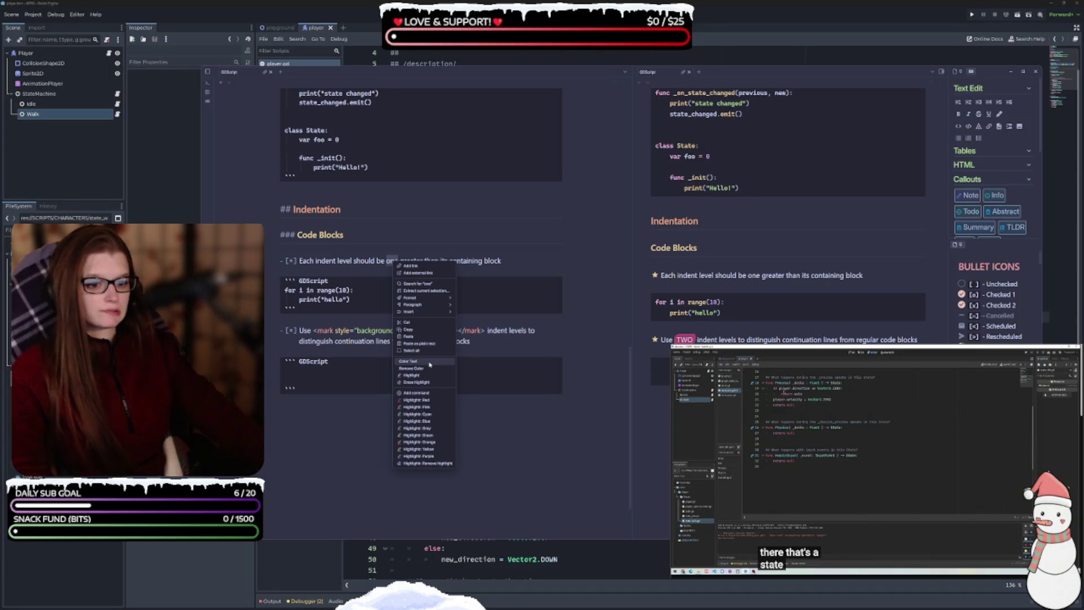
pyautogui.click(430, 364)
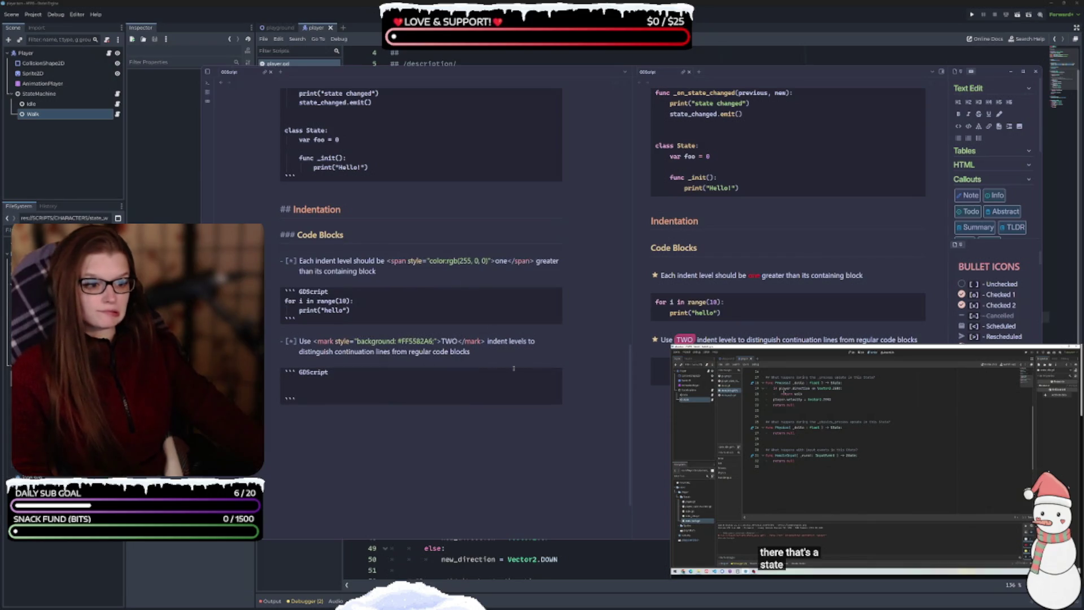
pyautogui.hotkey('ctrl', 'z')
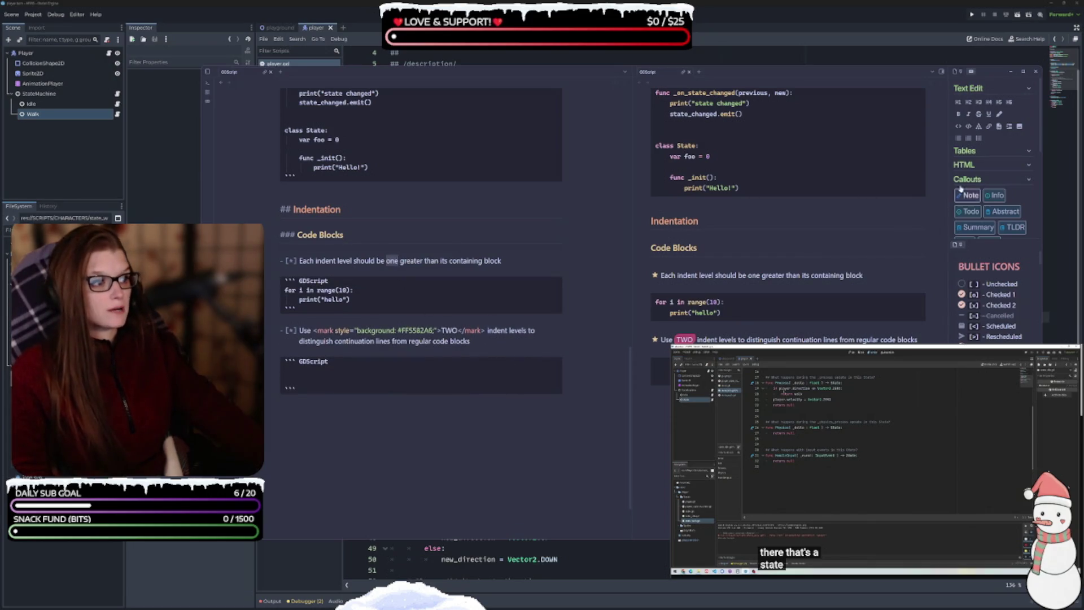
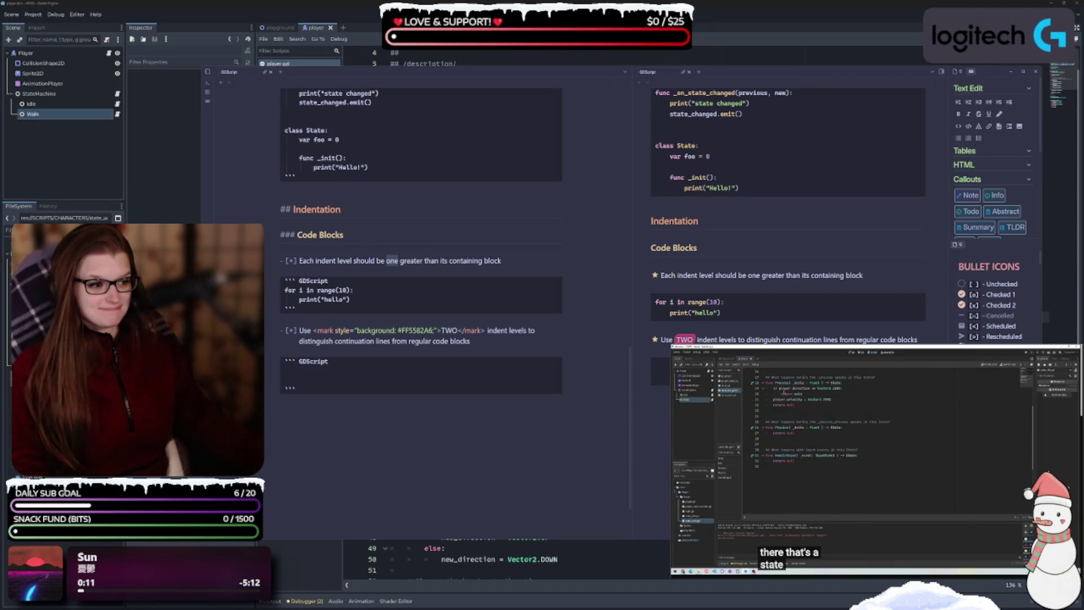
# Step: Widen the right-hand reference panel and expand the OBSIDIAN folder in the file explorer
pyautogui.scroll(-3, 993, 294)
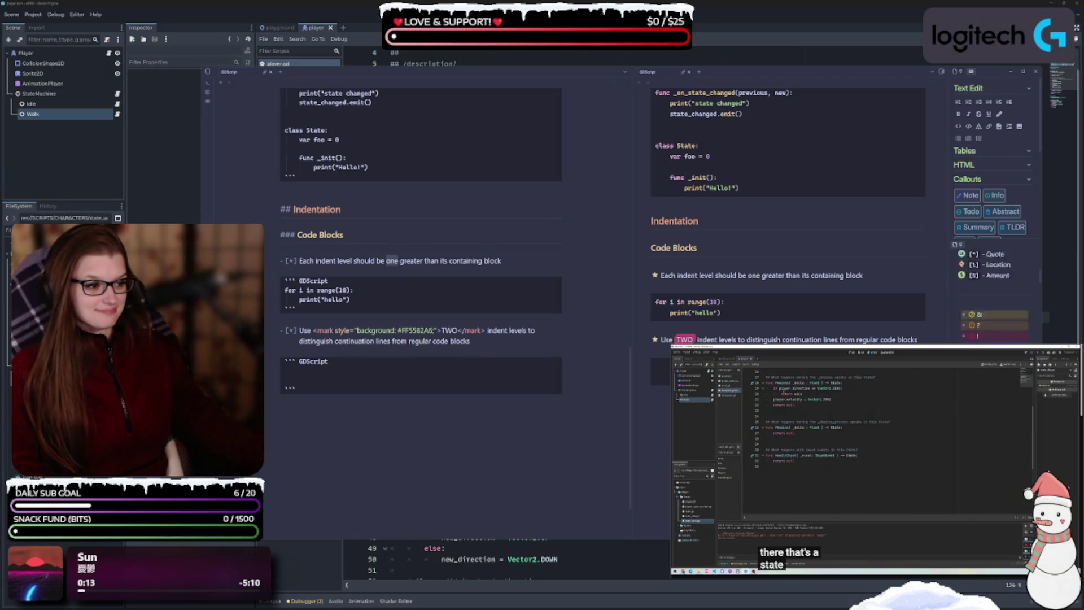
pyautogui.scroll(-2, 994, 305)
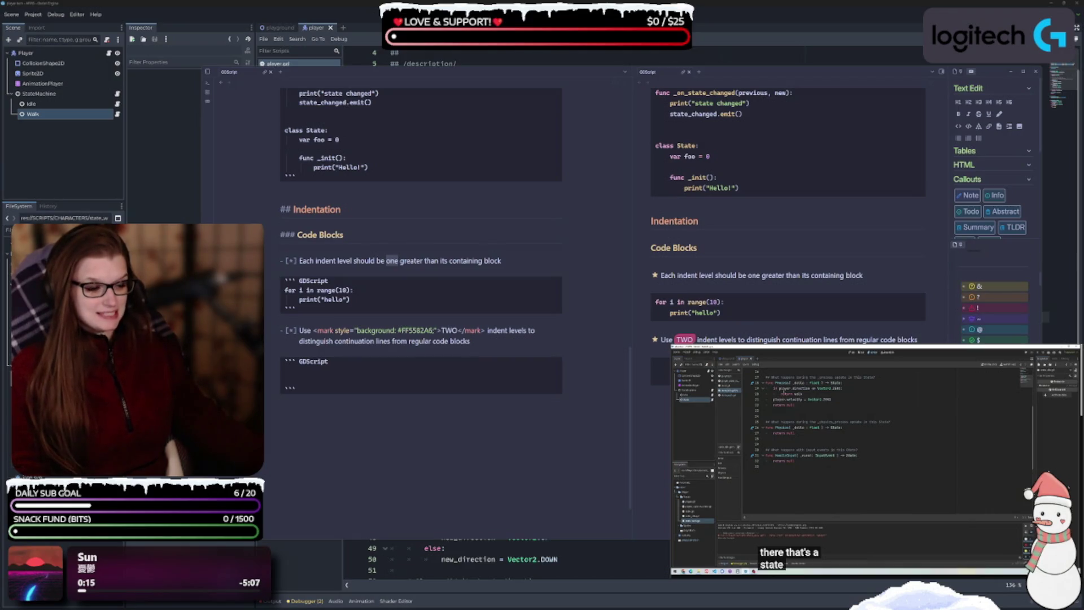
pyautogui.scroll(5, 993, 294)
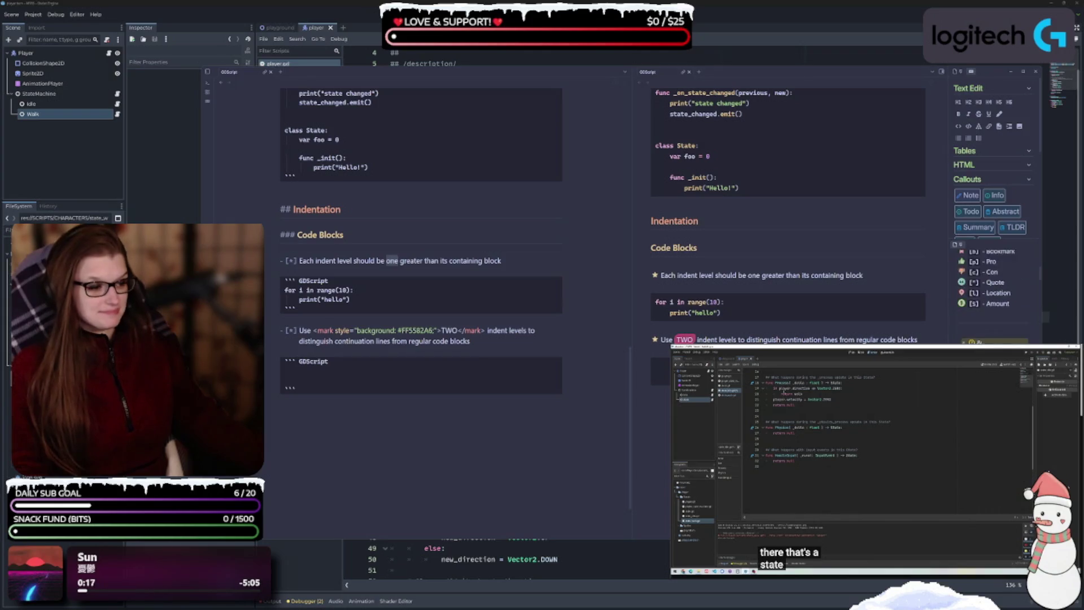
pyautogui.scroll(-3, 994, 294)
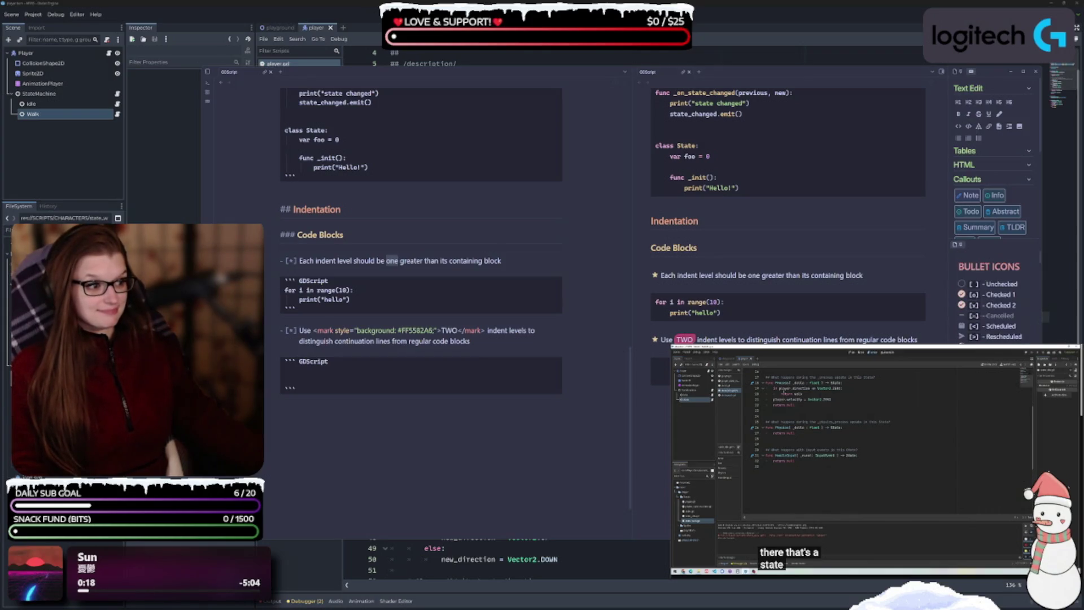
pyautogui.moveTo(950, 282); pyautogui.dragTo(915, 282)
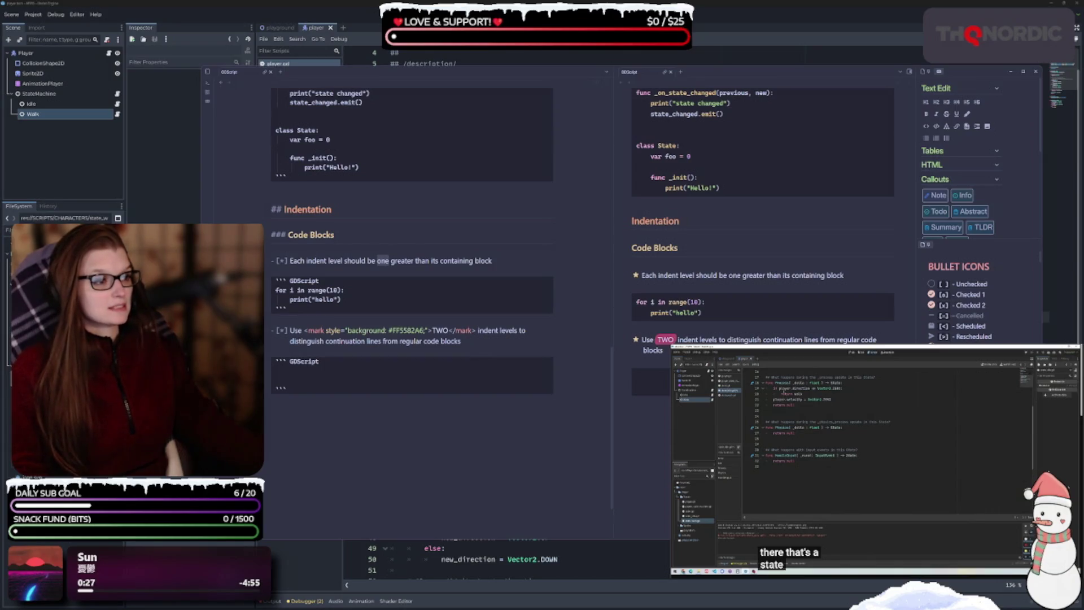
pyautogui.click(207, 71)
pyautogui.click(243, 196)
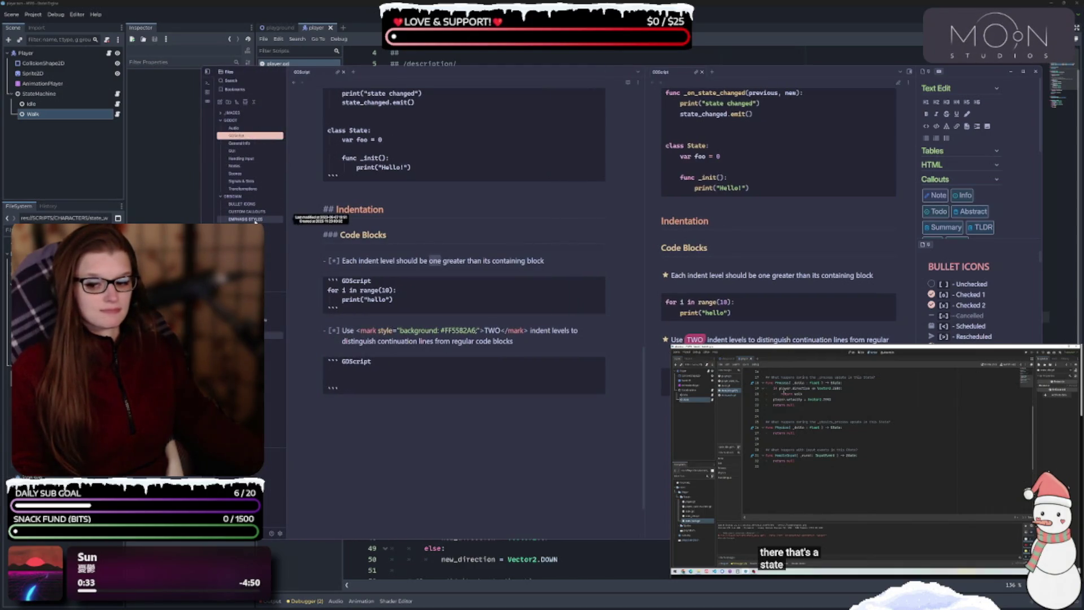
# Step: Open the EMPHASIS STYLES note and look through its HTML emphasis blocks, including the gradient one
pyautogui.click(256, 220)
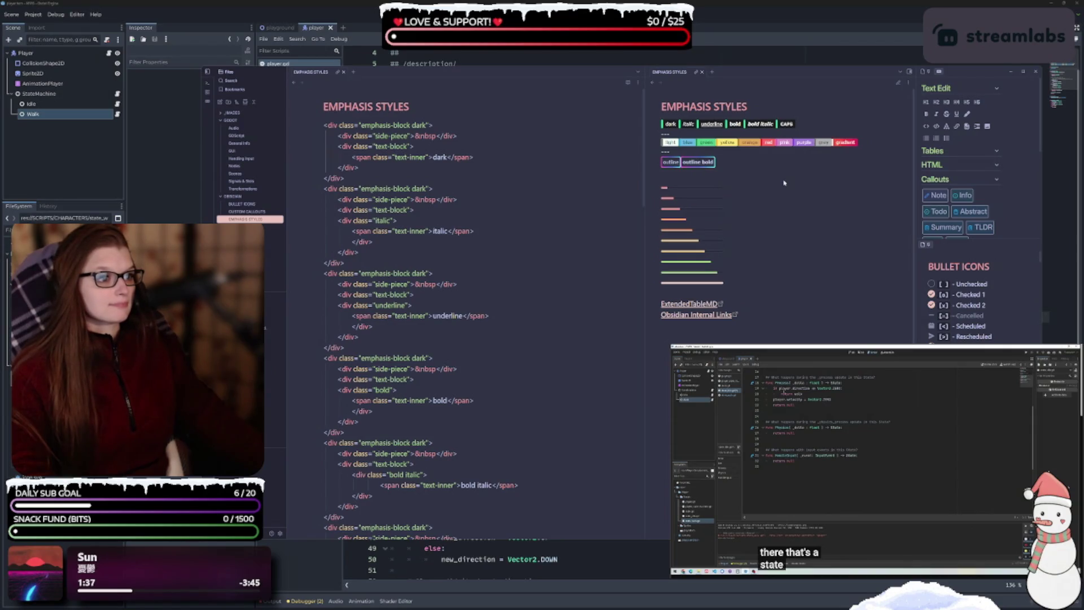
pyautogui.scroll(-15, 519, 222)
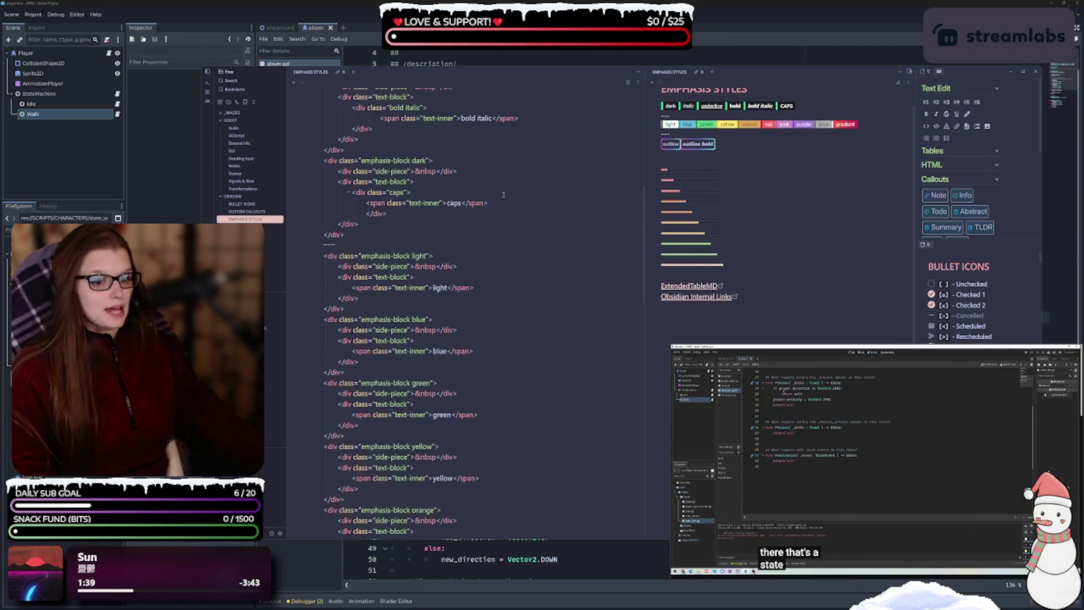
pyautogui.scroll(-12, 519, 221)
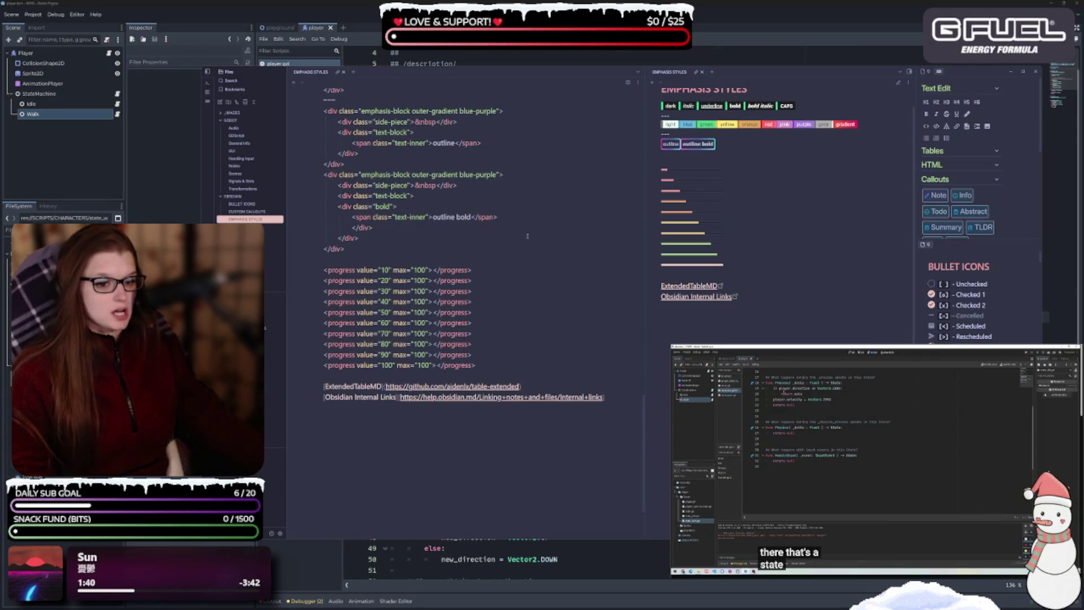
pyautogui.scroll(13, 533, 292)
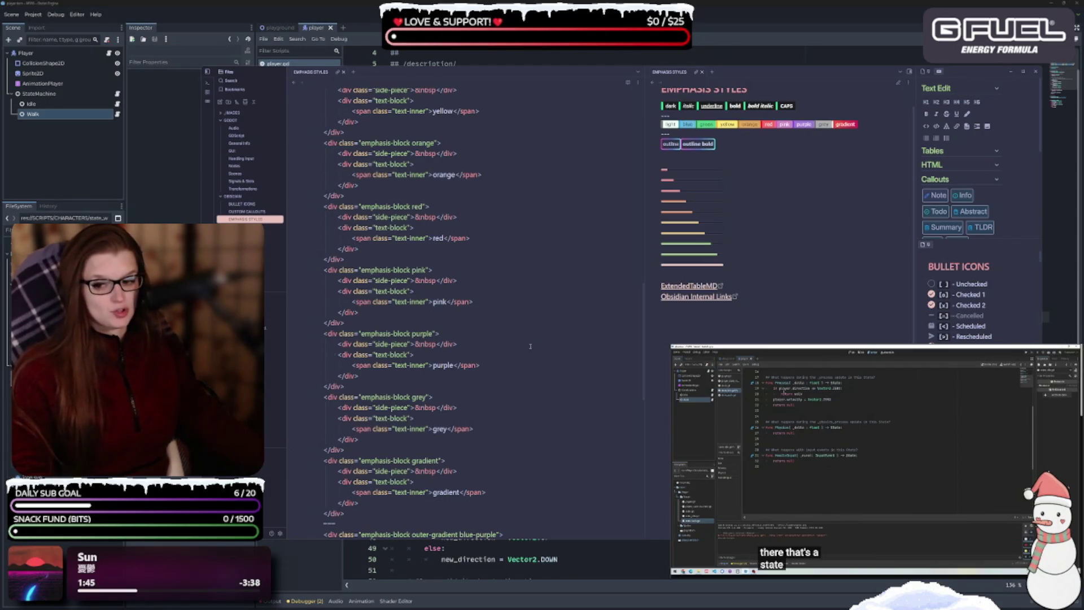
pyautogui.scroll(18, 519, 347)
pyautogui.scroll(4, 503, 345)
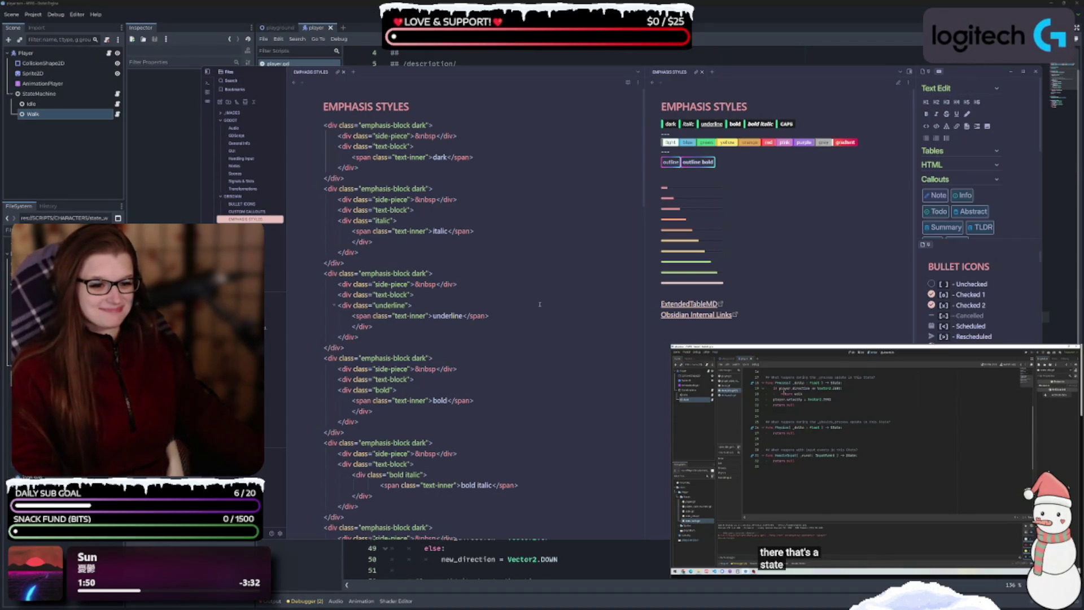
pyautogui.scroll(-10, 527, 308)
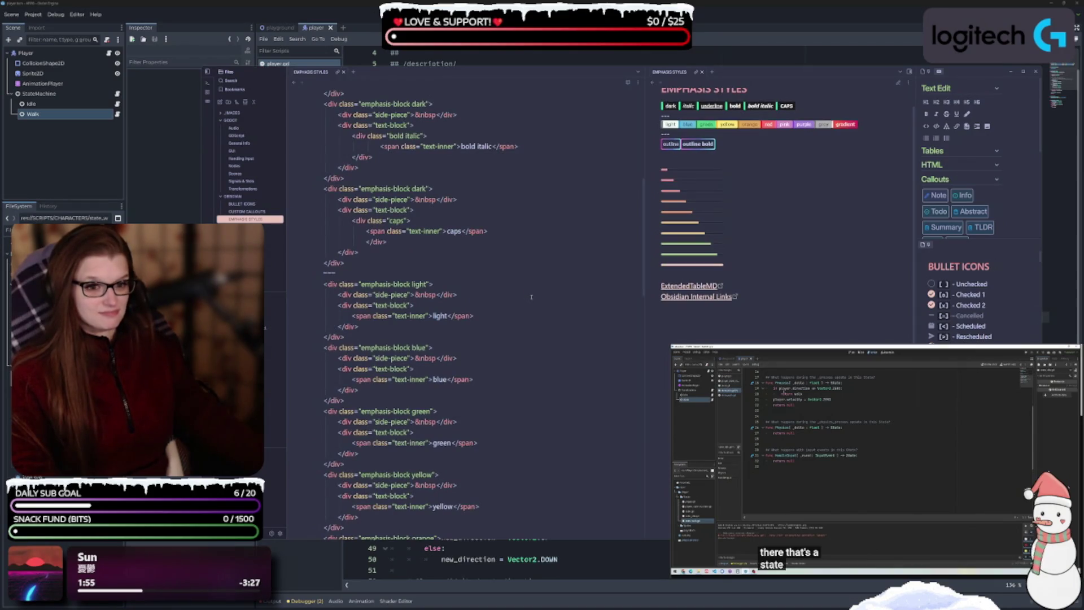
pyautogui.scroll(5, 532, 296)
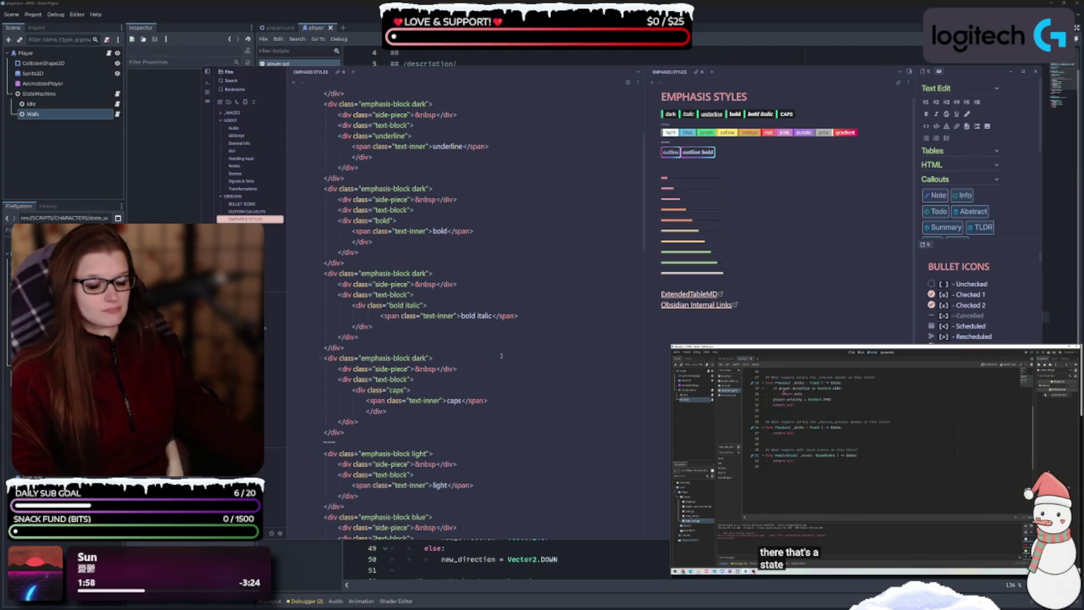
pyautogui.scroll(-5, 497, 367)
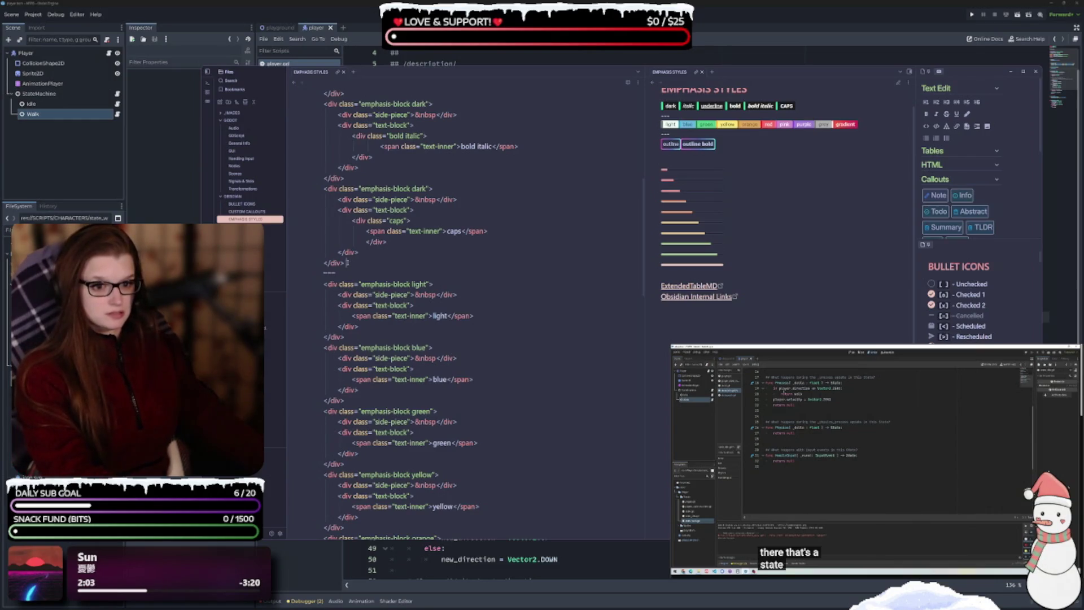
# Step: Add blank lines around the existing divider line in the EMPHASIS STYLES source
pyautogui.press('Return')
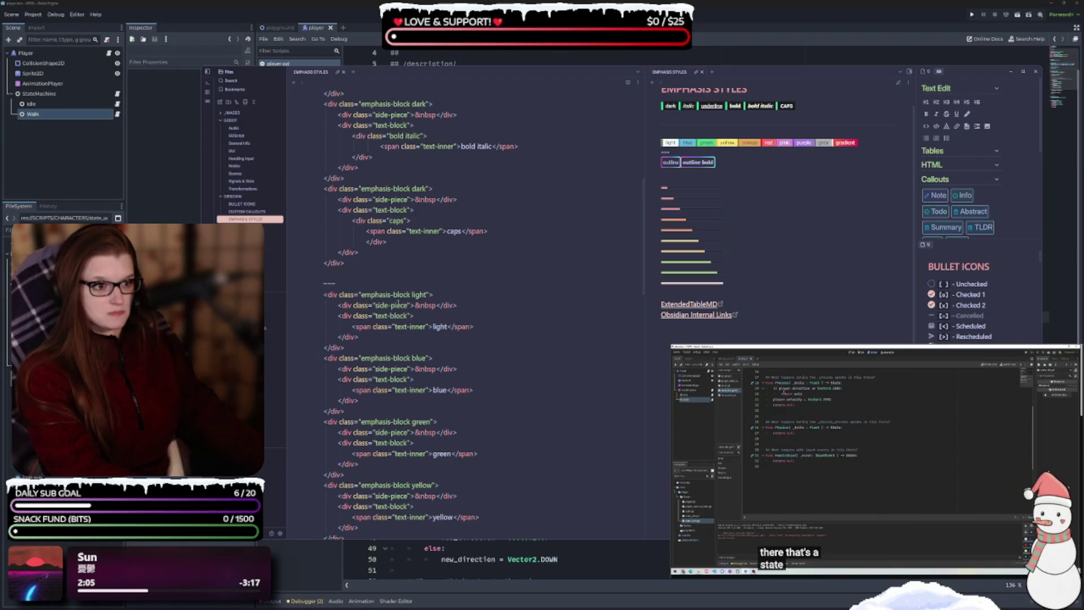
pyautogui.scroll(-15, 443, 338)
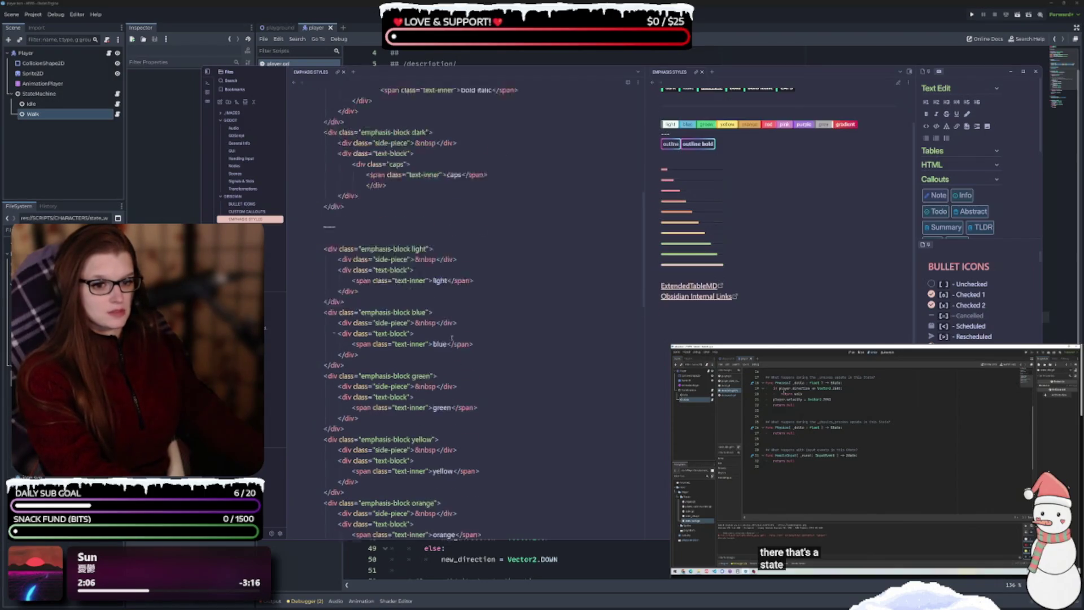
pyautogui.scroll(2, 444, 339)
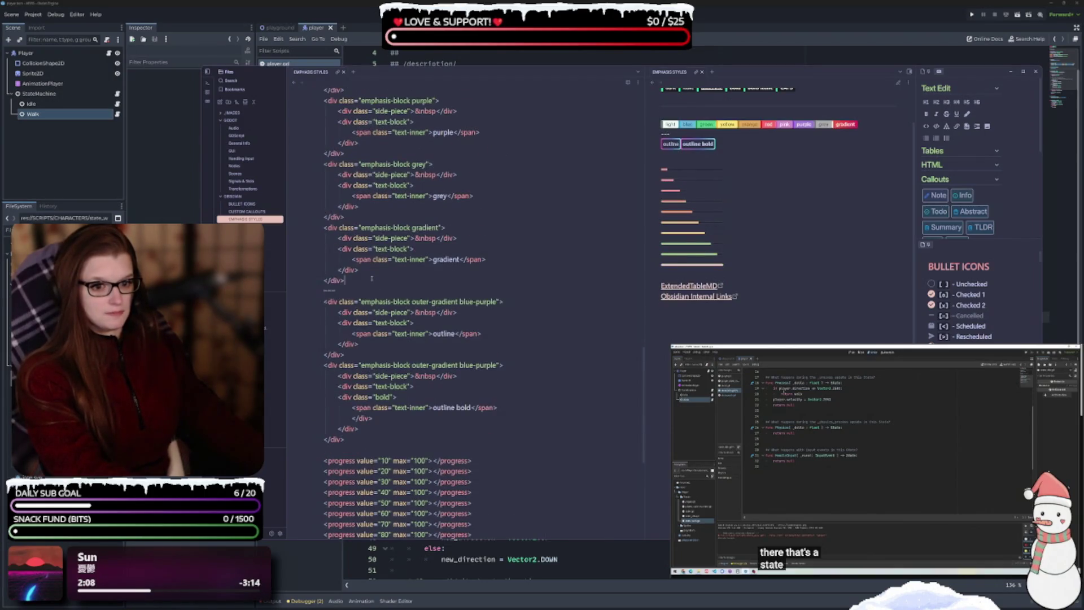
pyautogui.press('Return')
pyautogui.press('Down')
pyautogui.press('End')
pyautogui.press('Return')
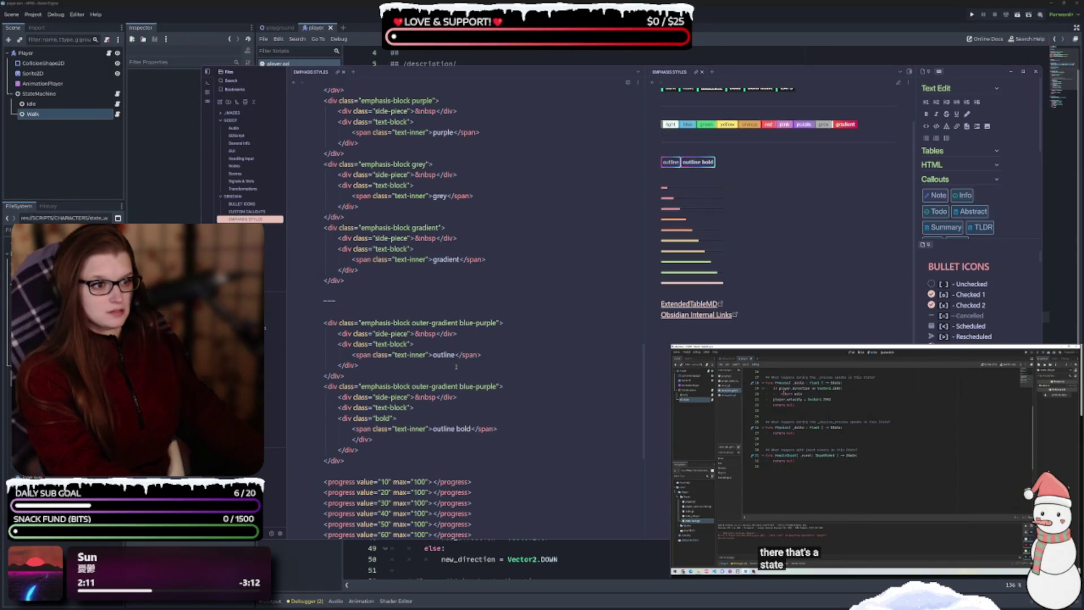
pyautogui.scroll(-4, 462, 367)
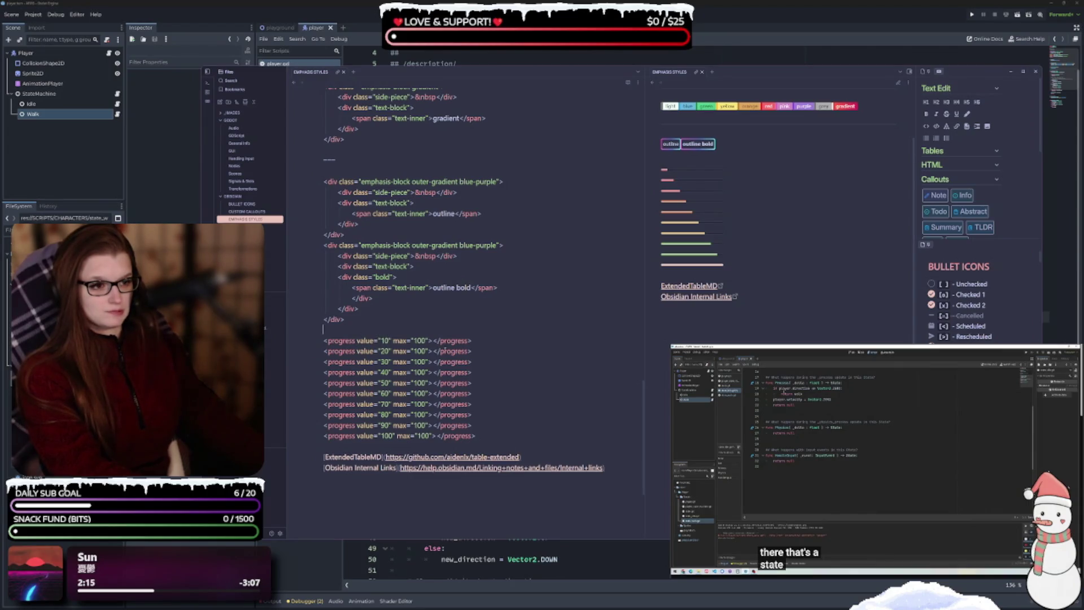
# Step: Insert a --- horizontal rule above the progress bars
pyautogui.press('Return')
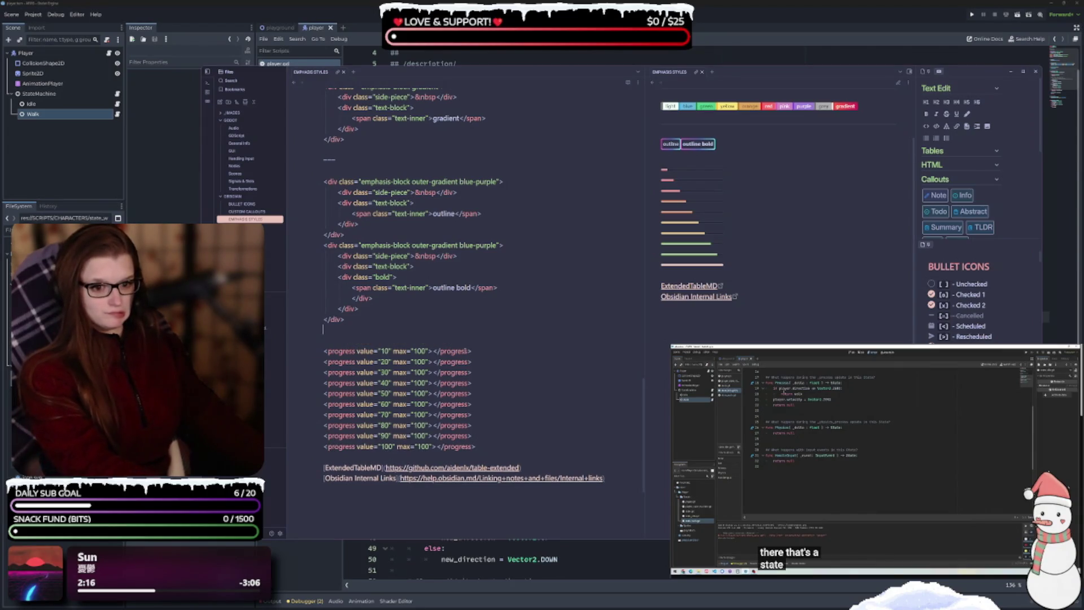
pyautogui.press('Return')
pyautogui.write('---')
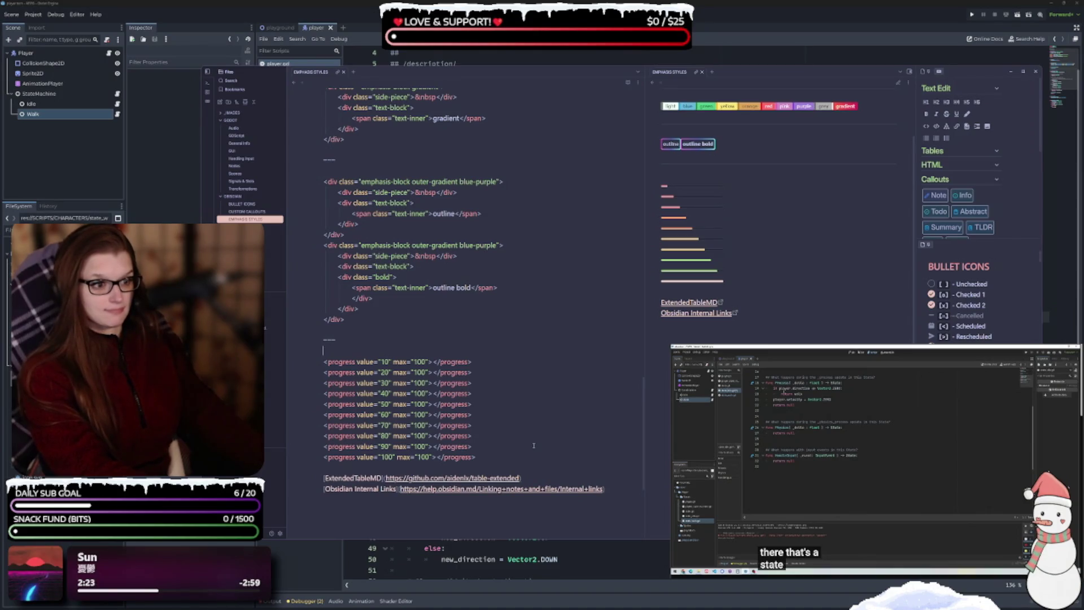
# Step: Put a line break between the two outline emphasis blocks
pyautogui.scroll(2, 533, 446)
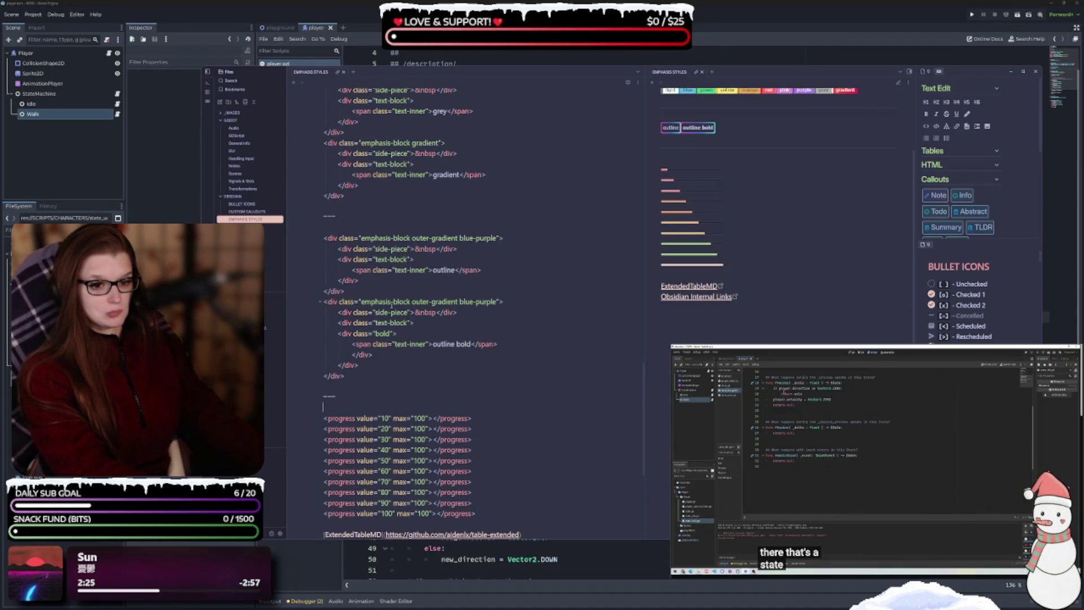
pyautogui.press('Return')
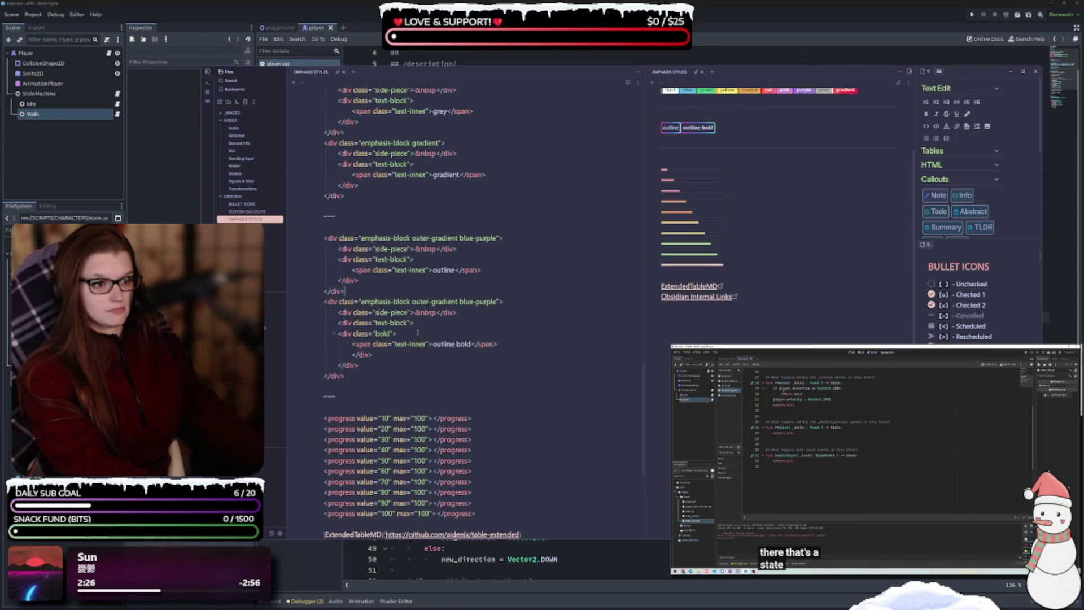
pyautogui.scroll(20, 498, 368)
pyautogui.scroll(5, 498, 368)
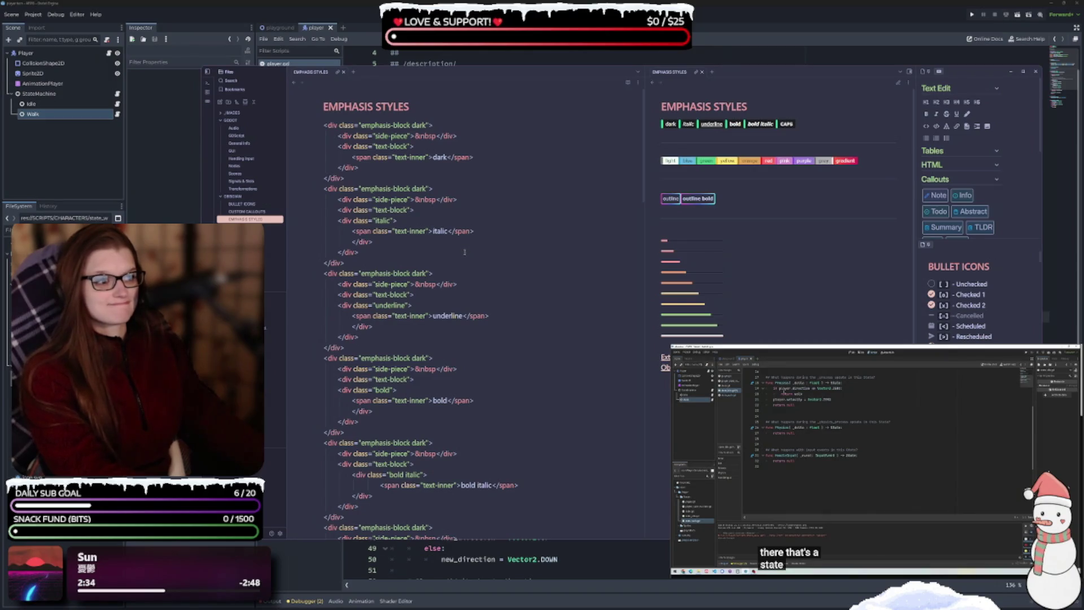
pyautogui.scroll(-15, 463, 249)
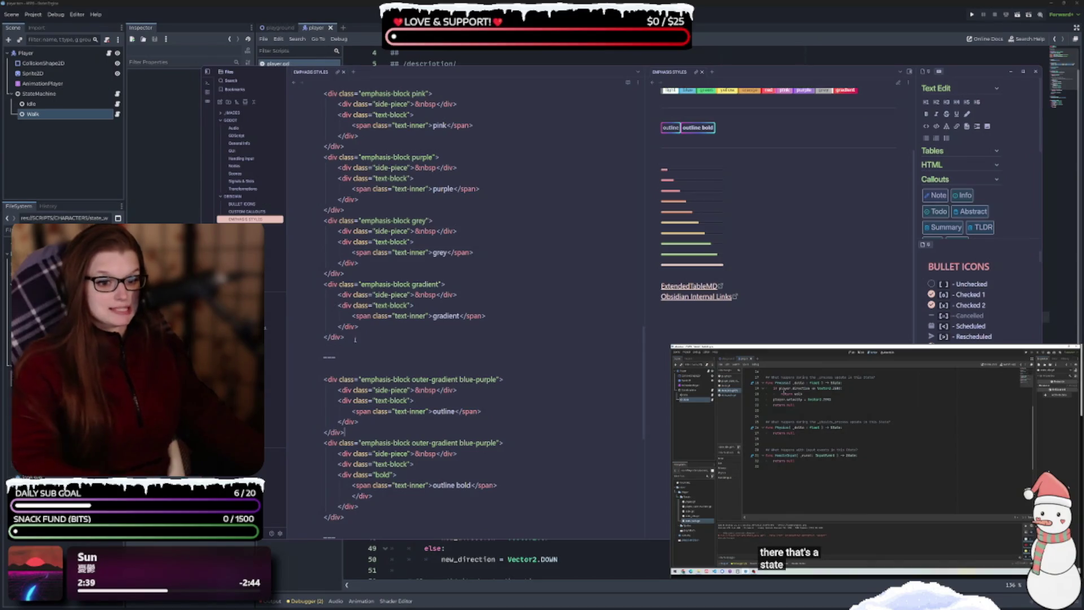
# Step: Select the gradient emphasis block markup and open the GDScript note in a new tab
pyautogui.moveTo(361, 337)
pyautogui.mouseDown()
pyautogui.moveTo(320, 276)
pyautogui.moveTo(325, 284)
pyautogui.mouseUp()
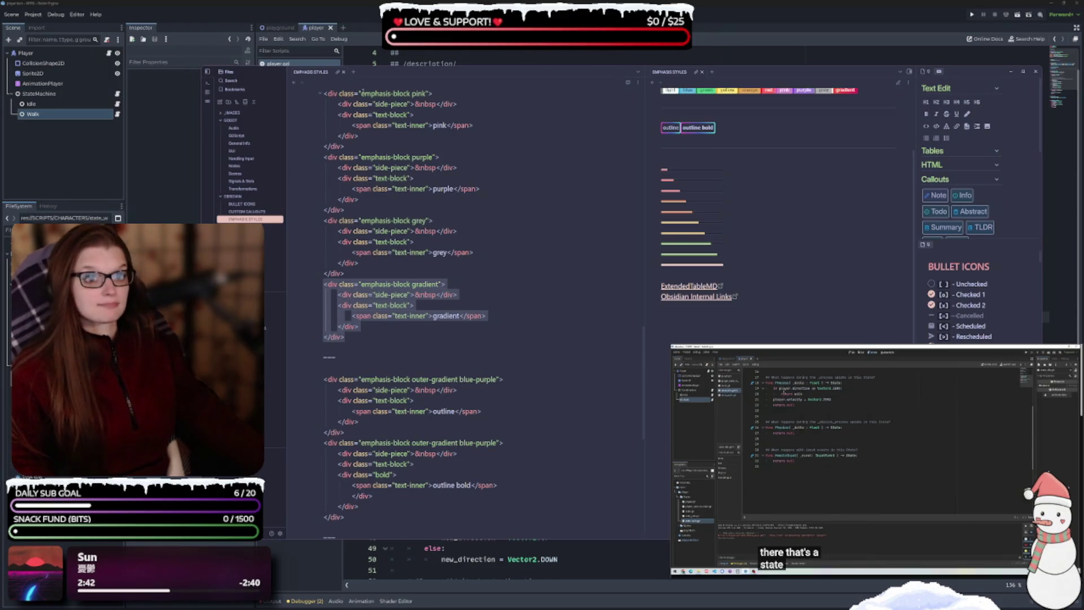
pyautogui.click(353, 71)
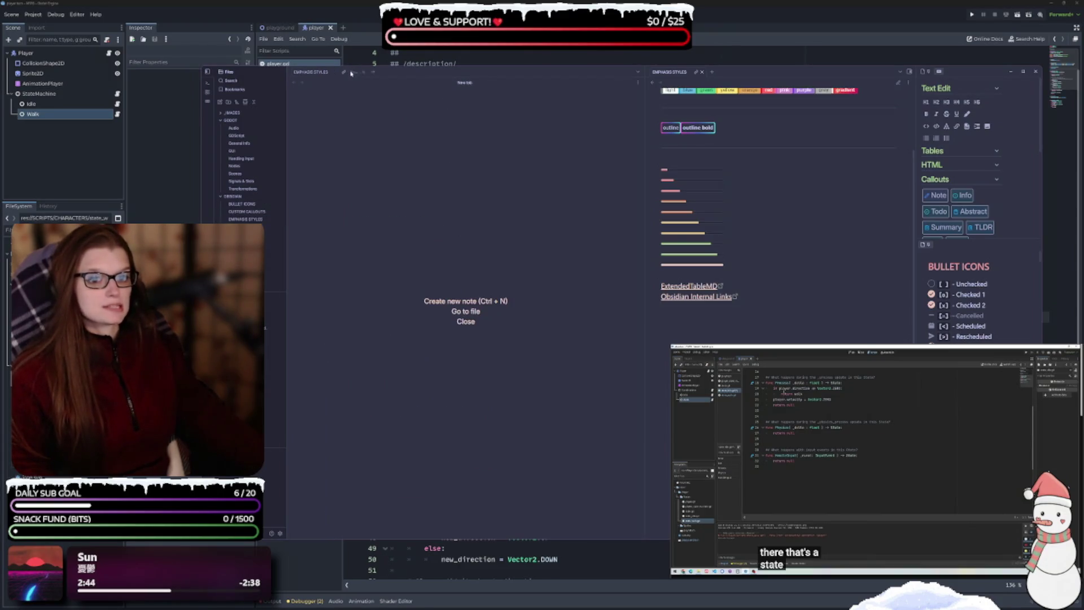
pyautogui.click(250, 137)
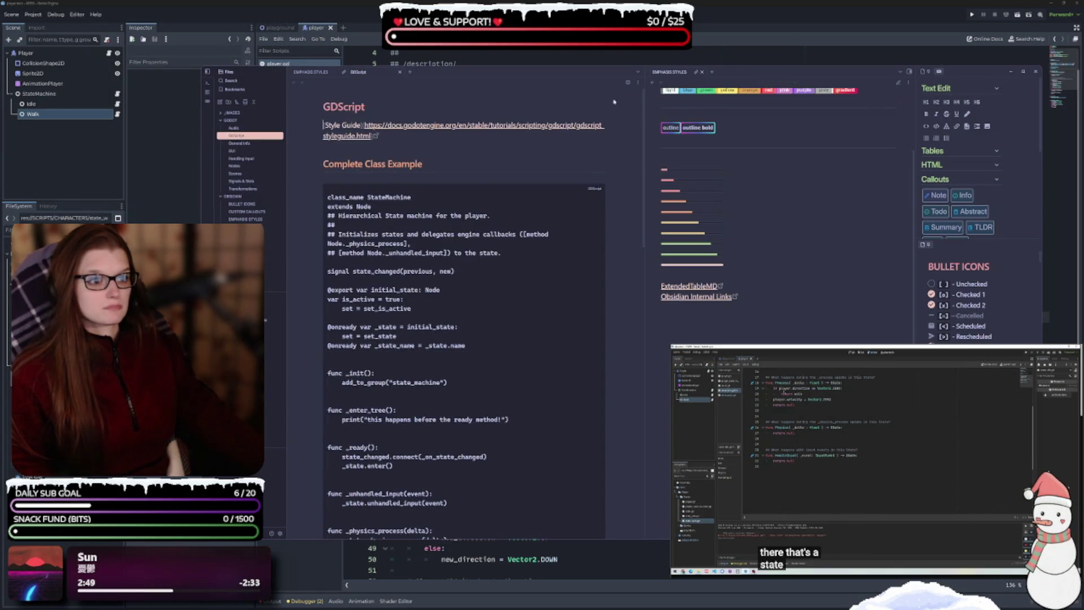
# Step: Split GDScript into a second pane, close EMPHASIS STYLES, and widen the left pane
pyautogui.click(628, 84)
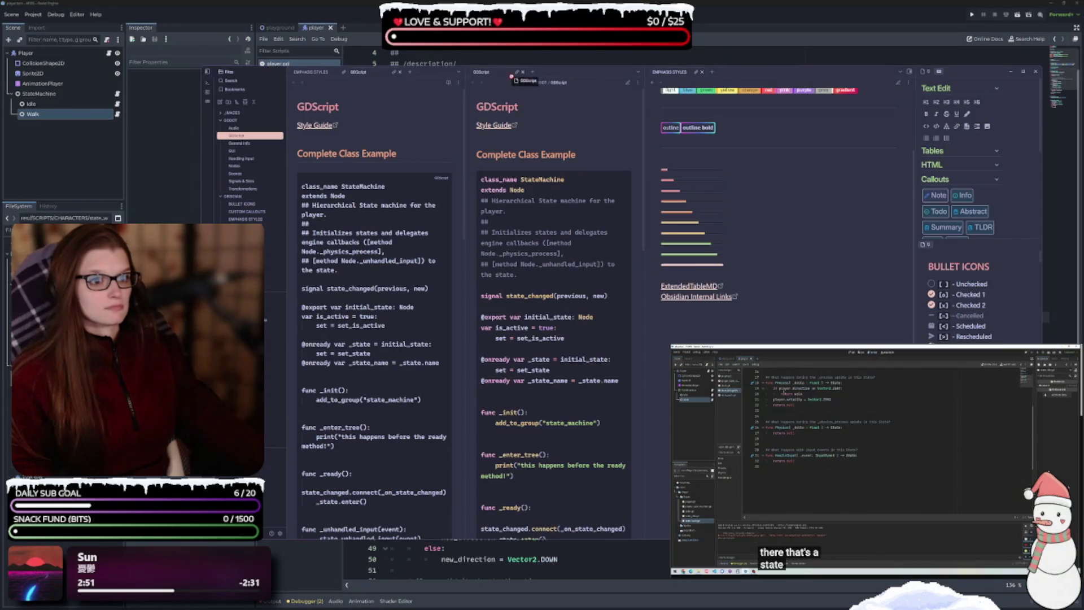
pyautogui.click(703, 72)
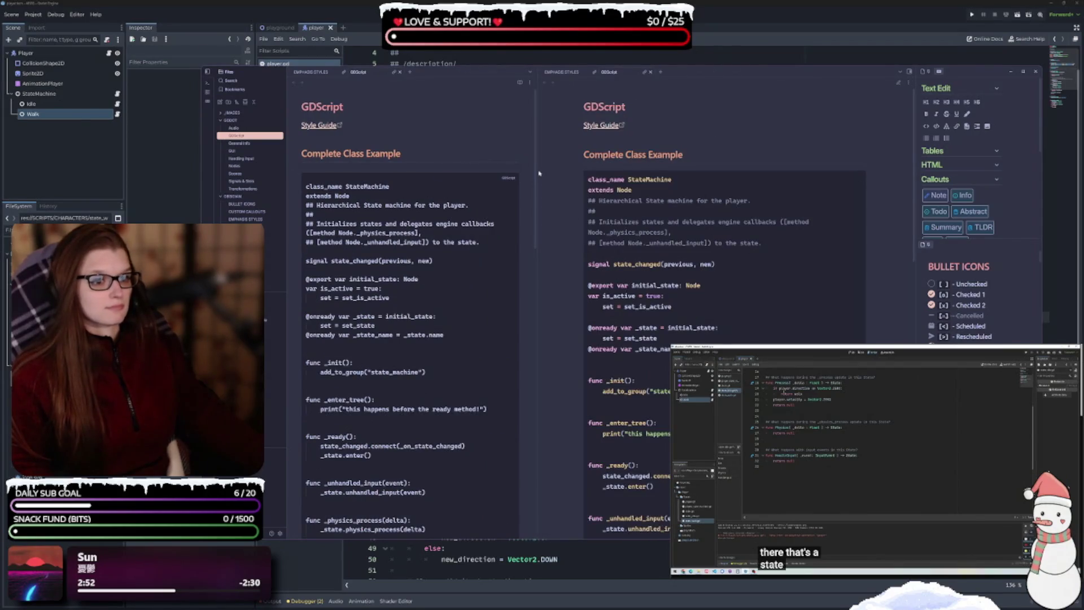
pyautogui.moveTo(539, 174); pyautogui.dragTo(611, 165)
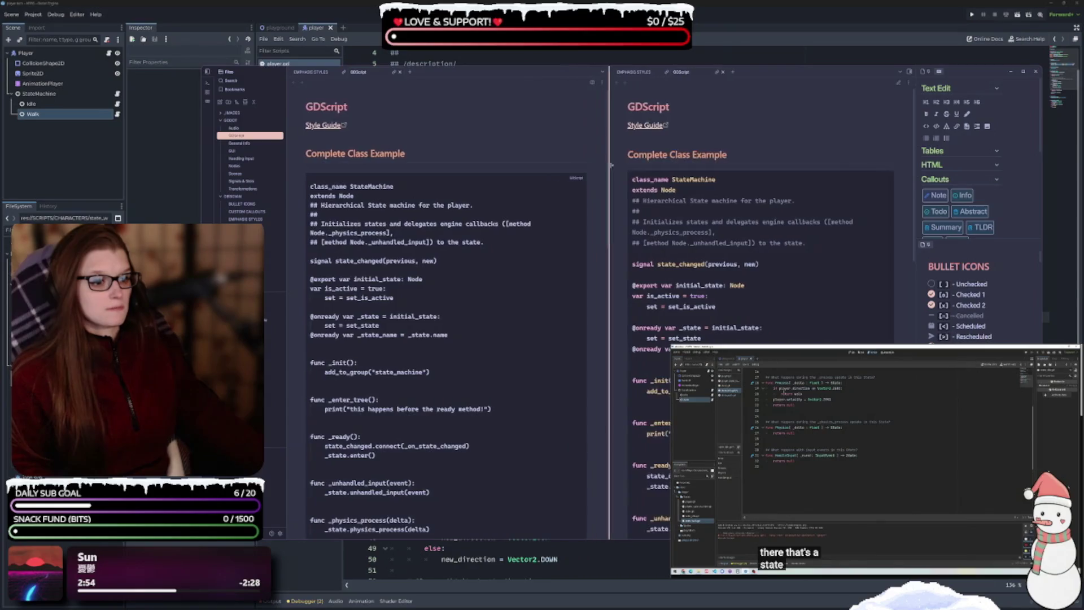
pyautogui.scroll(-10, 603, 235)
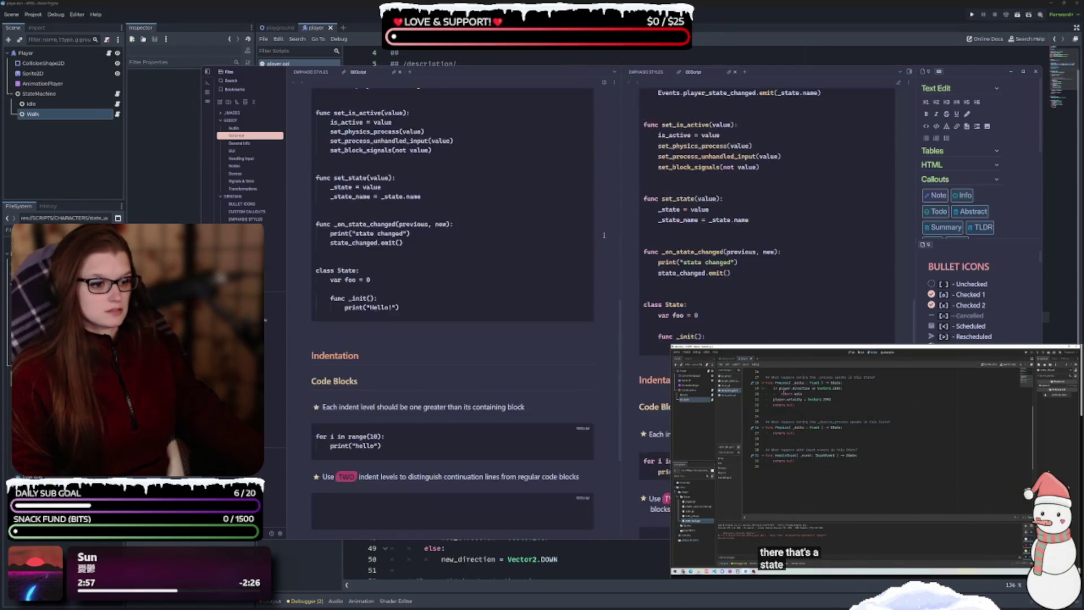
pyautogui.scroll(-5, 603, 235)
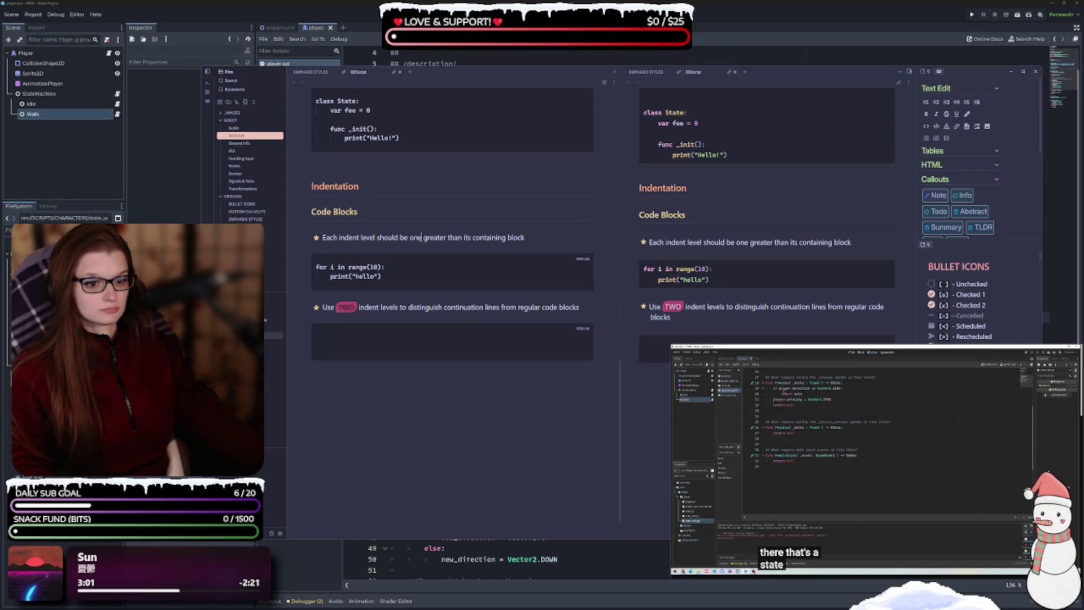
# Step: Replace 'one' in the Indentation rule with the gradient div, relabelled 'one', and check its render
pyautogui.doubleClick(416, 237)
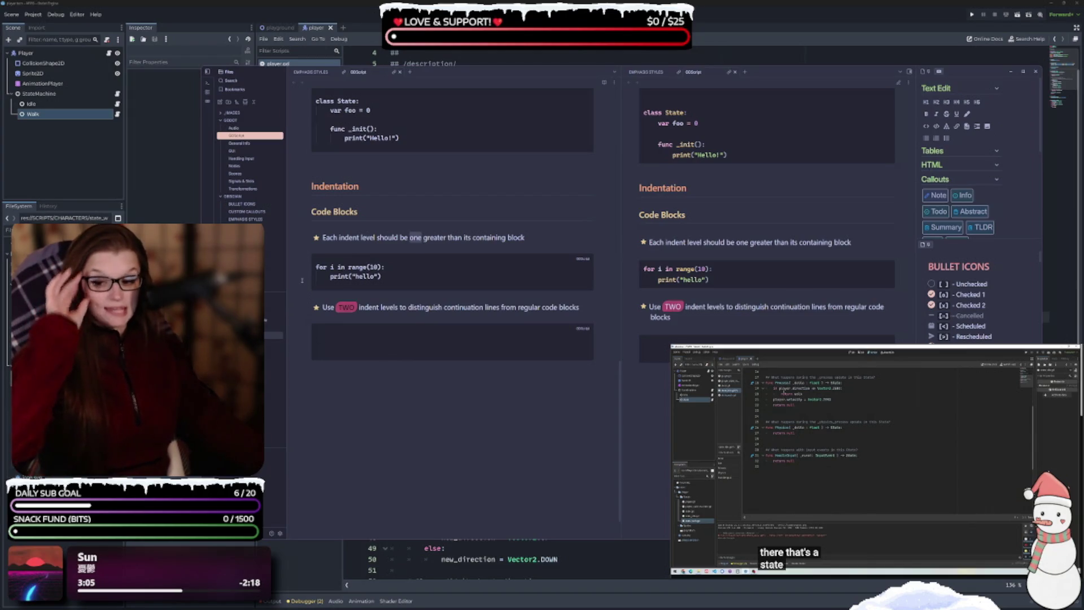
pyautogui.hotkey('ctrl', 'v')
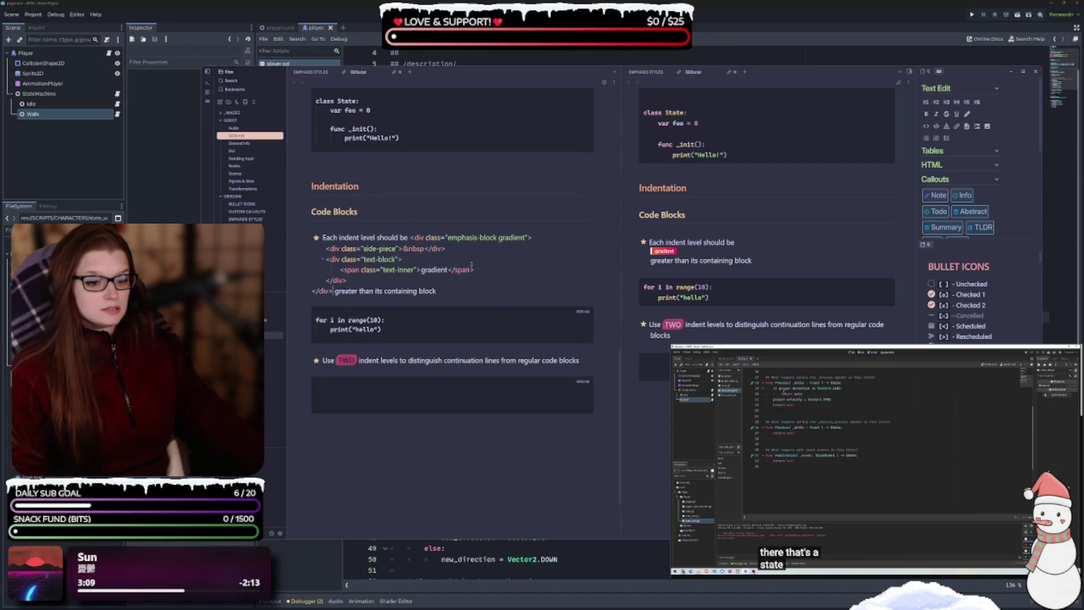
pyautogui.doubleClick(433, 269)
pyautogui.write('one')
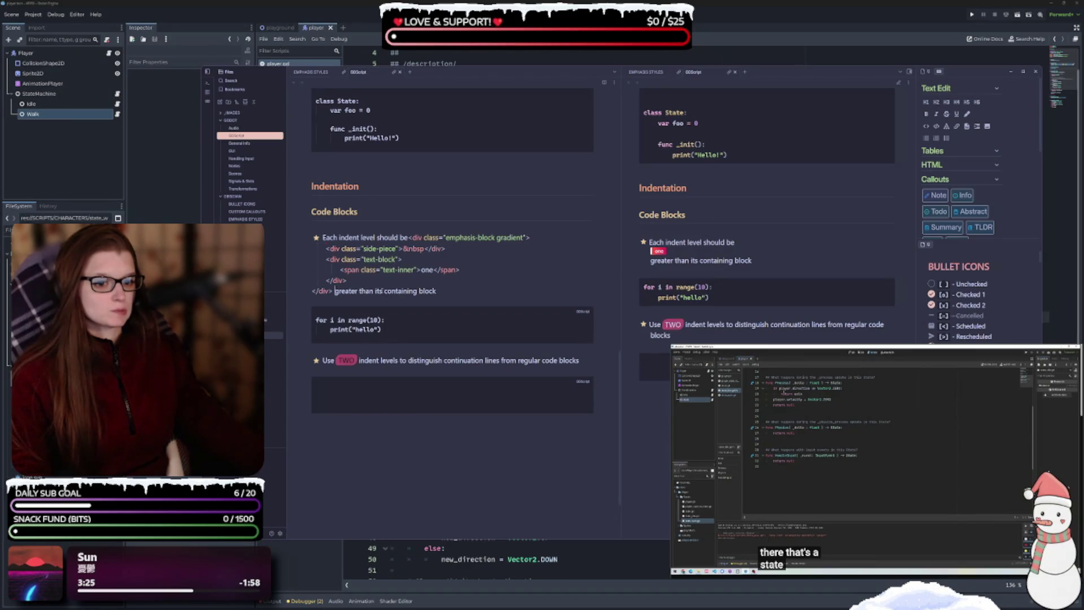
pyautogui.press('BackSpace')
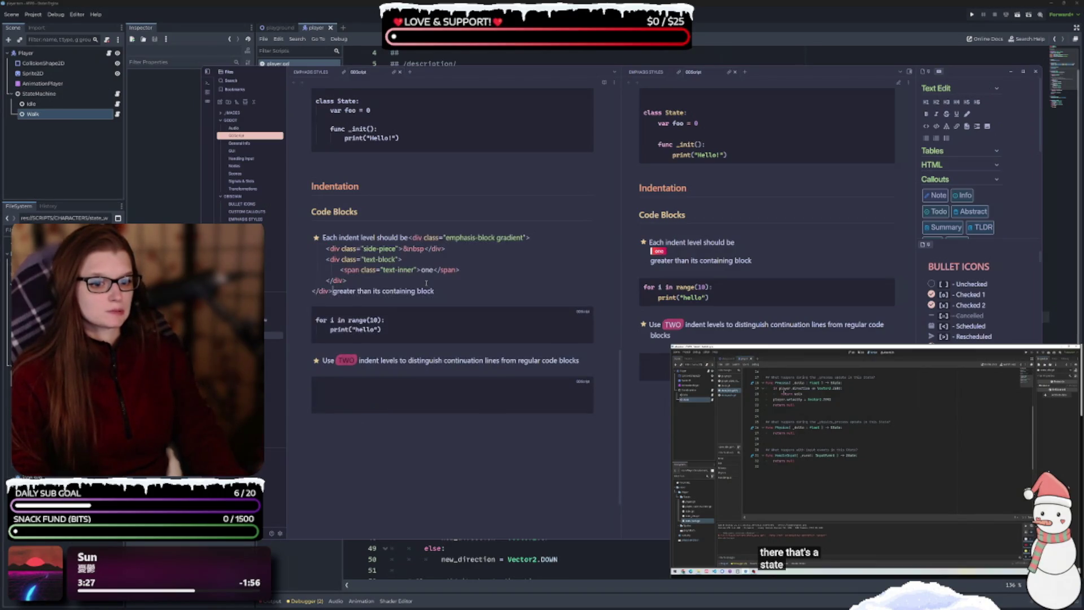
pyautogui.press('Return')
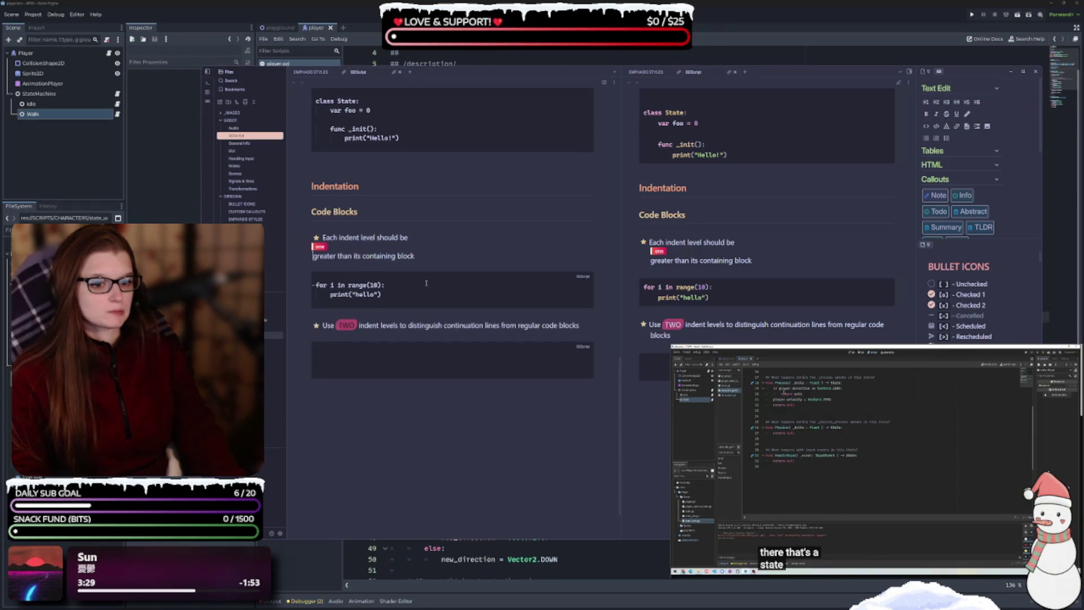
pyautogui.hotkey('ctrl', 'z')
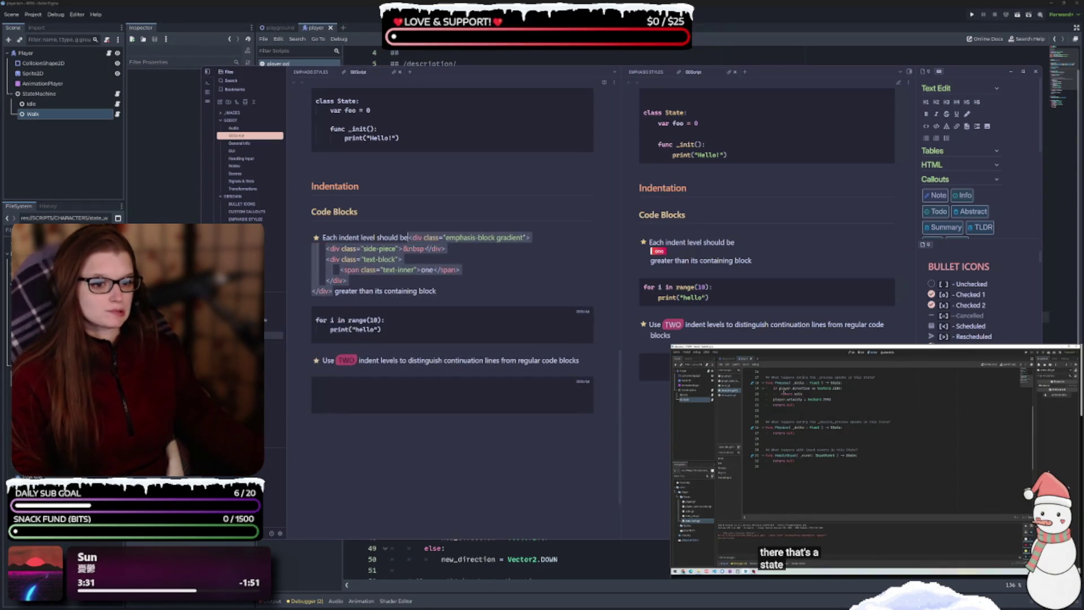